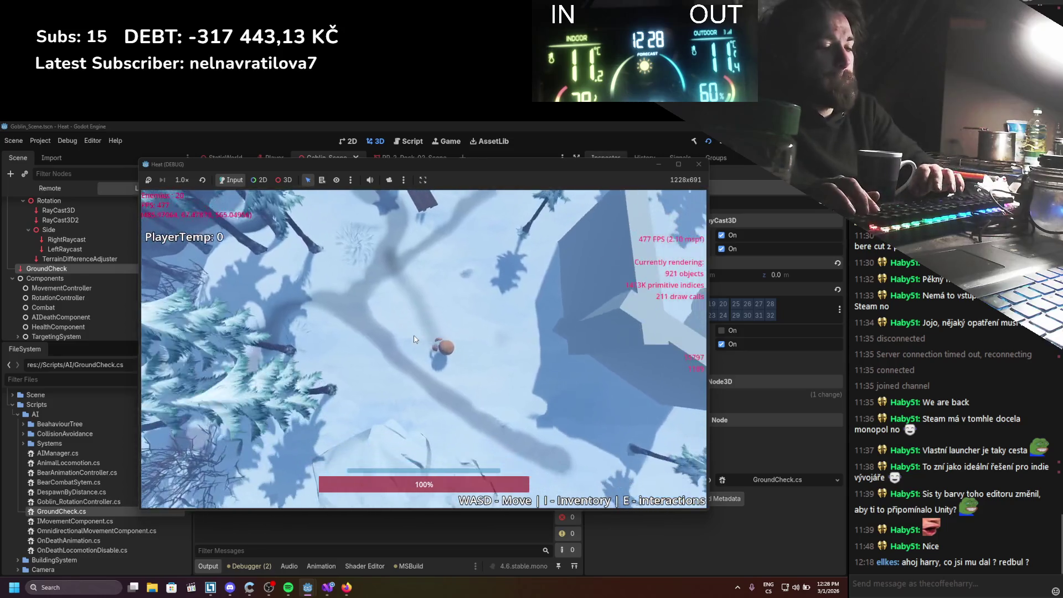
Steer the player right, then up through the snow toward the trees as goblins chase
key("d")
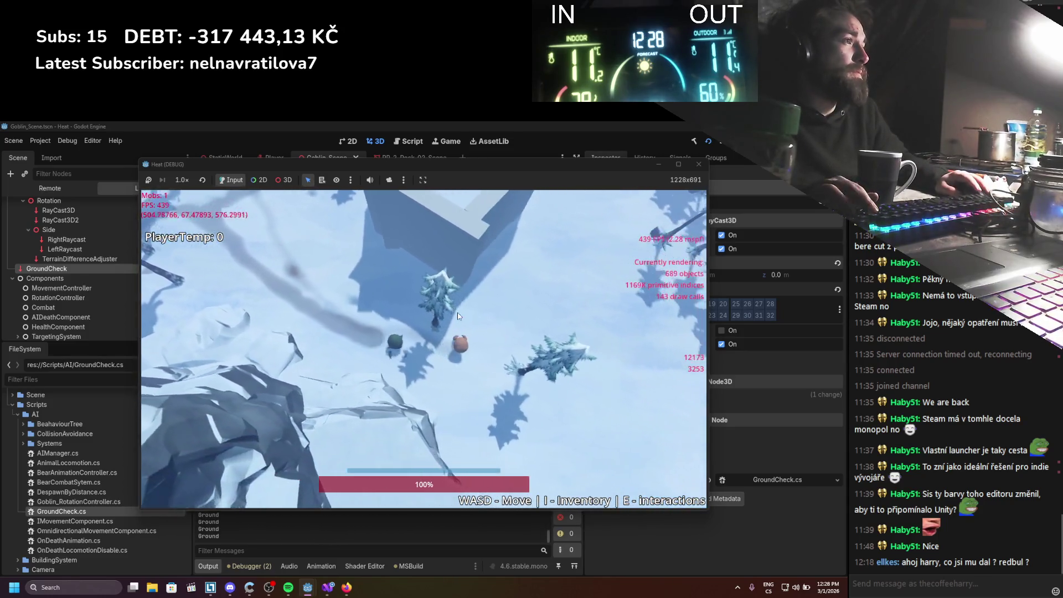
key("d")
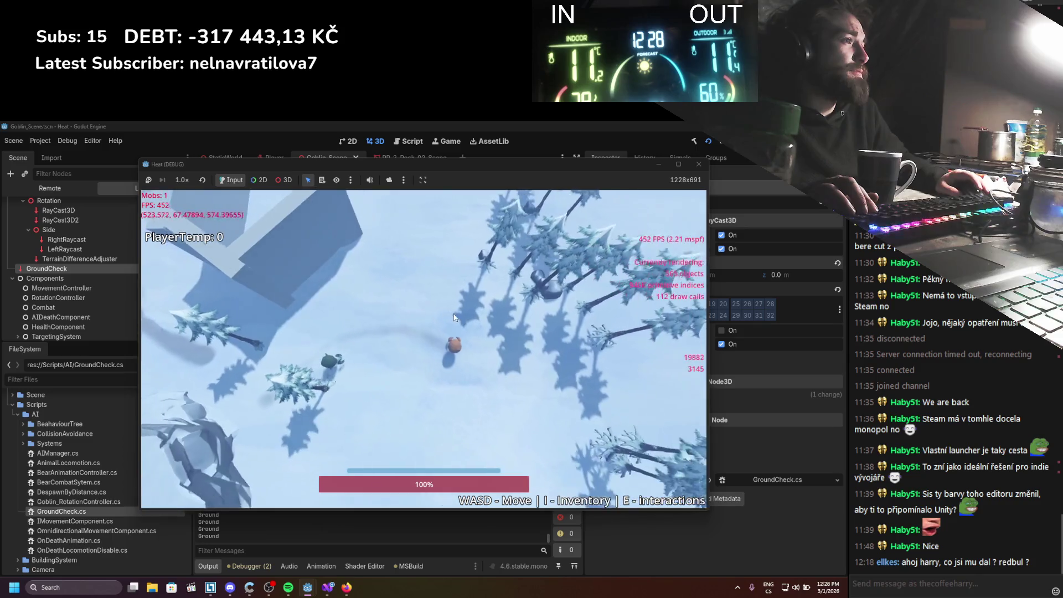
key("d")
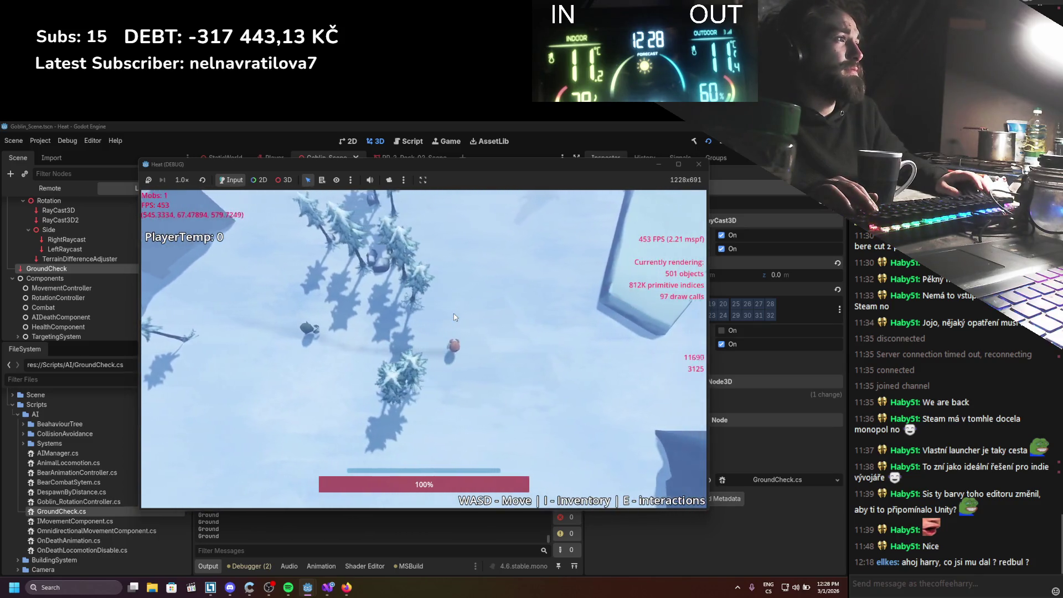
key("w")
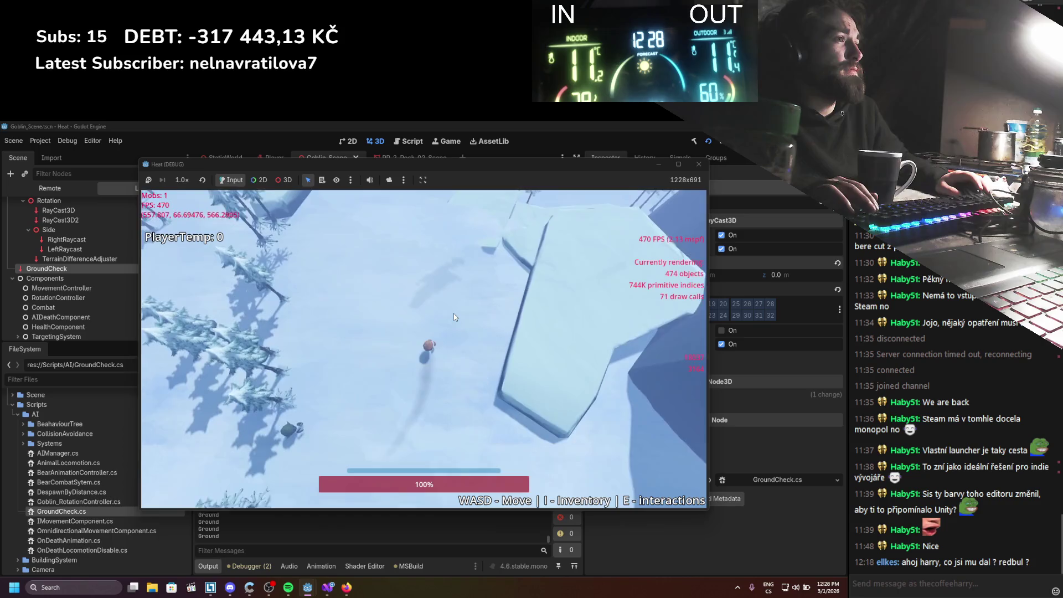
key("s")
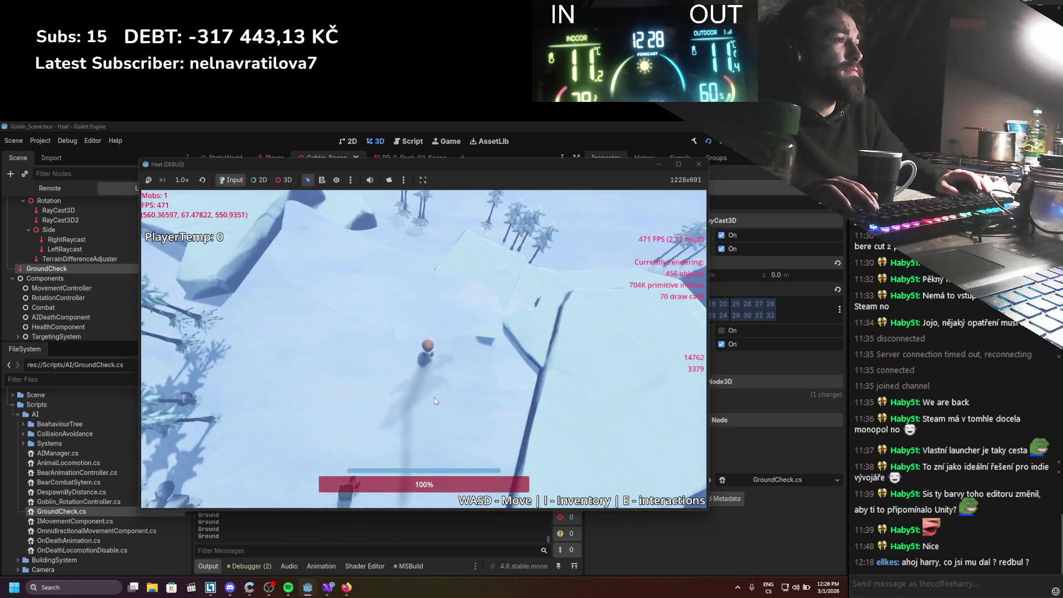
key("w")
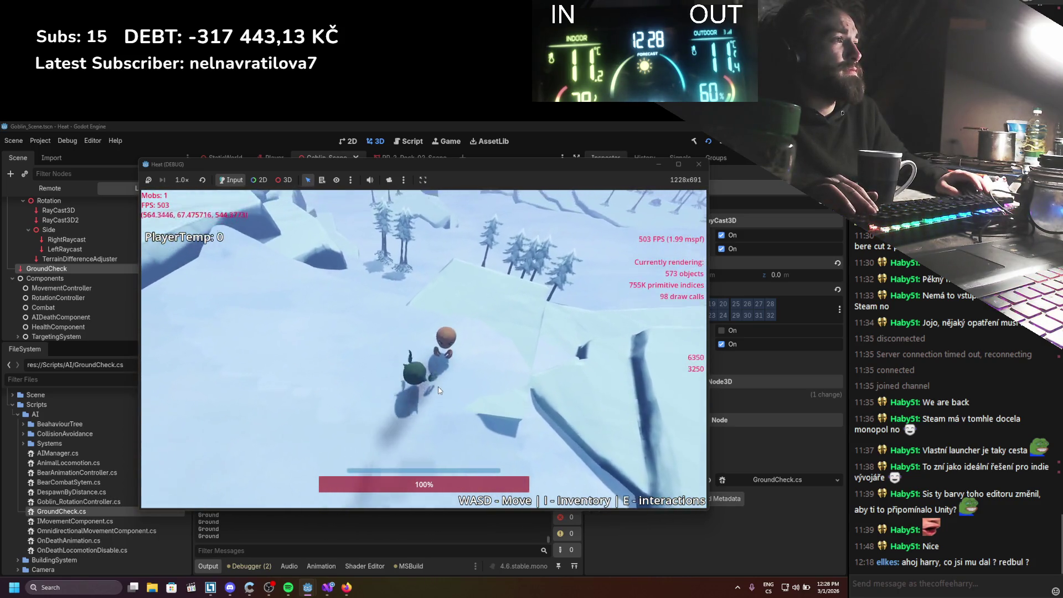
key("w")
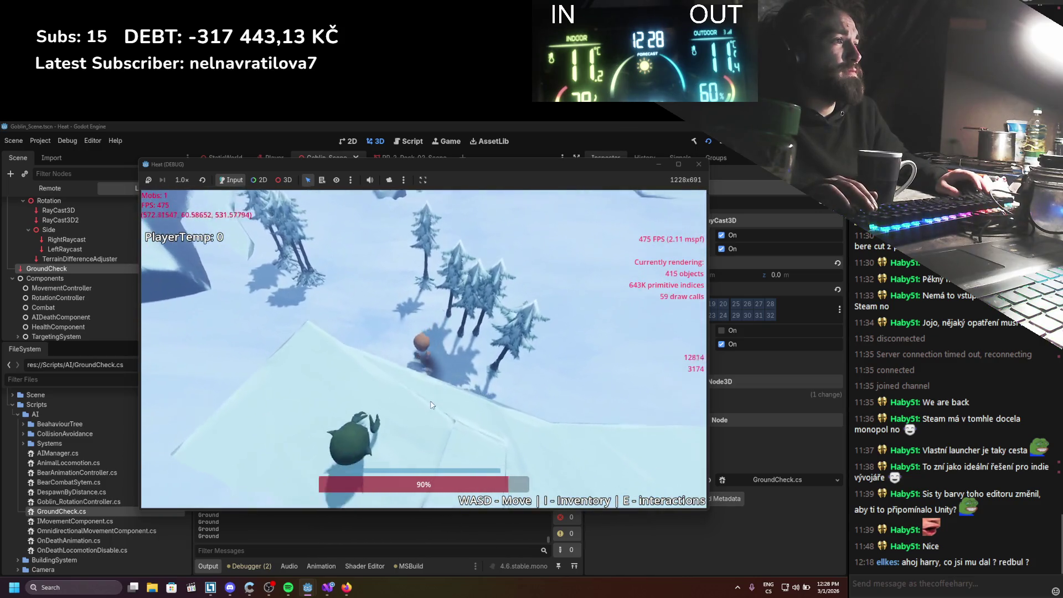
Run to the ramp edge and into the rock, then stop and relaunch the game
key("w")
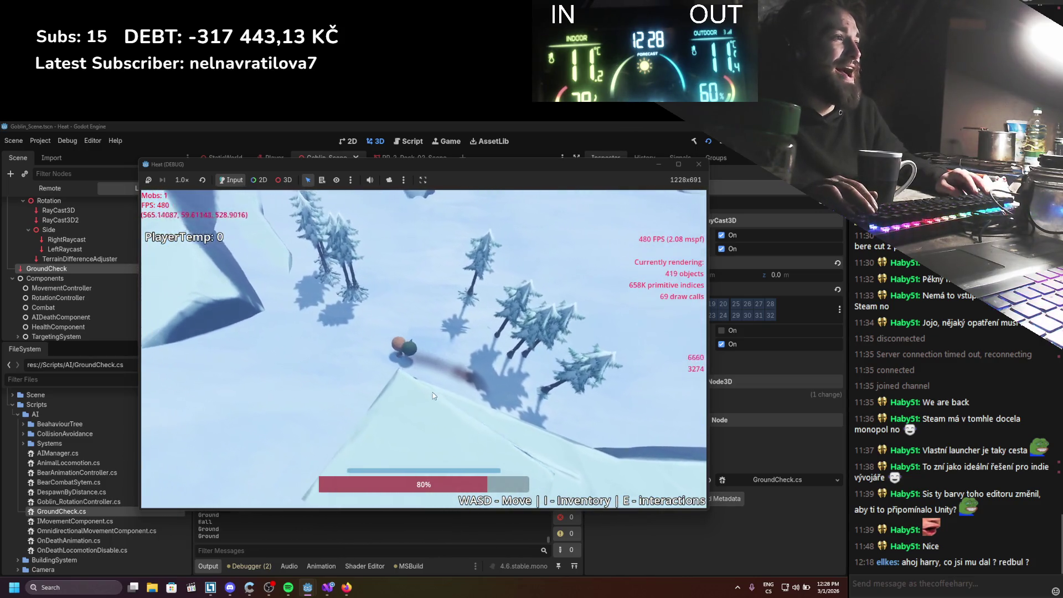
key("w")
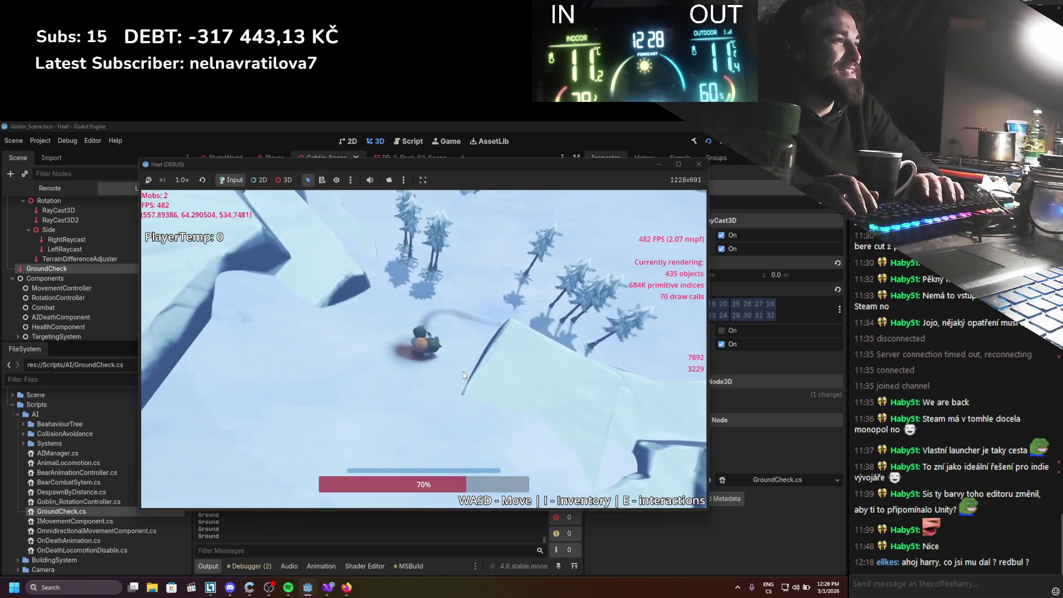
key("w")
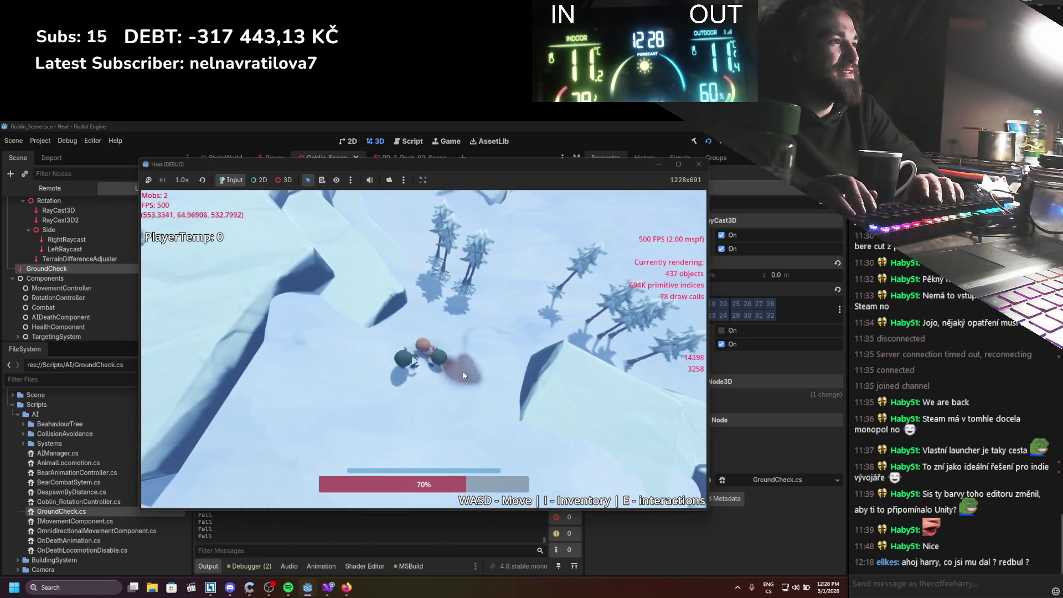
key("w")
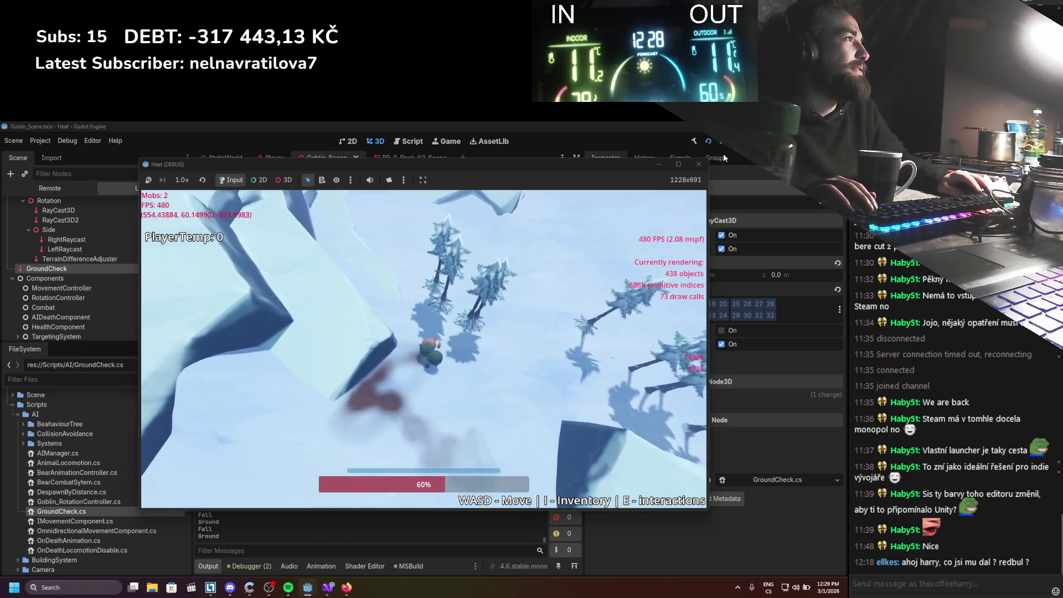
left_click(699, 164)
left_click(702, 141)
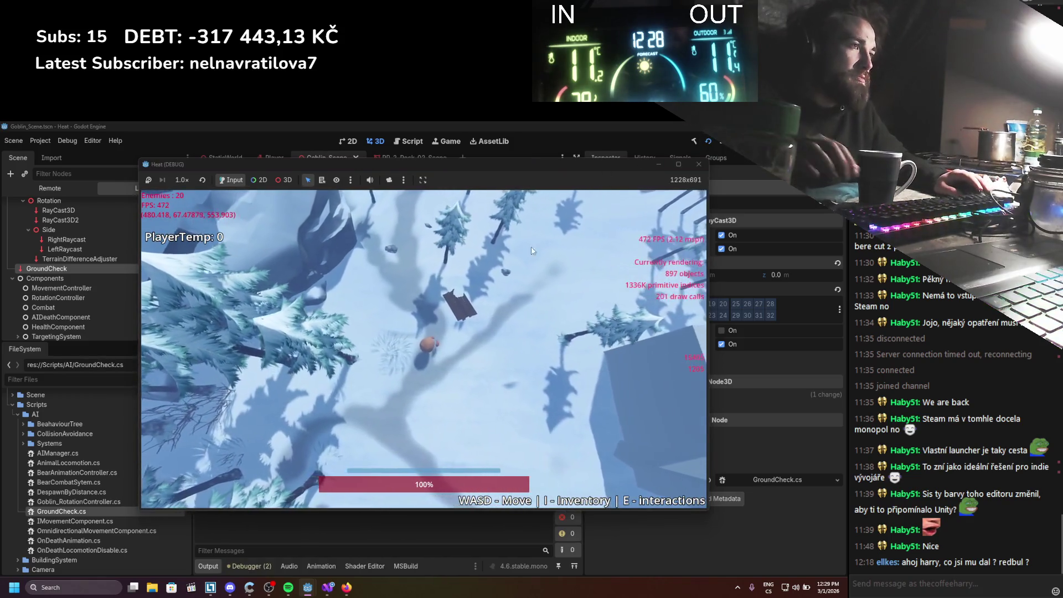
Move the player right and down, then up-right across the snow
key("d")
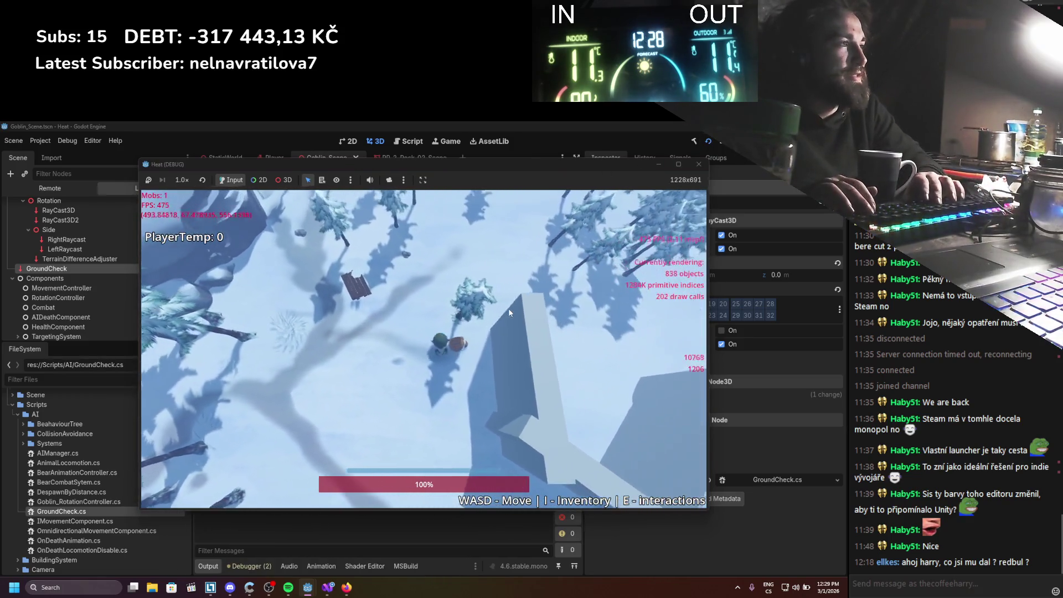
key("s")
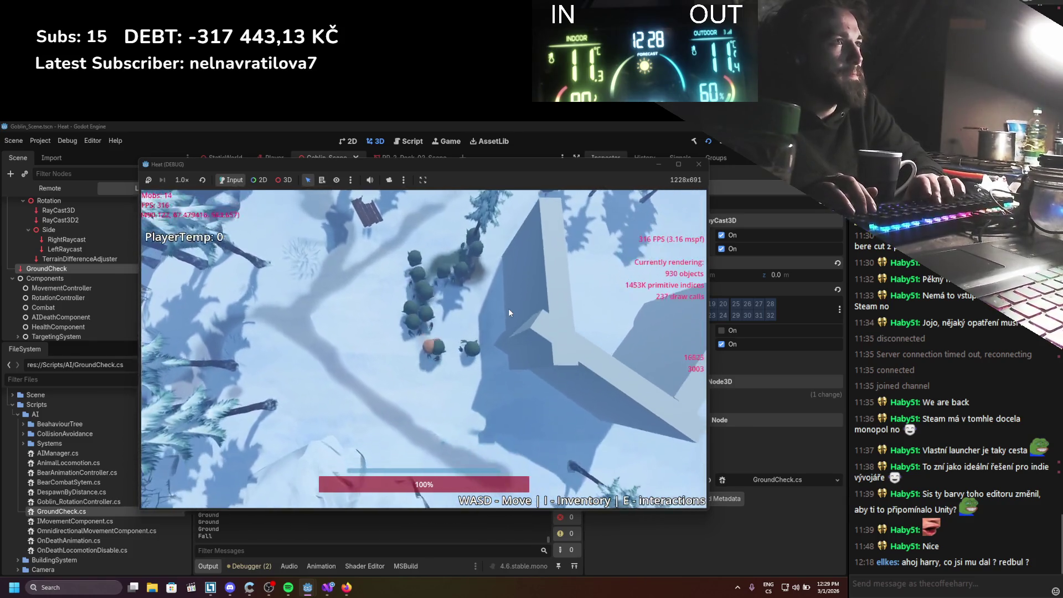
key("d")
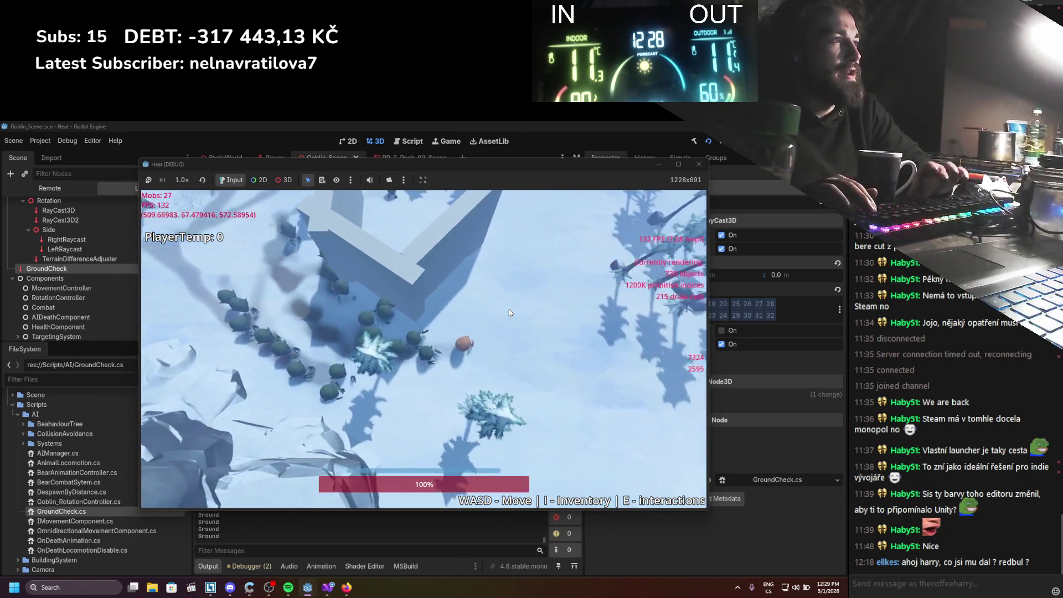
key("d")
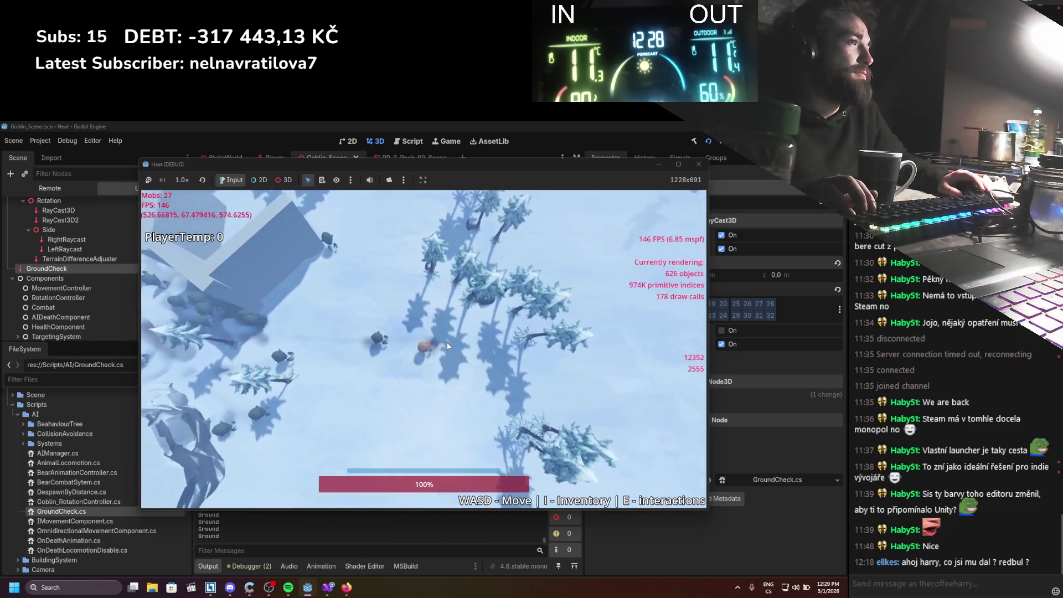
key("d")
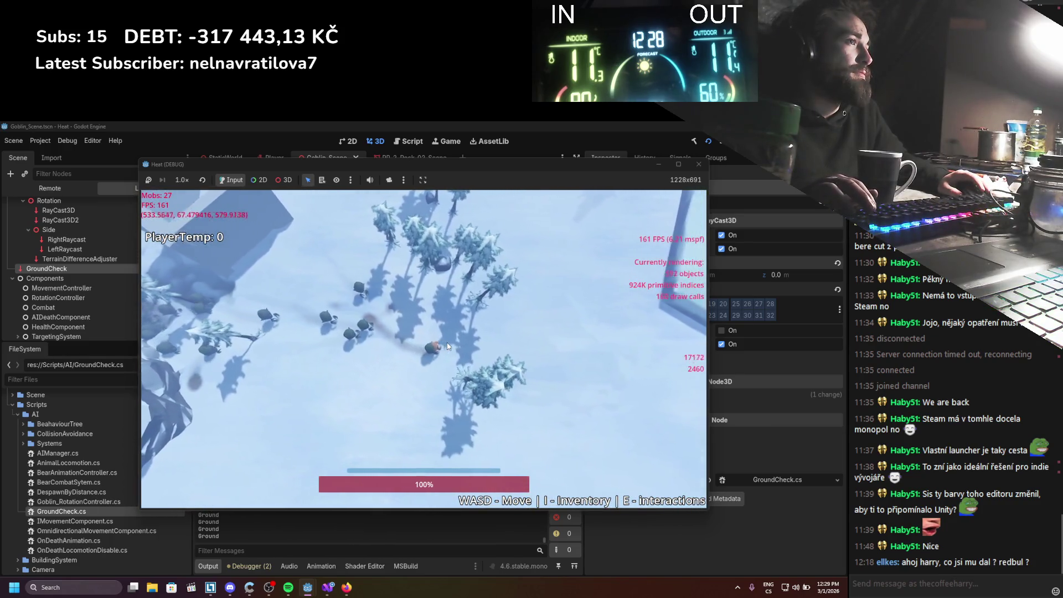
key("d")
key("w")
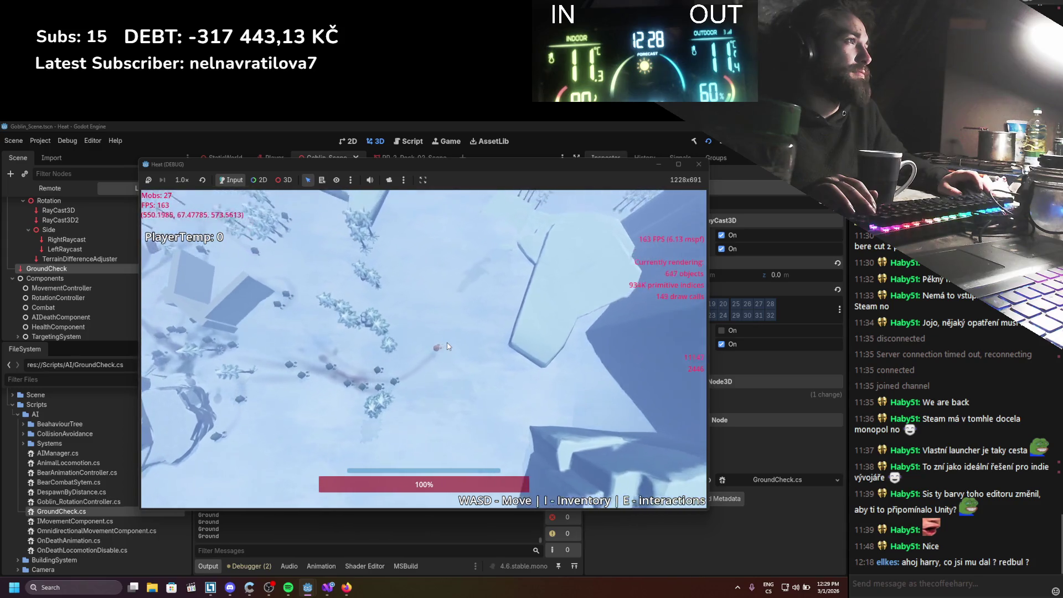
key("w")
Run up-right and forward down the slope, leaving the goblins behind
scroll(449, 346, "up", 5)
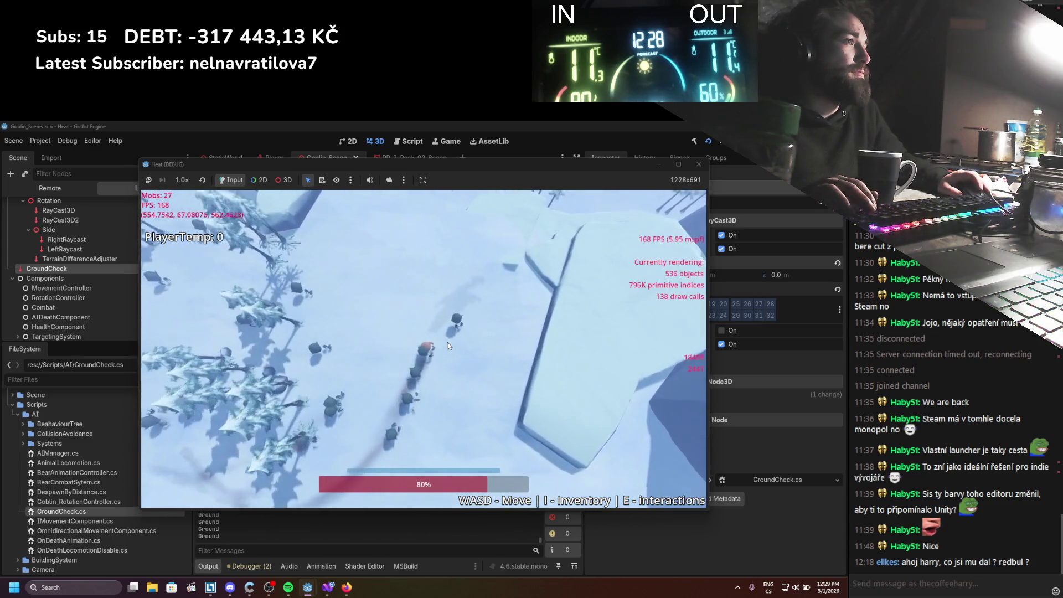
key("w")
key("d")
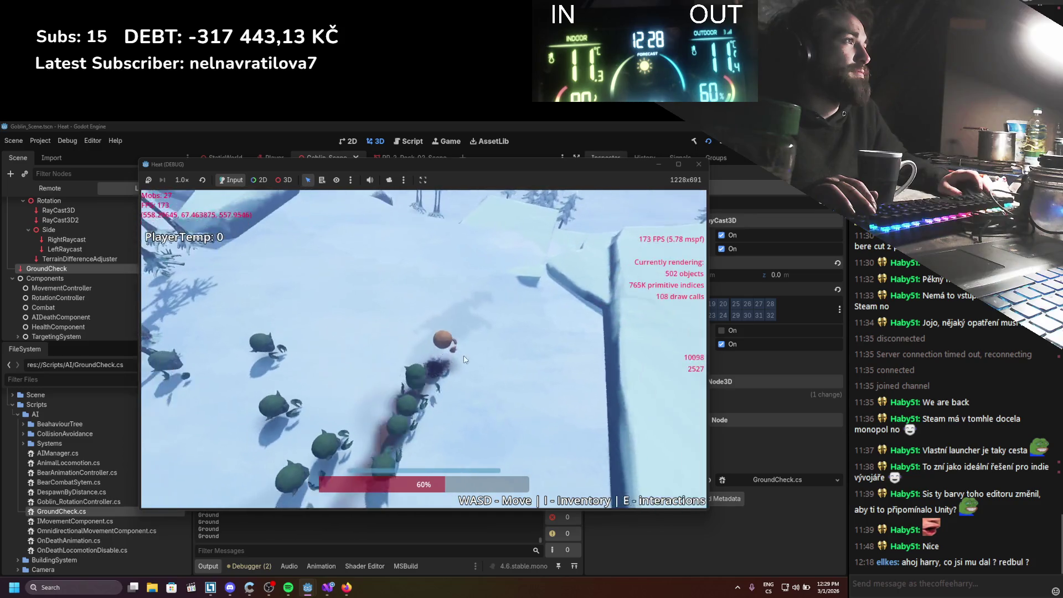
key("w")
key("d")
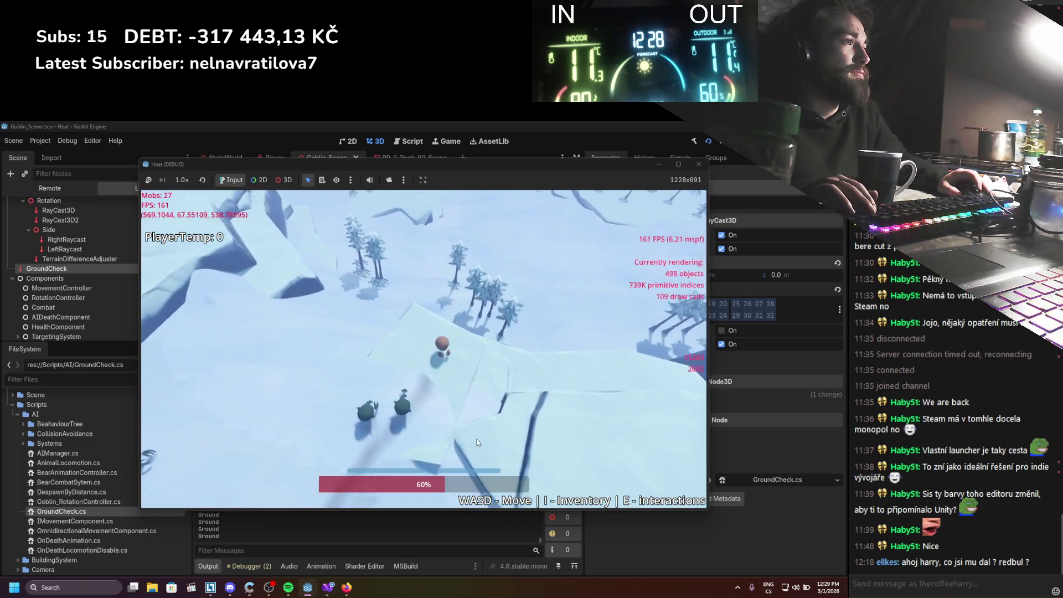
key("w")
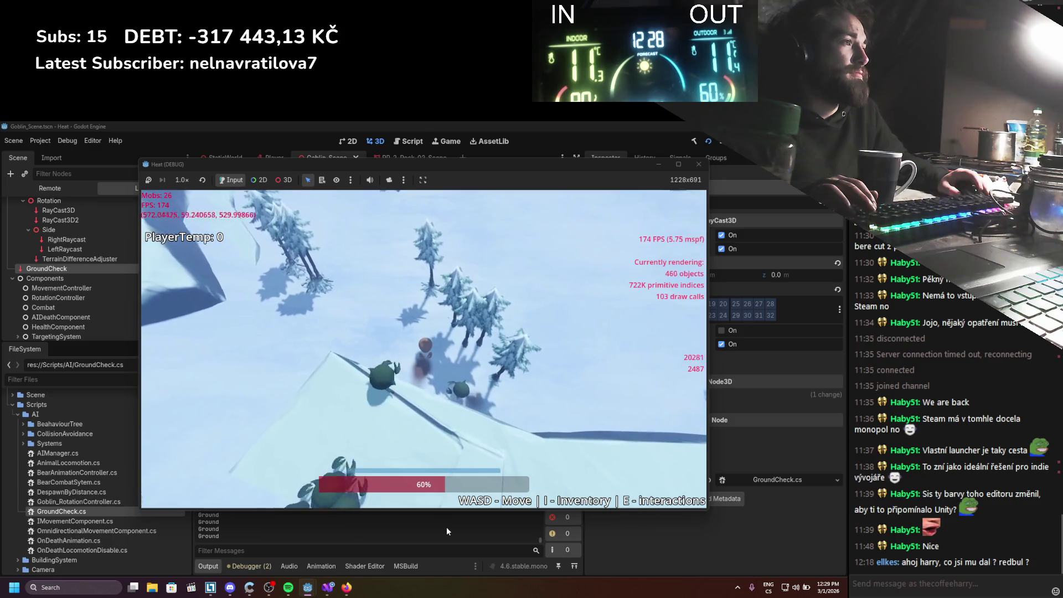
key("w")
key("d")
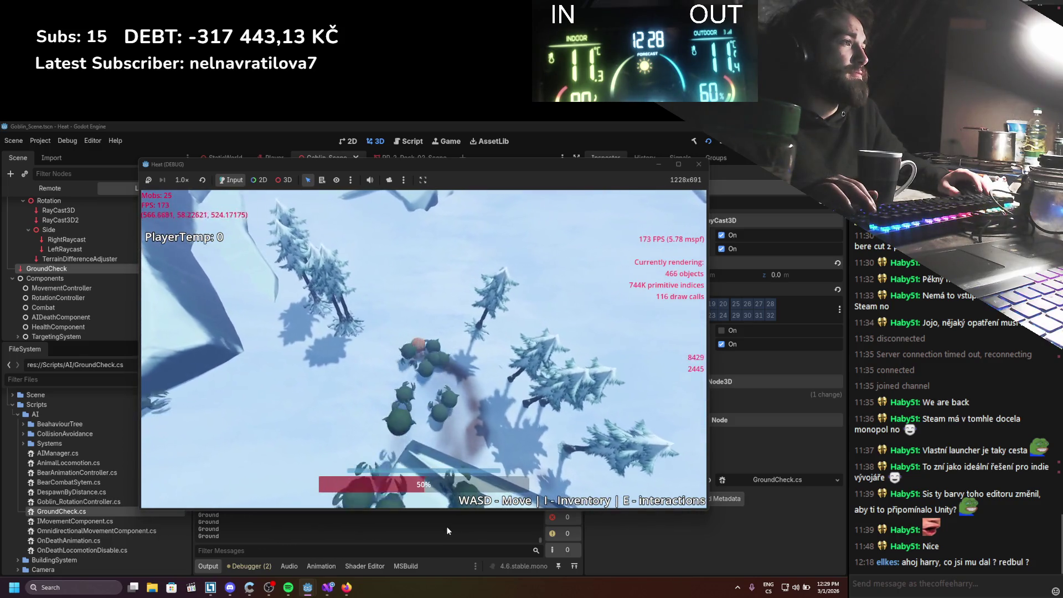
key("d")
key("w")
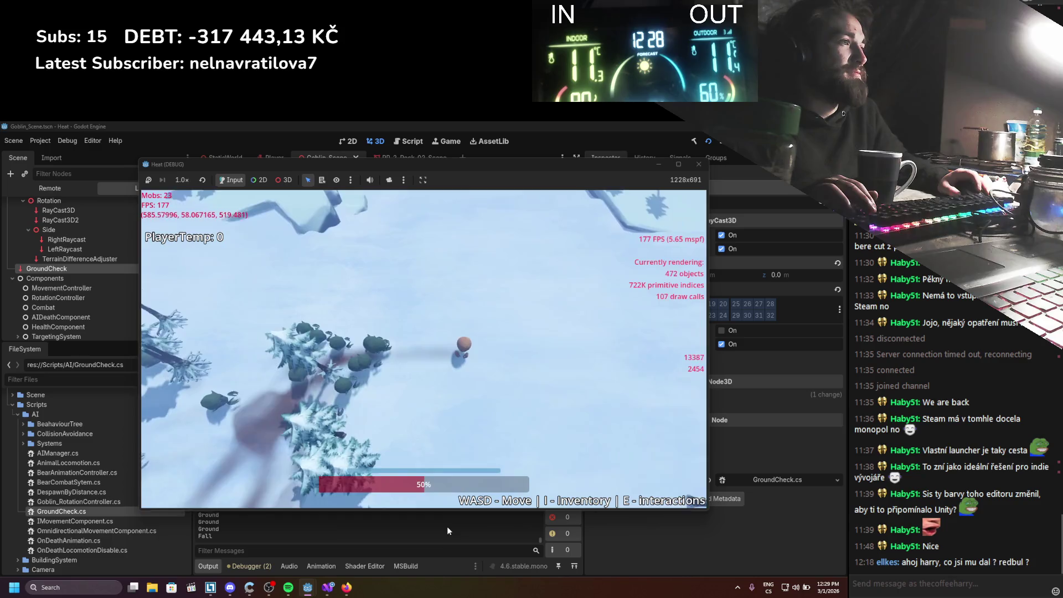
Turn back among the swarming goblins, then break away up-right and forward
key("a")
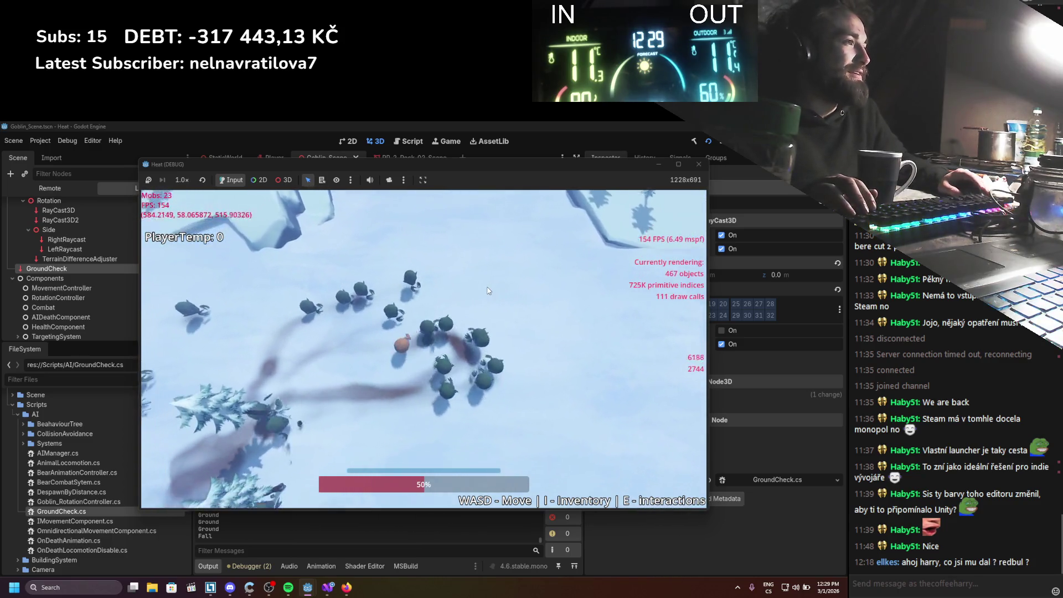
key("a")
key("s")
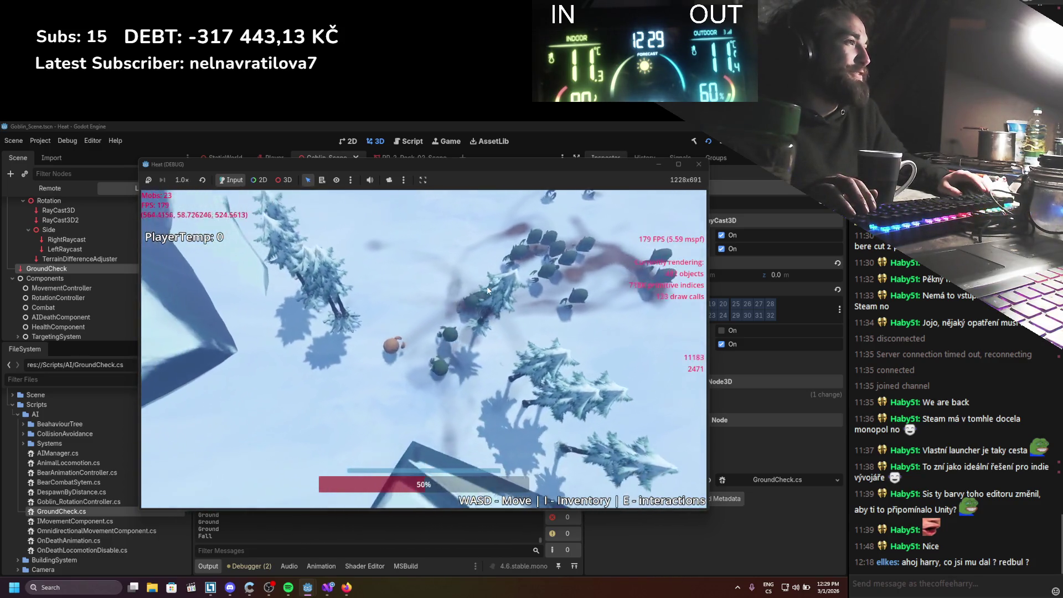
key("s")
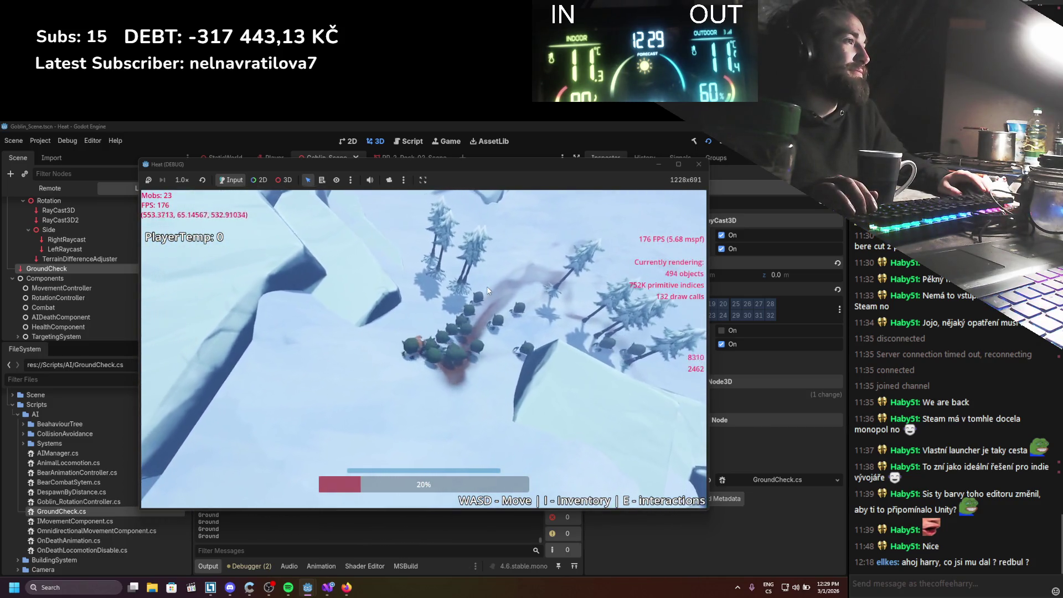
key("w")
key("d")
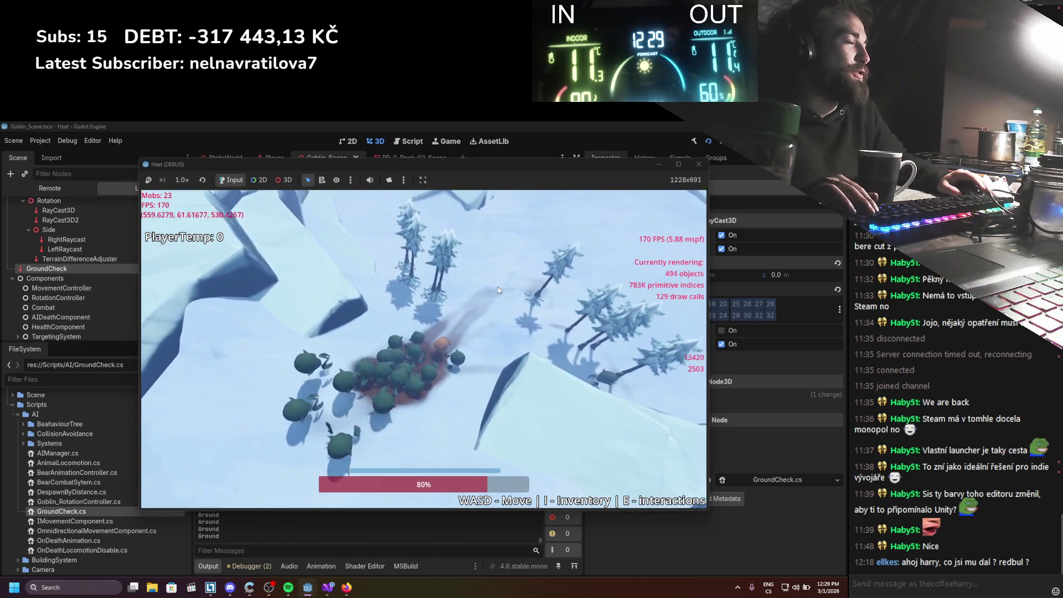
key("w")
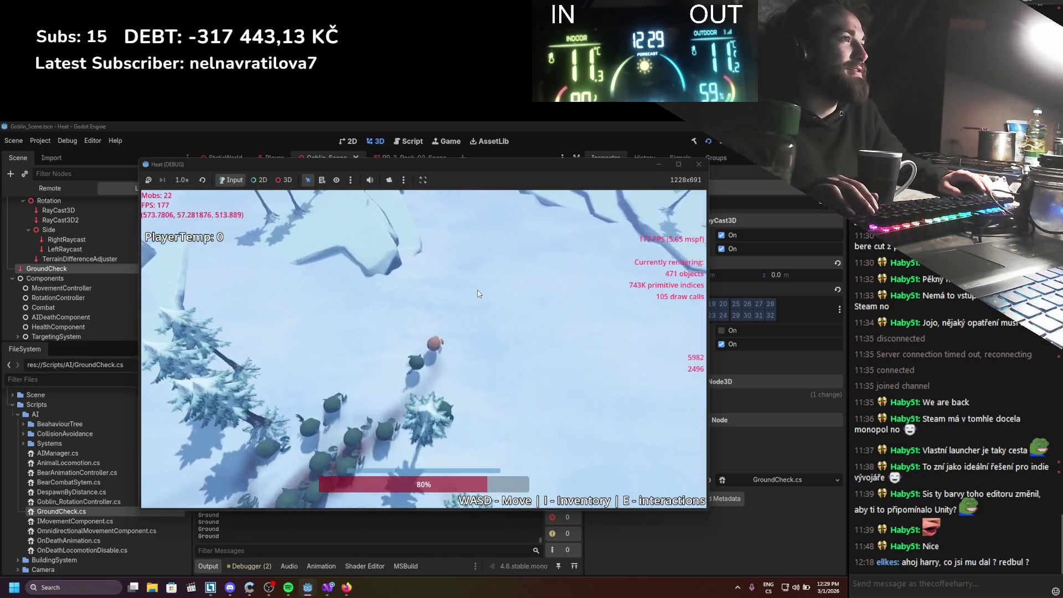
key("w")
key("a")
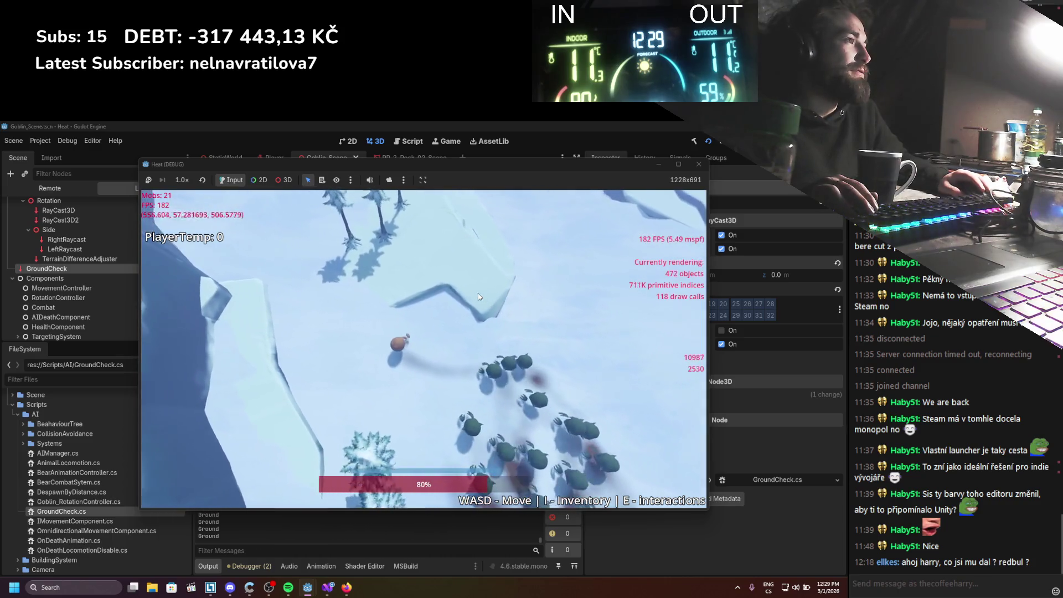
Weave right, back into the goblins, then left away from them
key("d")
key("w")
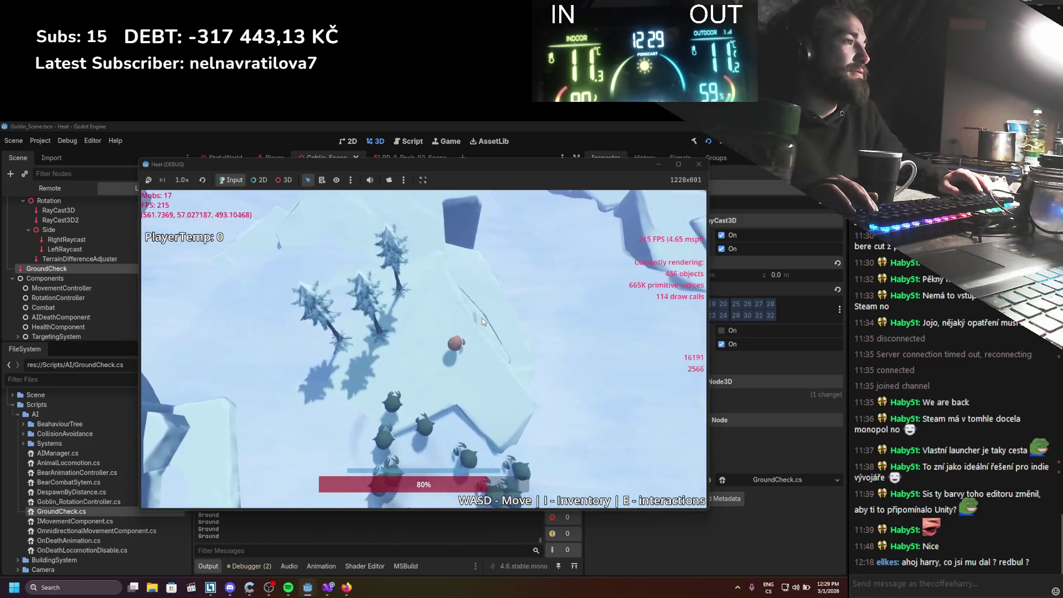
key("d")
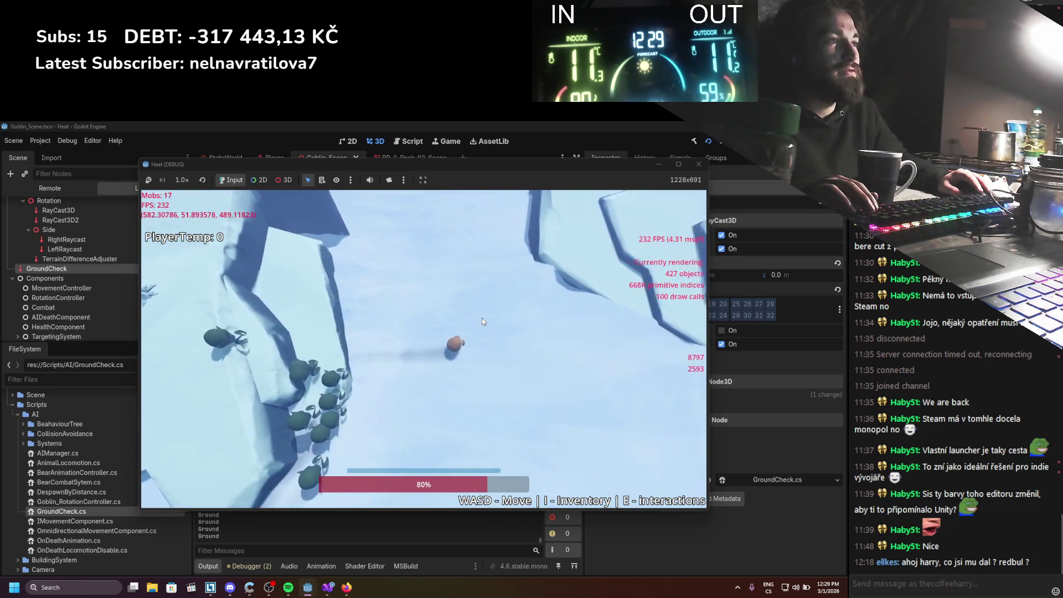
key("s")
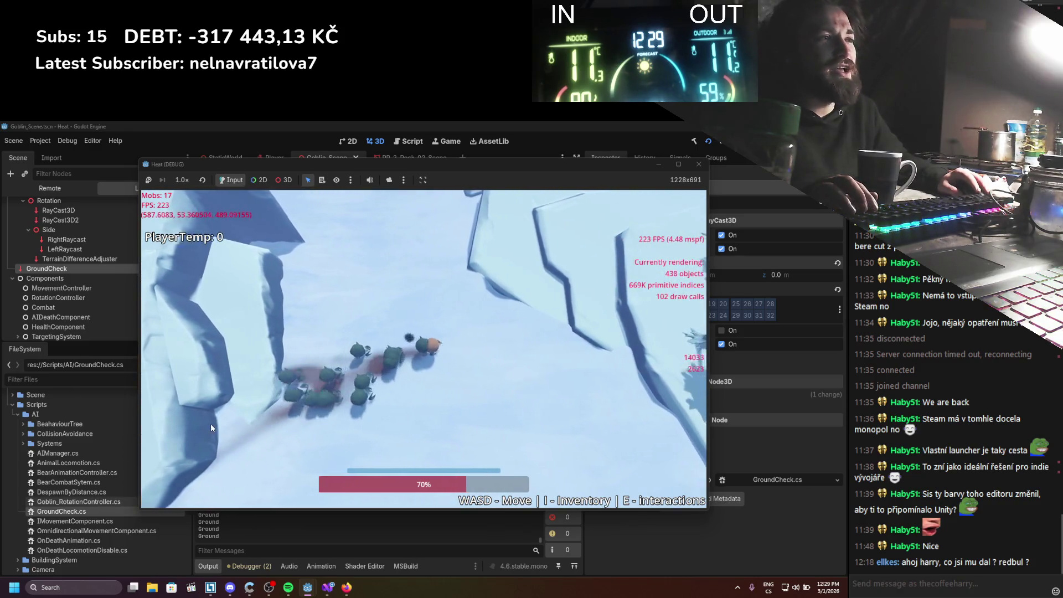
key("s")
key("a")
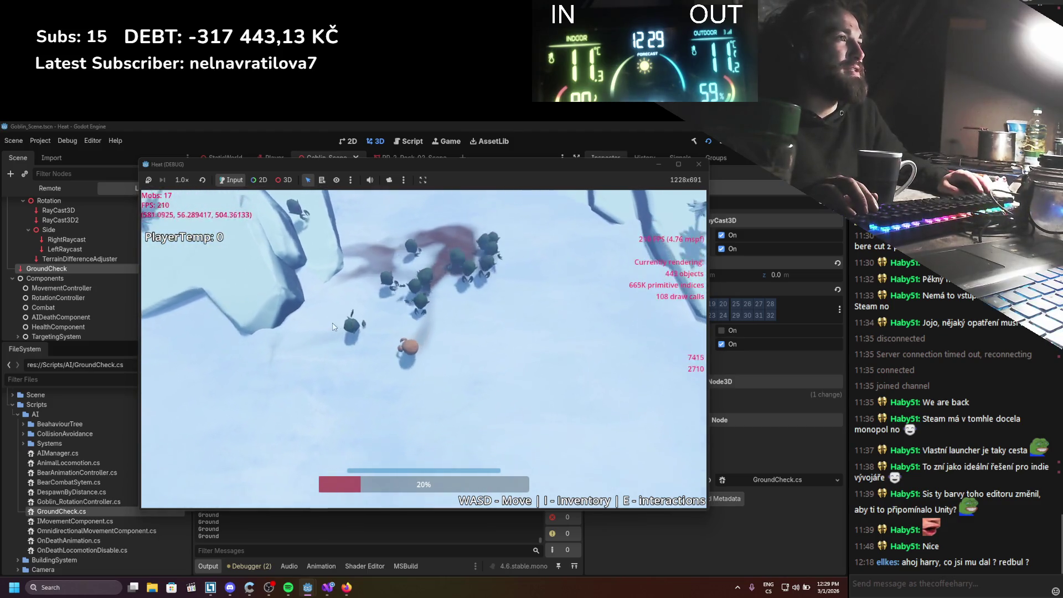
key("w")
key("a")
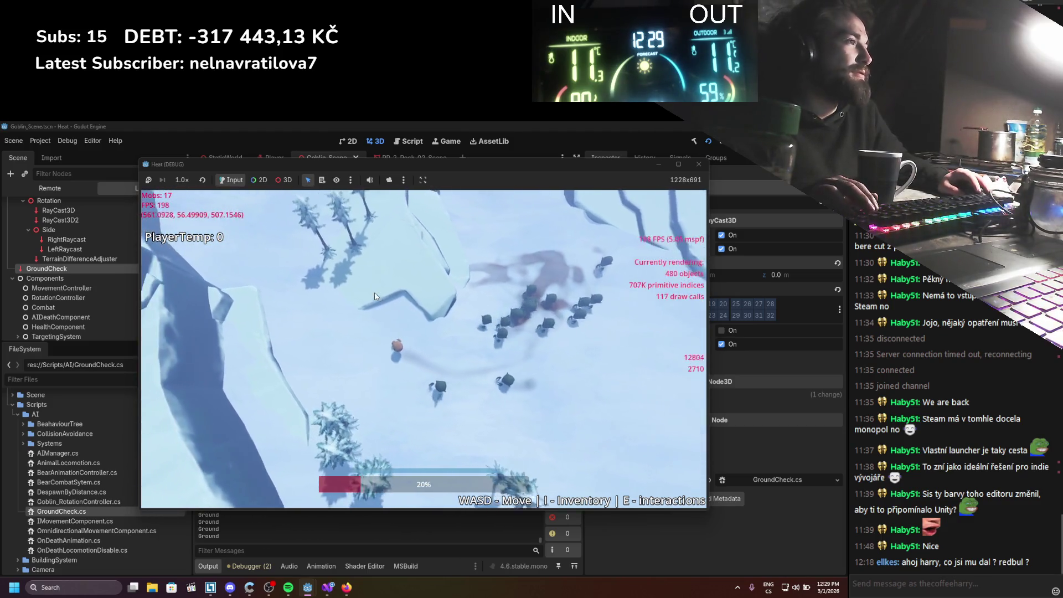
Steer right and forward across the snow, then stop the game with F8
key("w")
key("d")
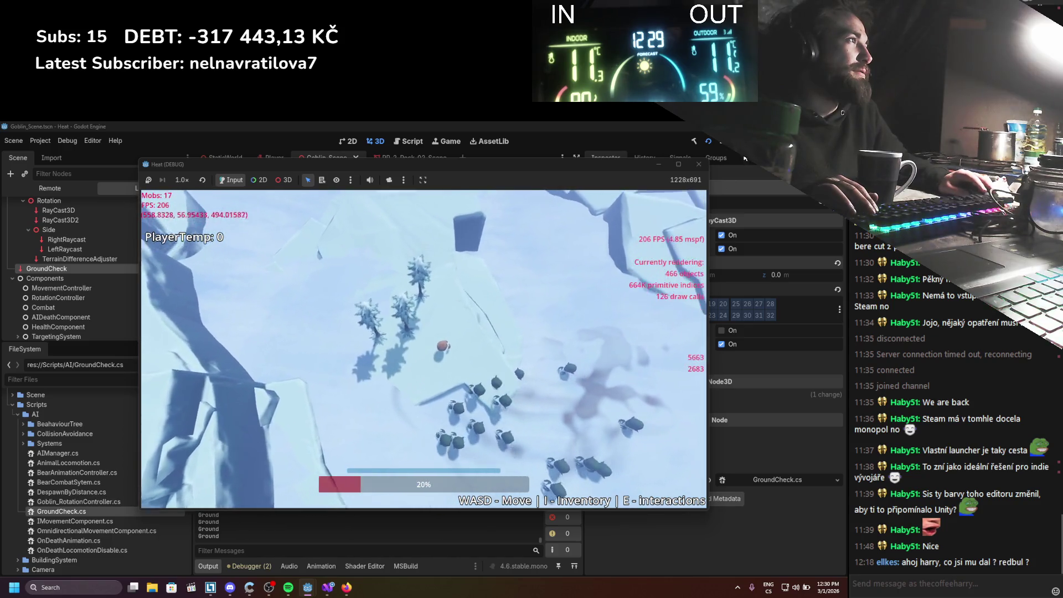
key("d")
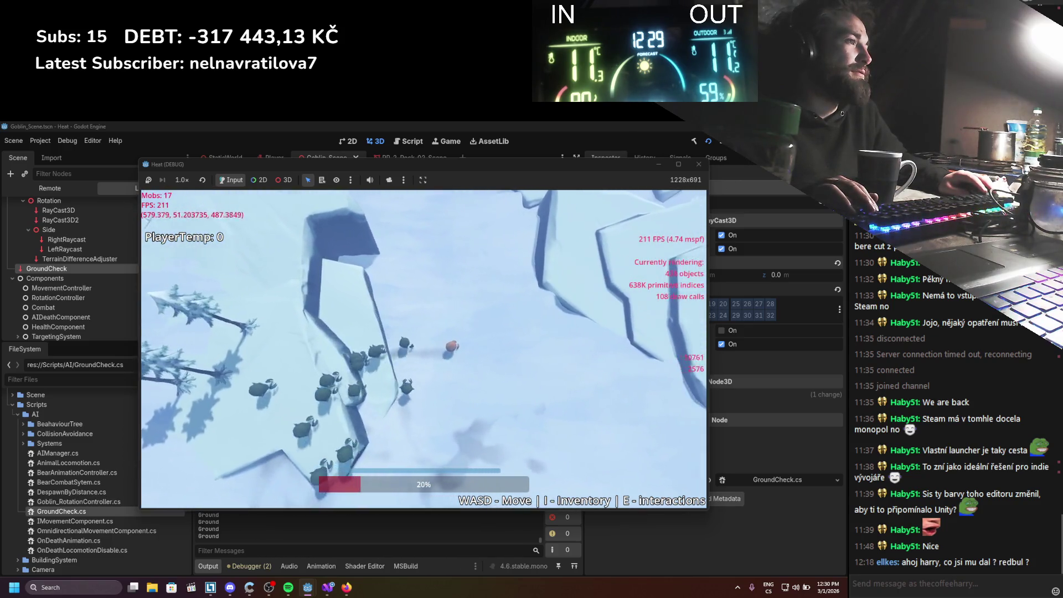
key("F8")
left_click(328, 586)
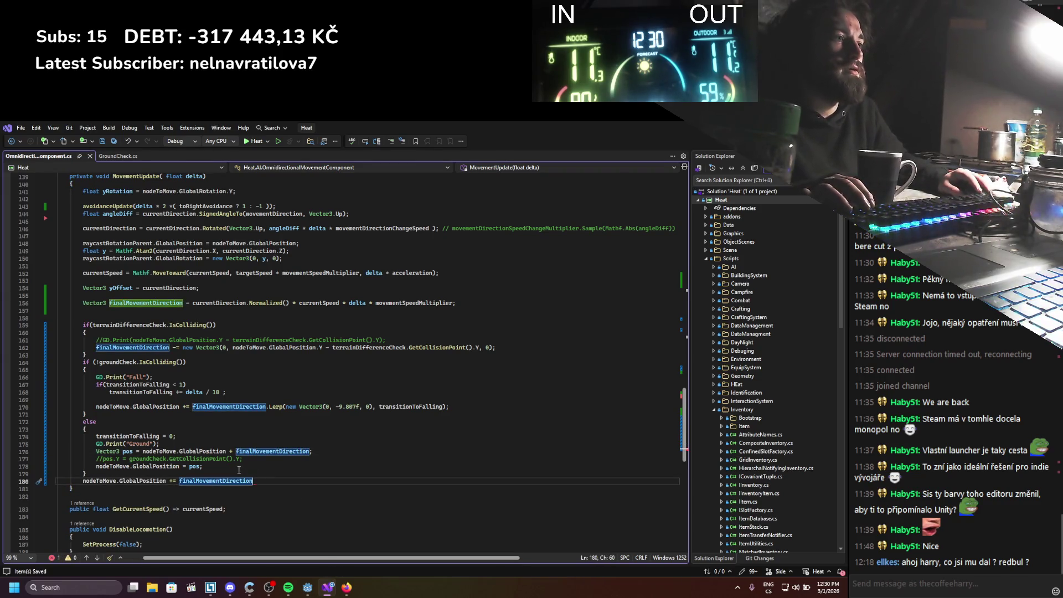
Delete the else block following the groundCheck if in MovementUpdate
left_click_drag(201, 472, 97, 432)
key("Delete")
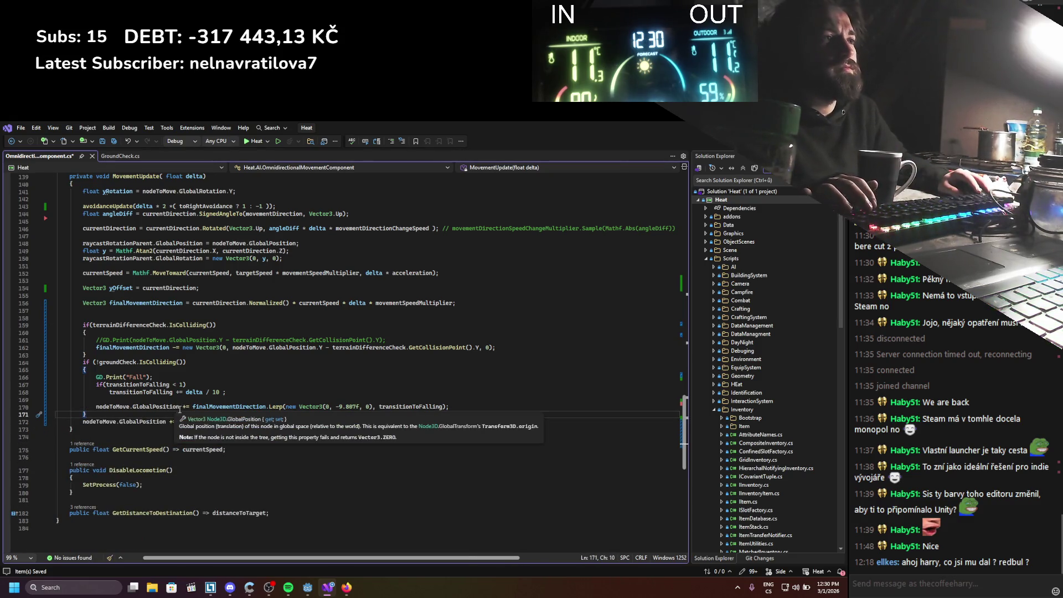
left_click_drag(180, 410, 99, 408)
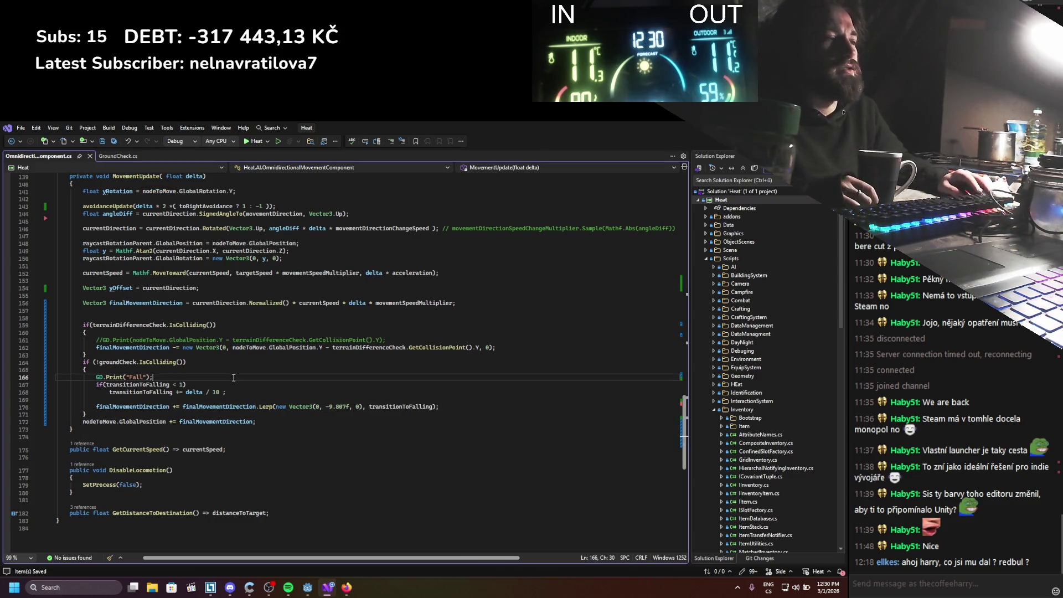
key("alt+Tab")
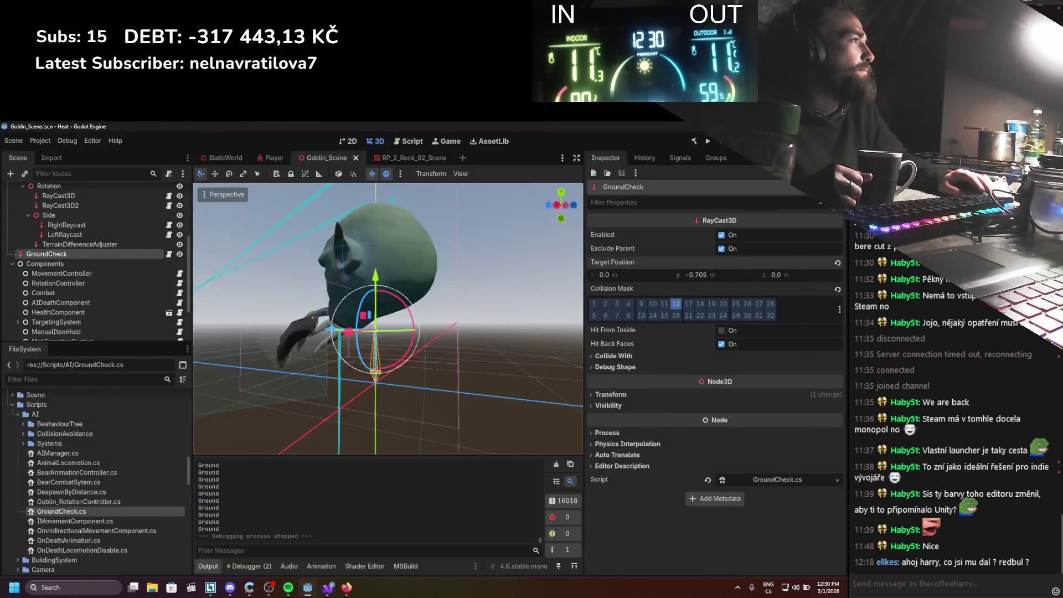
key("alt+Tab")
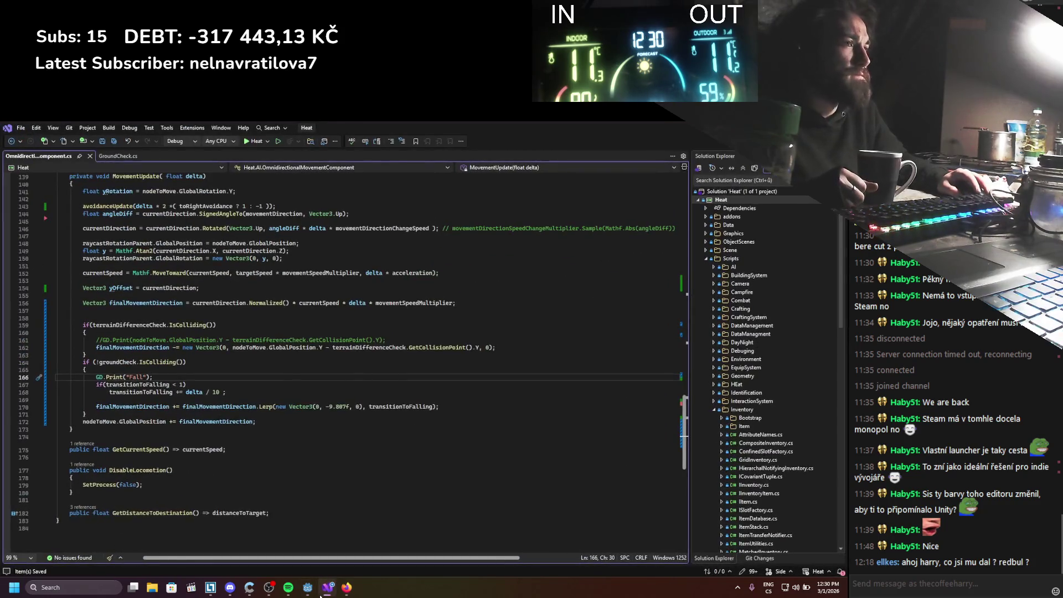
Launch the game from Godot, watch the log print Fall, then stop it with F8
left_click(325, 589)
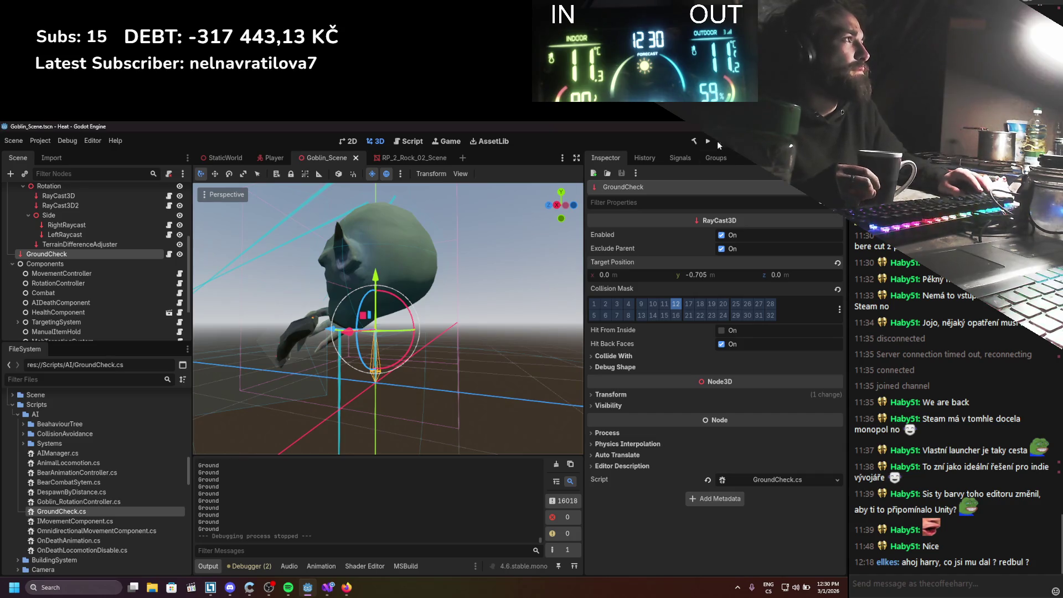
left_click(708, 142)
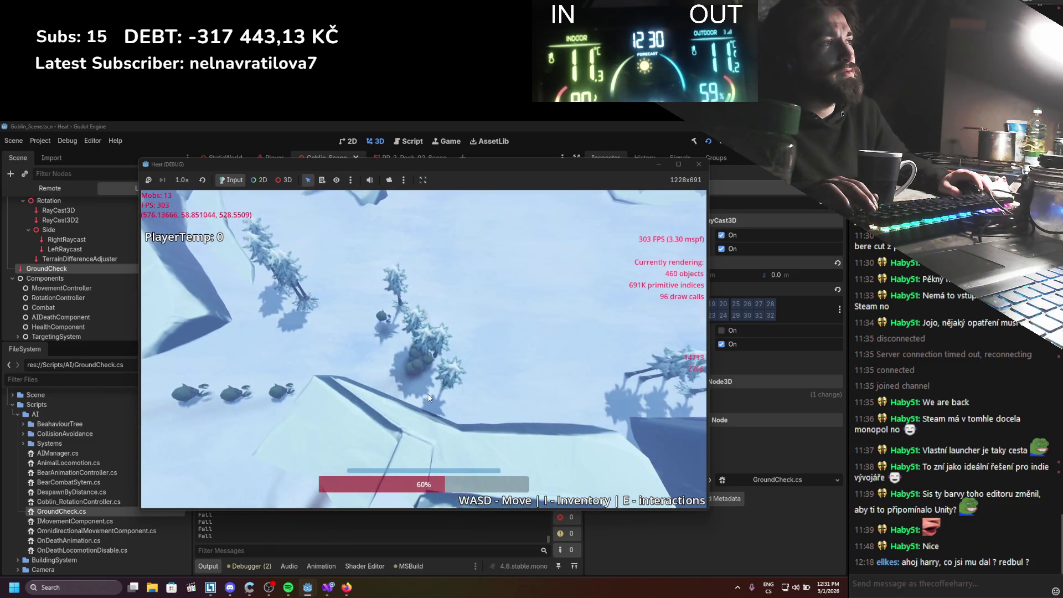
key("F8")
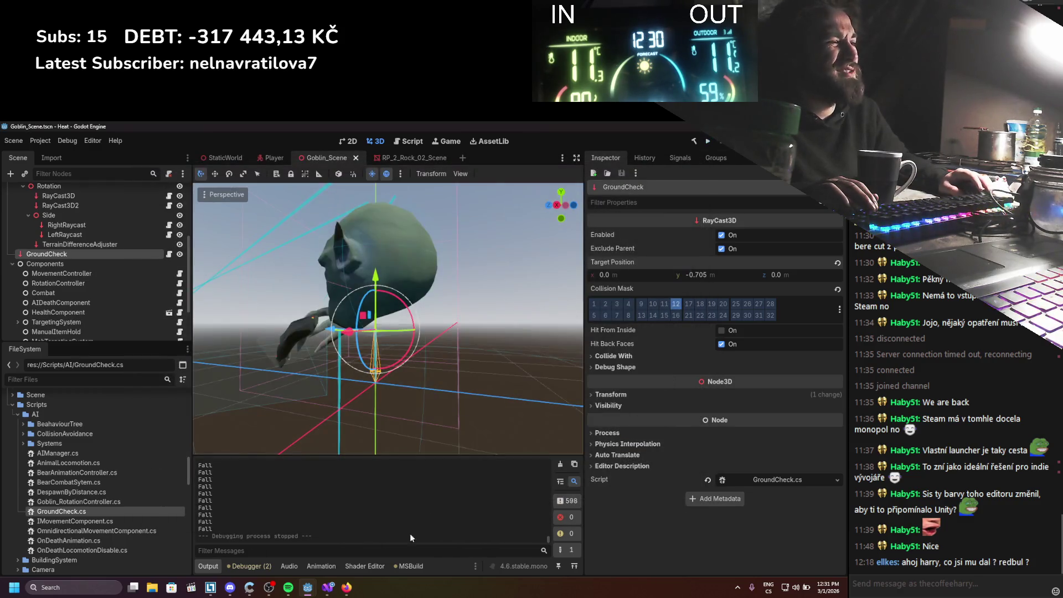
Add an else setting transitionToFalling = 0 after the ground check, then rebuild and run with F5
key("alt+Tab")
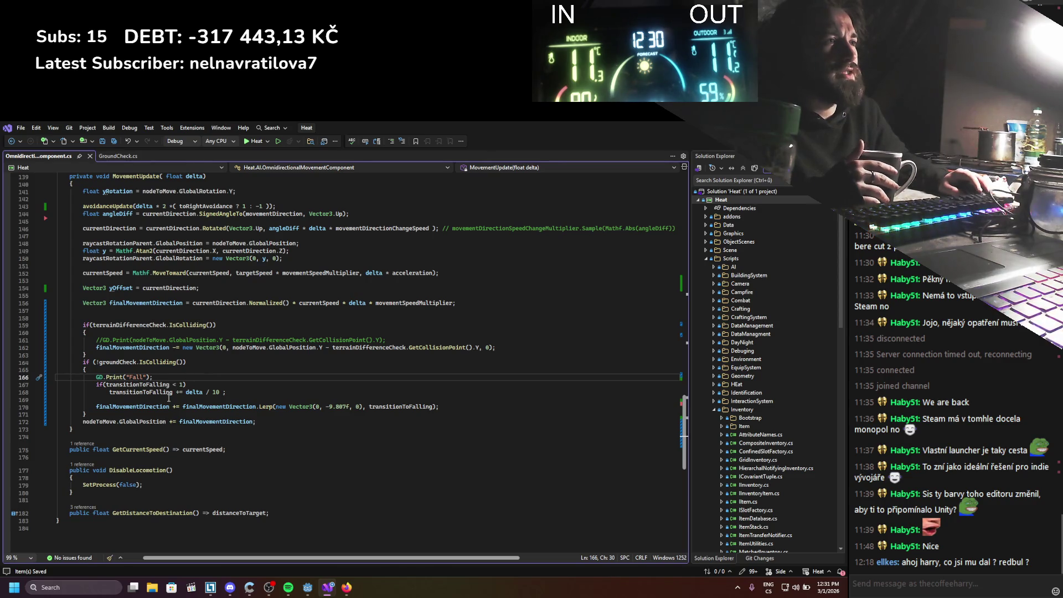
key("Return")
type("else")
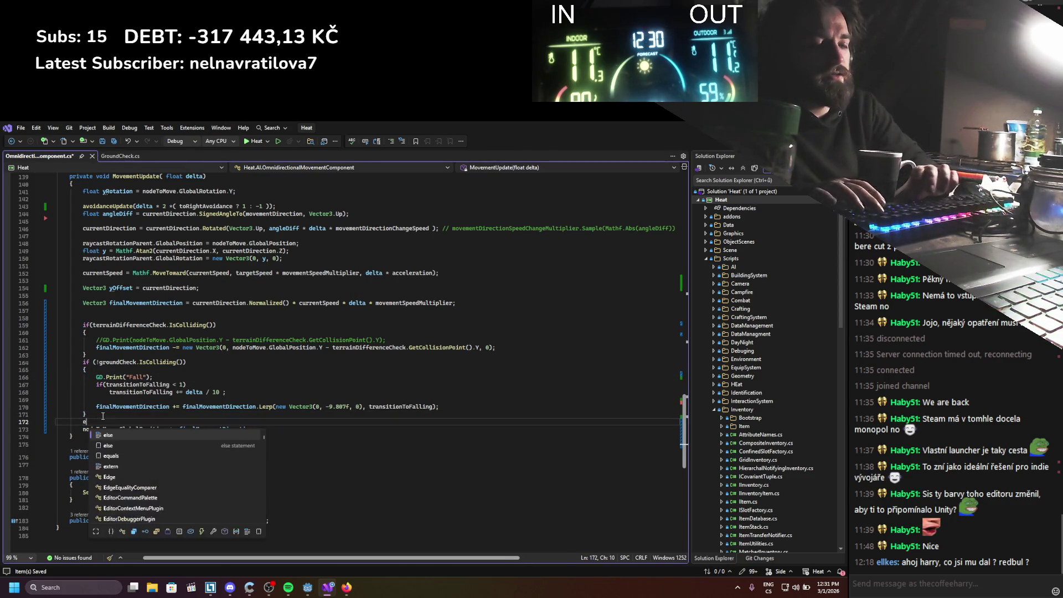
key("Return")
type("transitionToFalling = 0;")
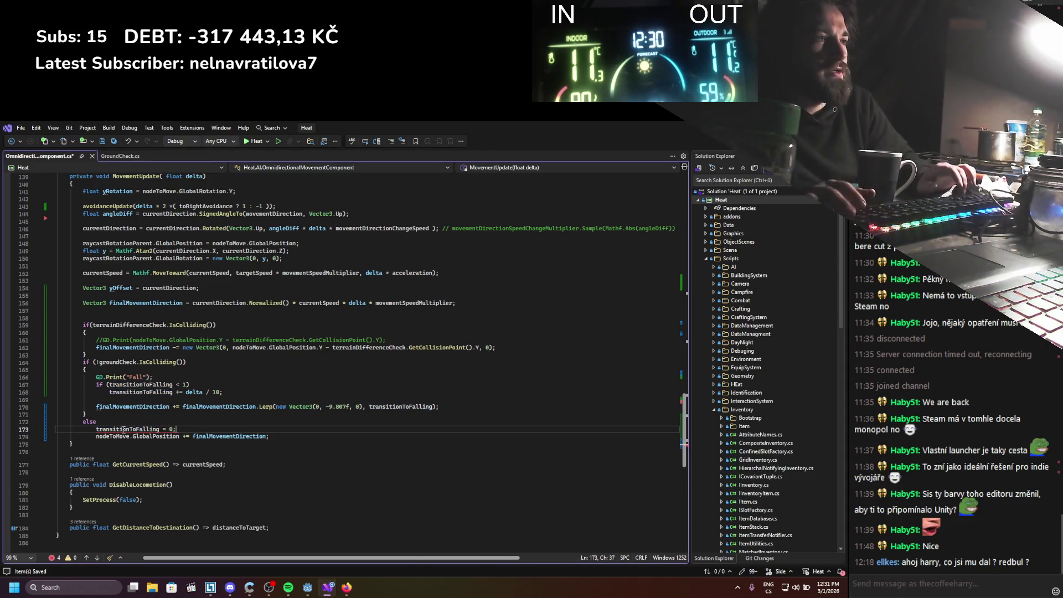
key("Return")
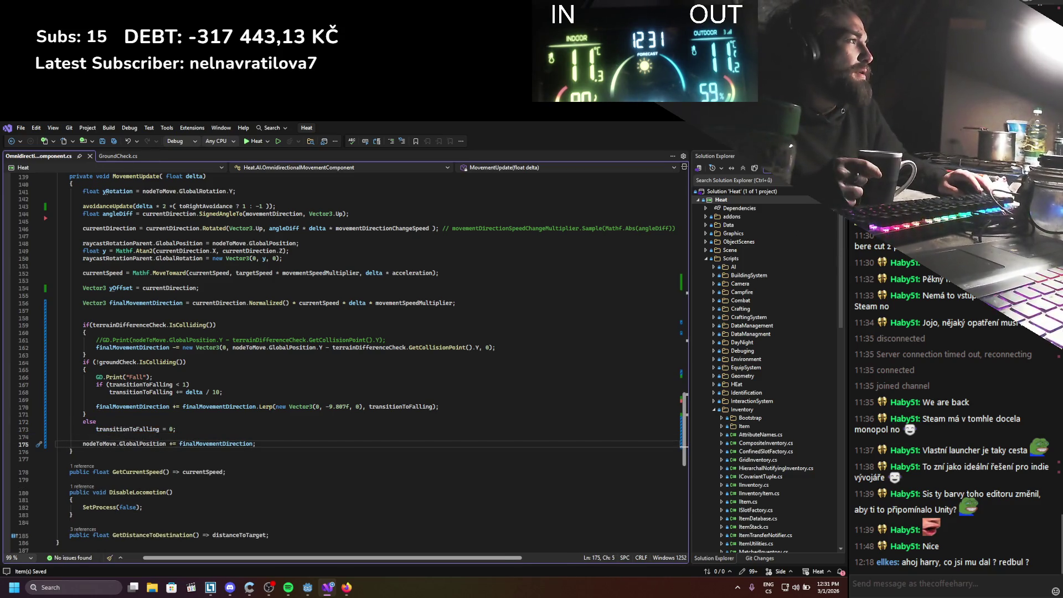
key("alt+Tab")
key("F5")
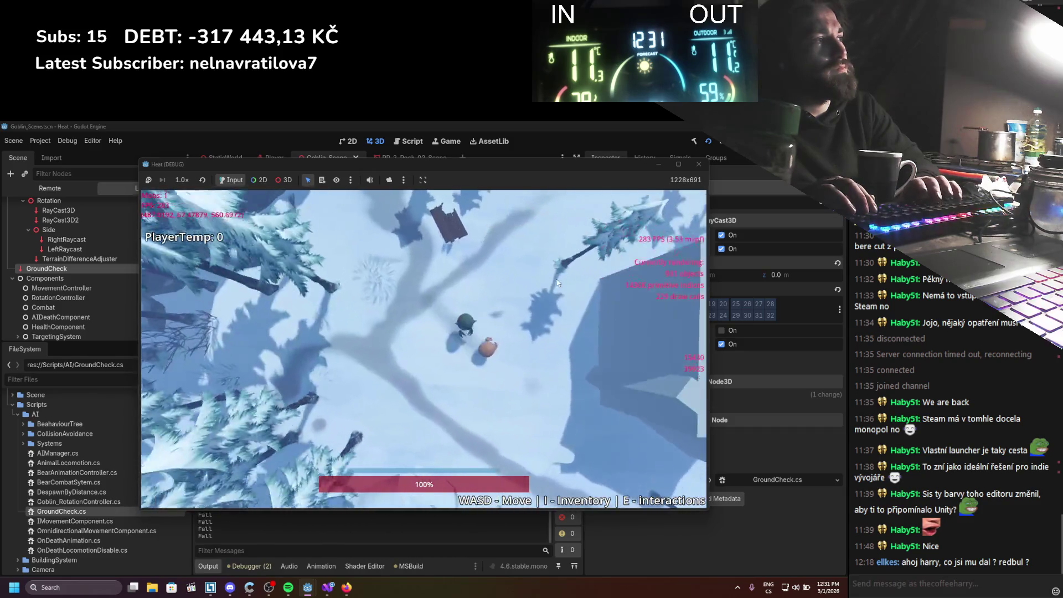
Steer the player down-right, then right and forward across the snow
key("s")
key("d")
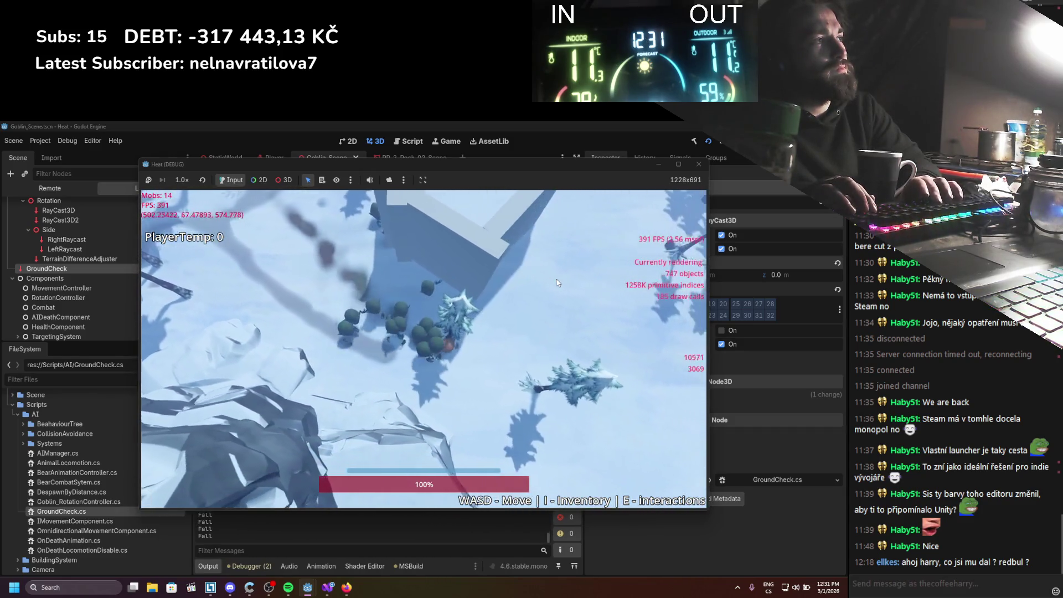
key("d")
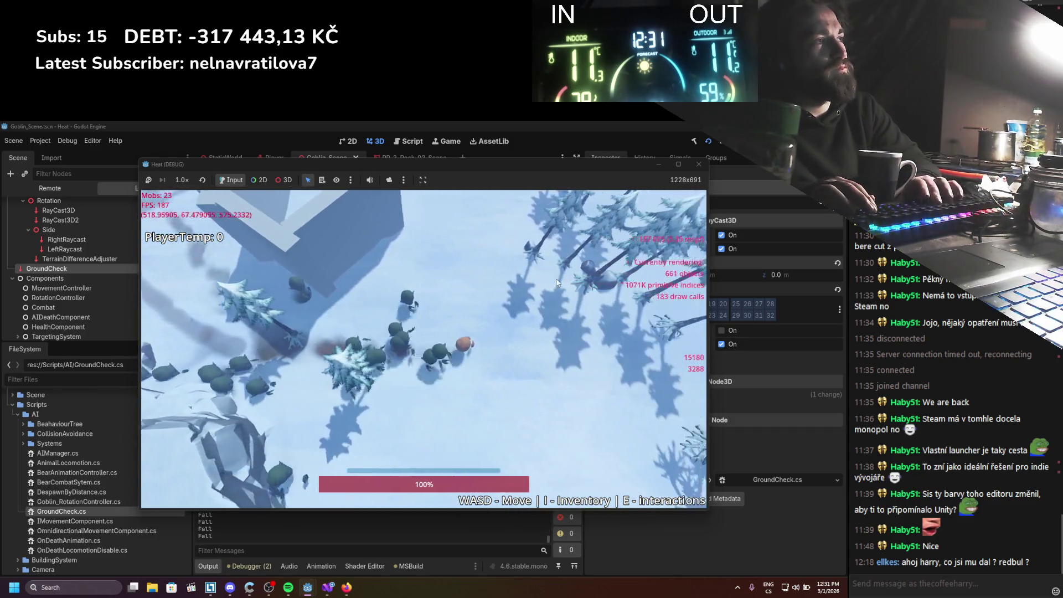
key("d")
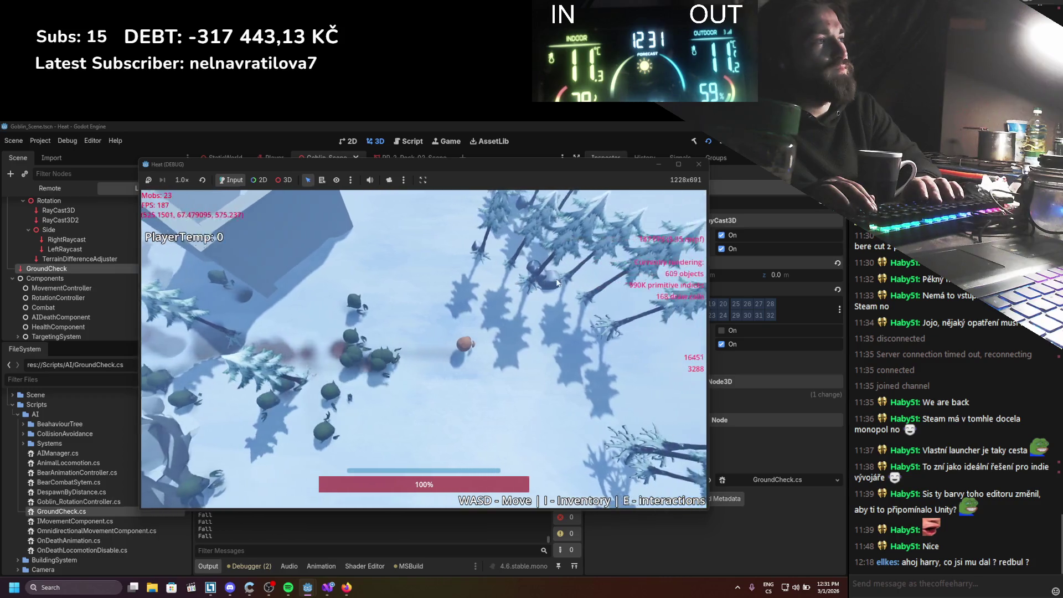
key("d")
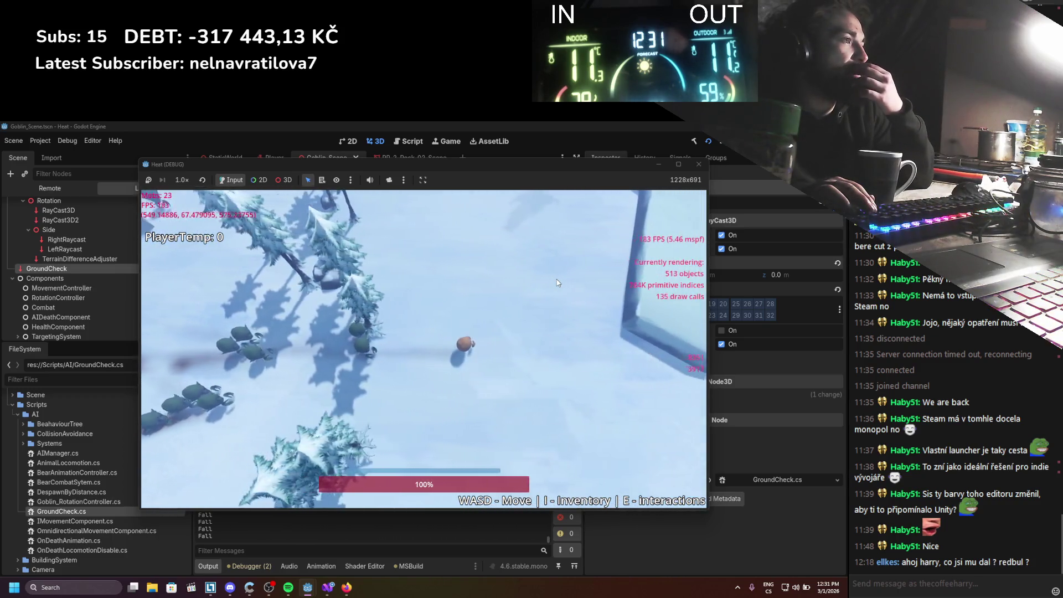
key("w")
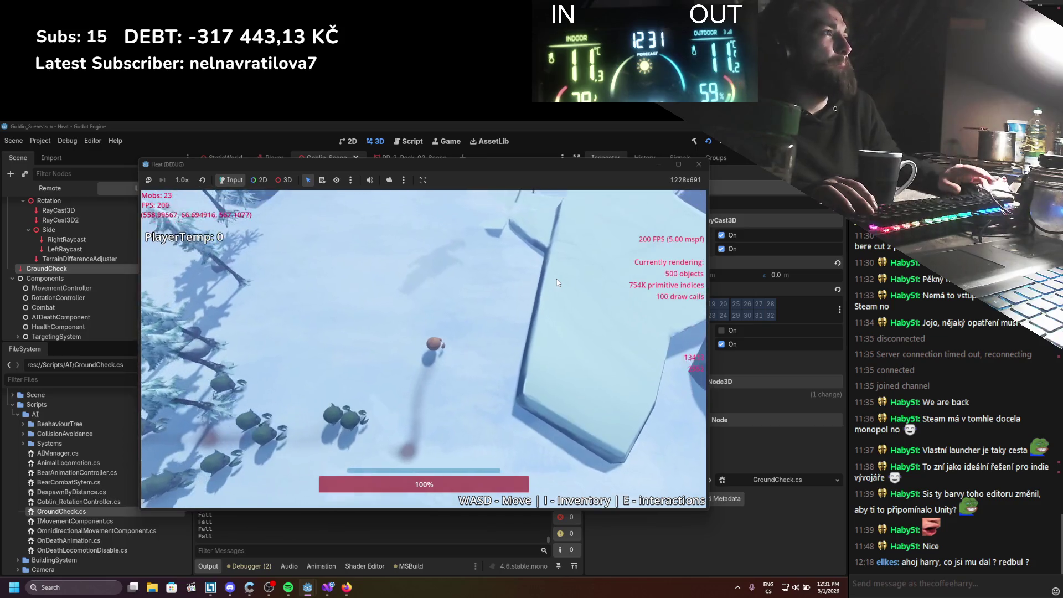
key("w")
key("d")
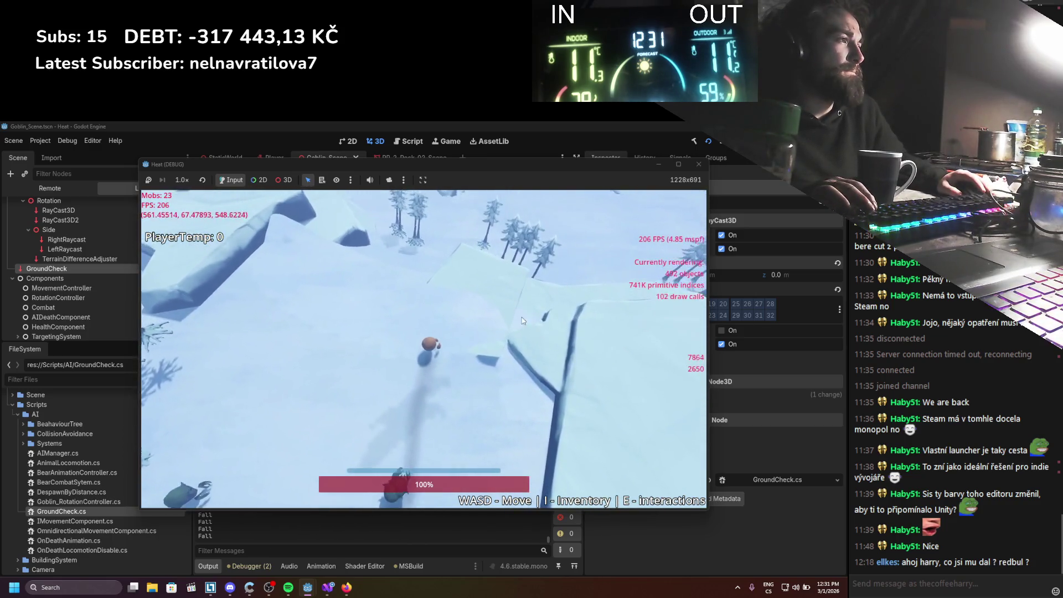
Run right and downhill past the goblins, then stop the game with F8
key("d")
key("w")
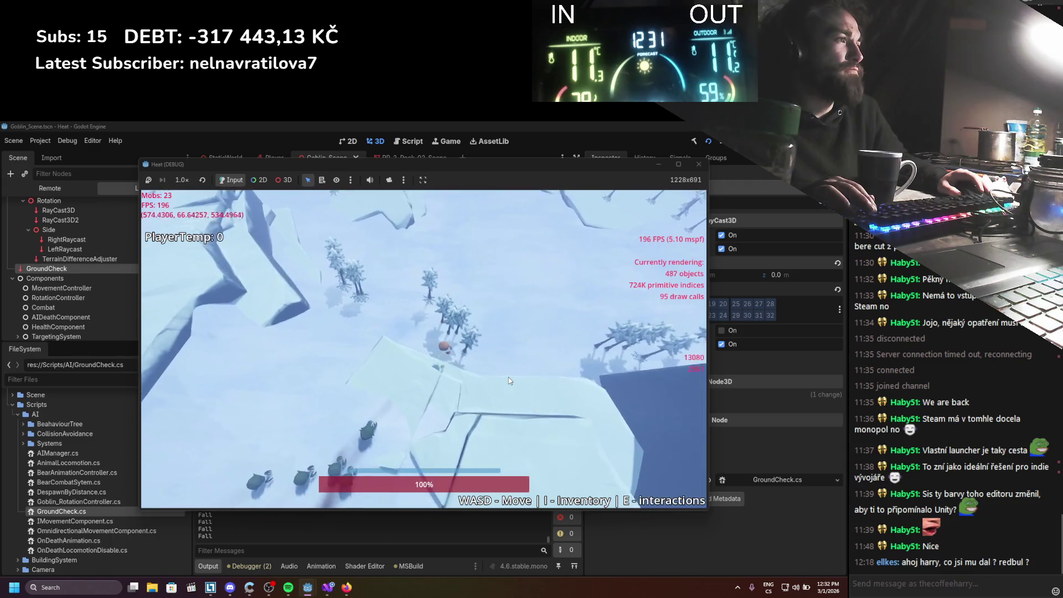
key("d")
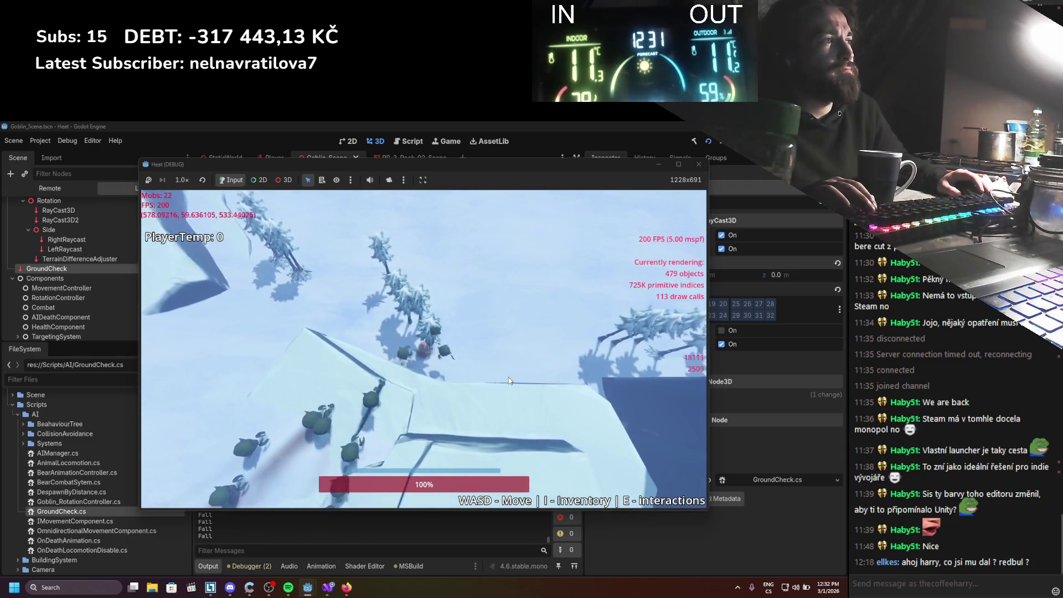
key("w")
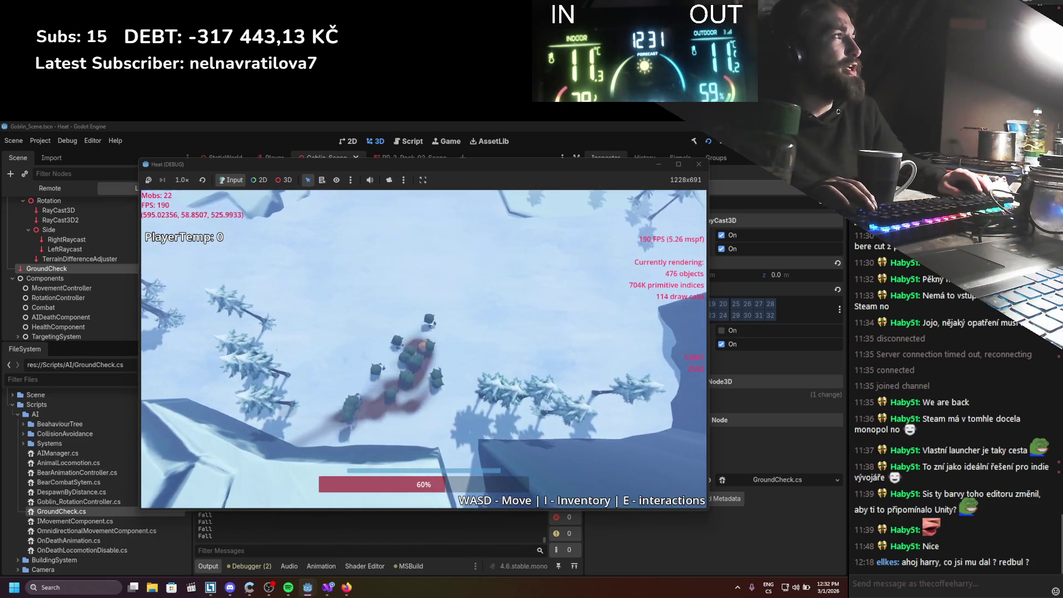
key("F8")
left_click(323, 590)
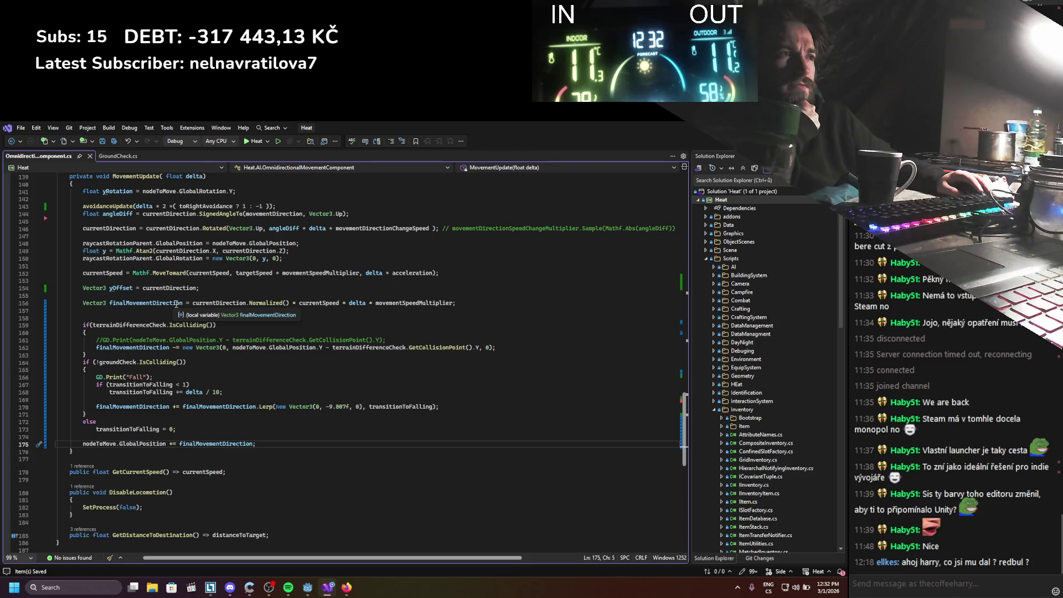
Declare 'Vector3 gravity = Vector3.Zero;' above the ground check
left_click(127, 358)
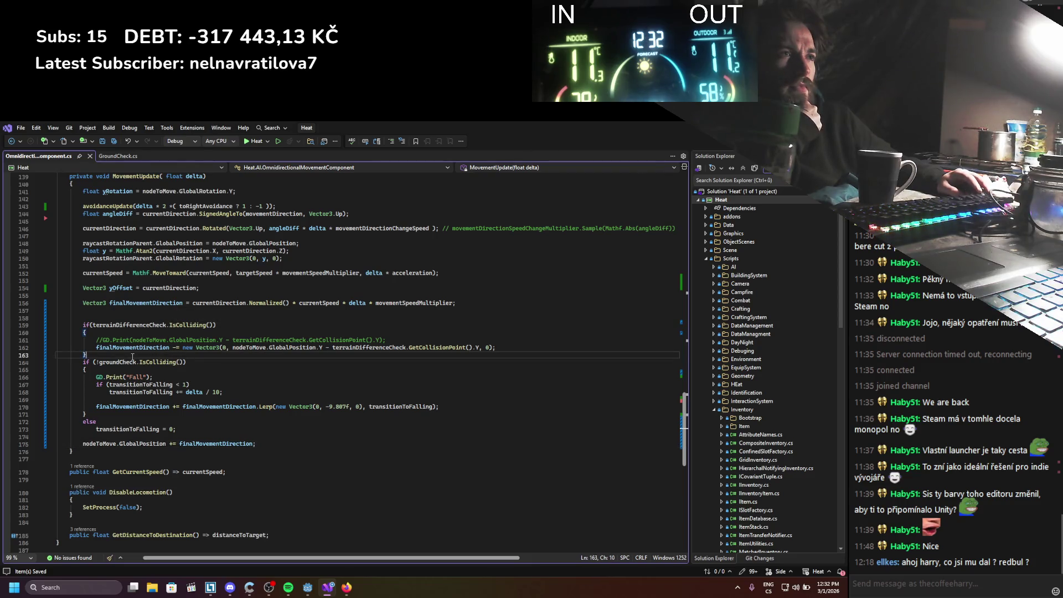
key("ctrl+Return")
key("ctrl+Return")
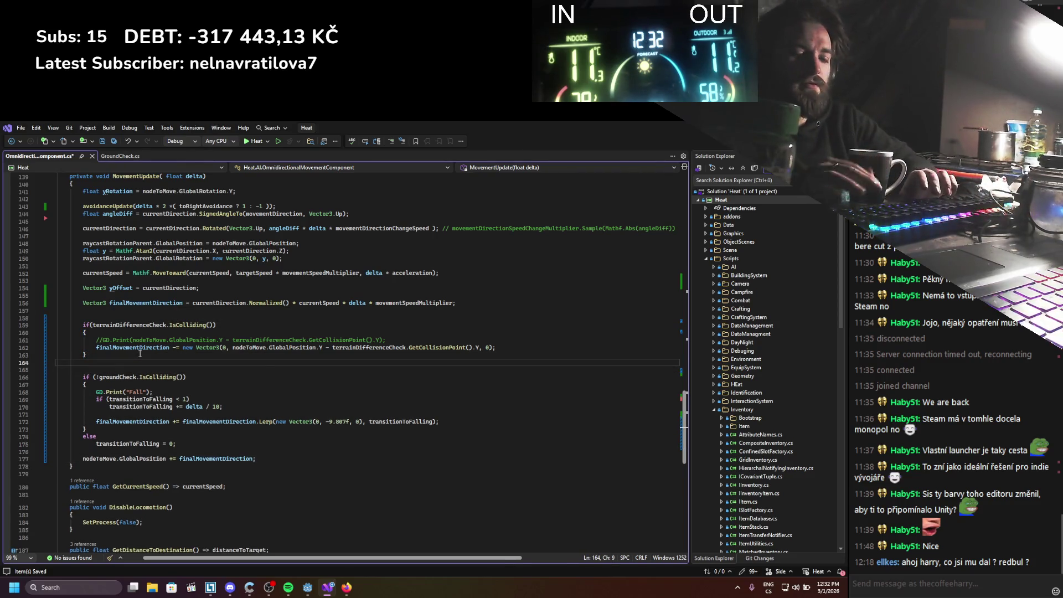
type("Vector3 gravity")
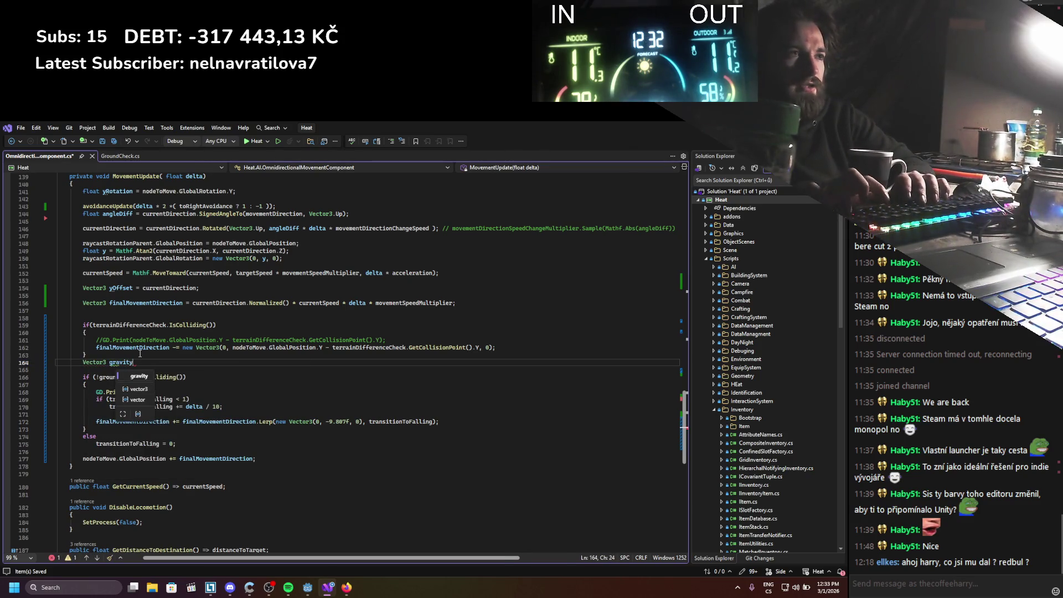
type(" = Vector3")
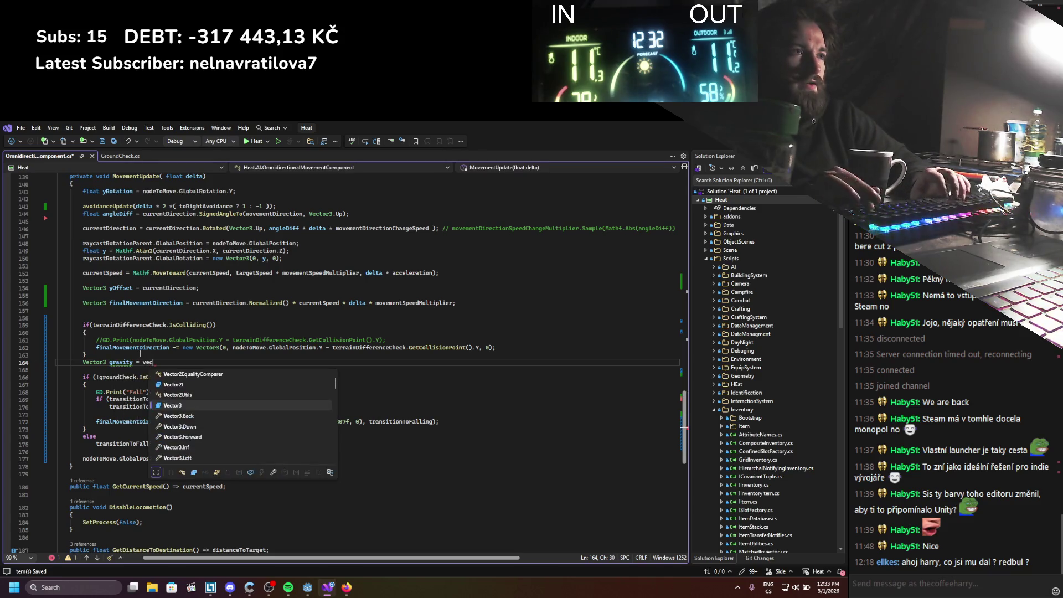
type(".ze")
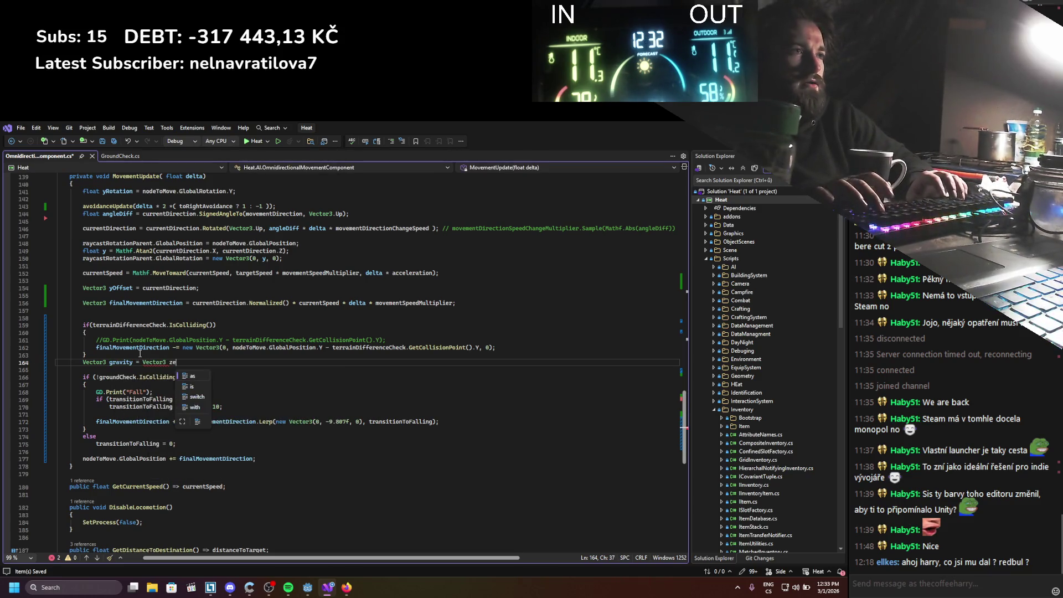
type(";")
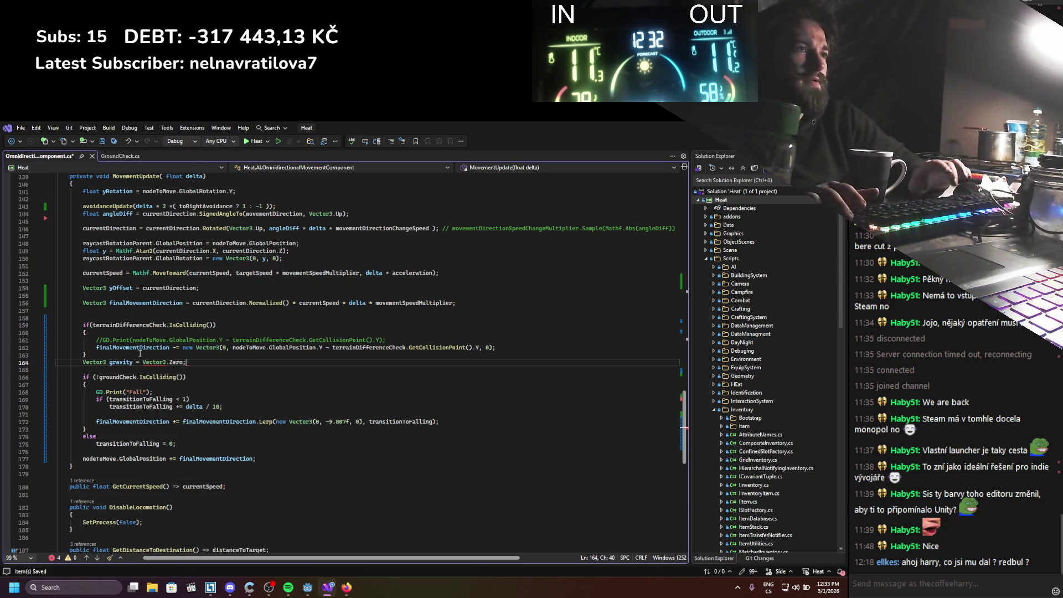
left_click(126, 367)
double_click(125, 366)
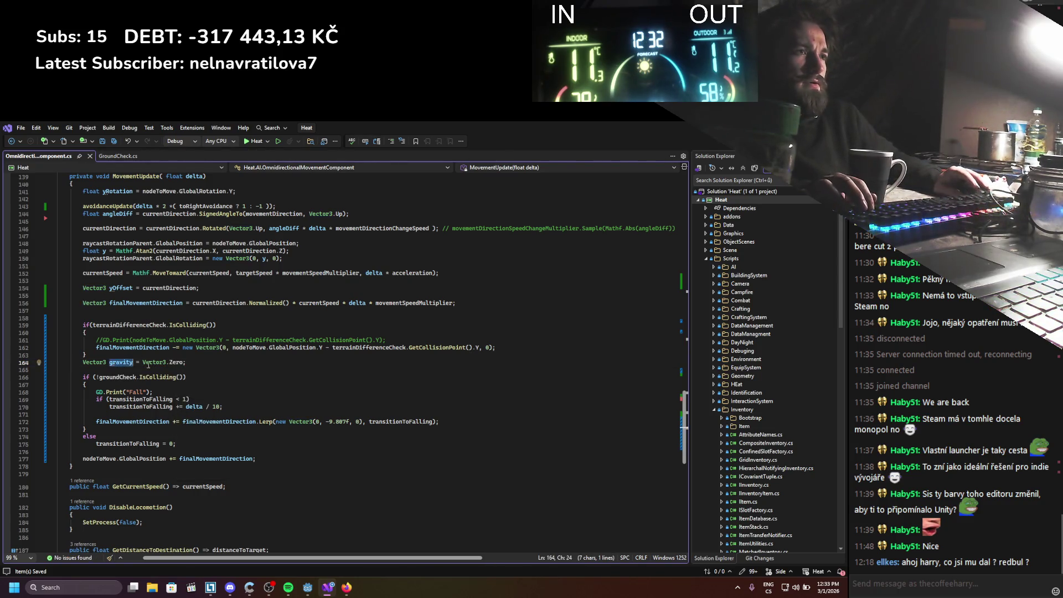
Append '- gravity' to finalMovementDirection in the GlobalPosition update on line 177
left_click(254, 458)
type("- gravity")
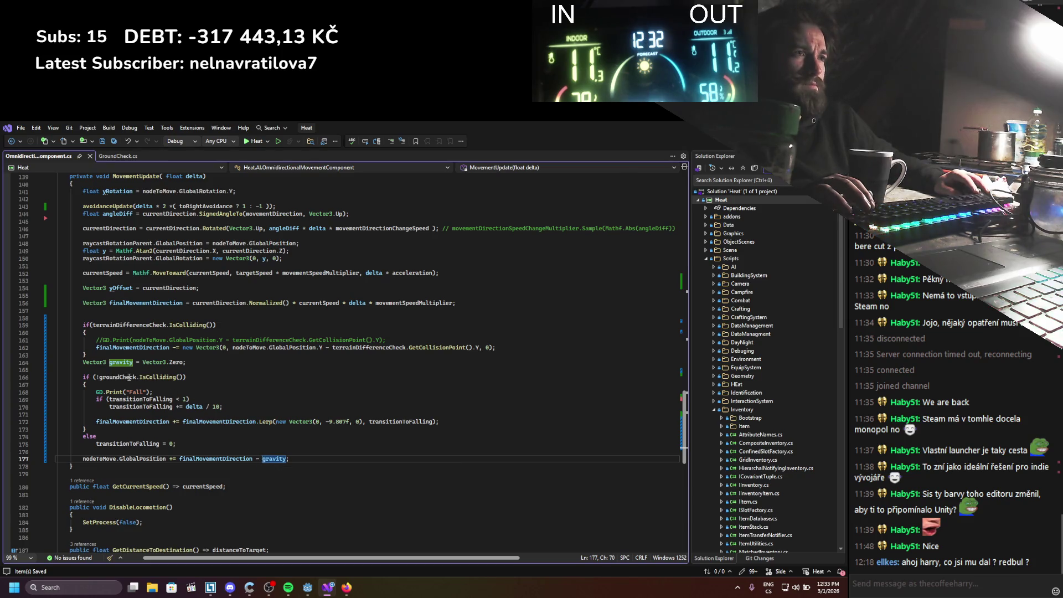
double_click(121, 362)
Make the Lerp line update gravity, starting from gravity, toward positive 9.807f
key("ctrl+c")
double_click(166, 421)
key("ctrl+v")
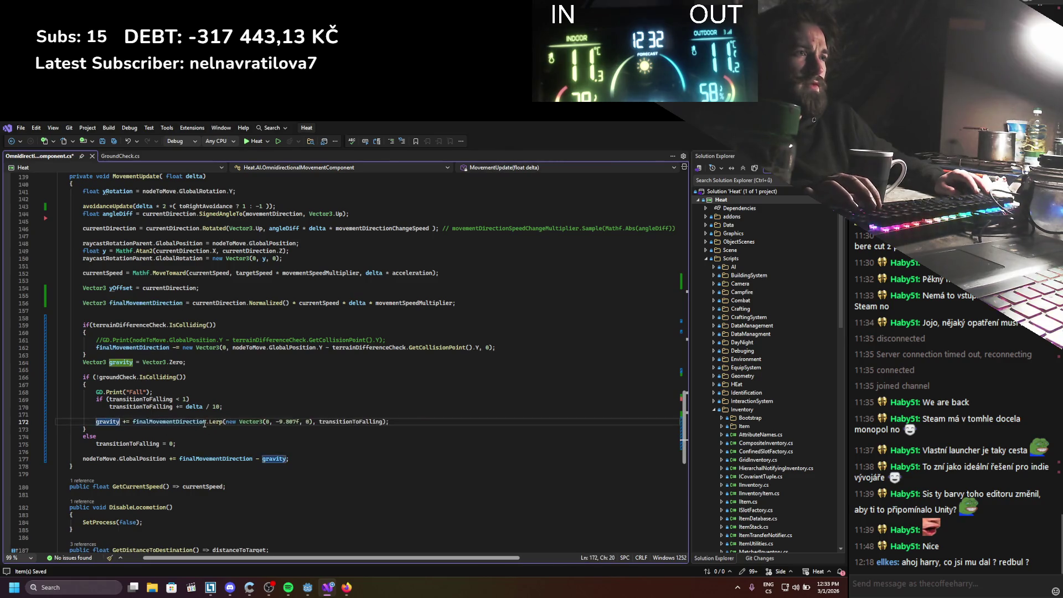
double_click(203, 422)
key("ctrl+v")
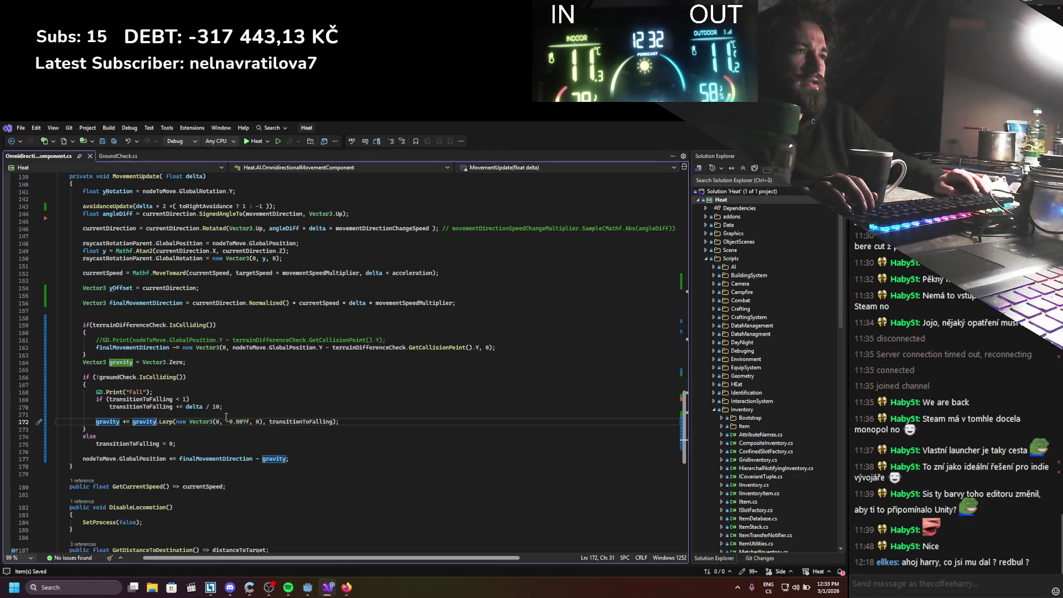
left_click(228, 419)
key("BackSpace")
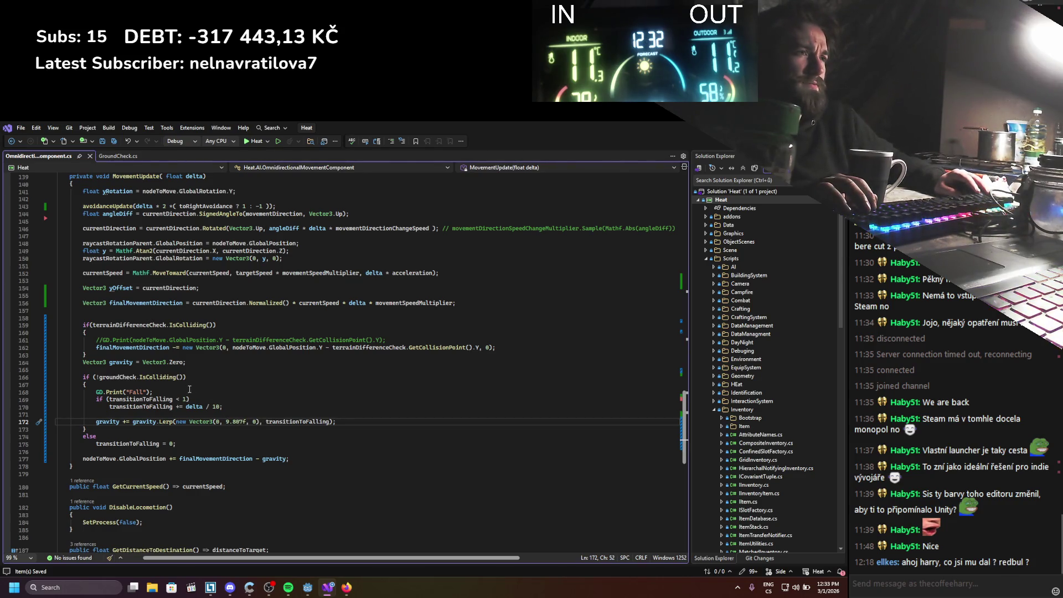
Move the gravity update below the else as a plain assignment, outdent it, and save
left_click(197, 415)
left_click_drag(181, 393, 50, 393)
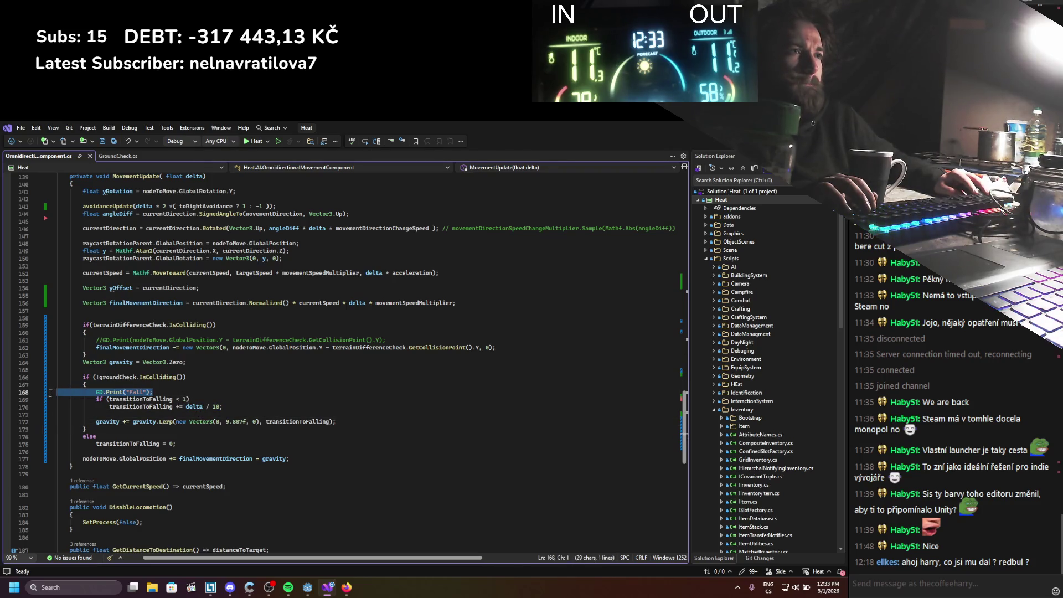
left_click(228, 402)
double_click(108, 421)
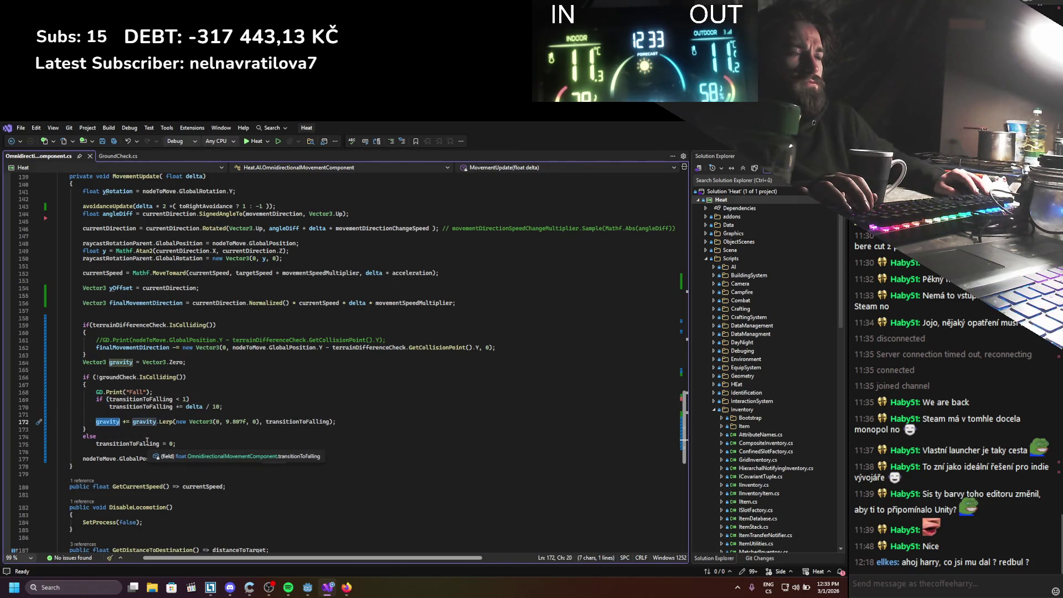
left_click(347, 419)
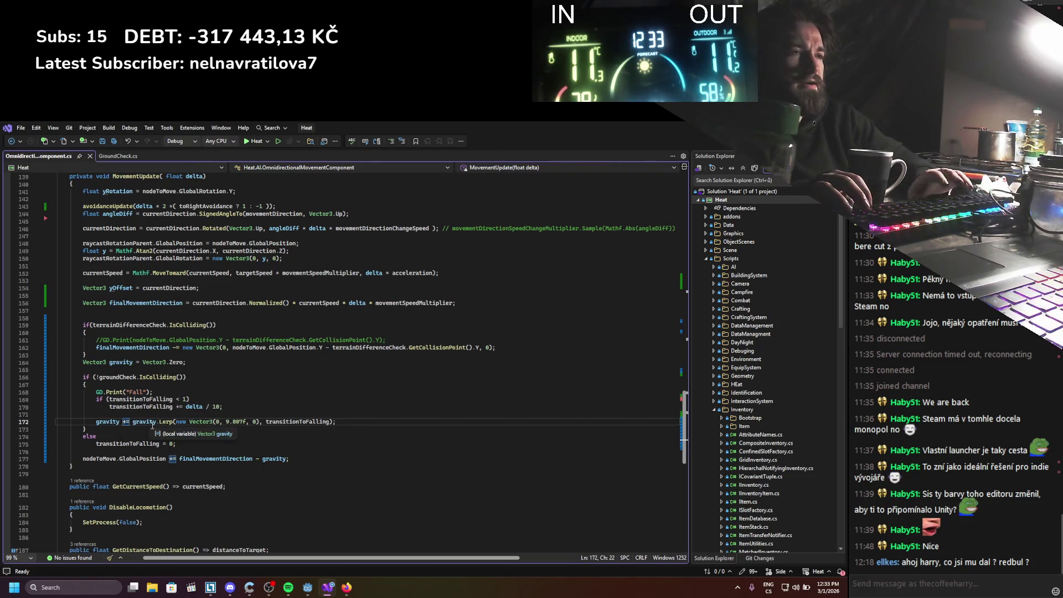
key("BackSpace")
key("alt+Down")
key("alt+Down")
key("alt+Down")
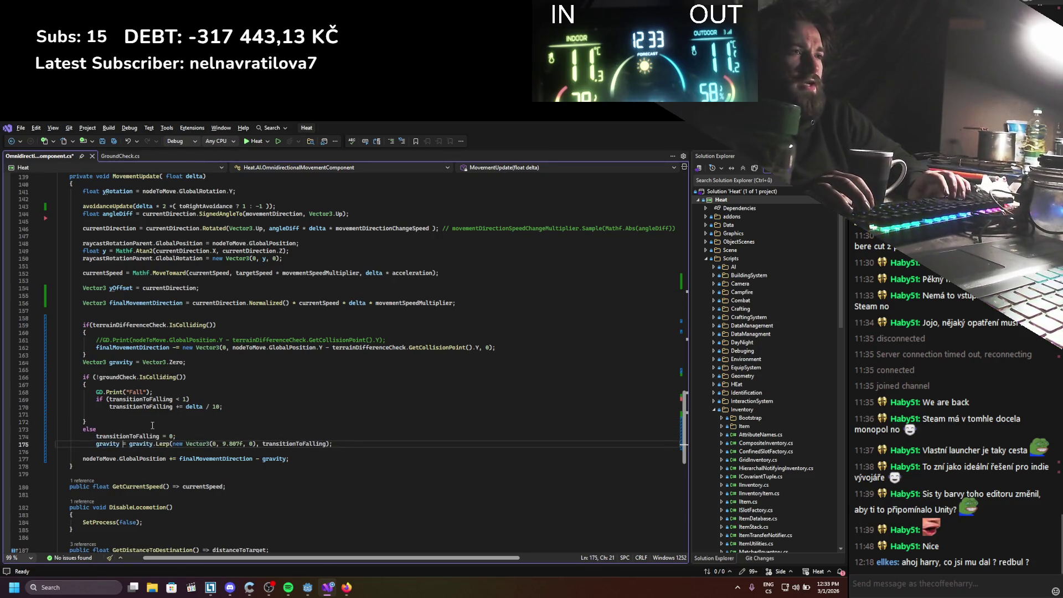
key("Home")
key("shift+Tab")
key("ctrl+s")
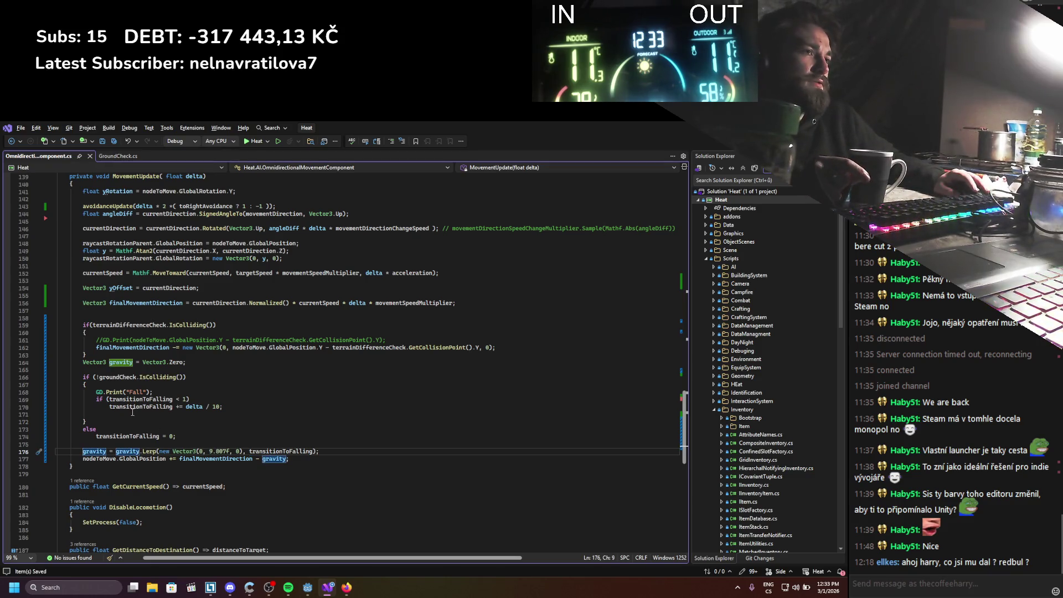
Delete blank line 171 and run the game again from Godot
left_click(96, 418)
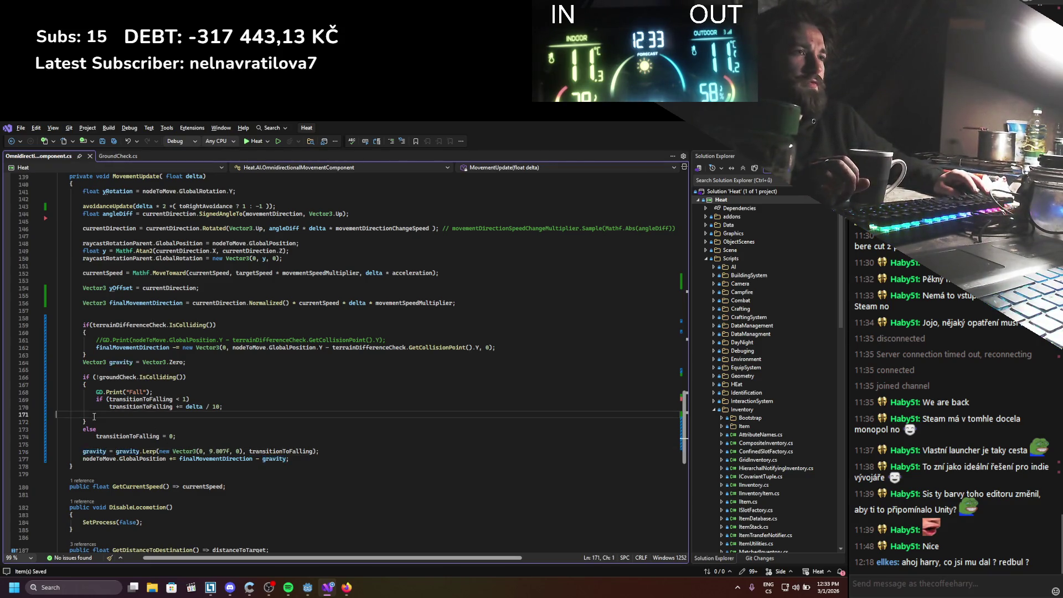
key("BackSpace")
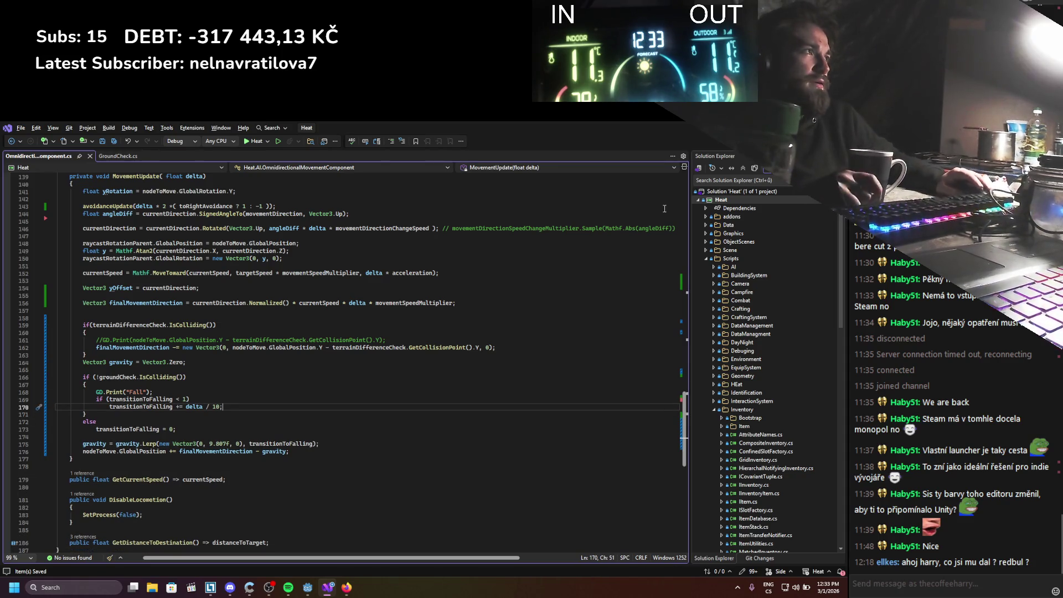
key("alt+Tab")
left_click(708, 143)
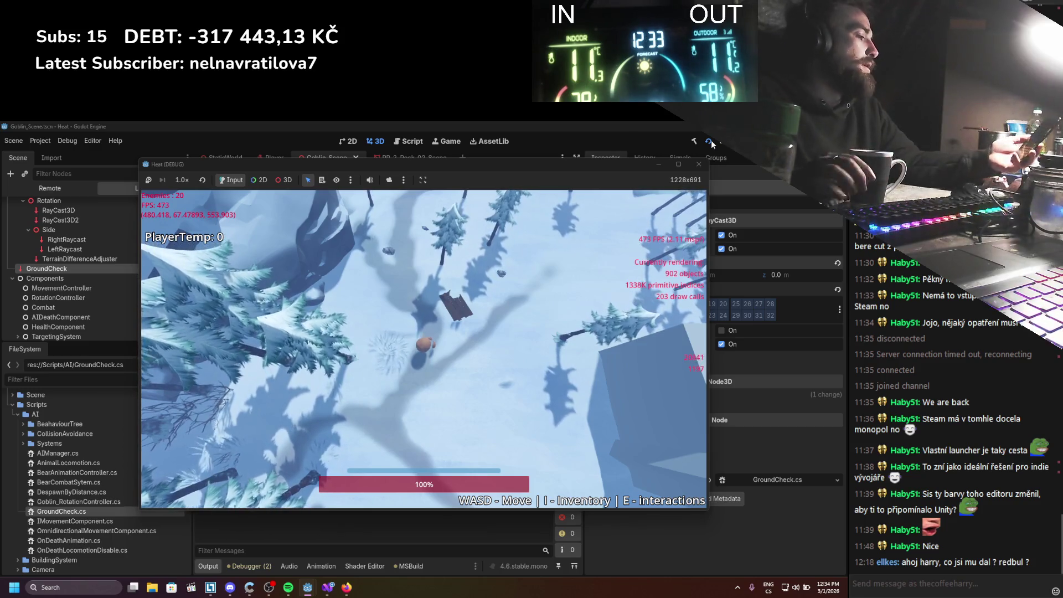
Walk the player down-right, then forward-right across the snow
key("s+d")
key("s+d")
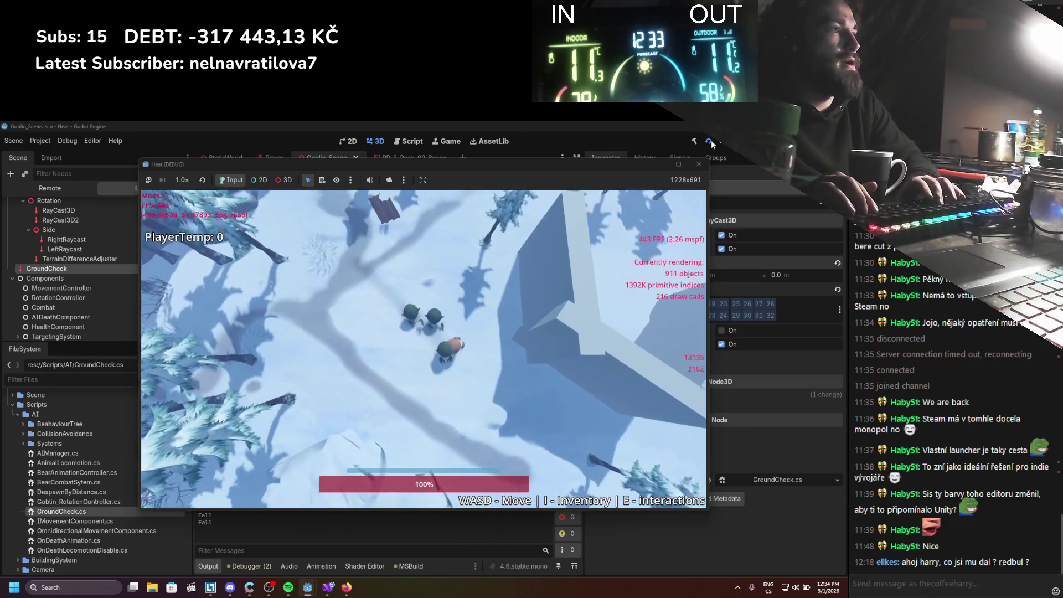
key("d")
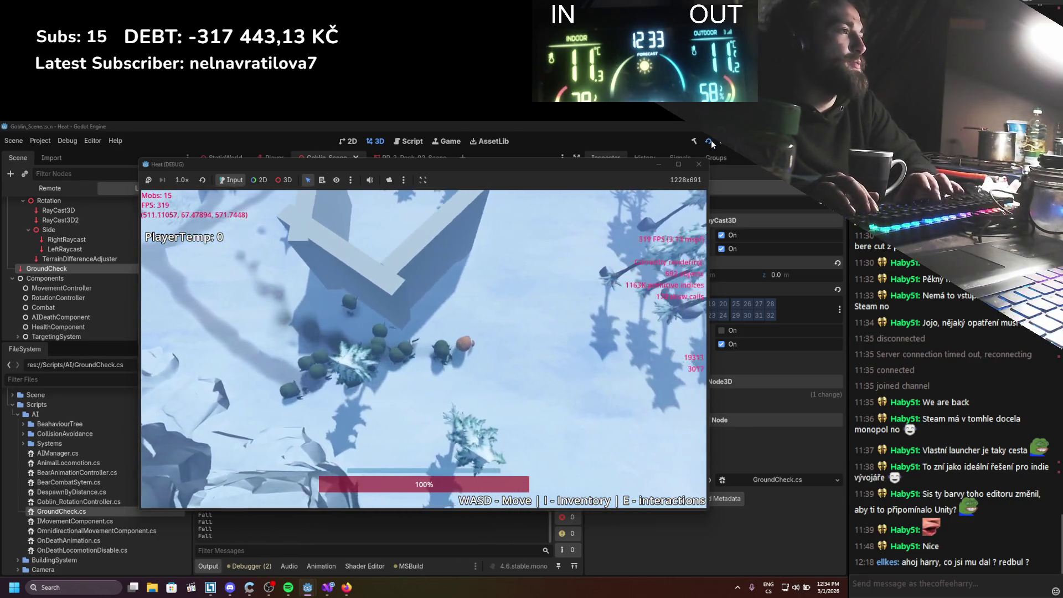
key("s+d")
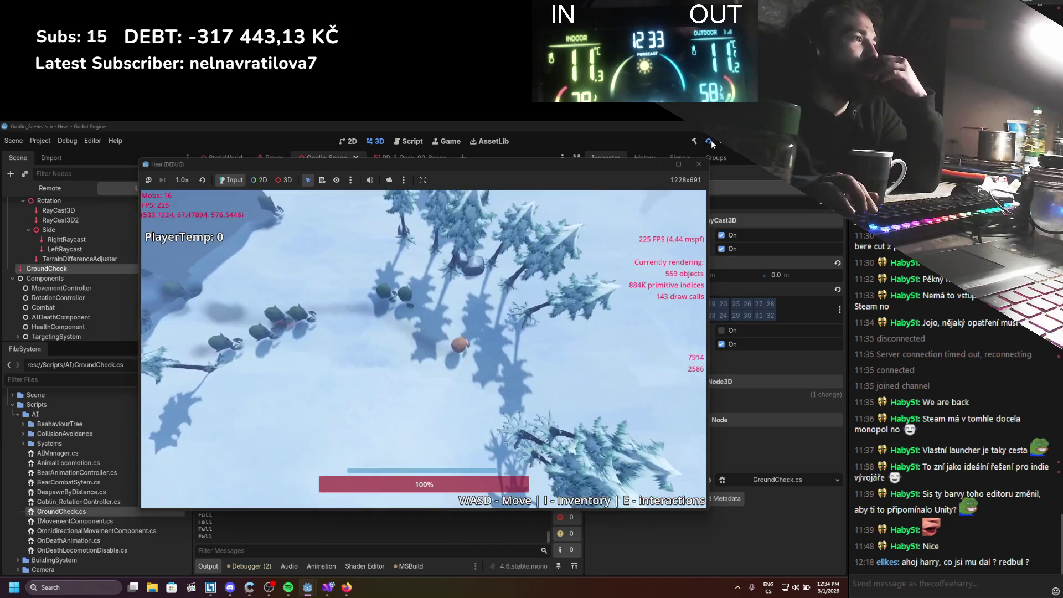
key("w+d")
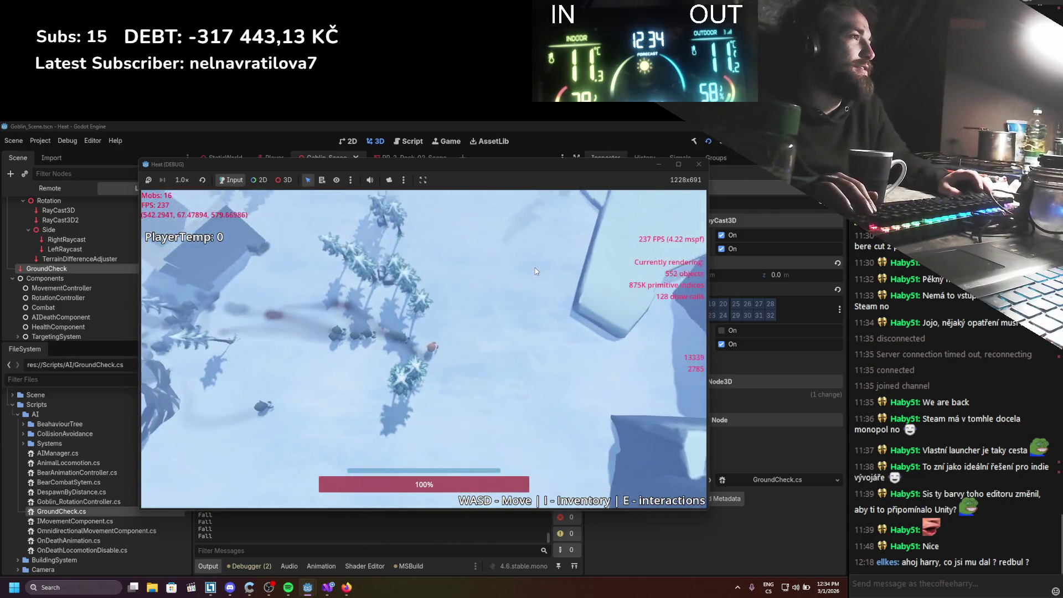
key("w+d")
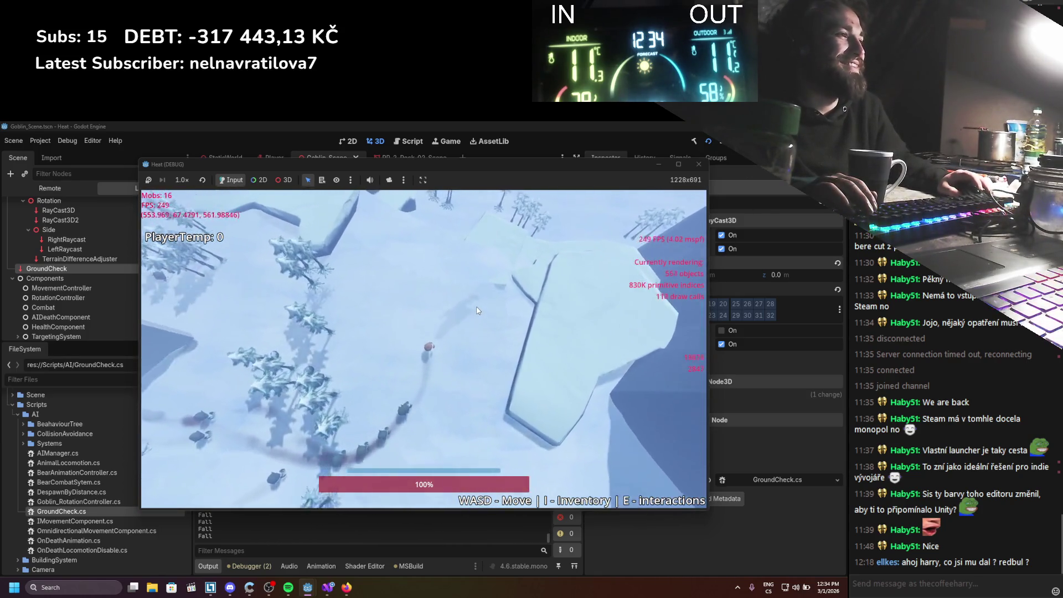
key("w+d")
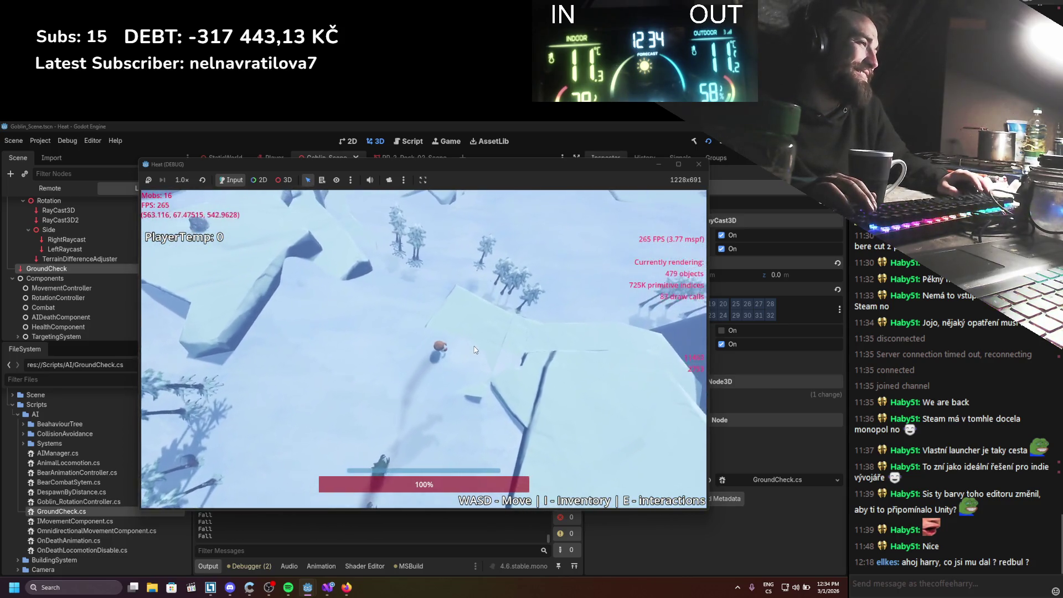
key("w+d")
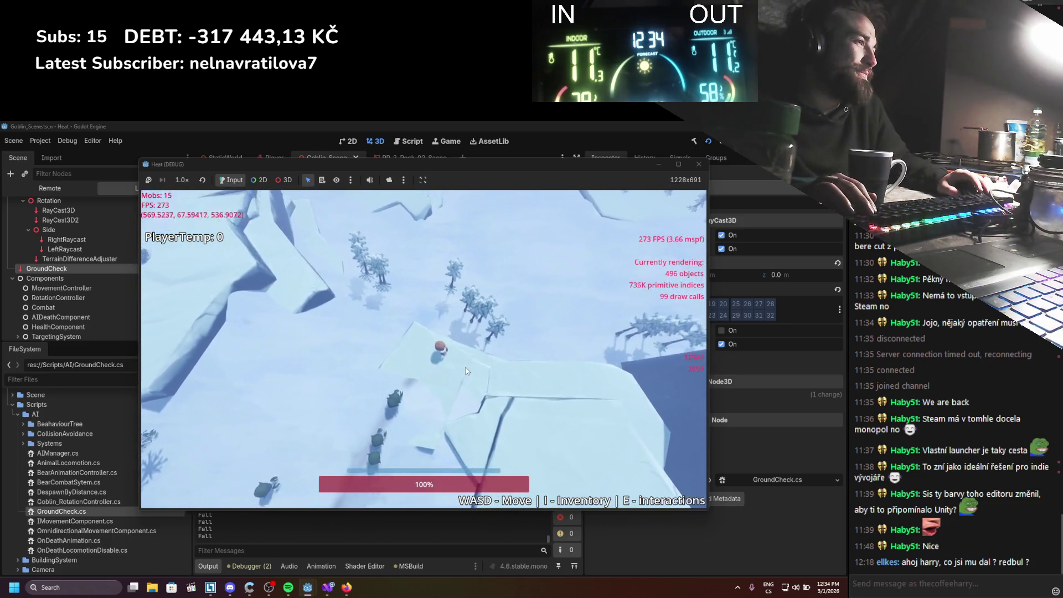
Walk right, left and back as the goblins follow, then stop with F8
key("d")
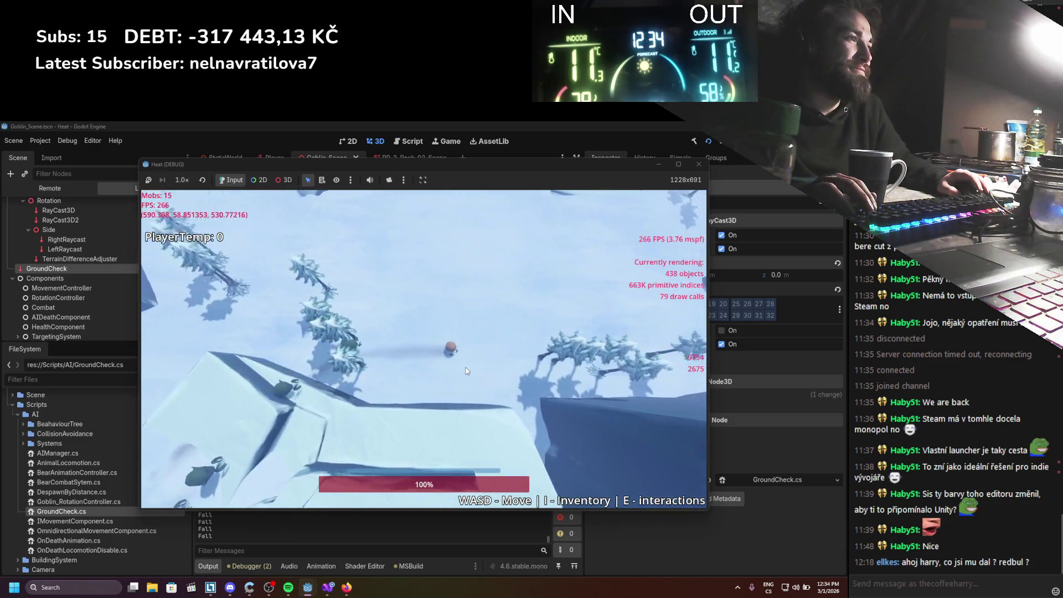
key("d")
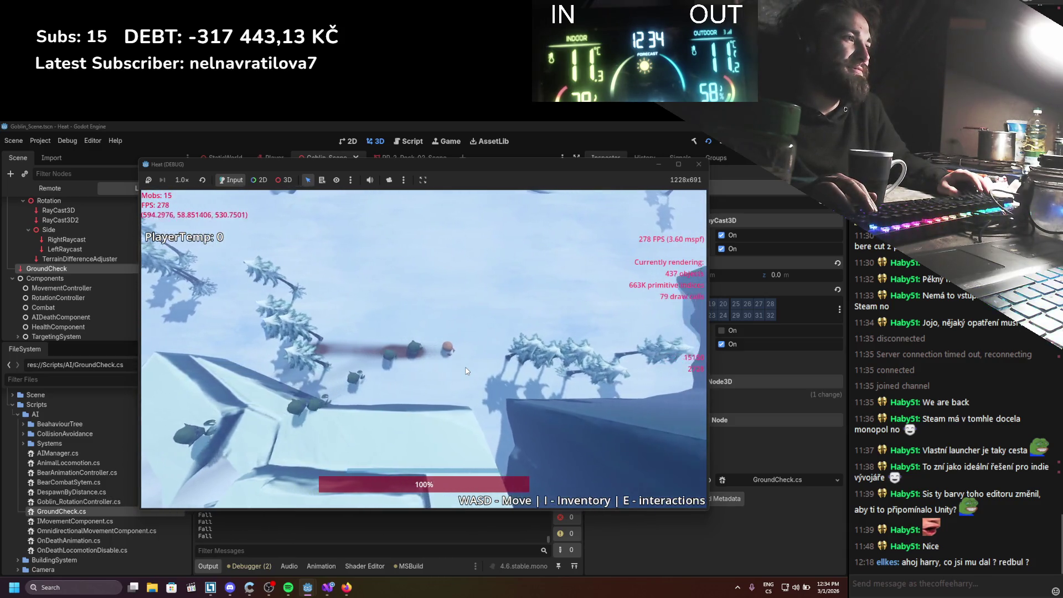
key("w+a")
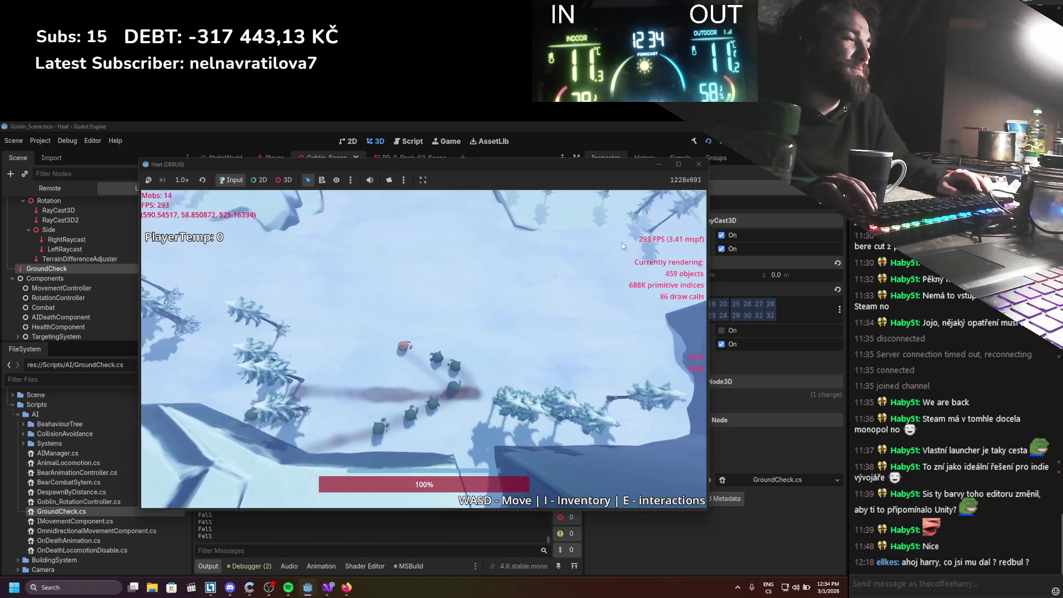
key("a")
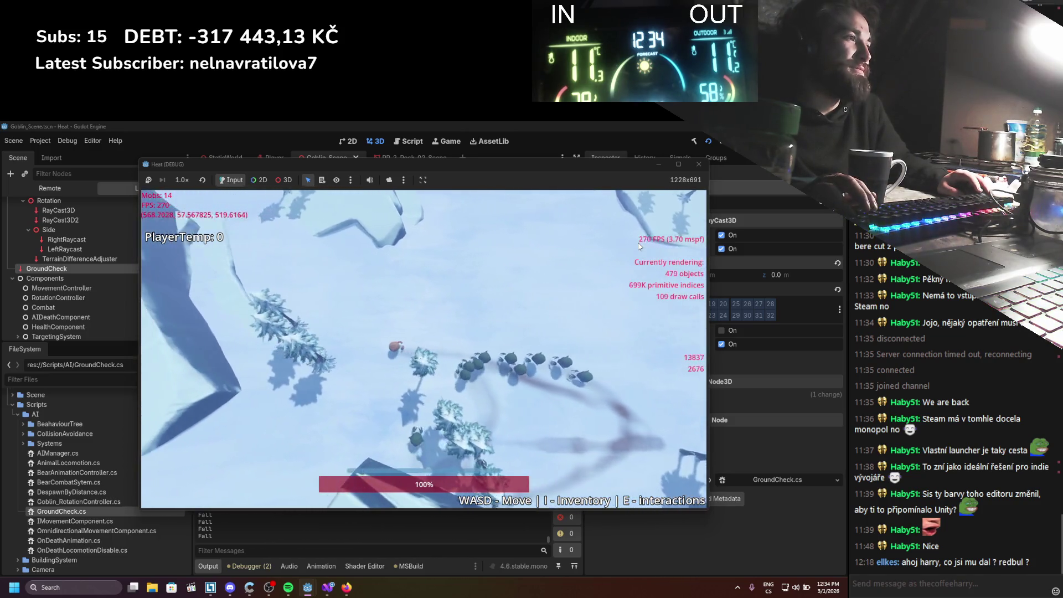
key("s+d")
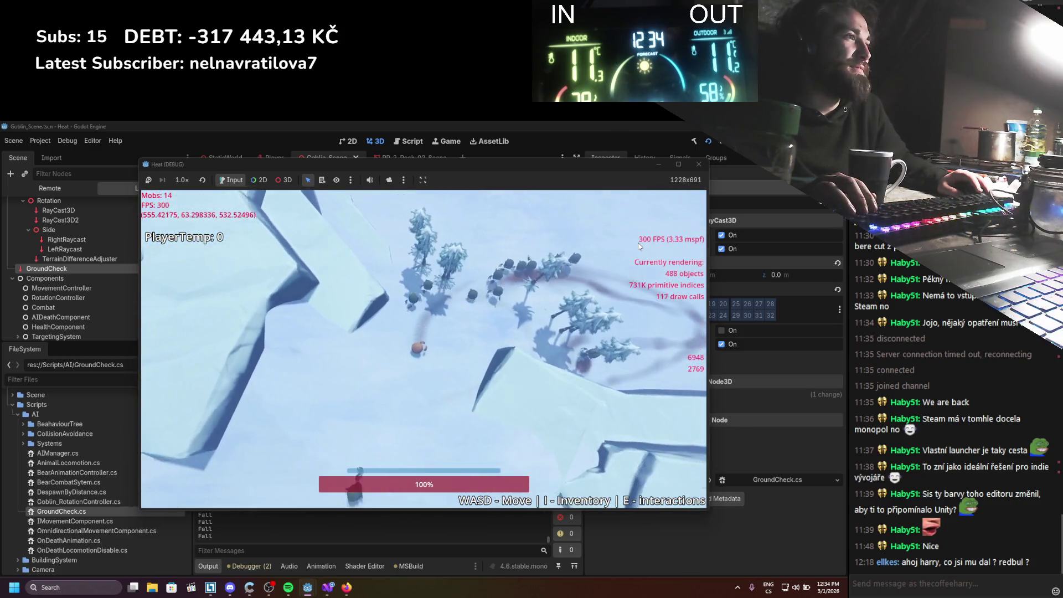
key("w+d")
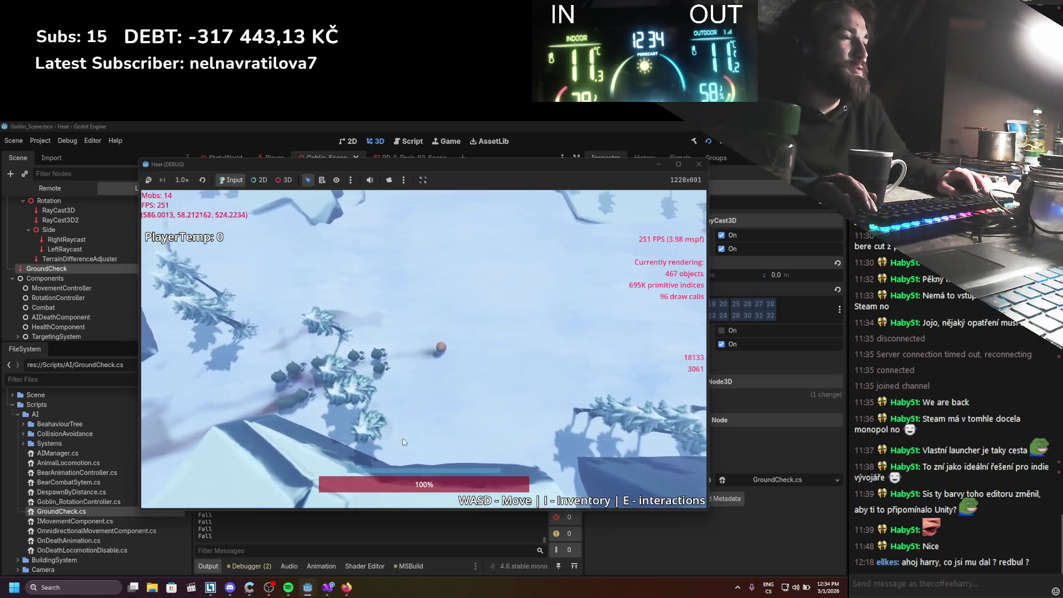
key("F8")
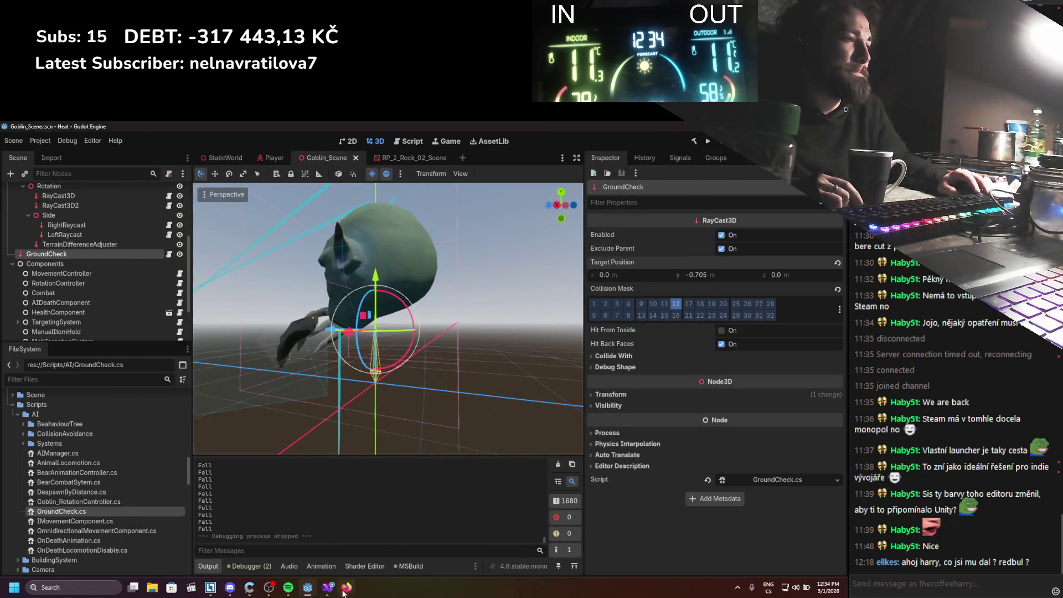
left_click(328, 587)
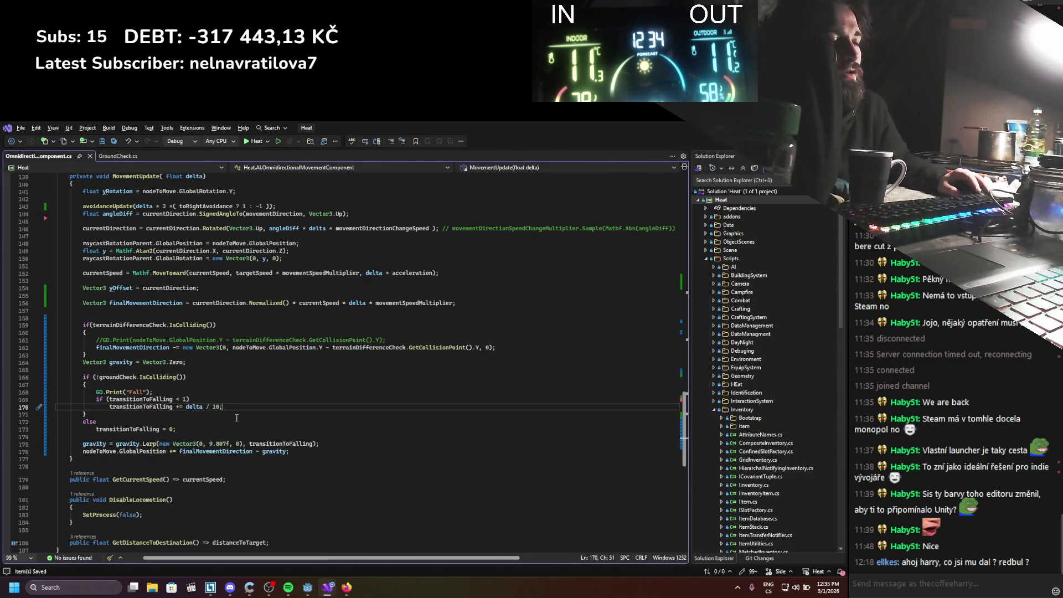
mouse_move(87, 414)
left_mouse_down()
mouse_move(58, 382)
mouse_move(93, 377)
left_mouse_up()
left_click(196, 437)
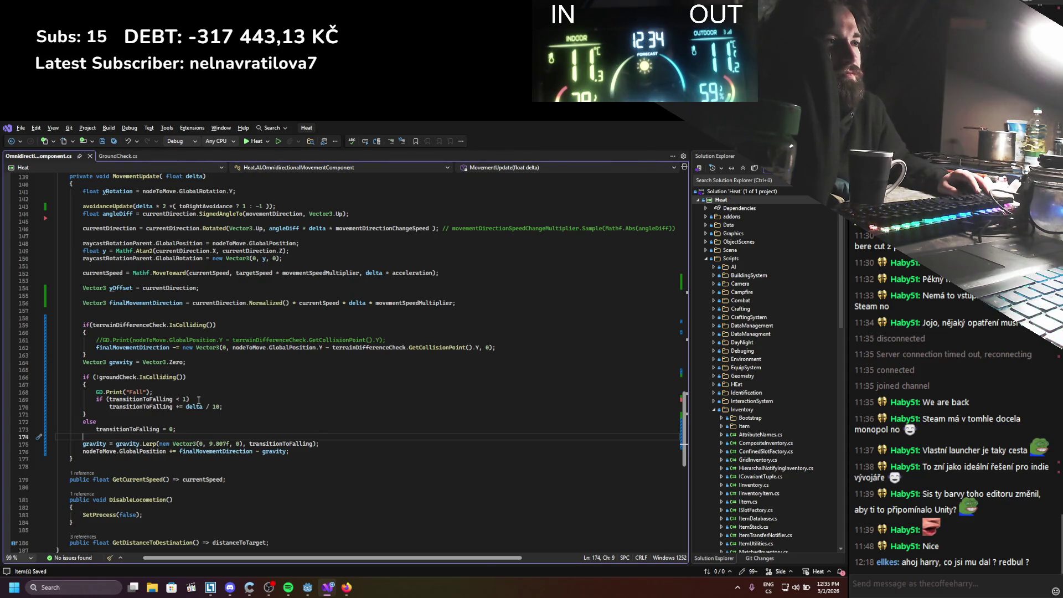
left_click(113, 443)
type("+")
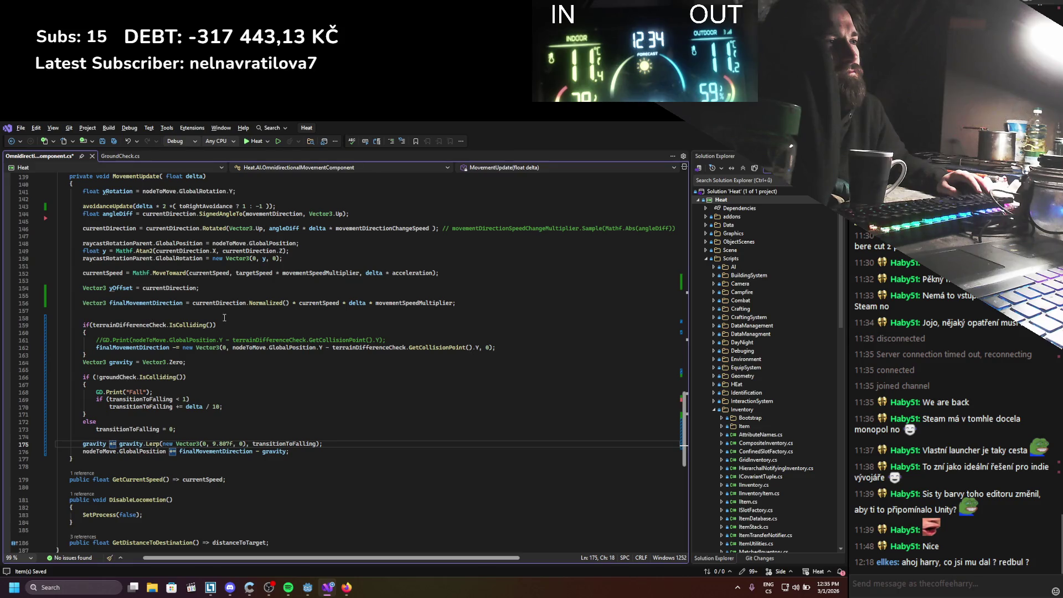
key("BackSpace")
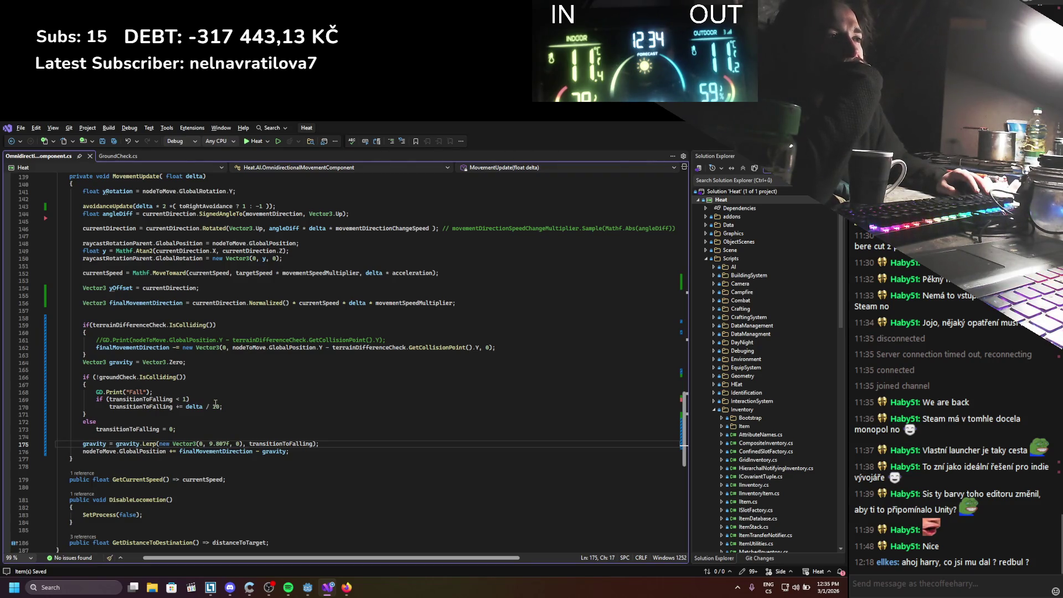
type("1")
left_click(206, 414)
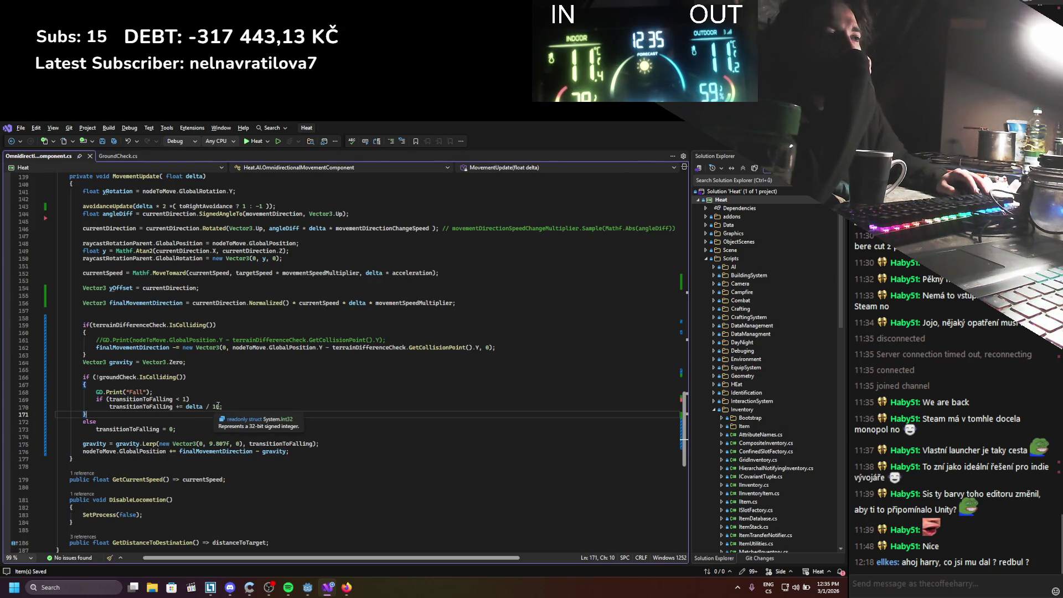
Change line 170's divisor from 10 to 50 and insert 'transitionToFalling *' after +=
double_click(217, 406)
key("BackSpace")
type("50")
left_click(147, 405)
double_click(147, 406)
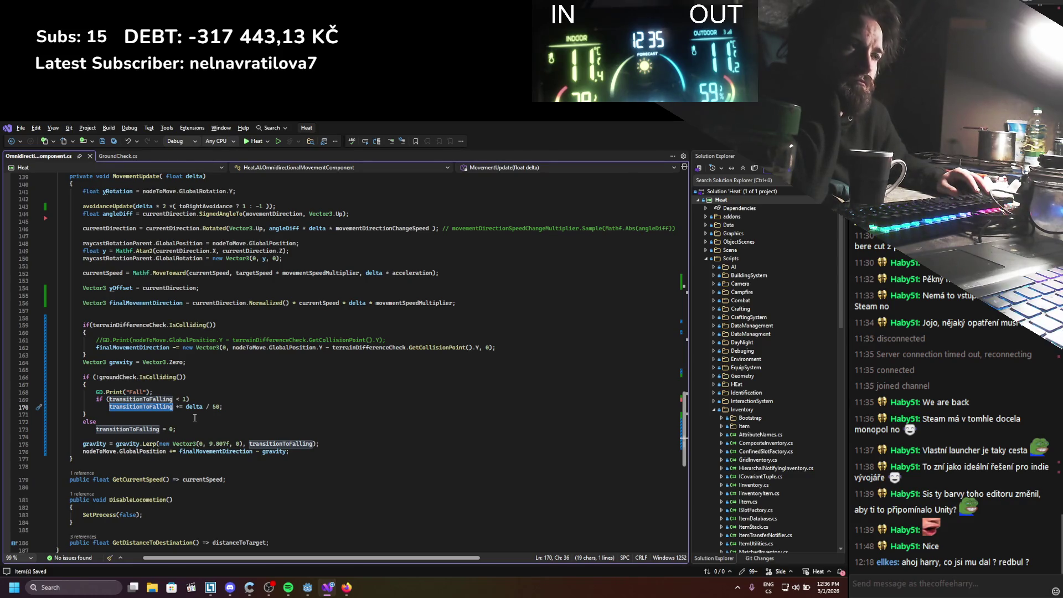
left_click(184, 407)
type("transitionToFalling *")
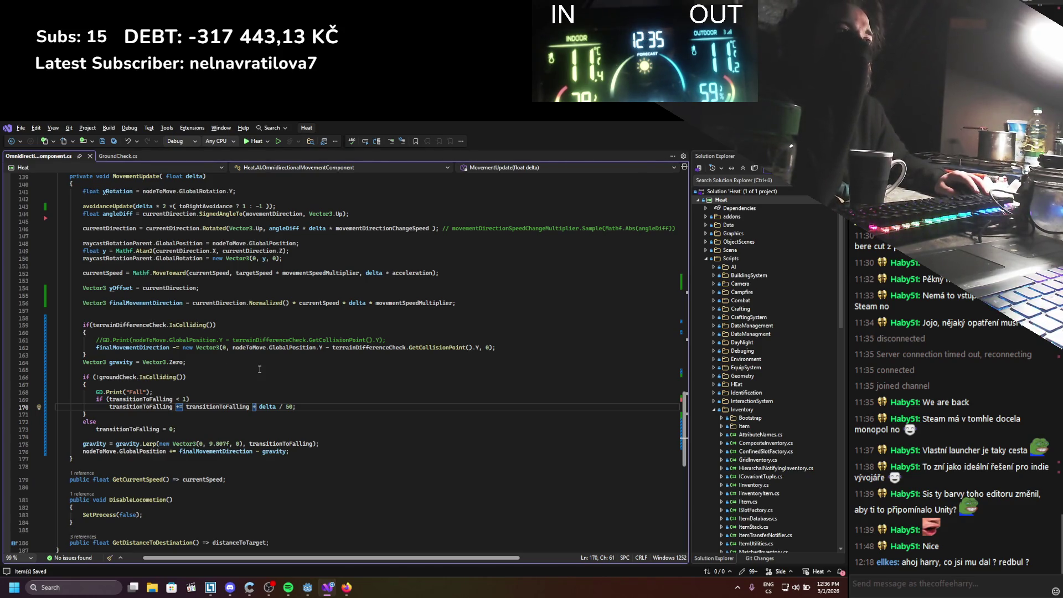
key("alt+Tab")
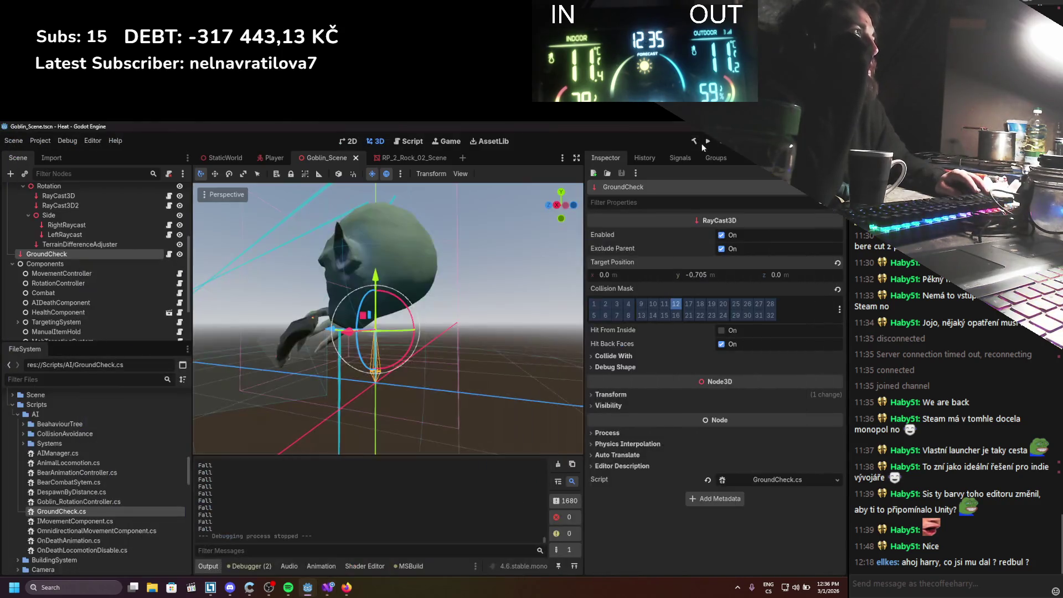
Playtest the game, walking the player past the house and trees as goblins follow, then stop it
left_click(704, 143)
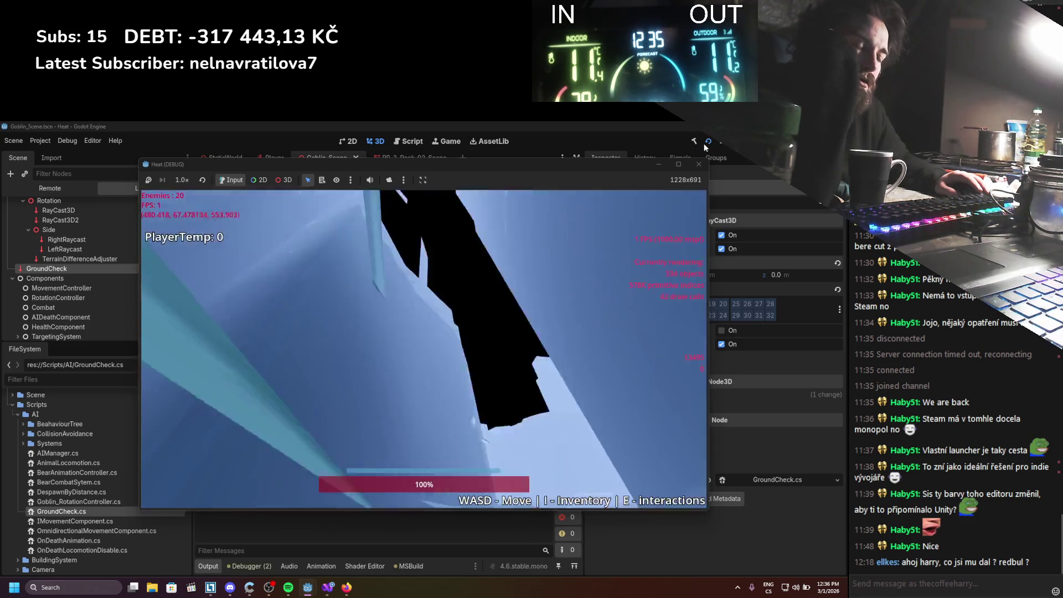
key("w")
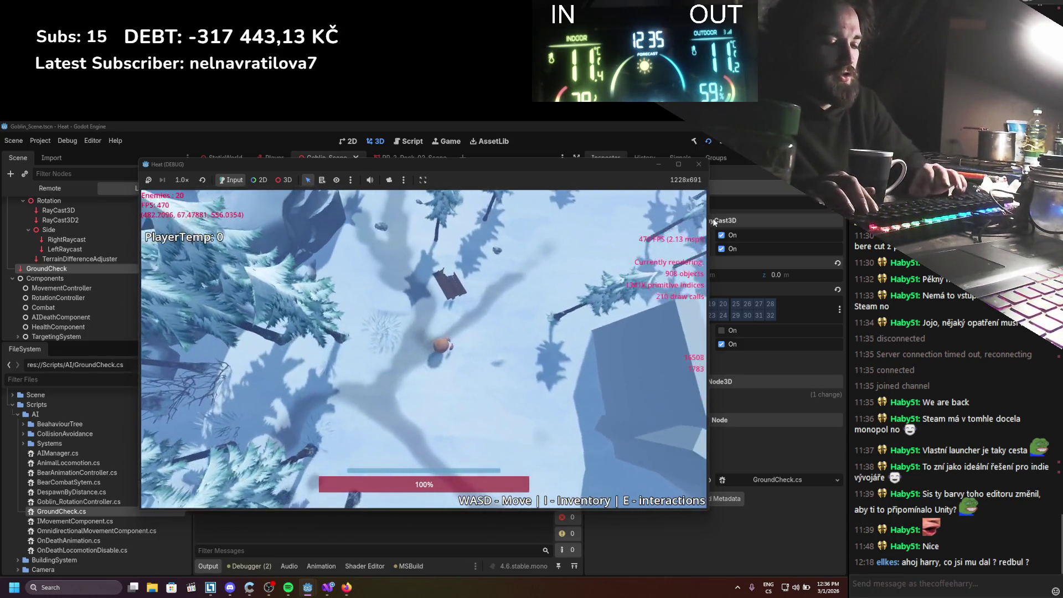
key("d")
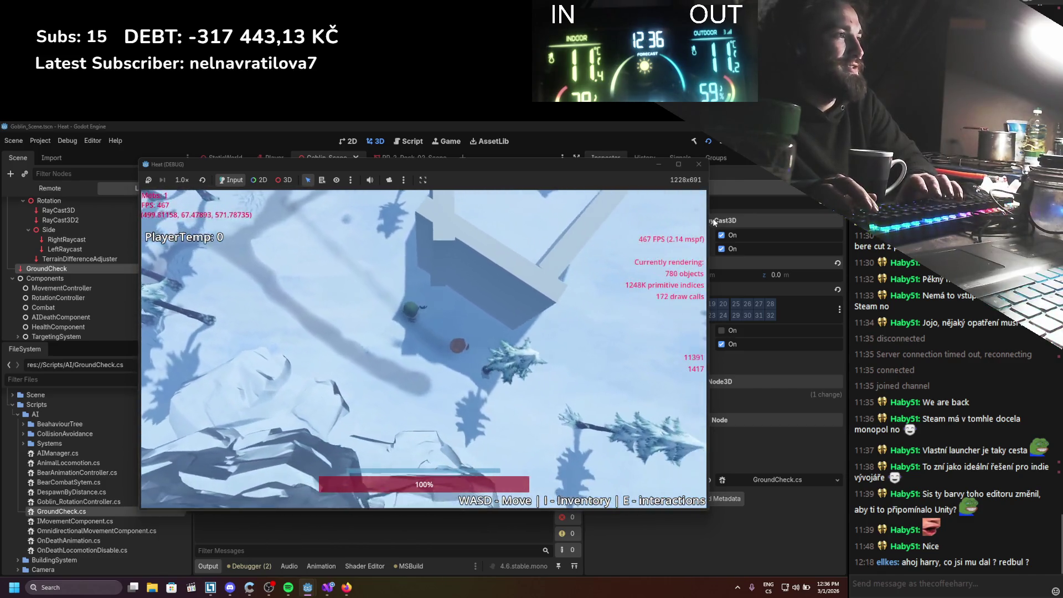
key("d")
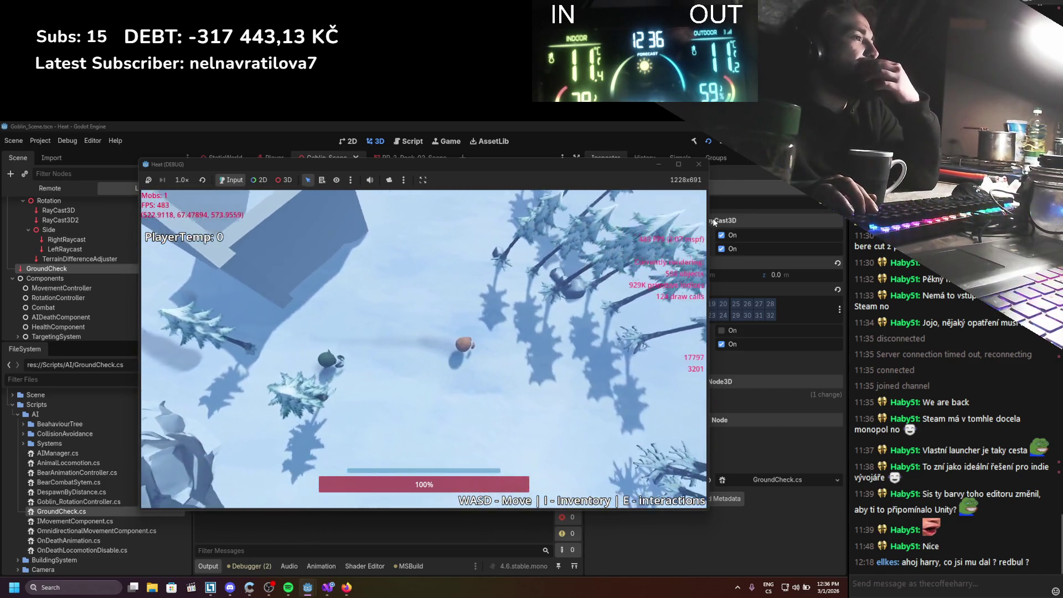
key("w")
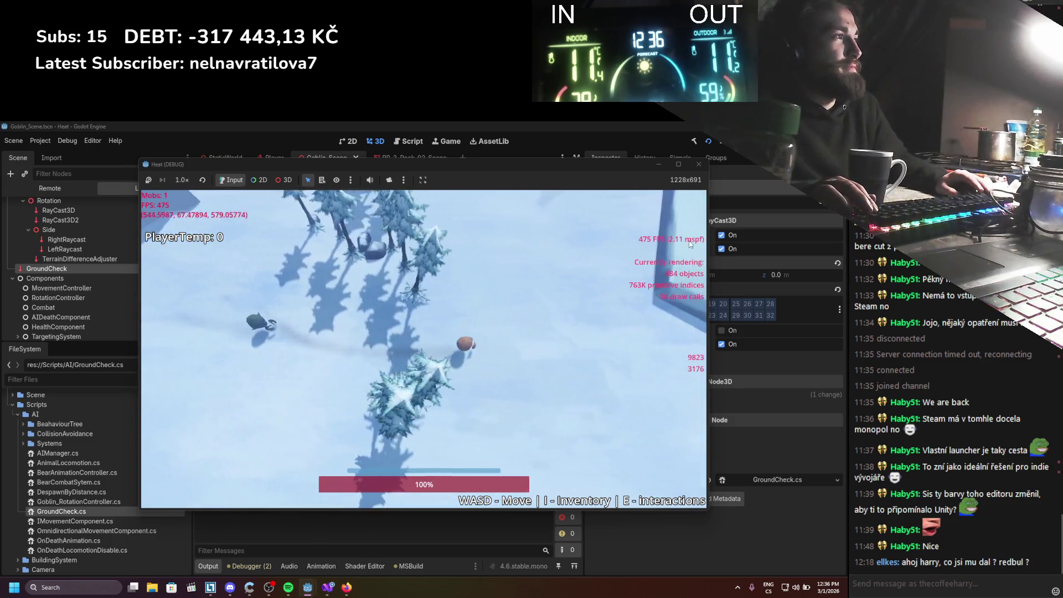
key("w")
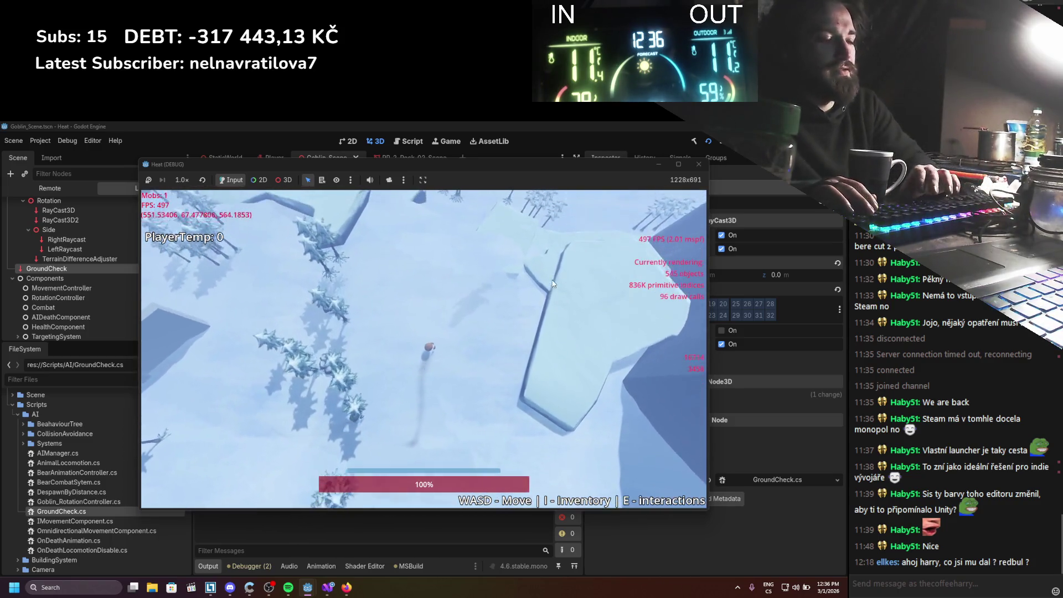
key("w")
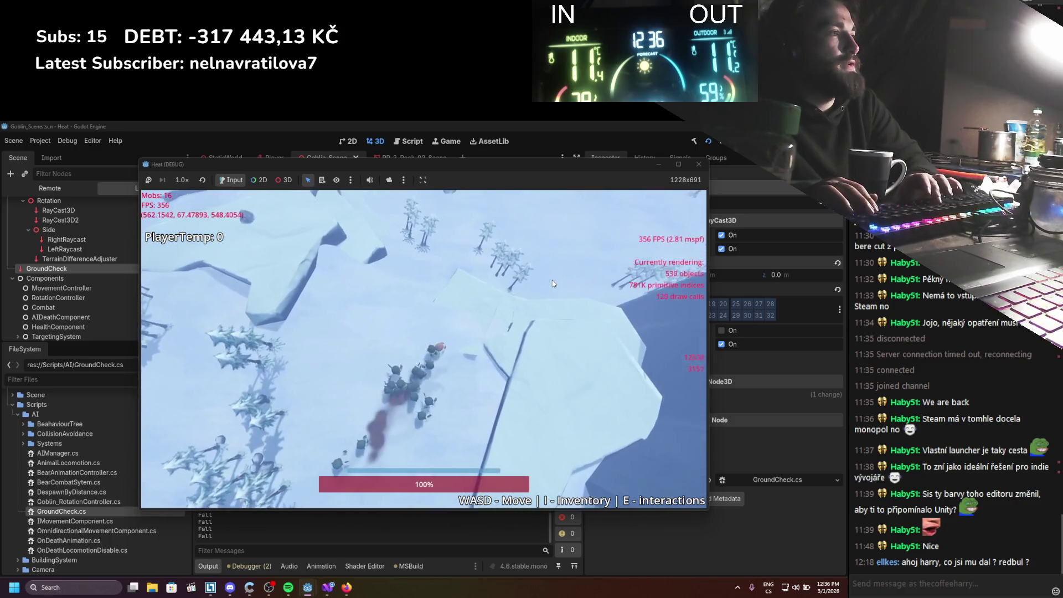
key("d")
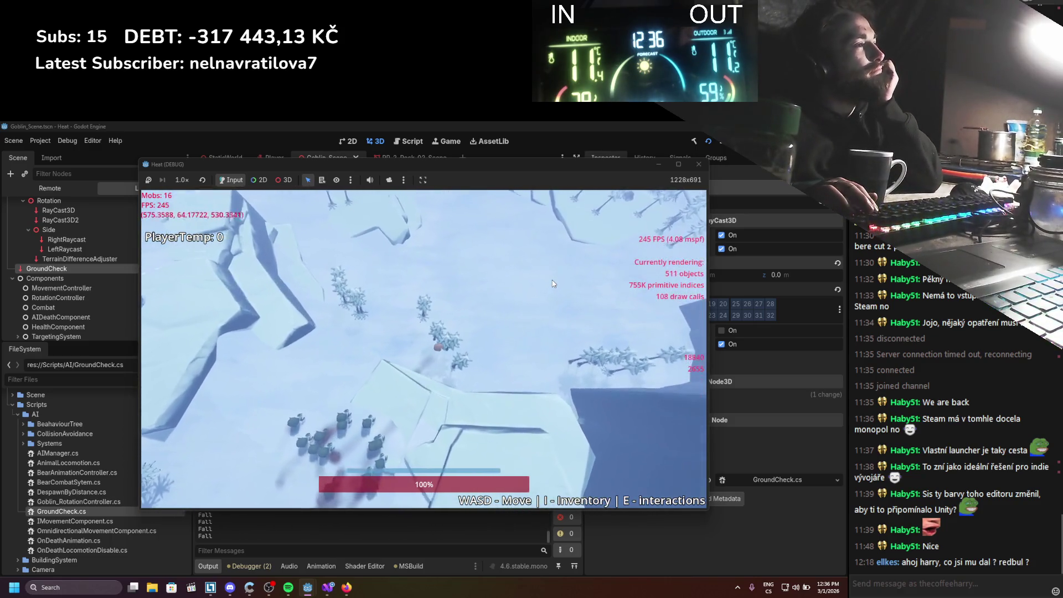
key("w")
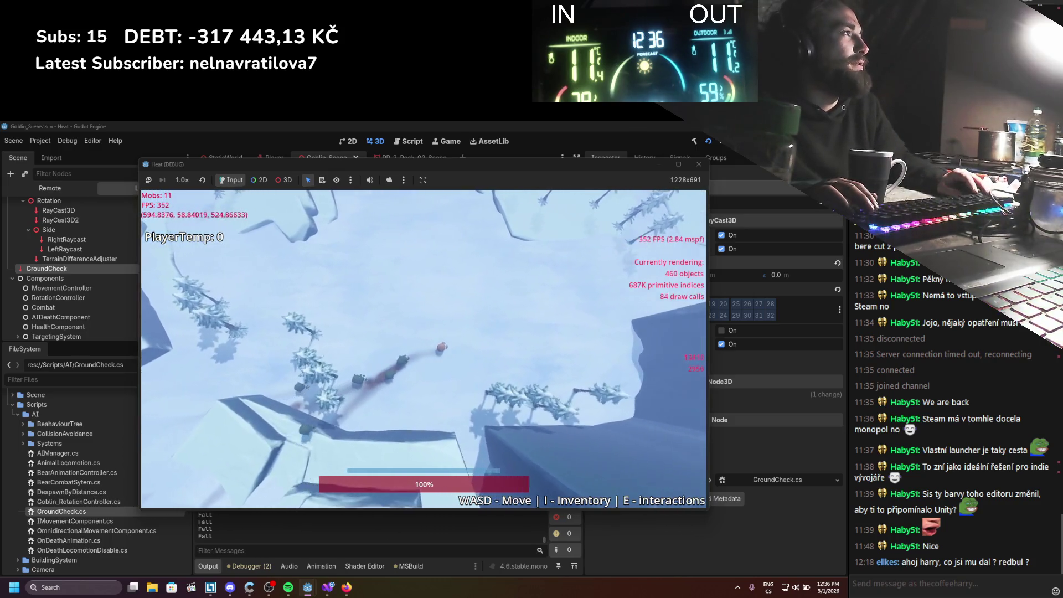
key("F8")
left_click(327, 587)
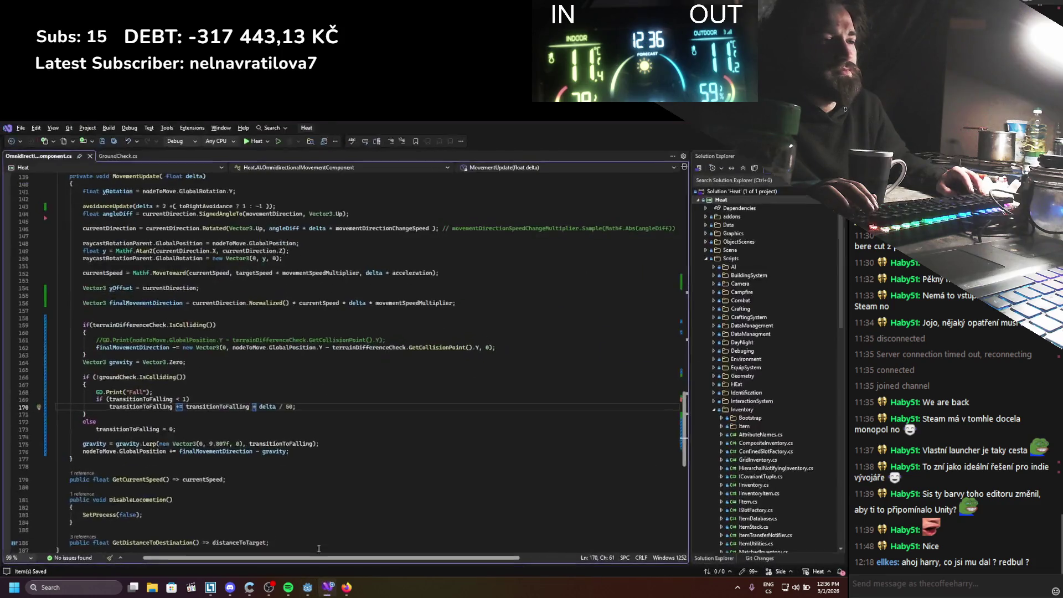
Change line 170 to add transitionToFalling / 10 + delta / 50, save, and relaunch the game
type("/ 10")
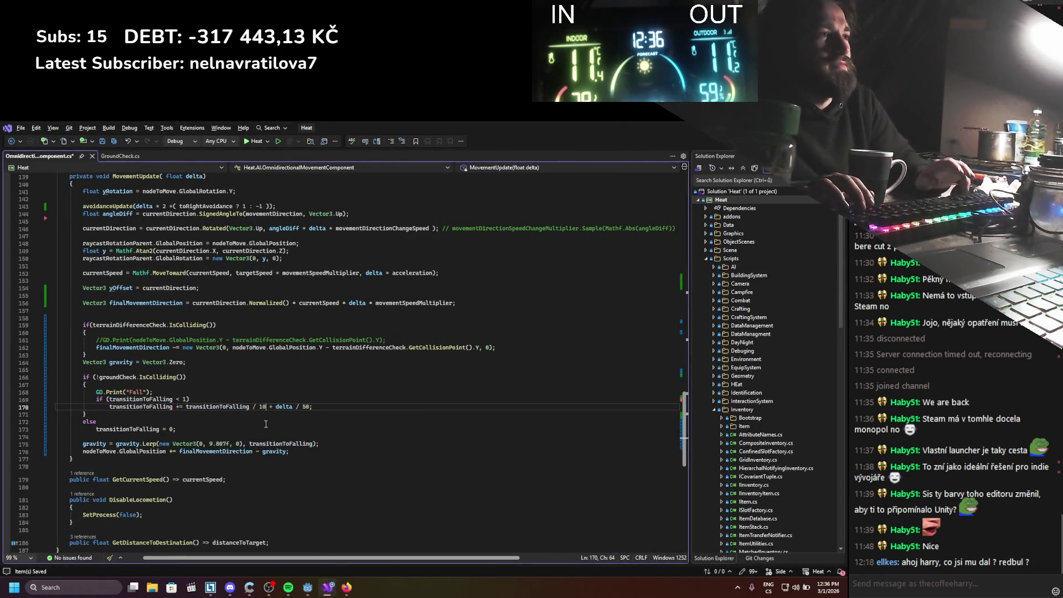
key("ctrl+s")
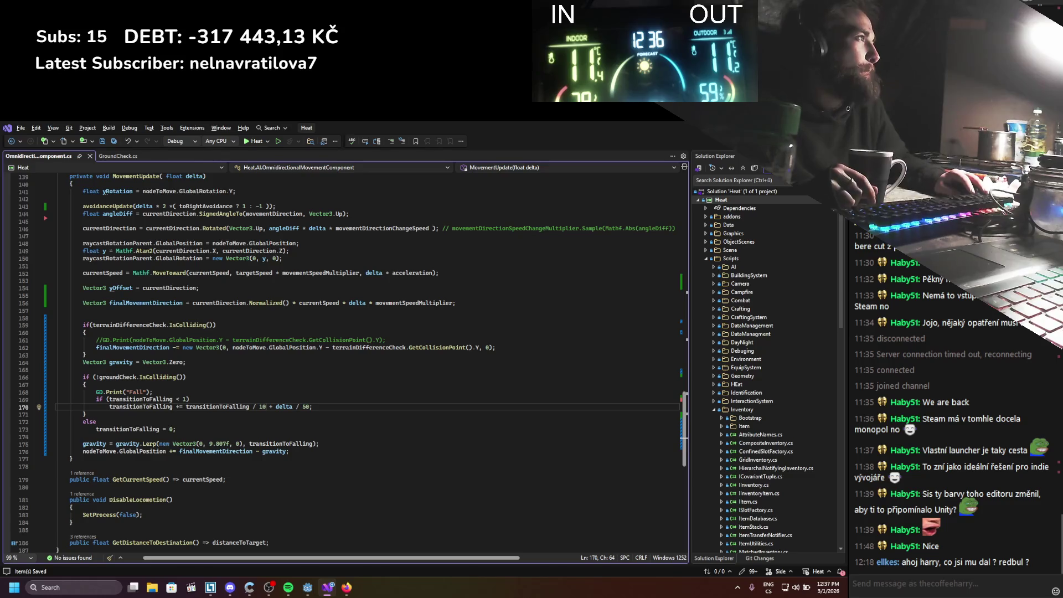
key("alt+Tab")
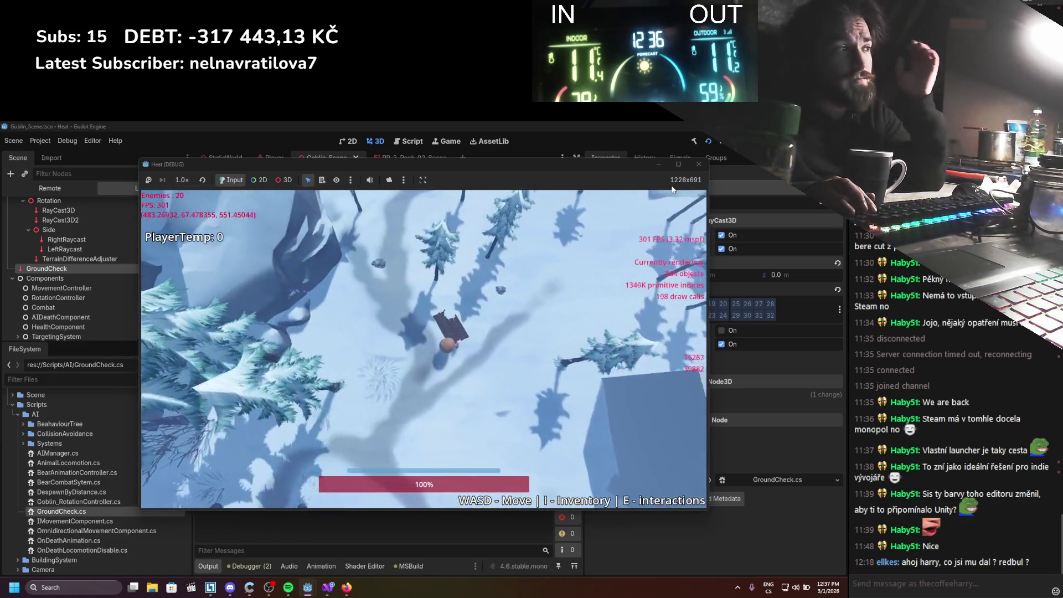
Walk the player through the goblin pack until health drops to 90%, then stop the game
key("d")
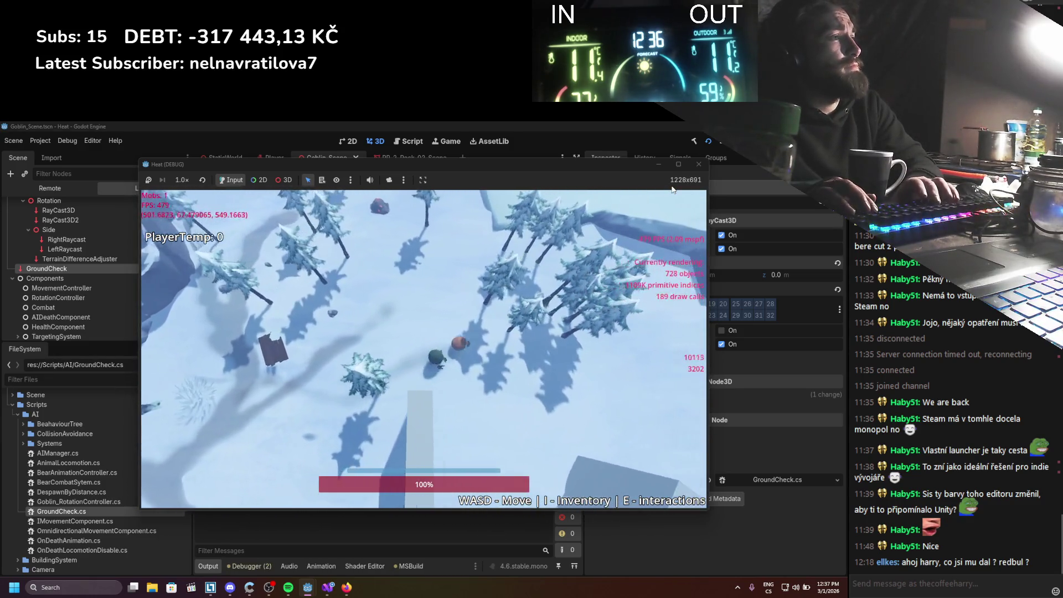
key("d")
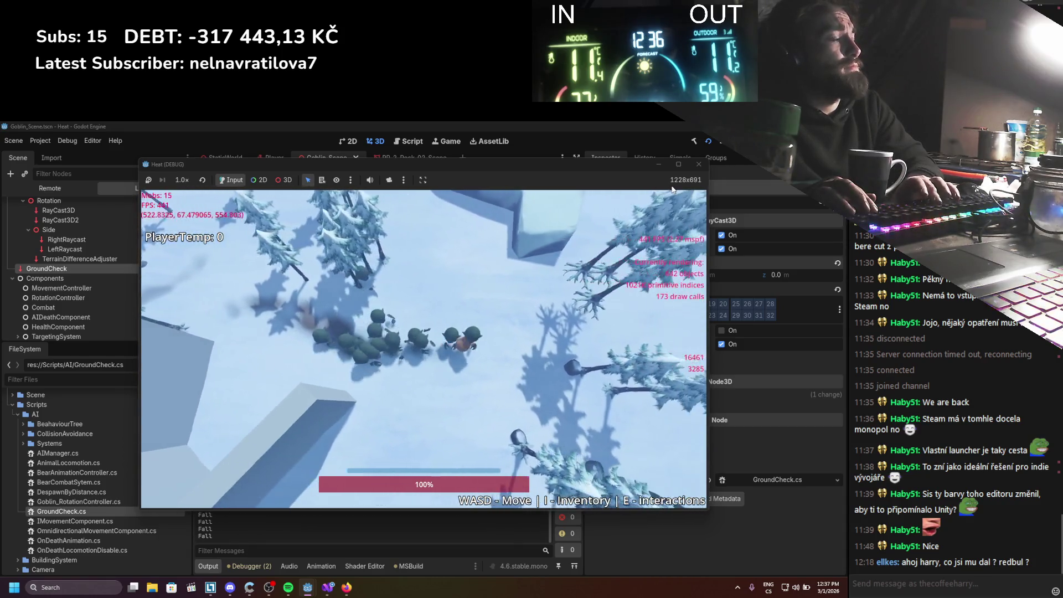
key("d")
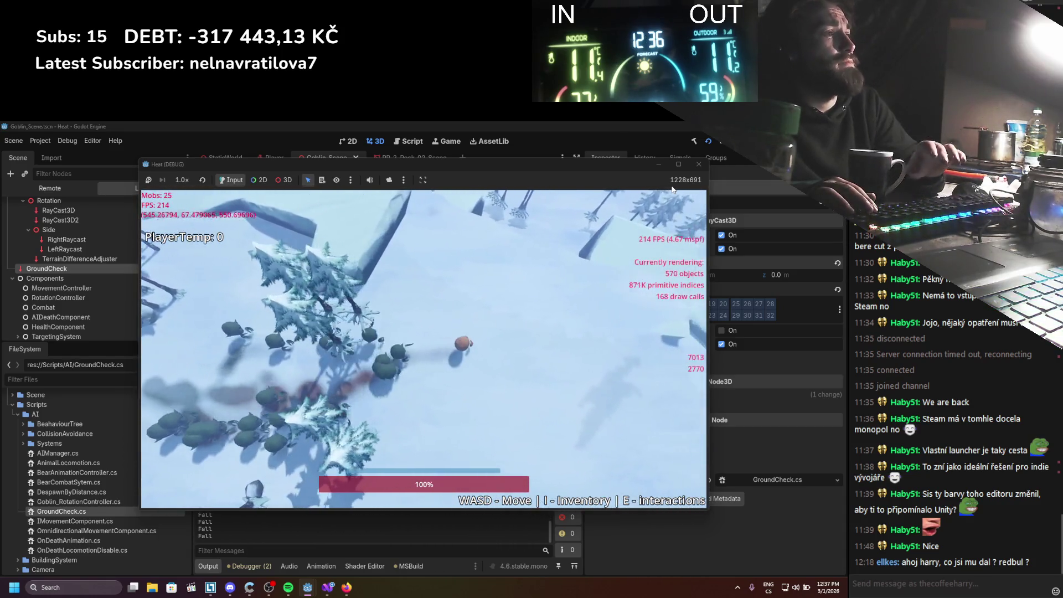
key("d")
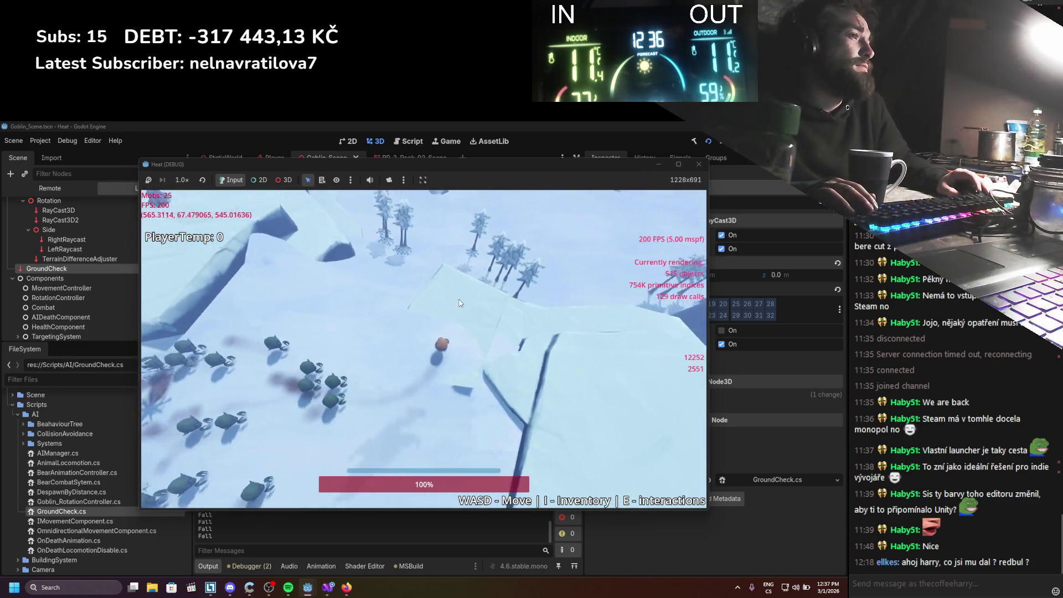
key("w")
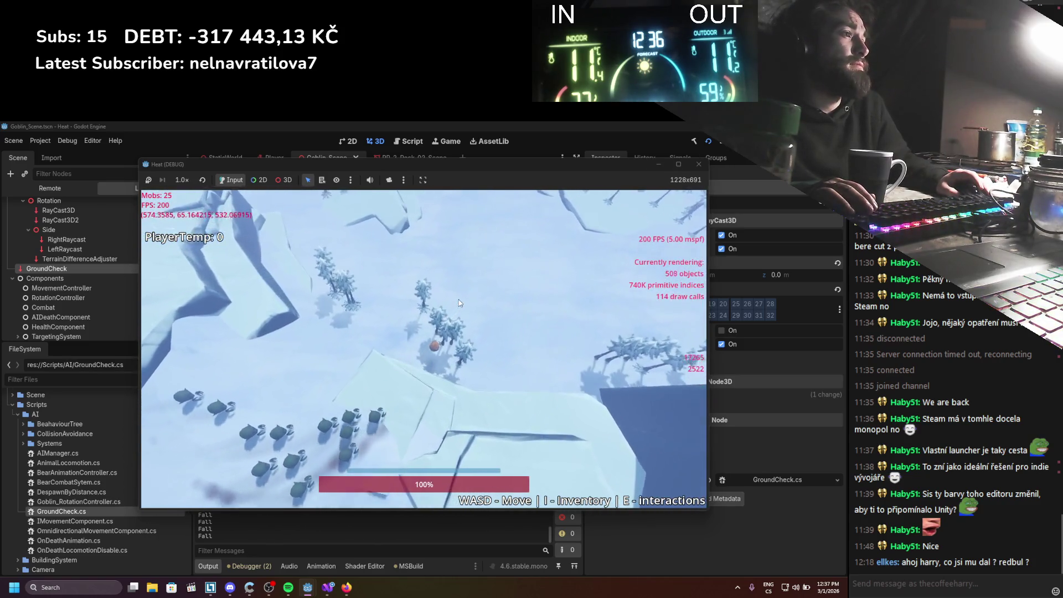
key("d")
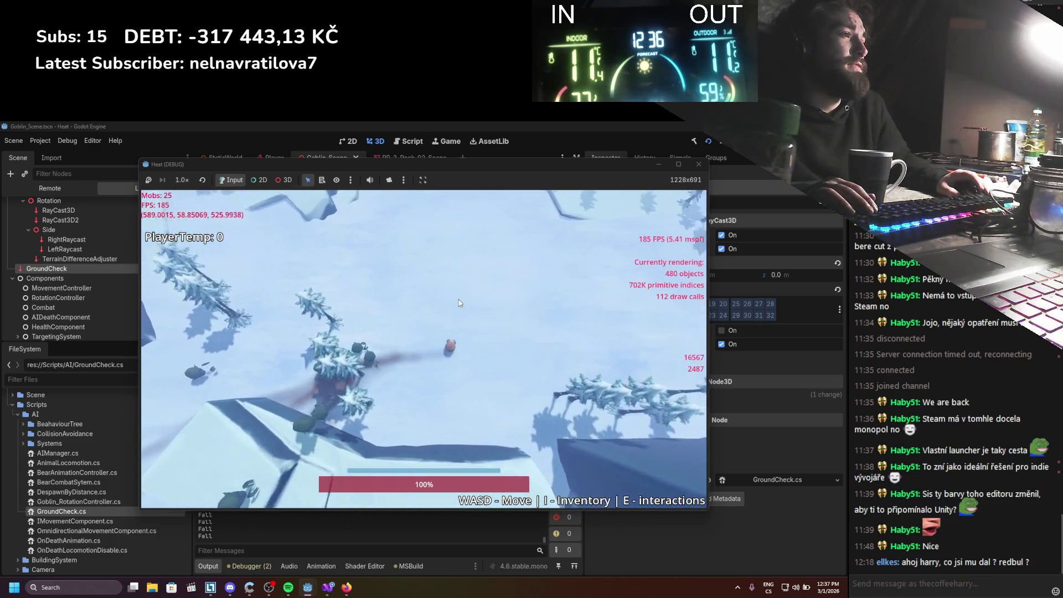
key("w")
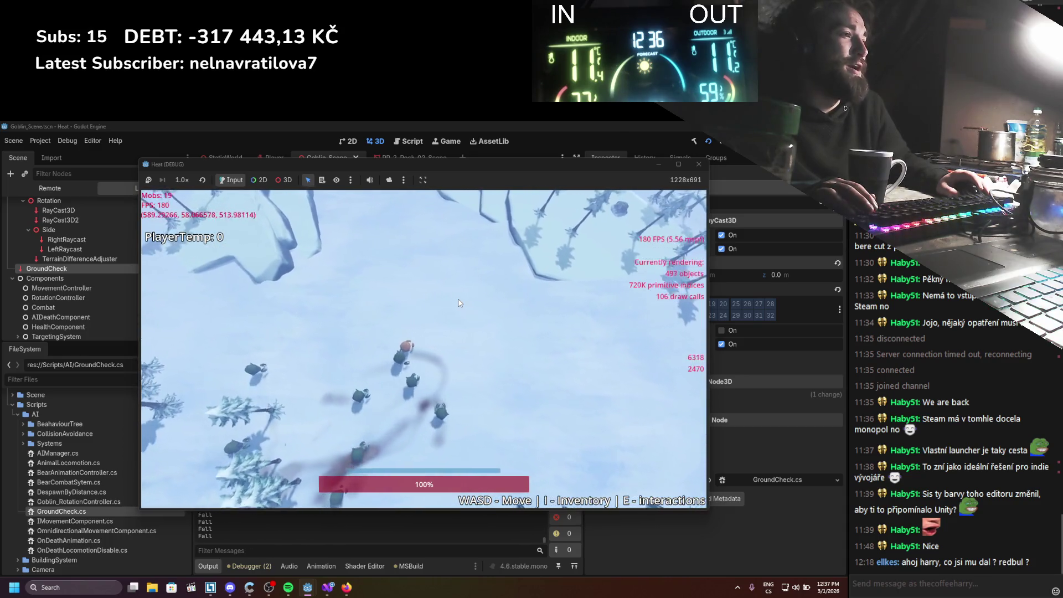
key("a")
key("a")
key("s")
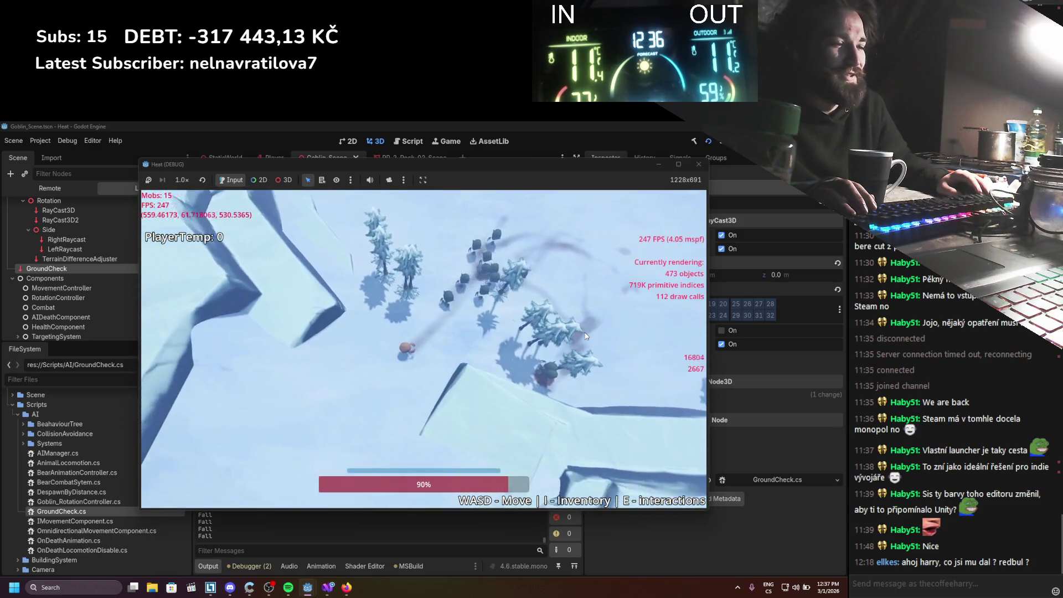
key("a")
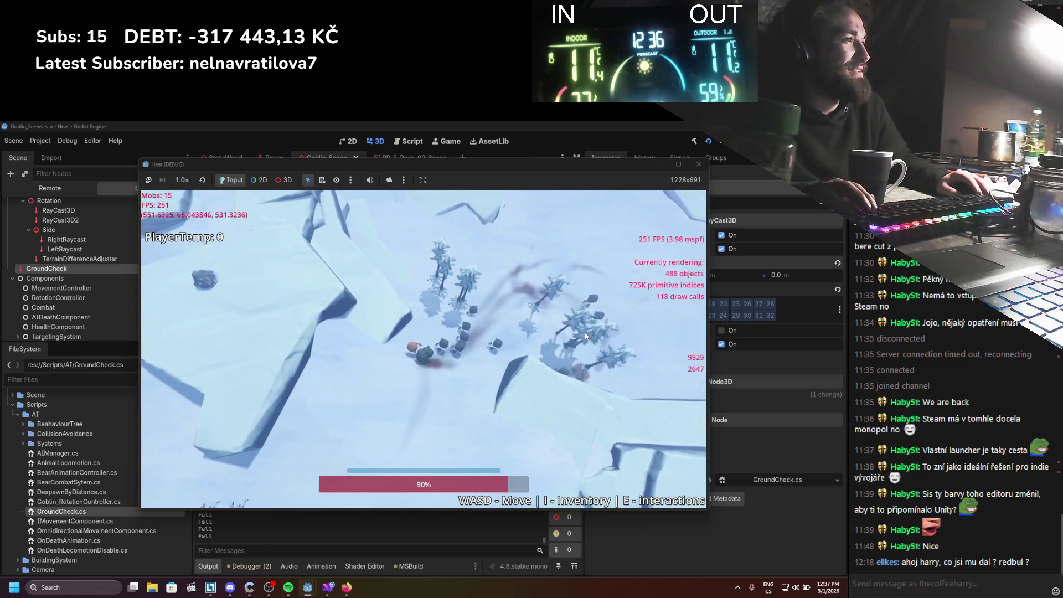
left_click(698, 164)
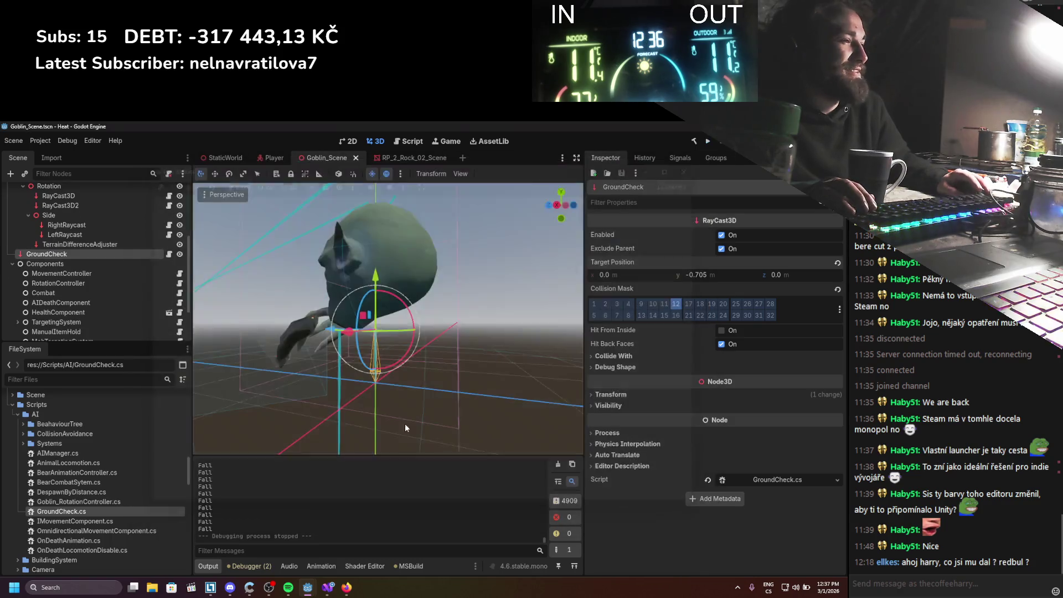
Delete 'transitionToFalling / 10 + ' from line 170, leaving delta / 50, and rerun the game
left_click(328, 587)
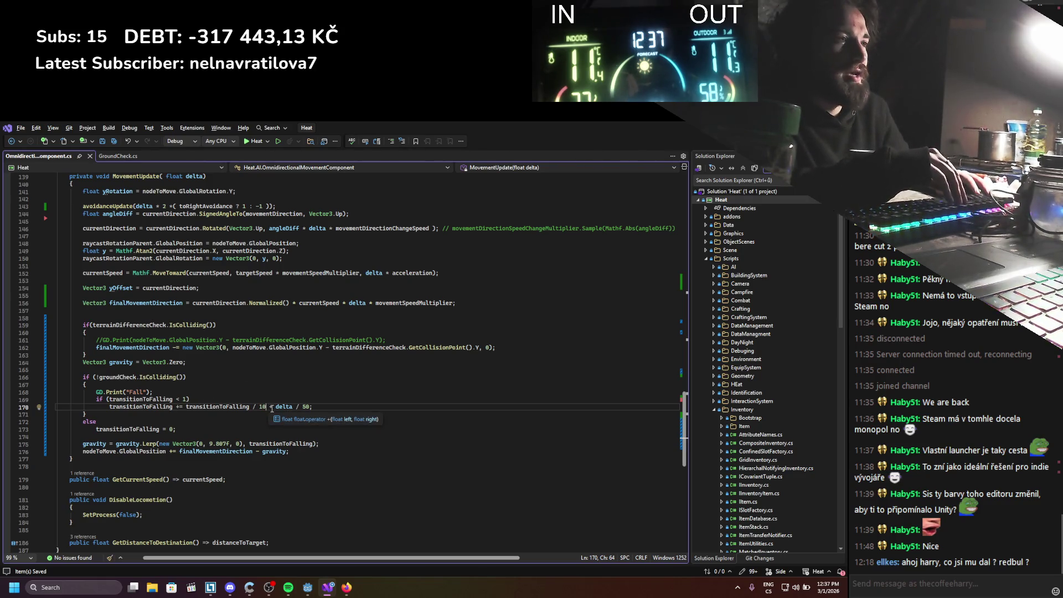
left_click_drag(272, 408, 216, 407)
key("Delete")
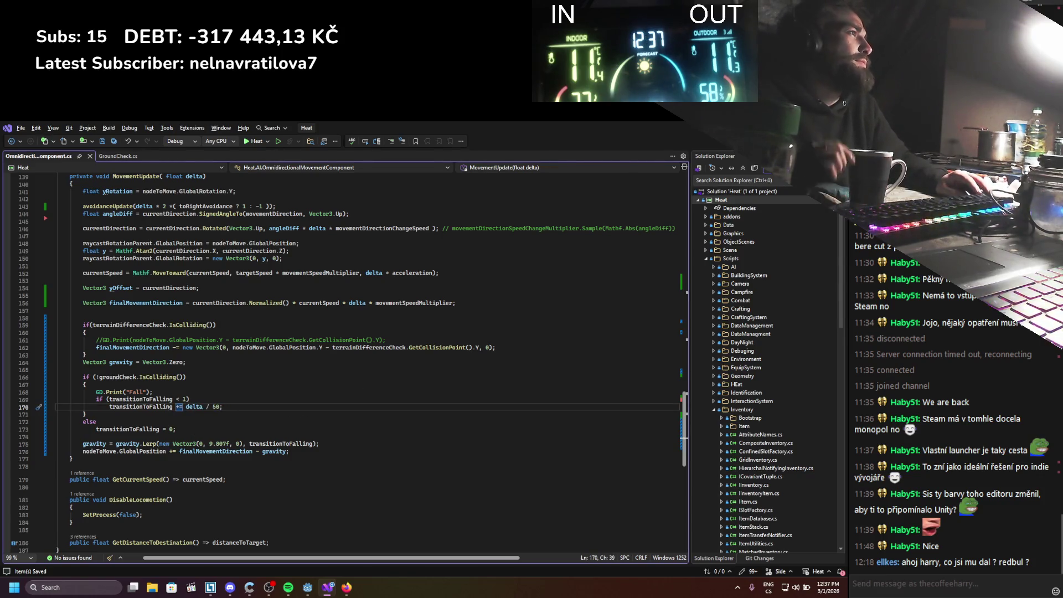
key("alt+Tab")
left_click(708, 142)
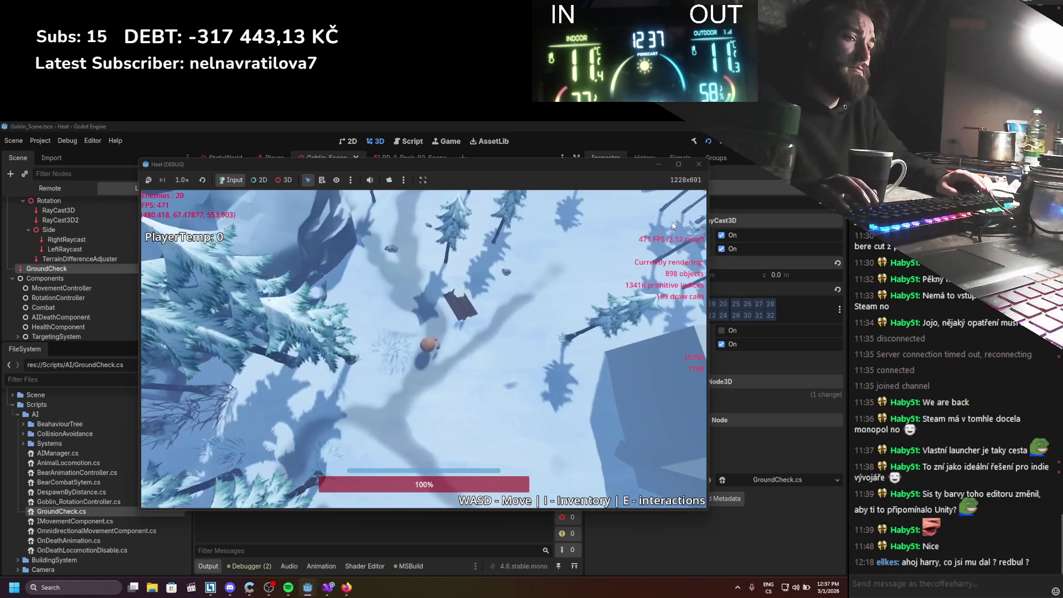
Walk the player into the mob pack until health falls to 60%, then stop the game
key("d")
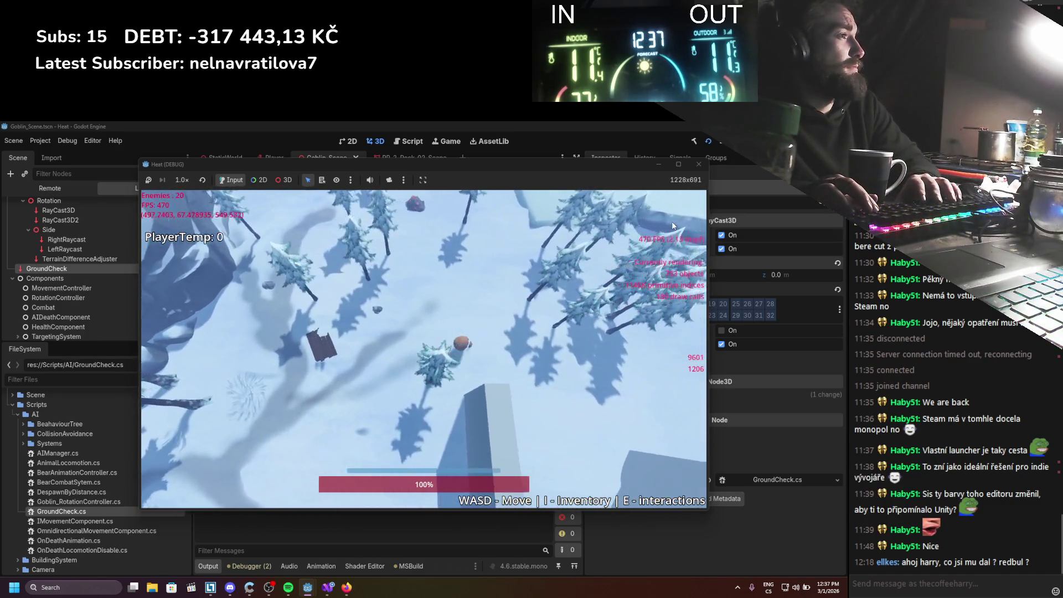
key("d")
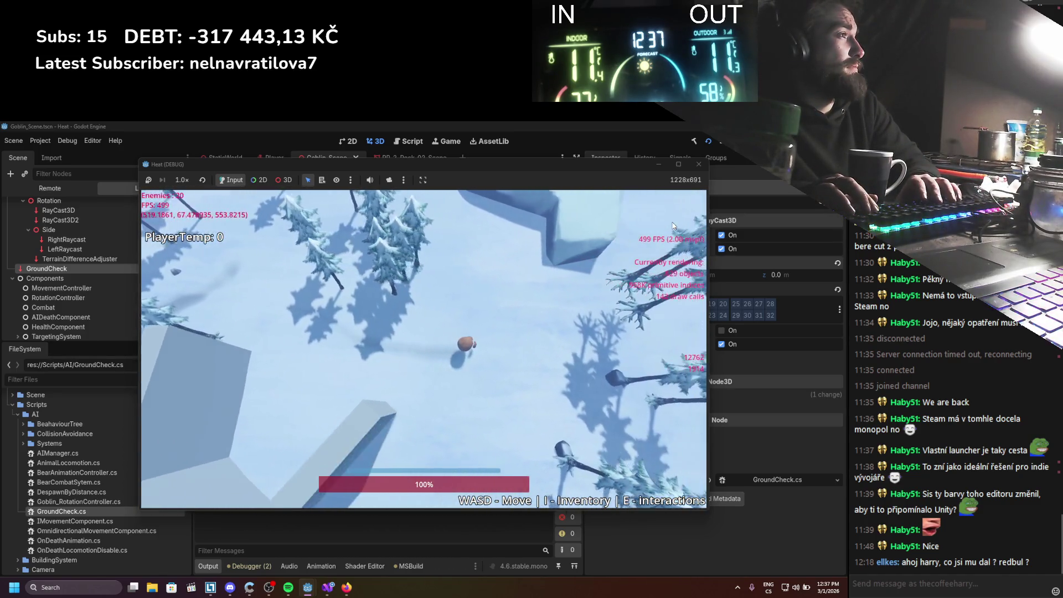
key("d")
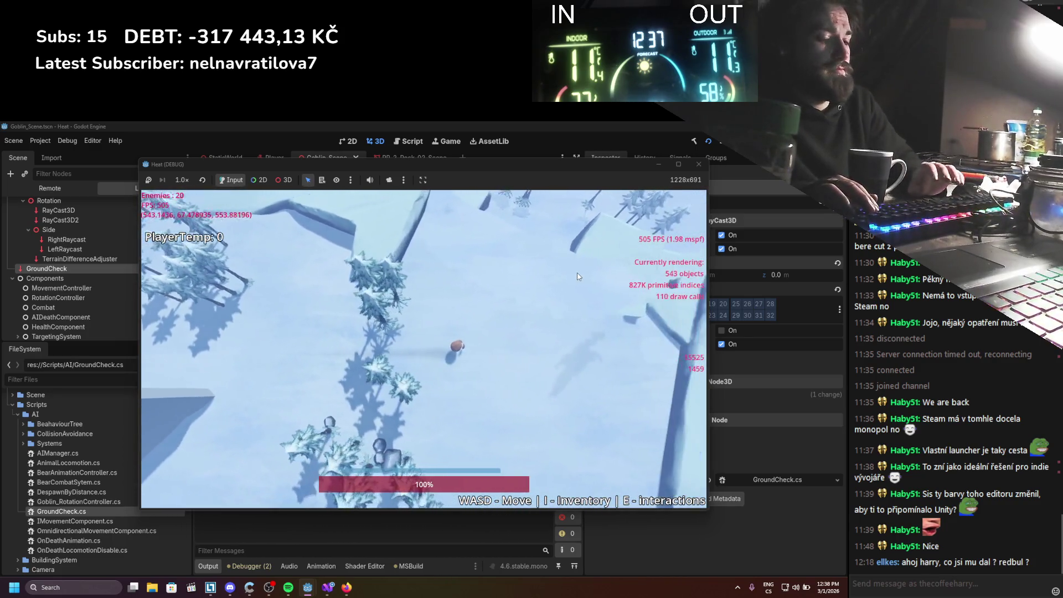
key("d")
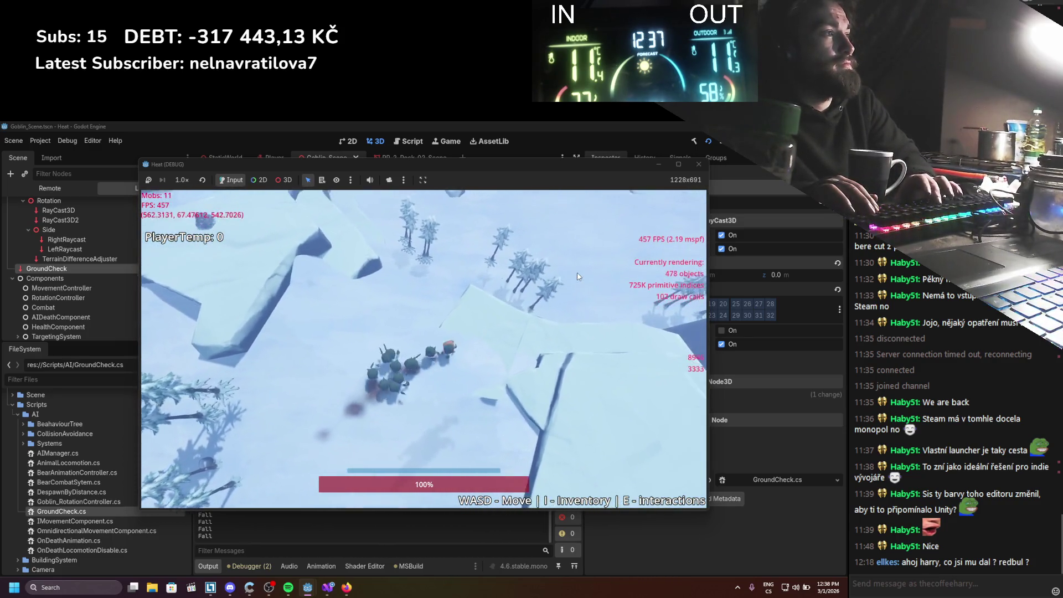
key("d")
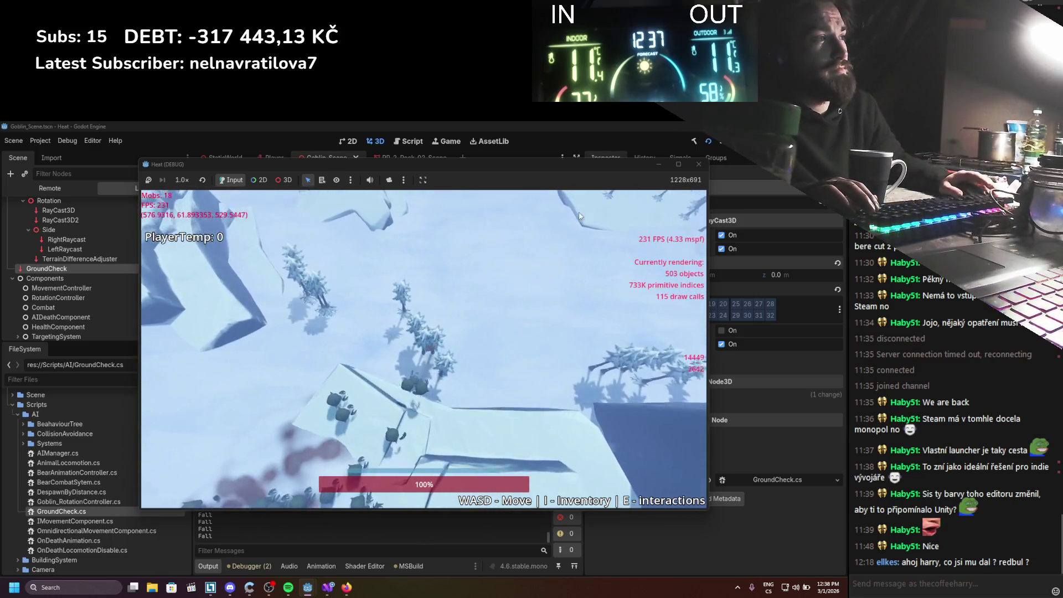
key("a")
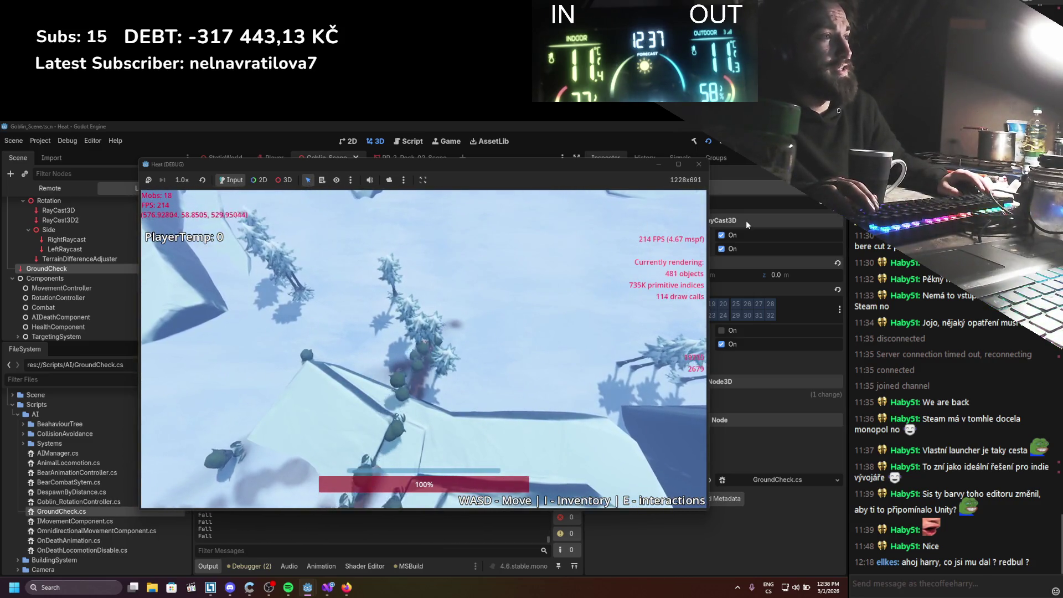
key("w")
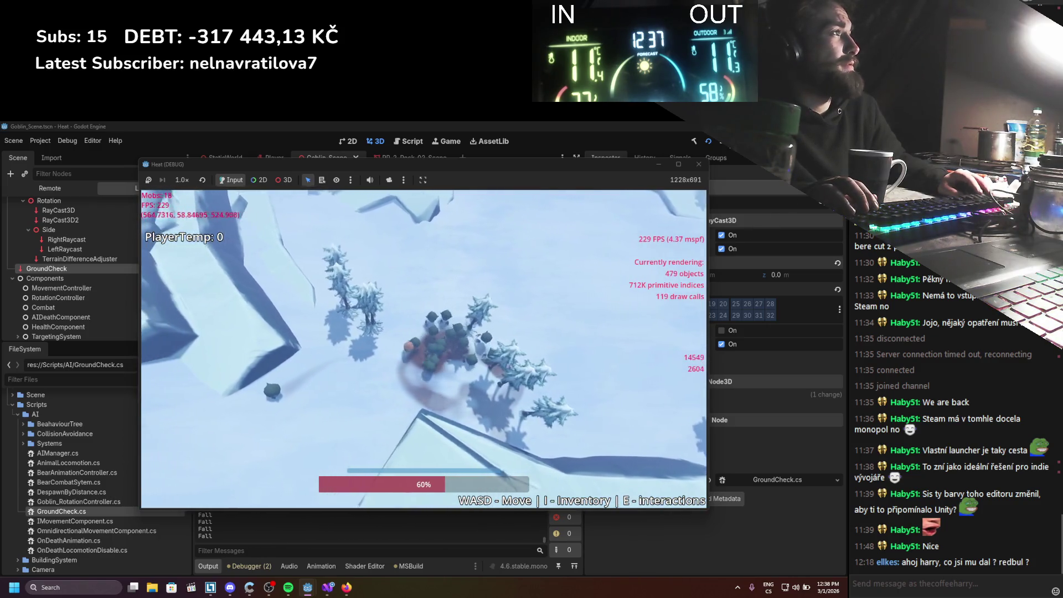
key("F8")
left_click(328, 587)
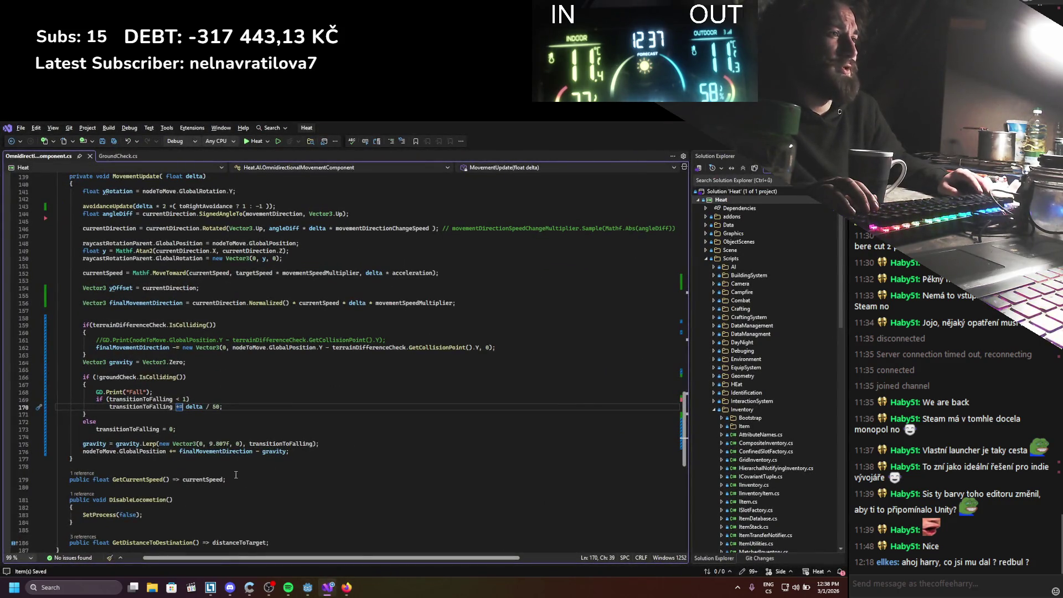
Change the divisor on line 170 from 50 to 10 and rebuild and run the game
left_click(214, 409)
key("BackSpace")
type("1")
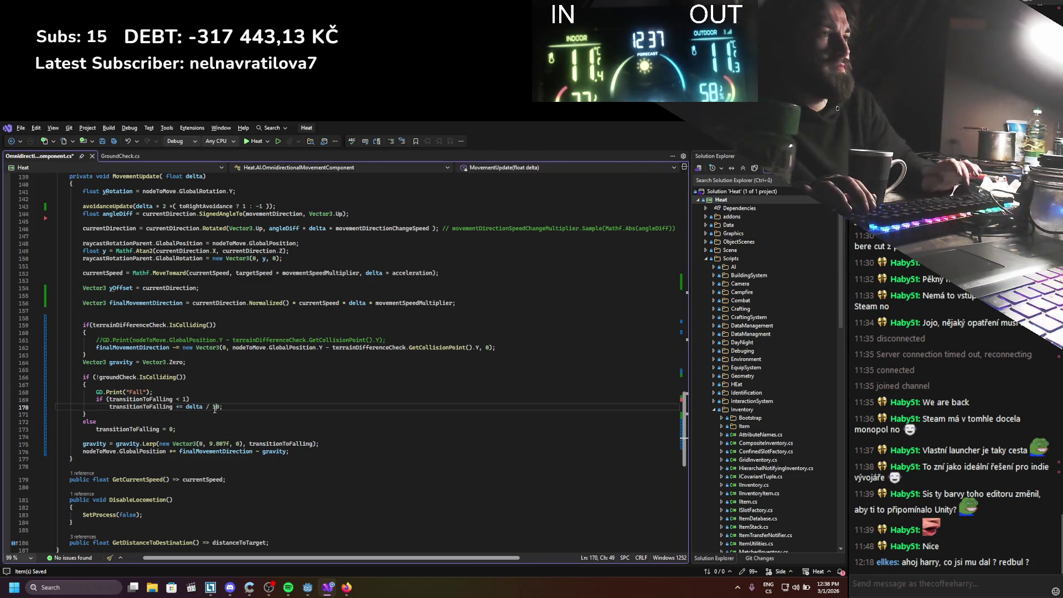
key("alt+Tab")
left_click(709, 145)
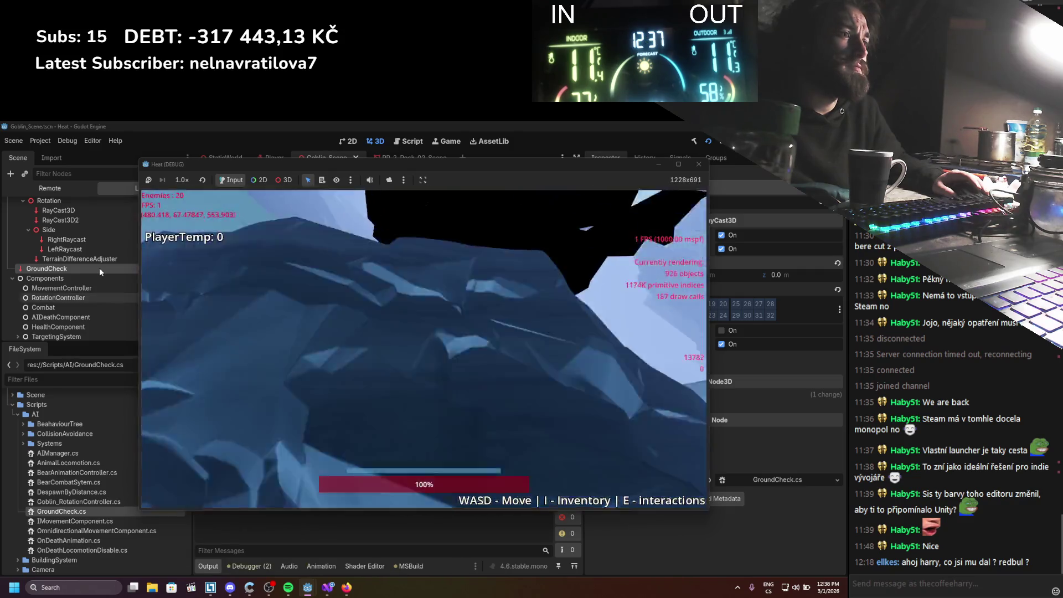
Lead the player east across the snow with mobs chasing, health staying at 100%, then stop
key("w")
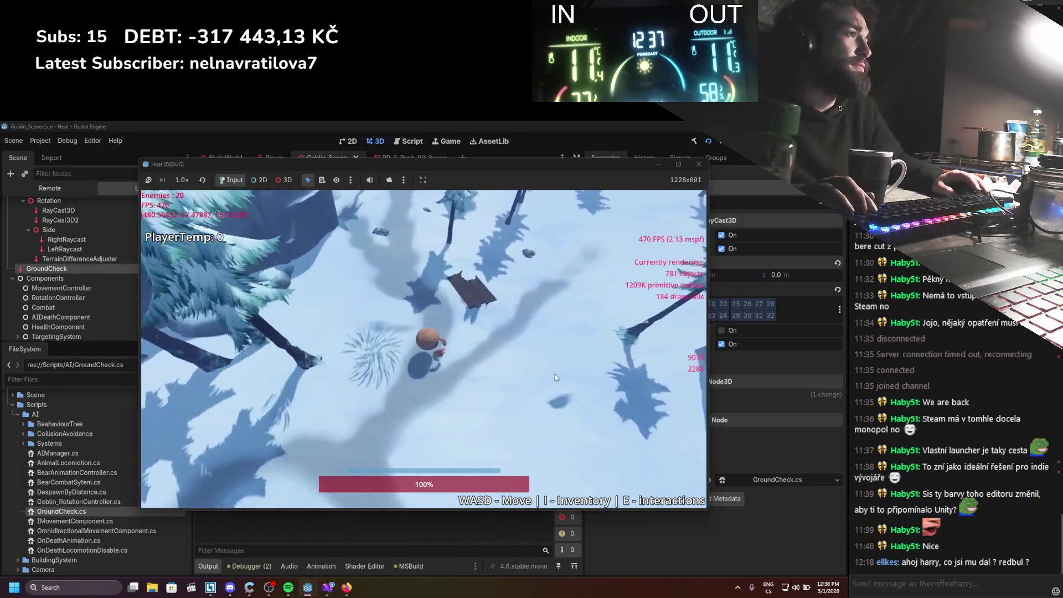
key("d")
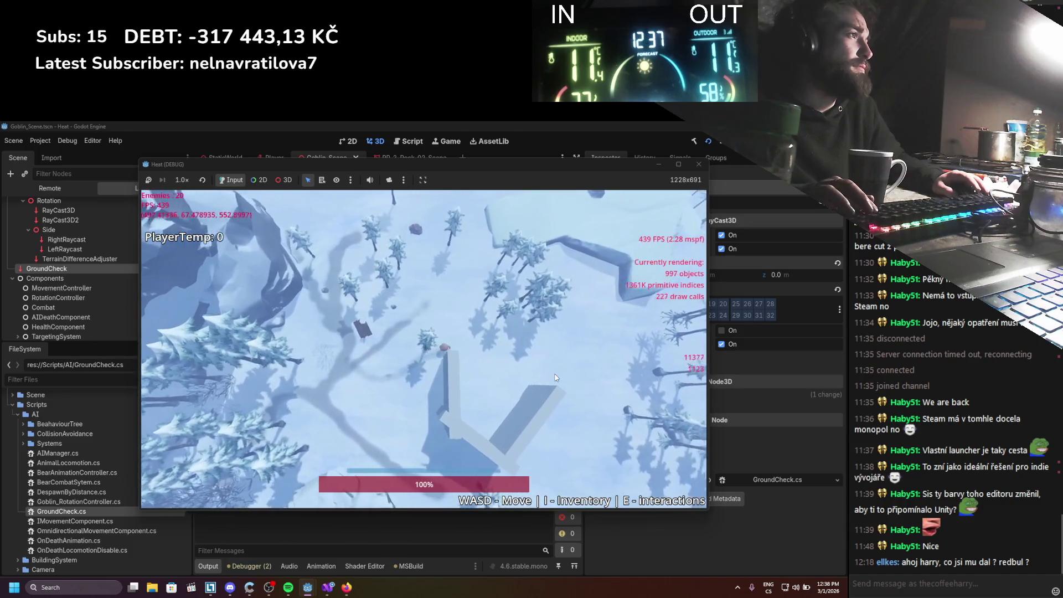
key("d")
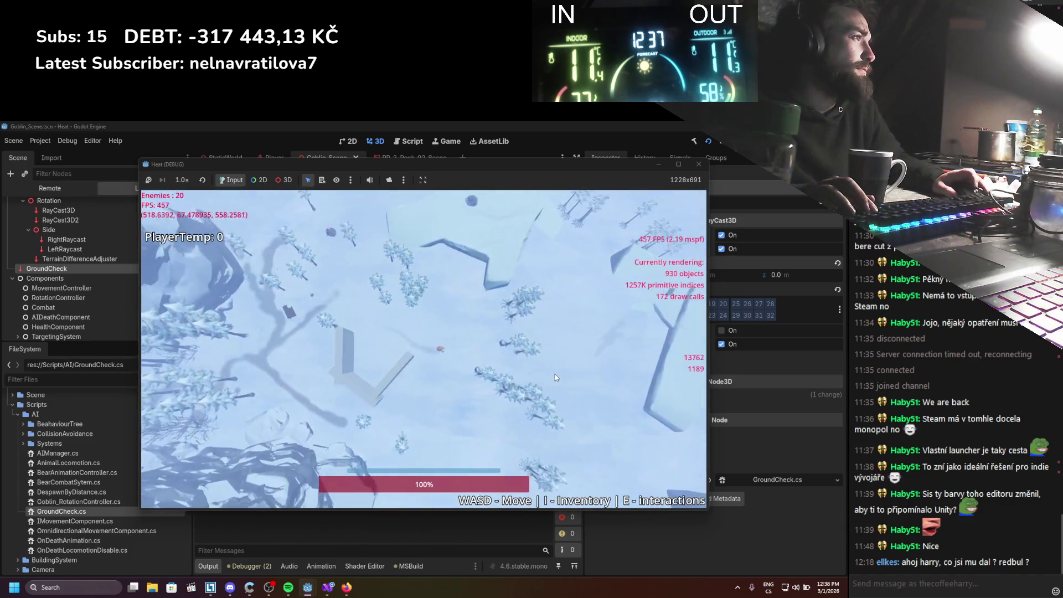
key("d")
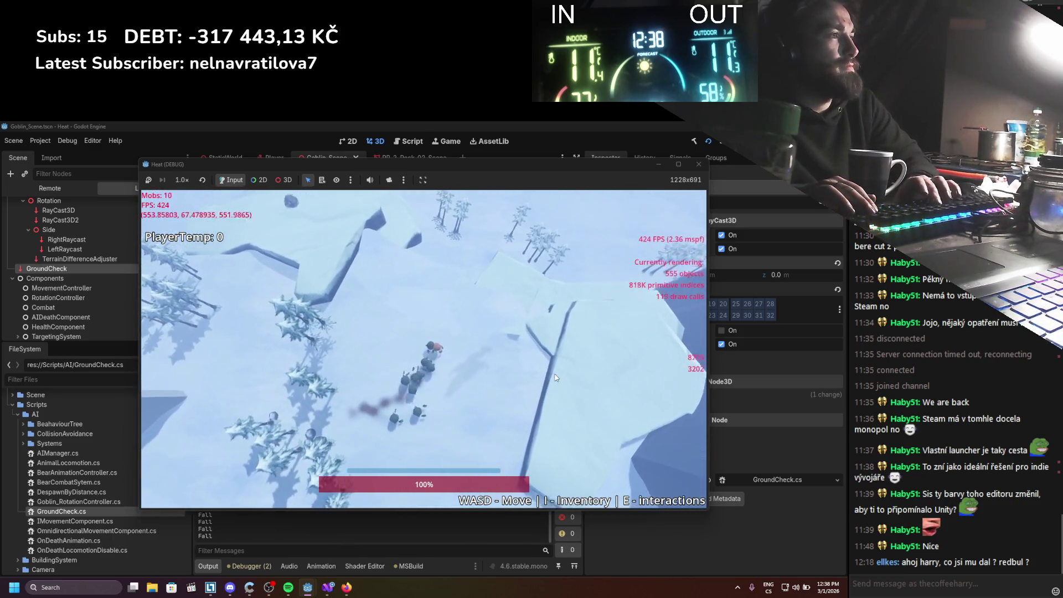
key("d")
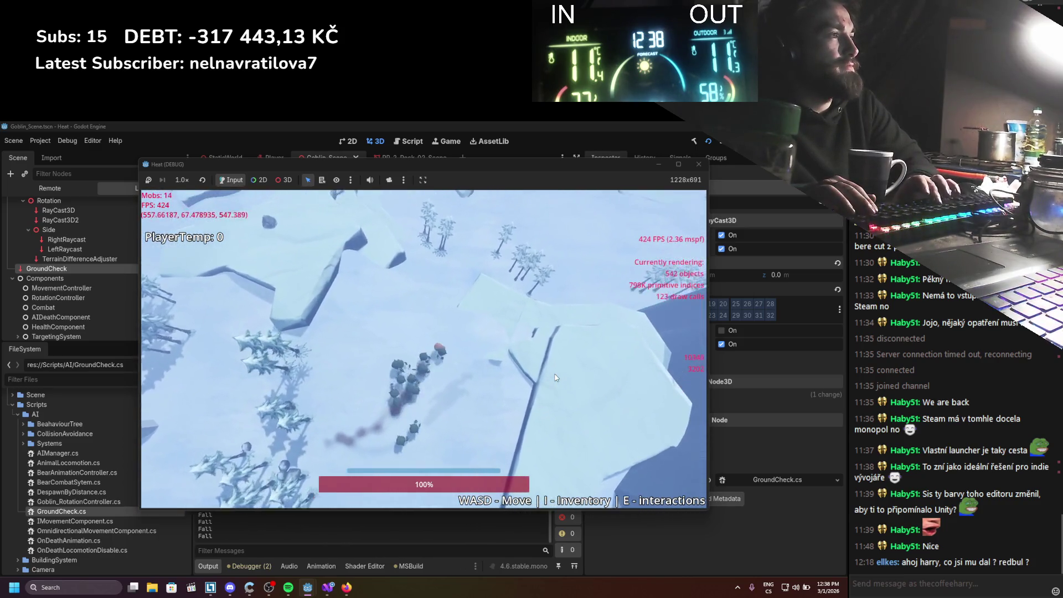
key("d")
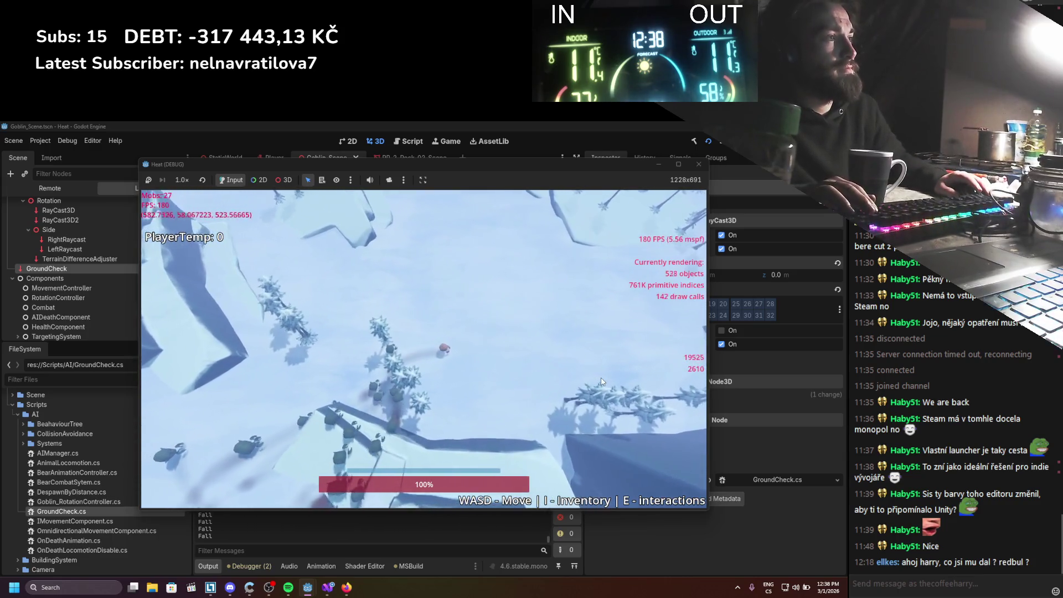
key("d")
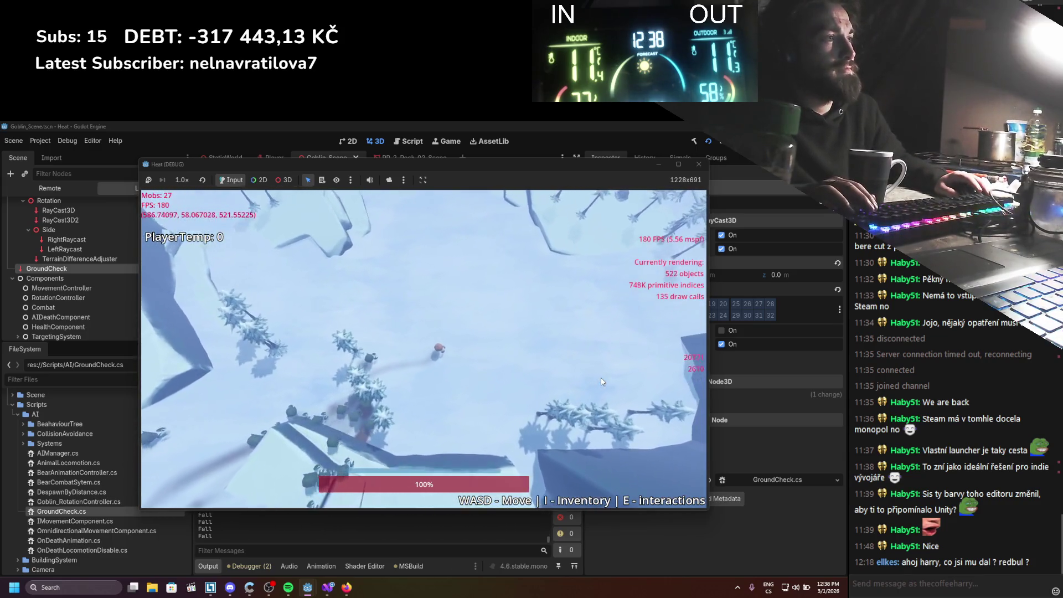
key("w")
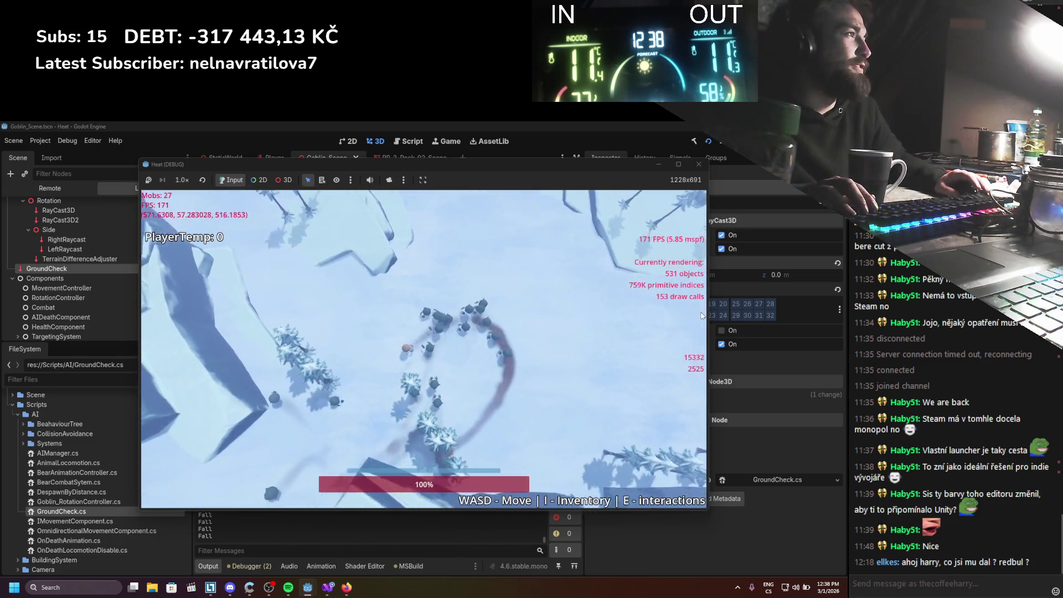
left_click(699, 165)
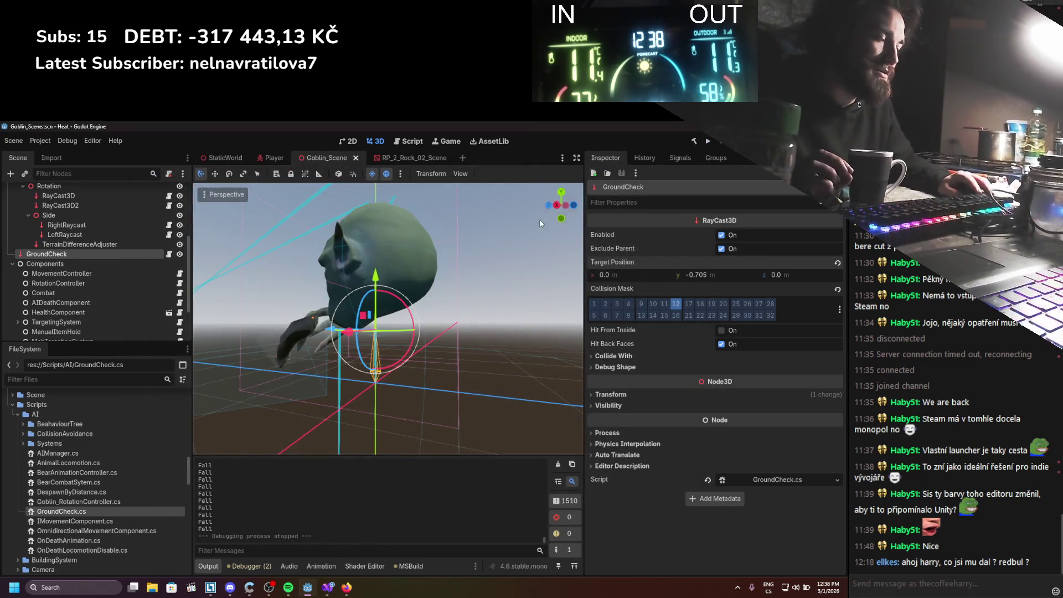
Highlight the references to finalMovementDirection on line 176 of the movement script
left_click(332, 588)
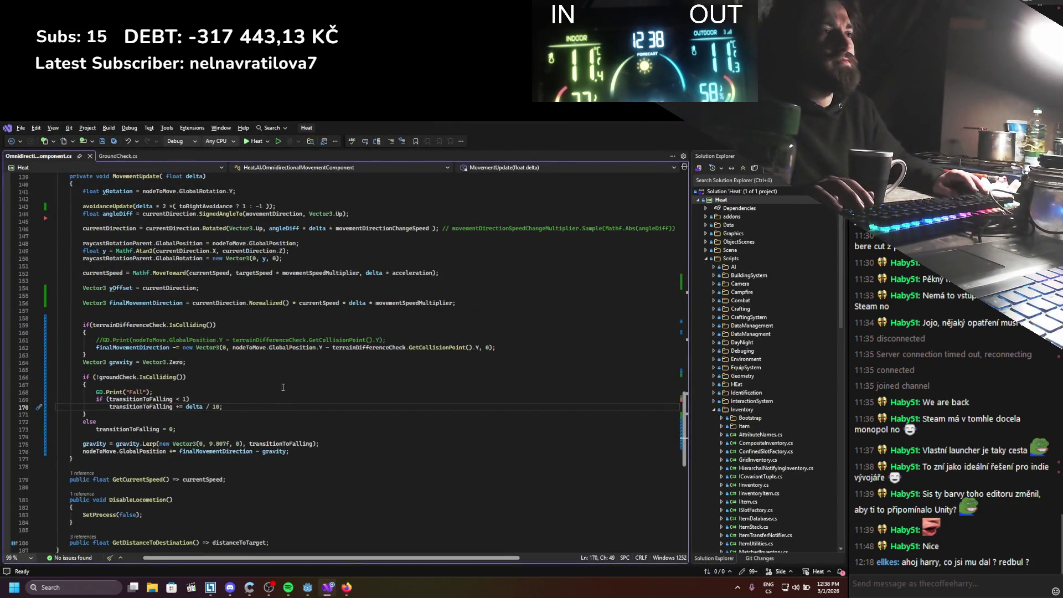
scroll(247, 375, "down", 1)
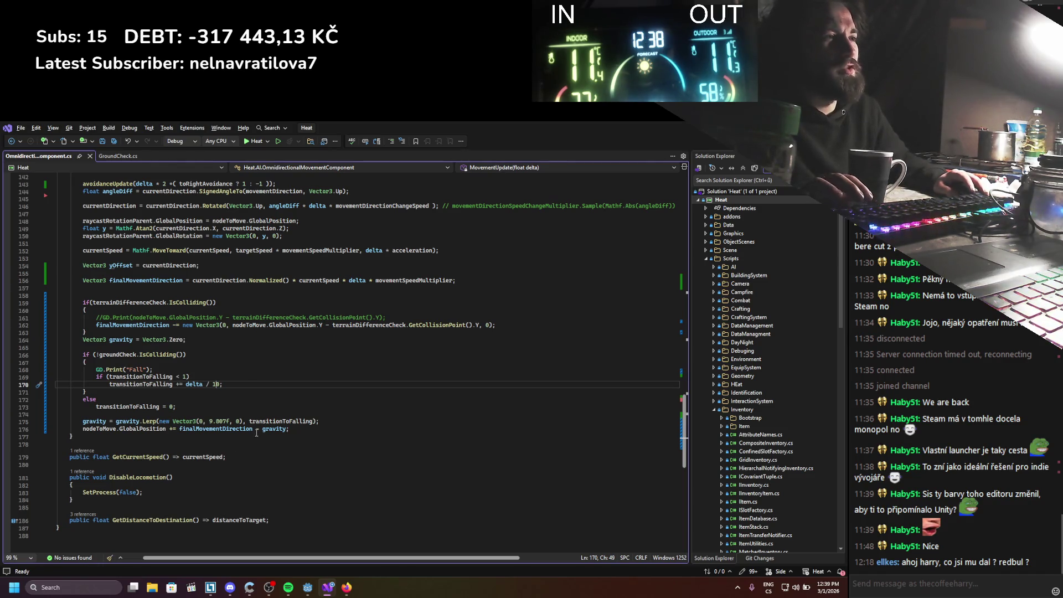
left_click(234, 430)
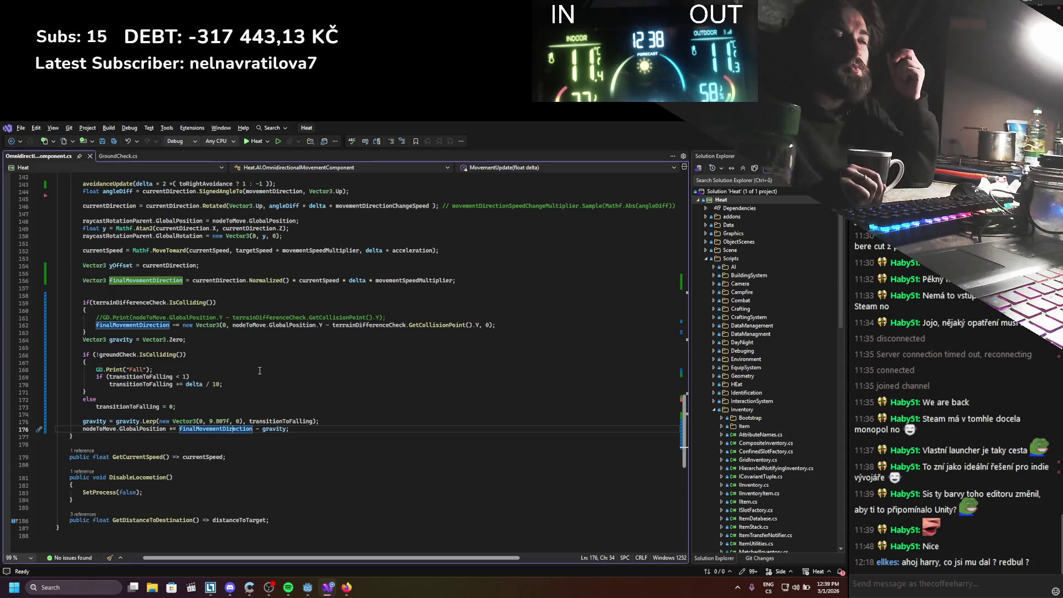
left_click(186, 387)
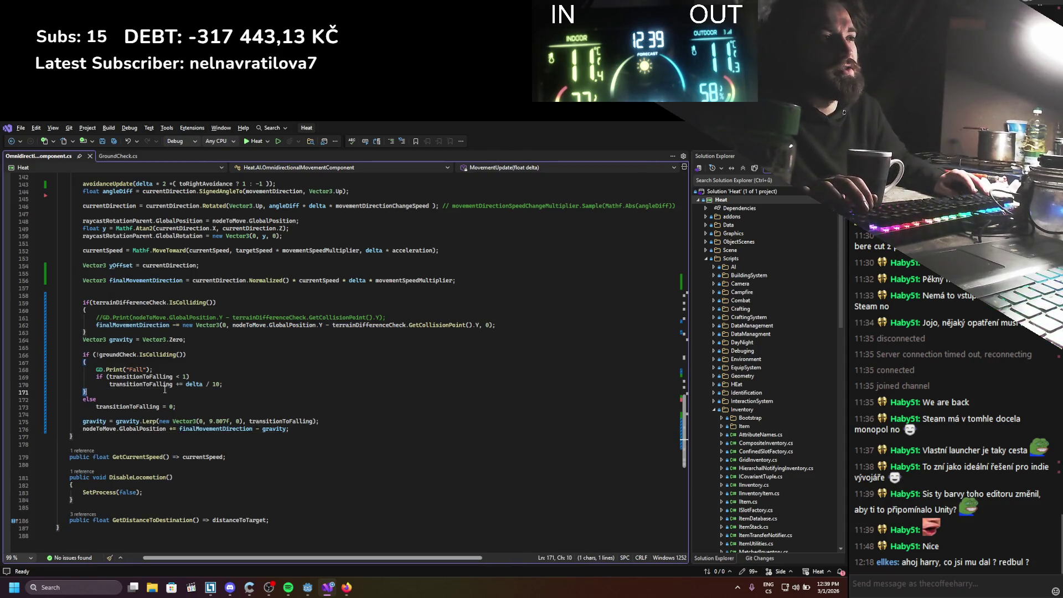
Copy the gravity Lerp statement from line 175 over the transitionToFalling line 170 and save
double_click(177, 384)
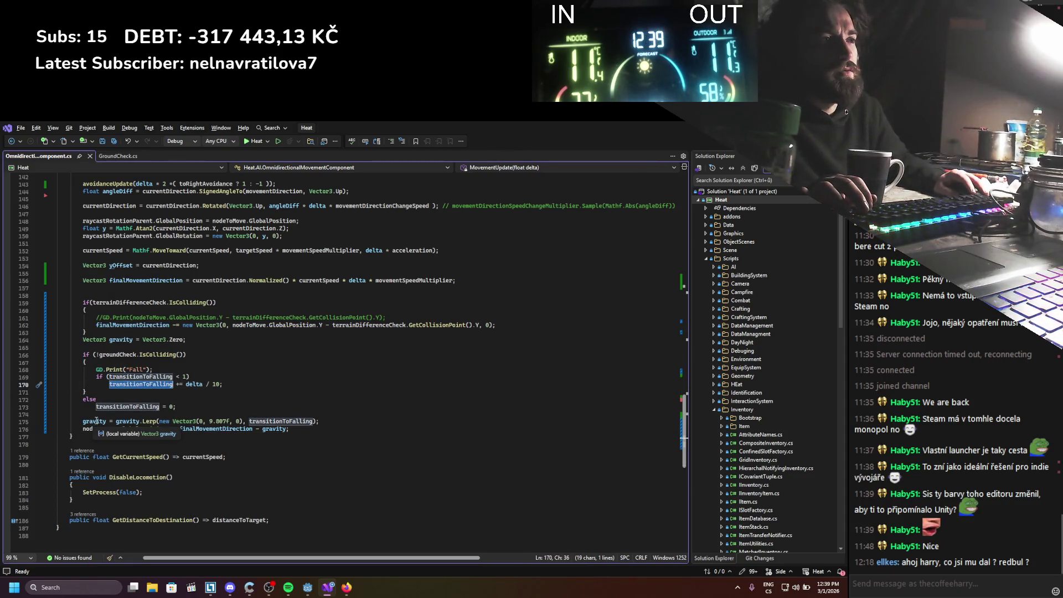
left_click_drag(82, 421, 327, 426)
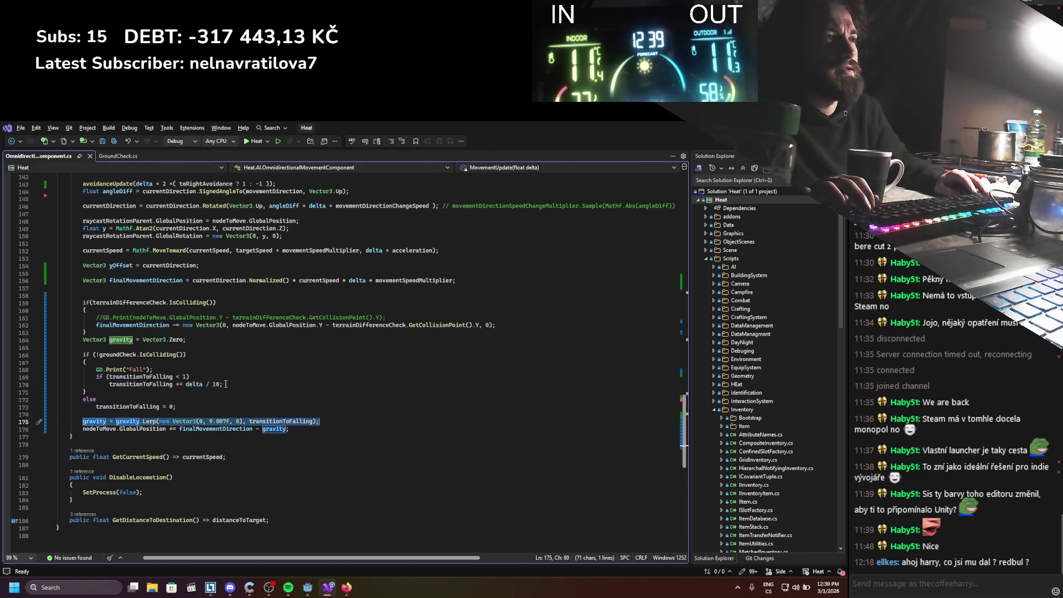
key("ctrl+c")
left_click_drag(225, 383, 109, 384)
key("ctrl+v")
key("ctrl+s")
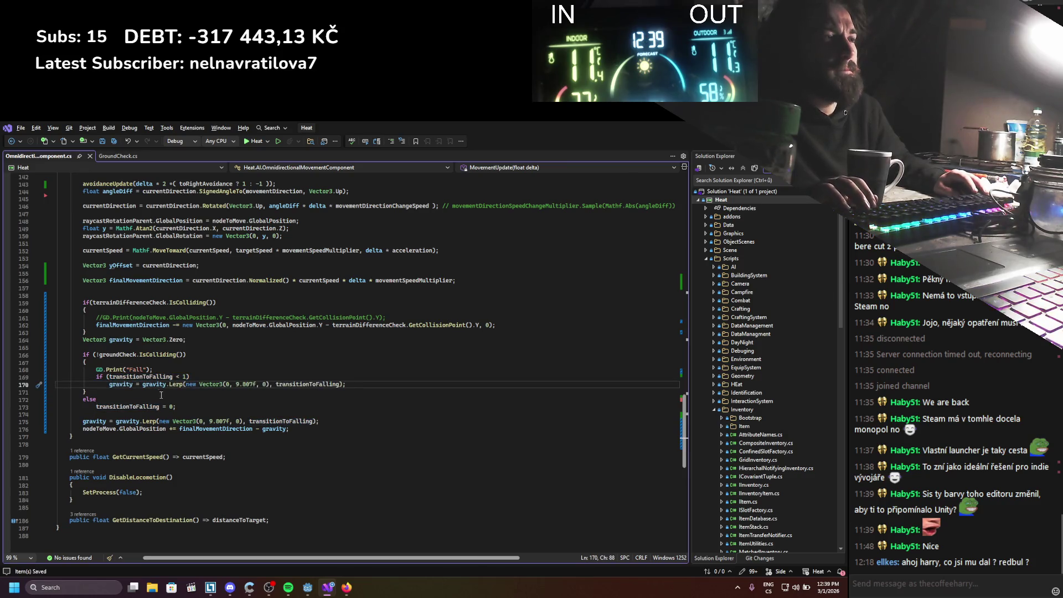
Rewrite line 170 so it reads 'gravity += delta;'
left_click_drag(143, 384, 344, 383)
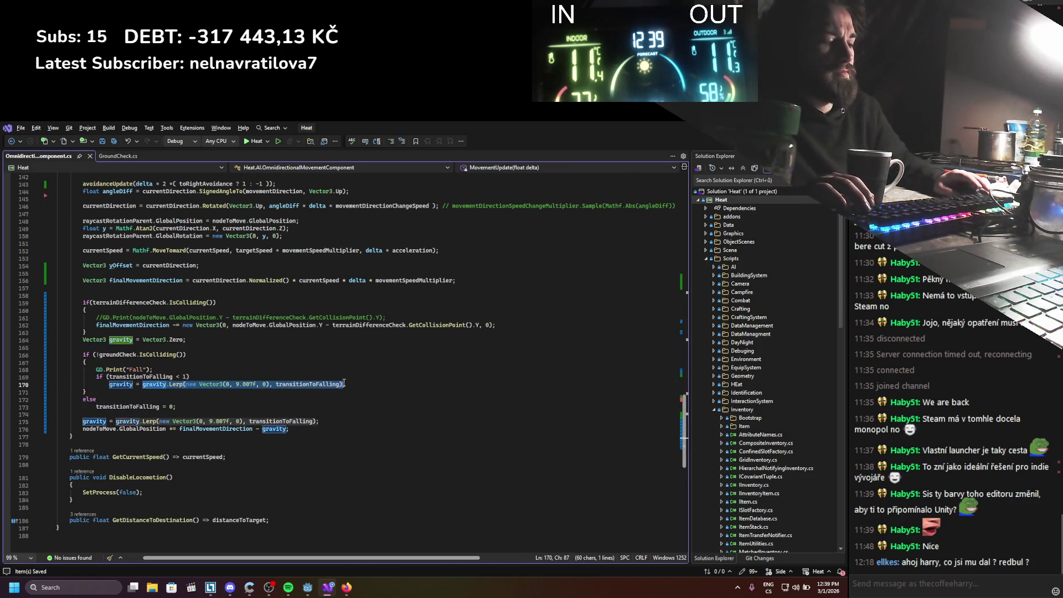
type("+= ;")
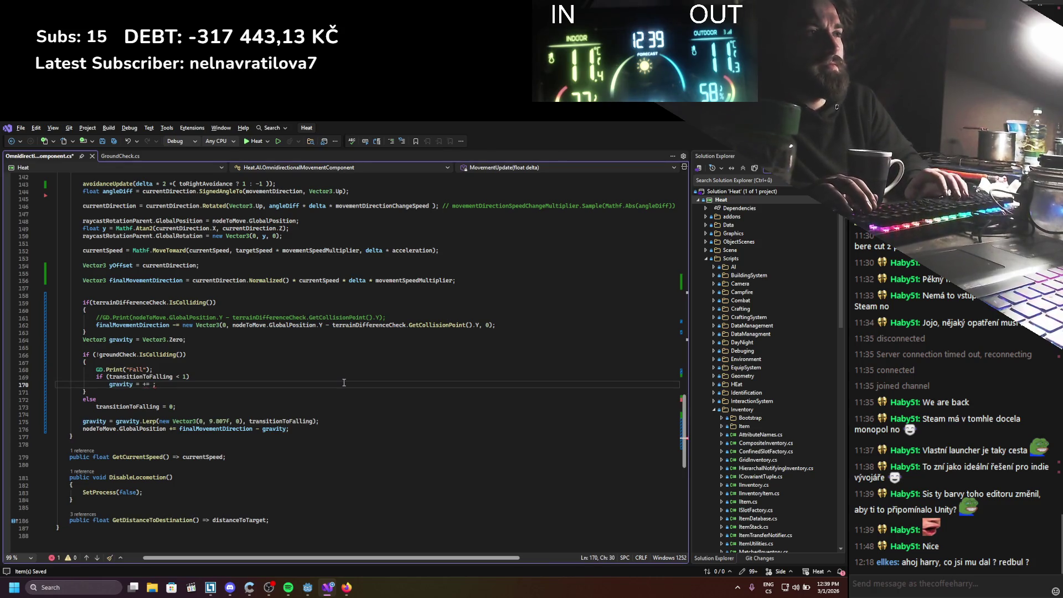
key("BackSpace")
key("BackSpace")
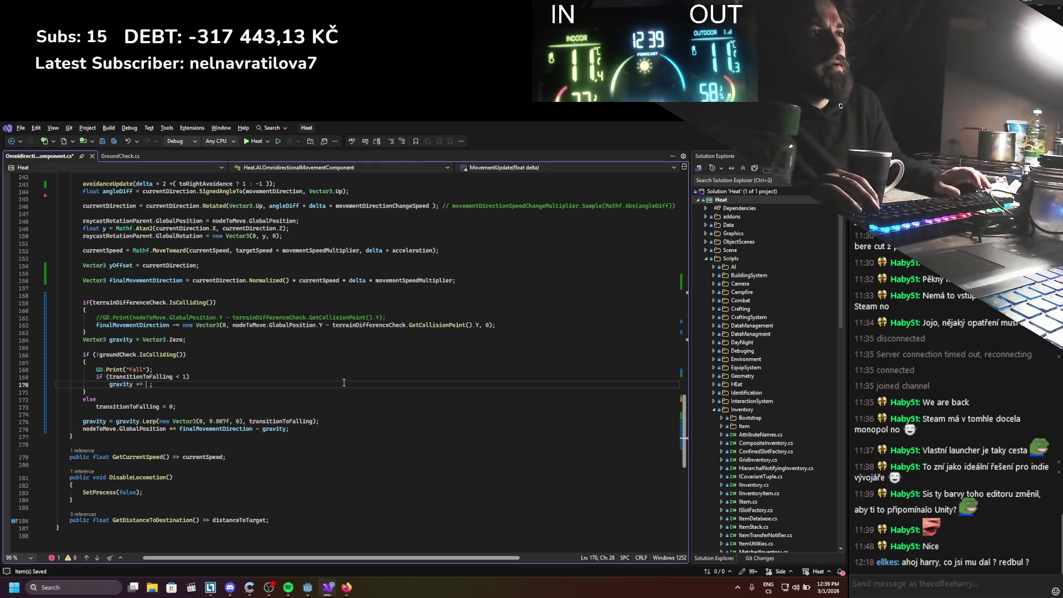
scroll(344, 382, "up", 3)
type("delta")
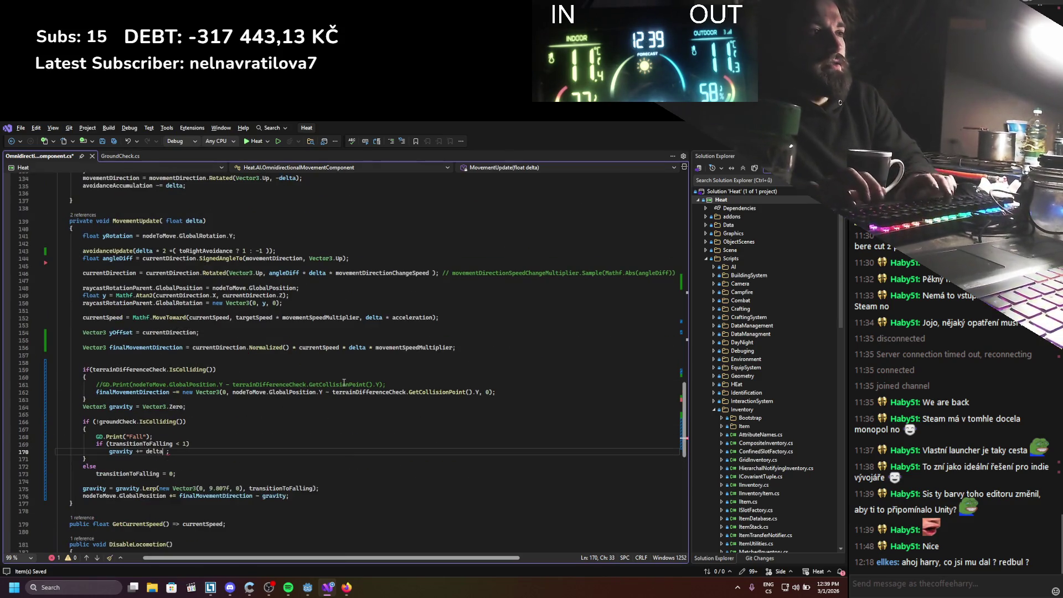
key("Delete")
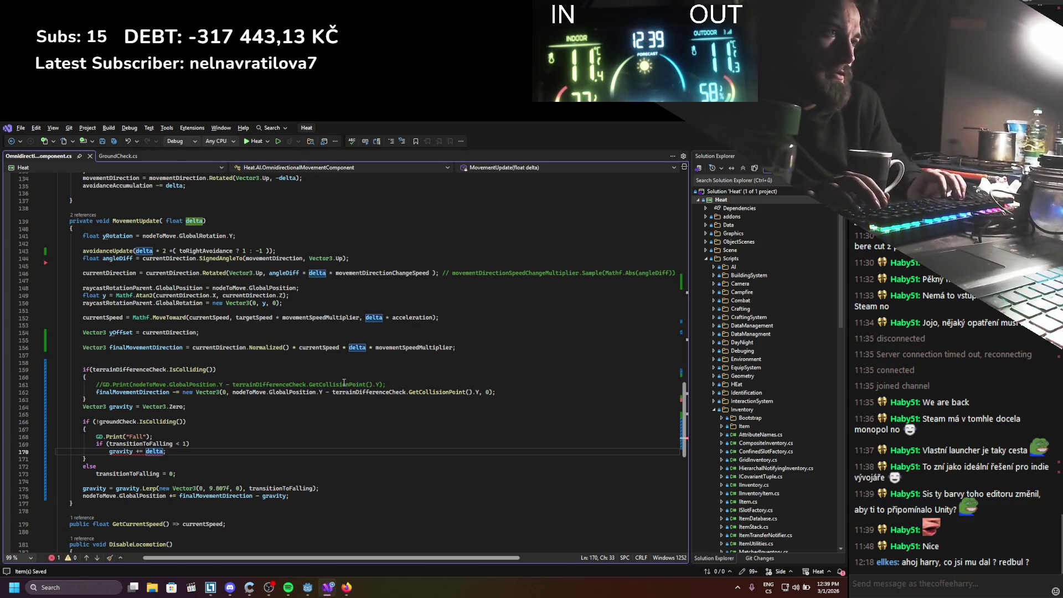
key("ctrl+Left")
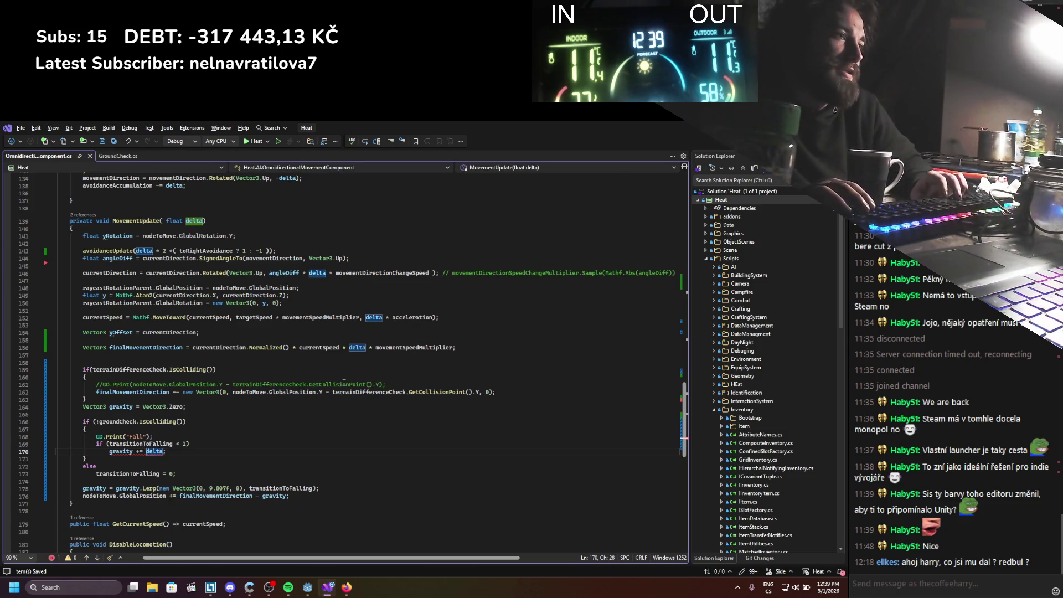
scroll(176, 391, "down", 2)
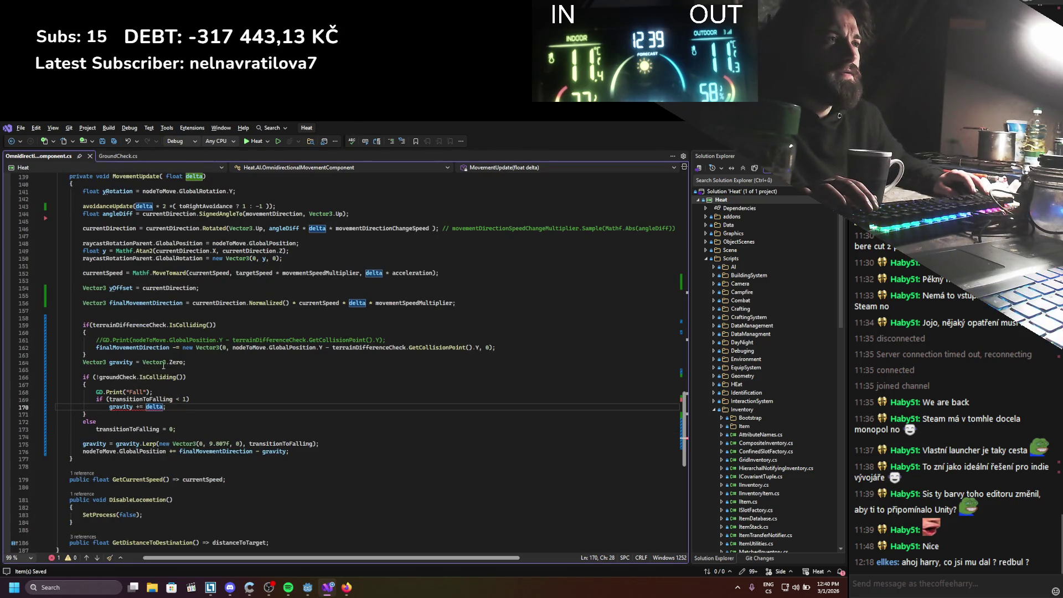
left_click_drag(185, 363, 87, 363)
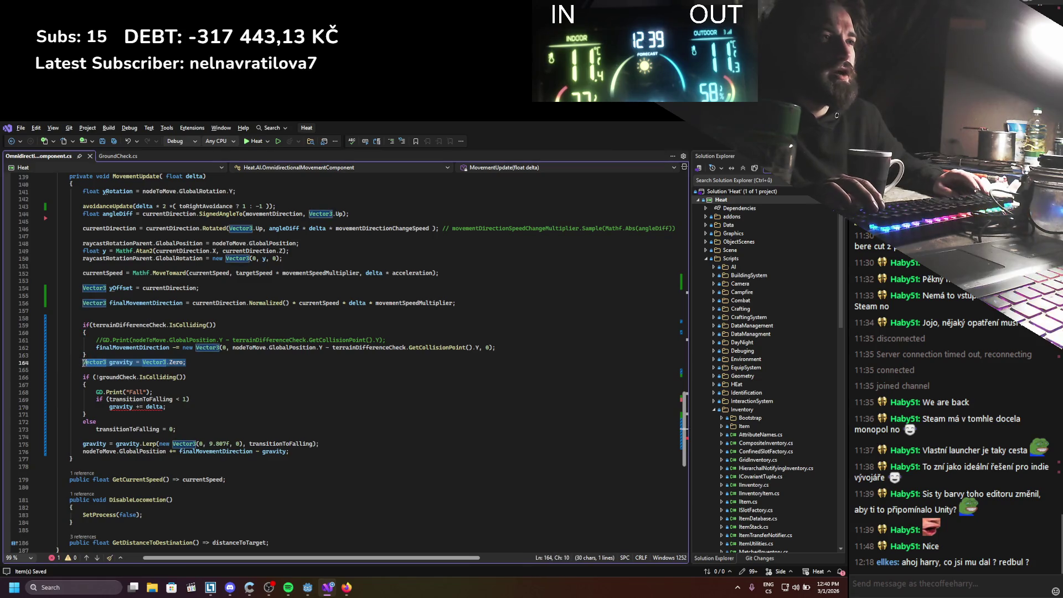
Replace the gravity declaration on line 164 with 'float gravityStrength = 0'
key("BackSpace")
key("BackSpace")
type("flaot g")
type("vb")
type("St")
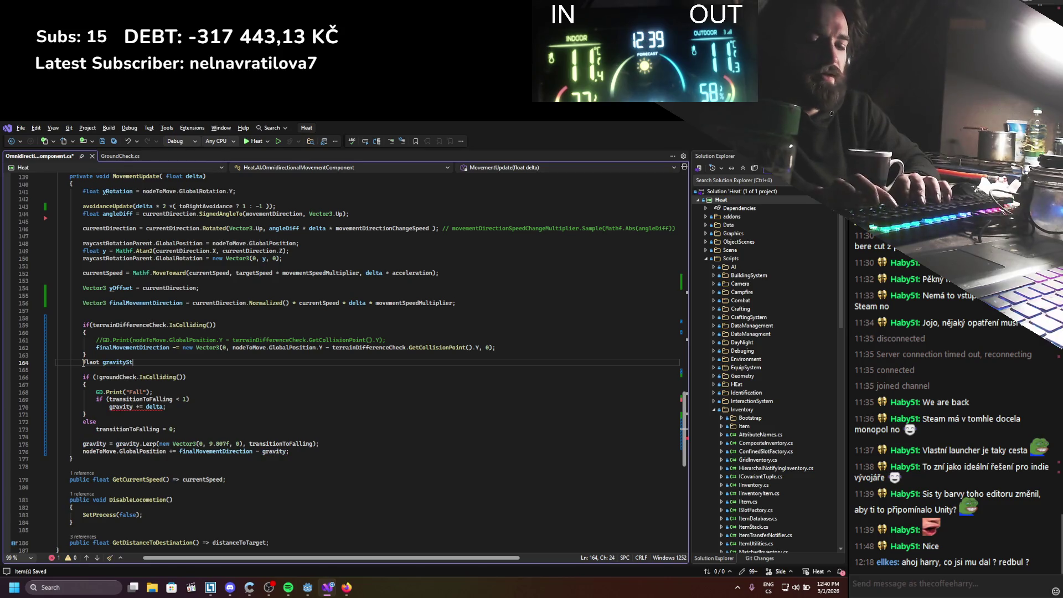
type("th = 0;")
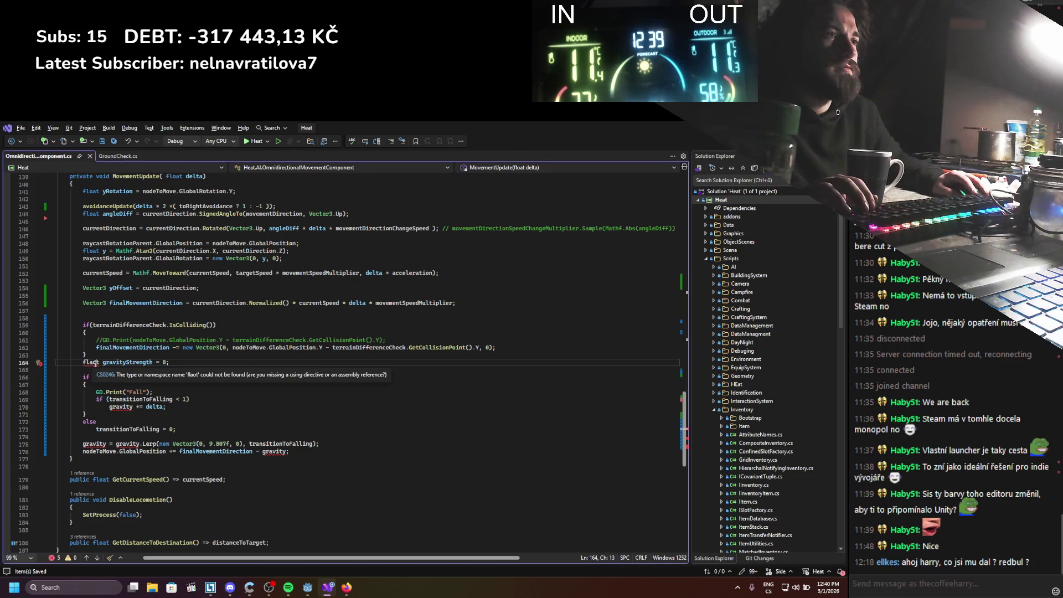
left_click(93, 363)
key("Delete")
key("Left")
type("oa")
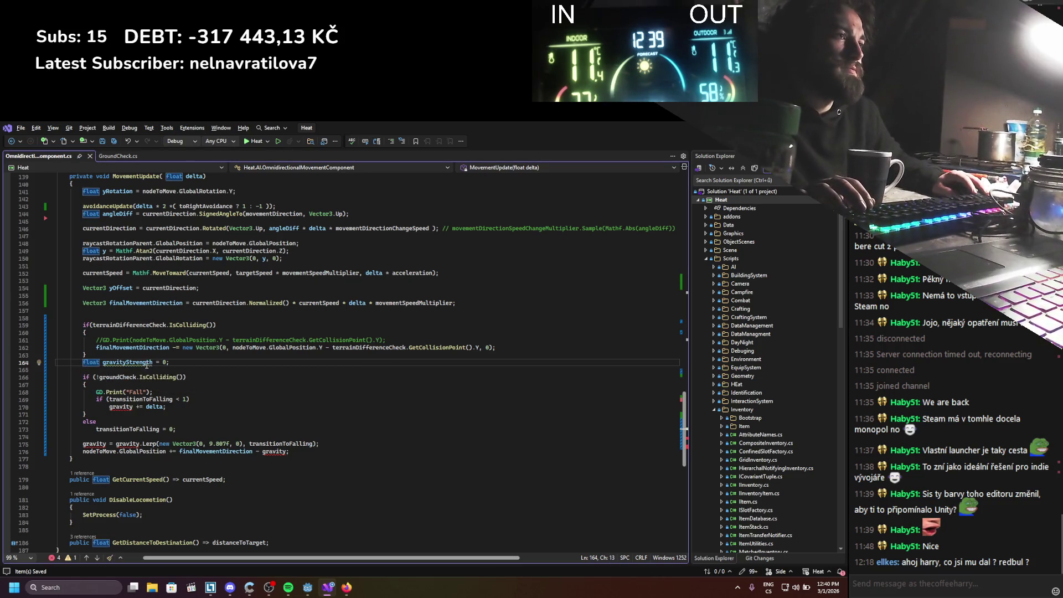
Make the falling line increase gravityStrength by delta /10 and save
double_click(122, 406)
type("gravityStrength")
scroll(175, 398, "down", 2)
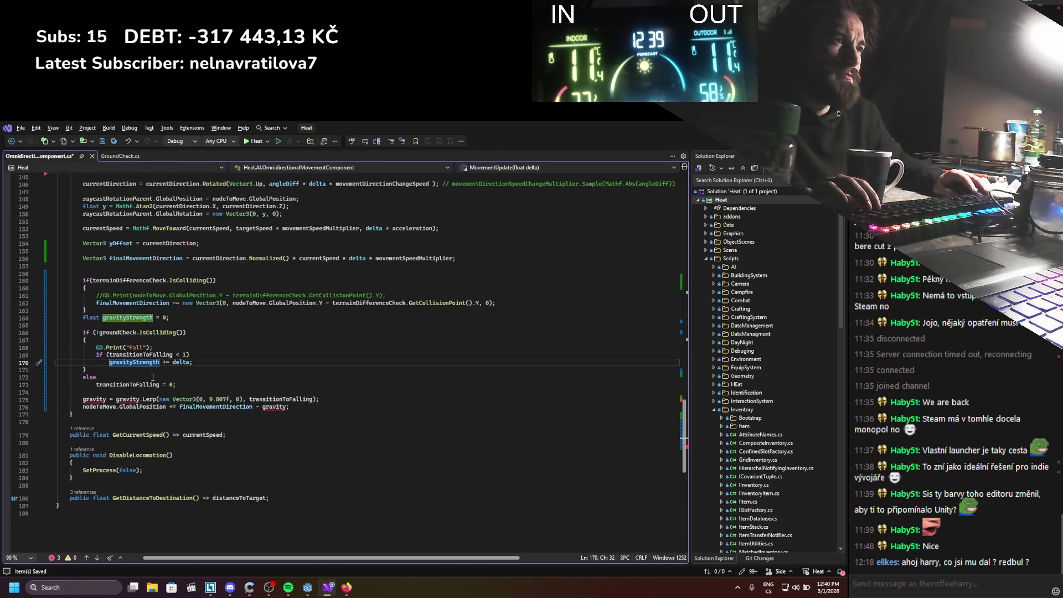
left_click(189, 362)
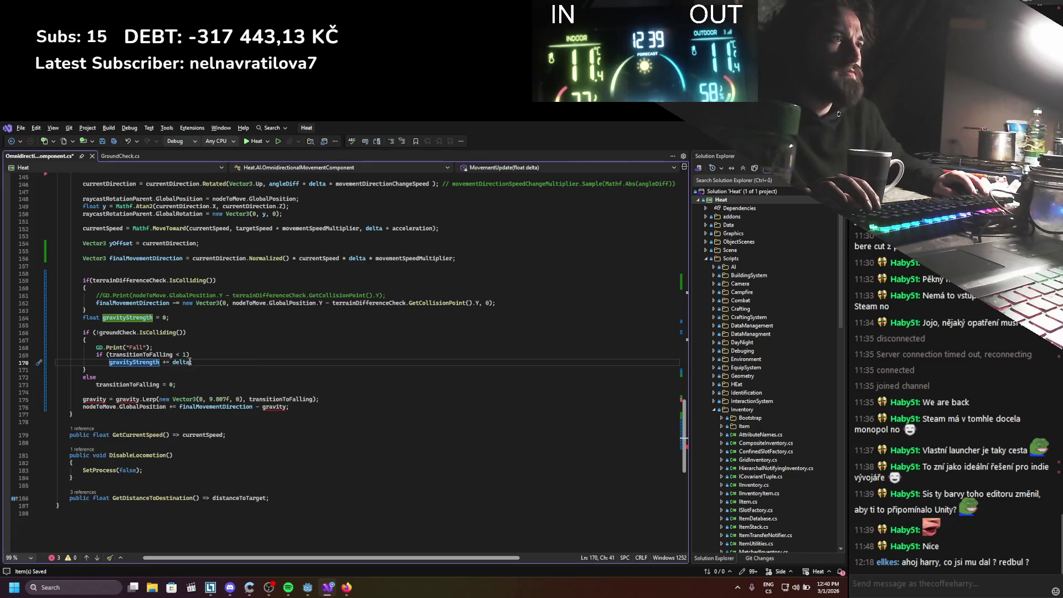
type("/10")
key("ctrl+s")
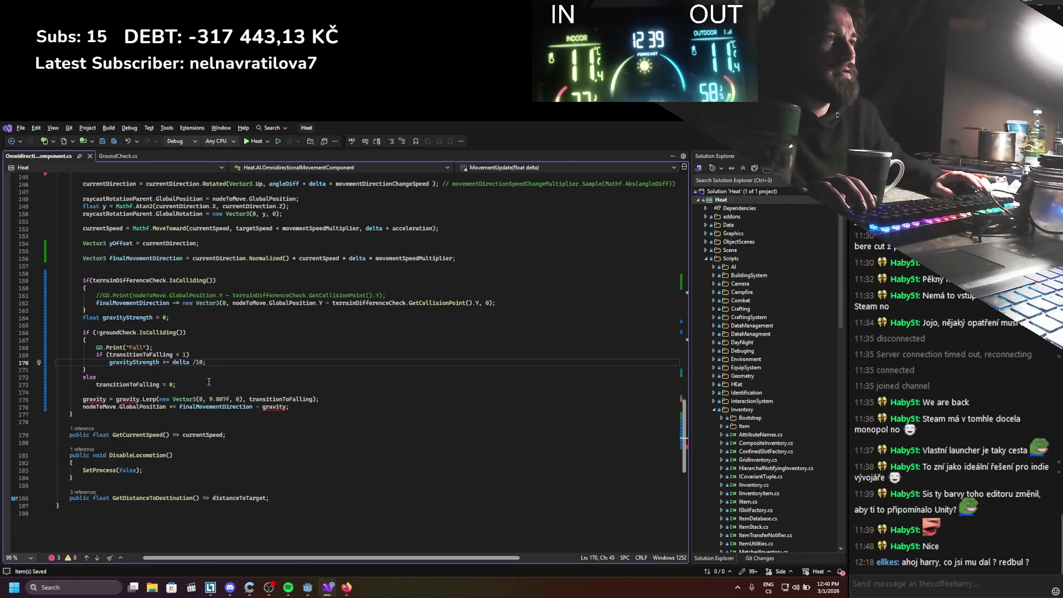
Delete the Lerp line, reset gravityStrength to 0, and subtract new Vector3(0, gravityStrength, 0)
double_click(142, 362)
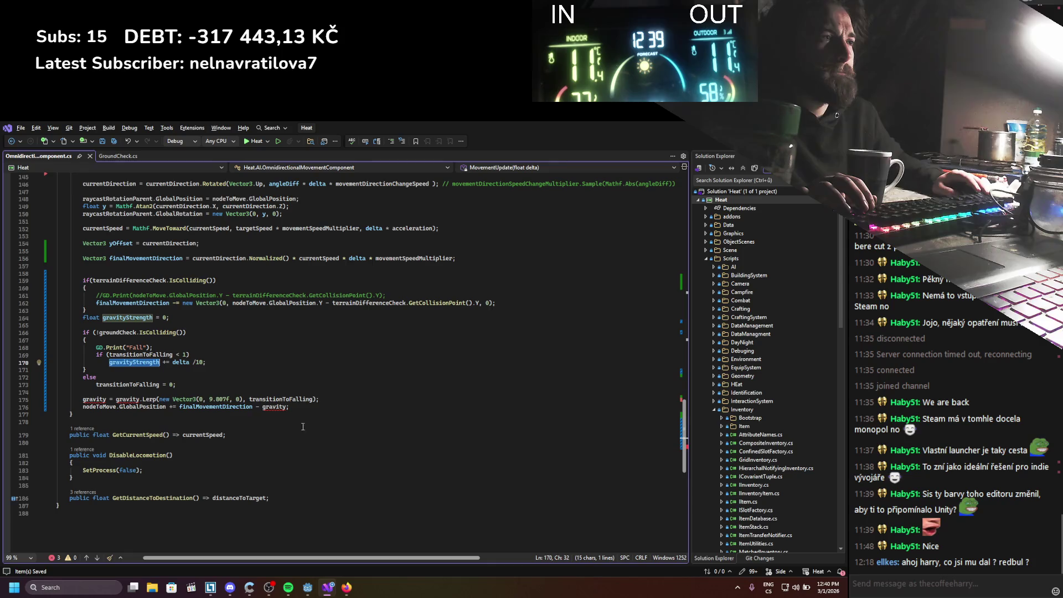
left_click_drag(333, 403, 56, 392)
key("BackSpace")
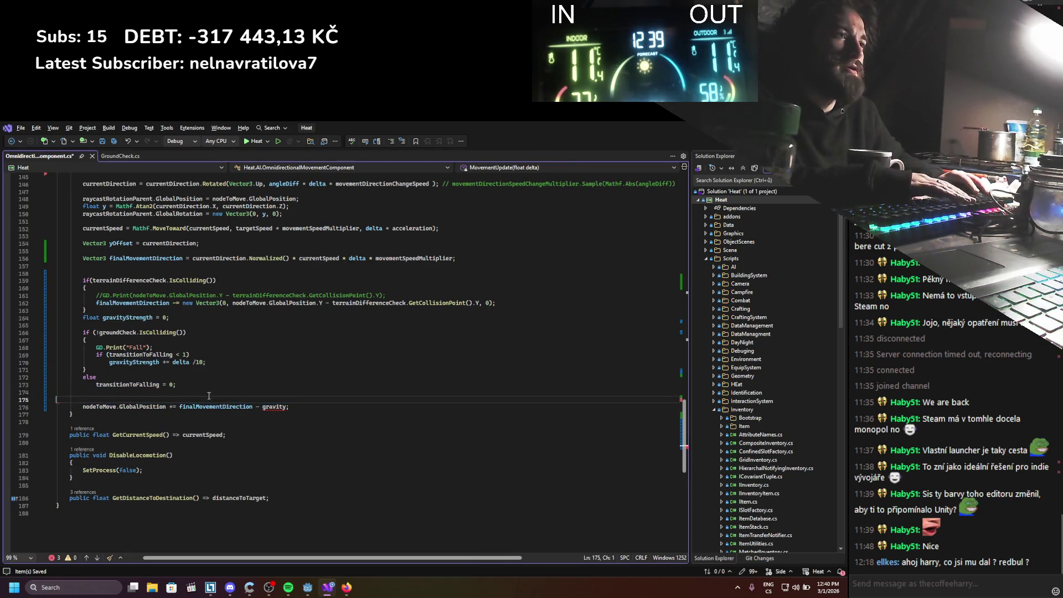
double_click(150, 385)
key("ctrl+v")
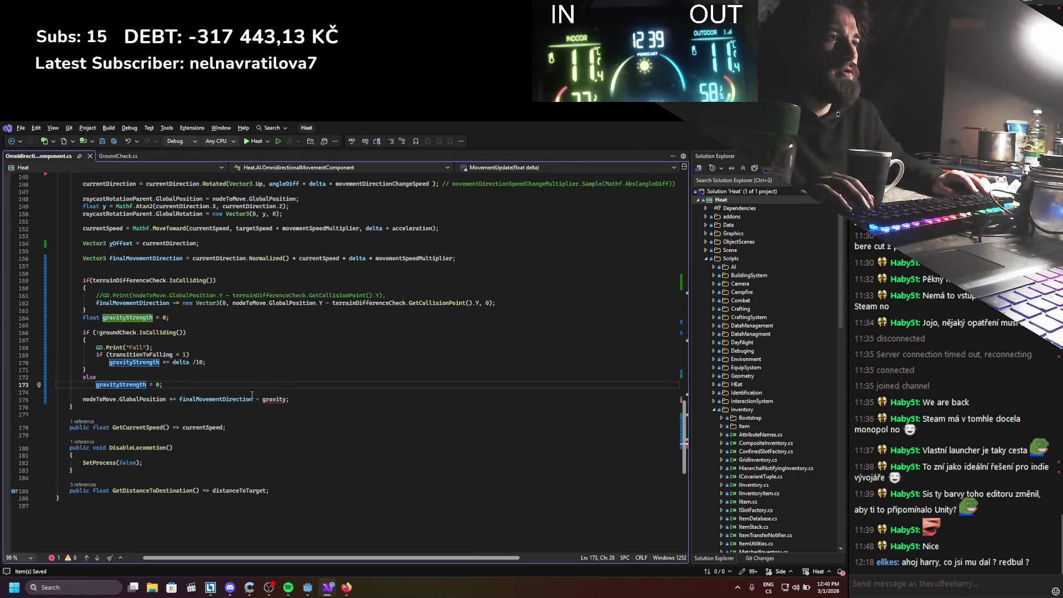
double_click(274, 399)
type("new Vector3")
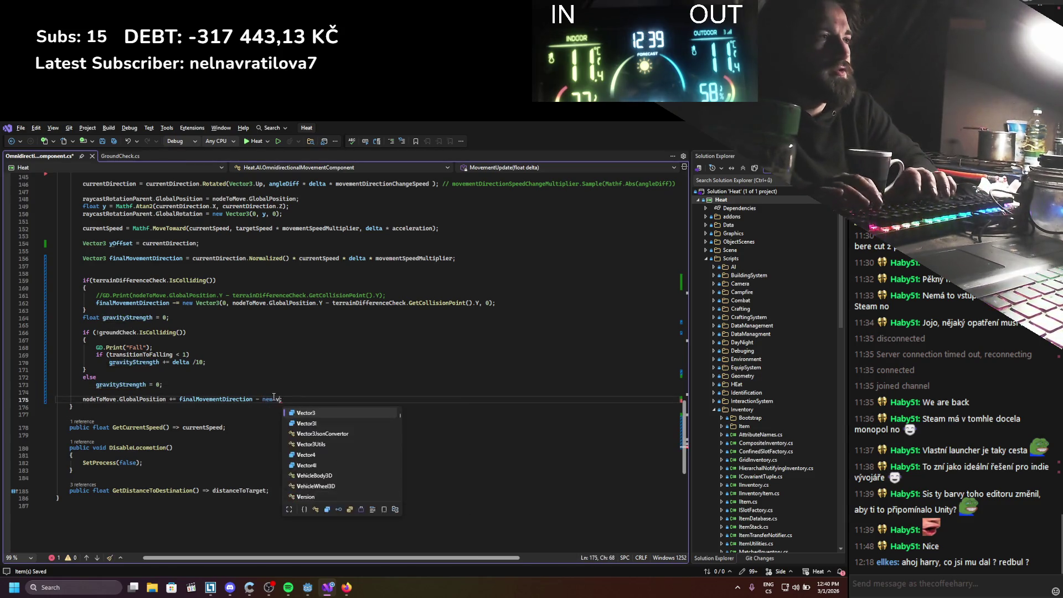
type("(0")
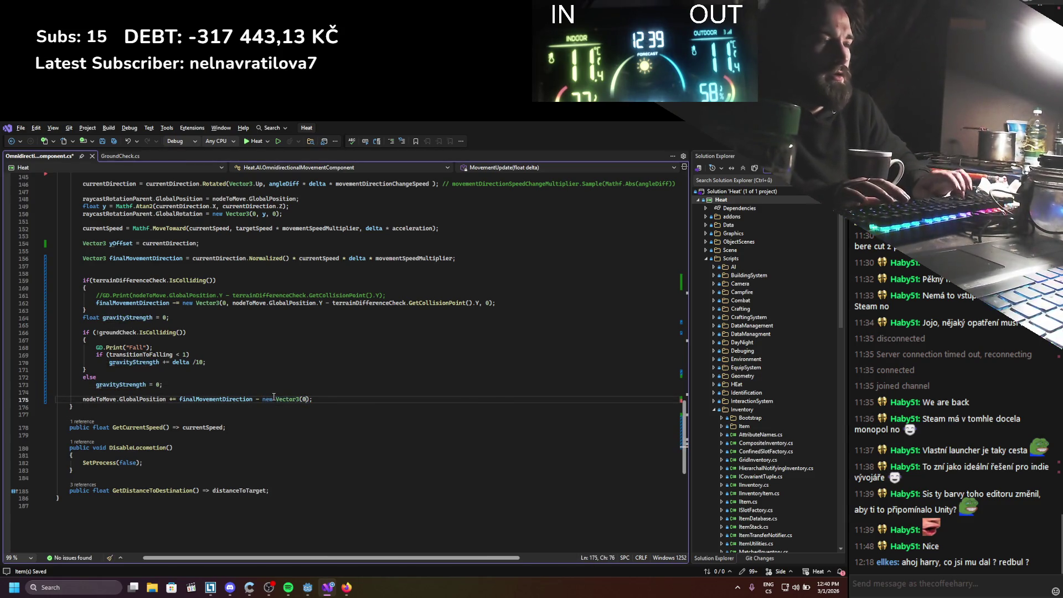
type(", gravityStrength")
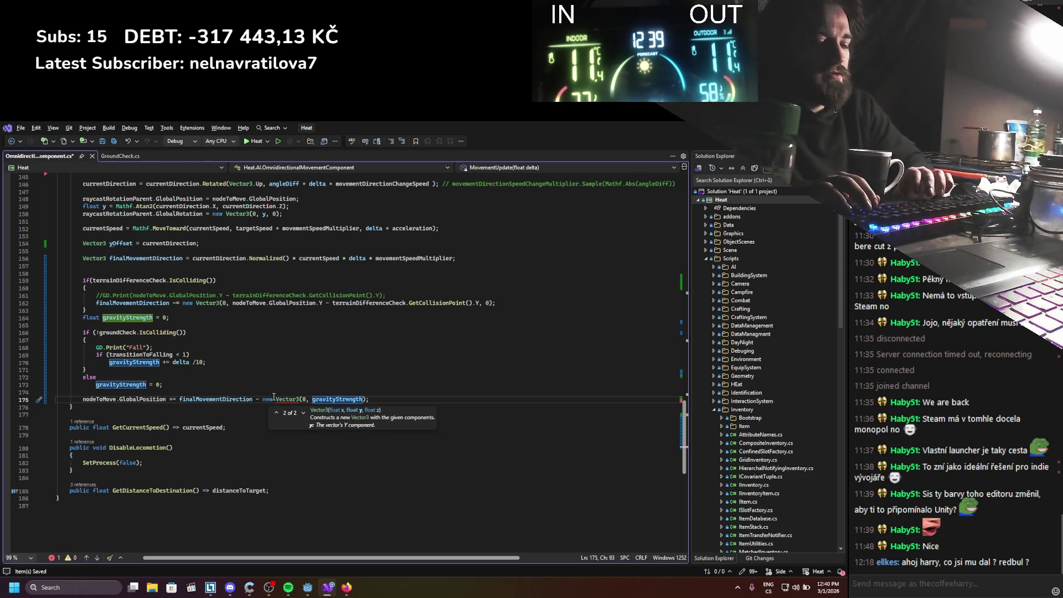
type(", 0")
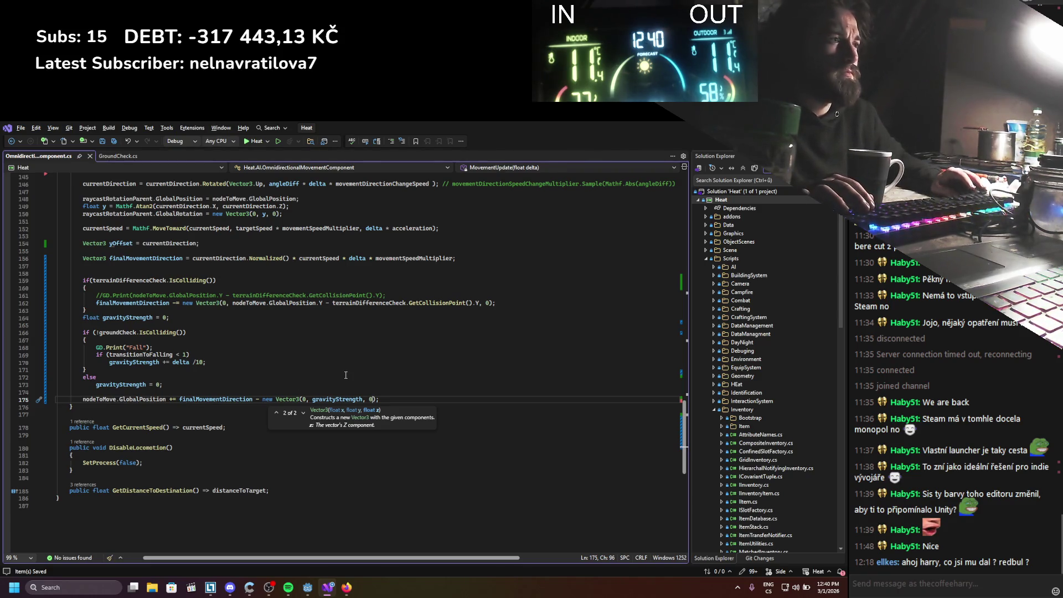
key("alt+Tab")
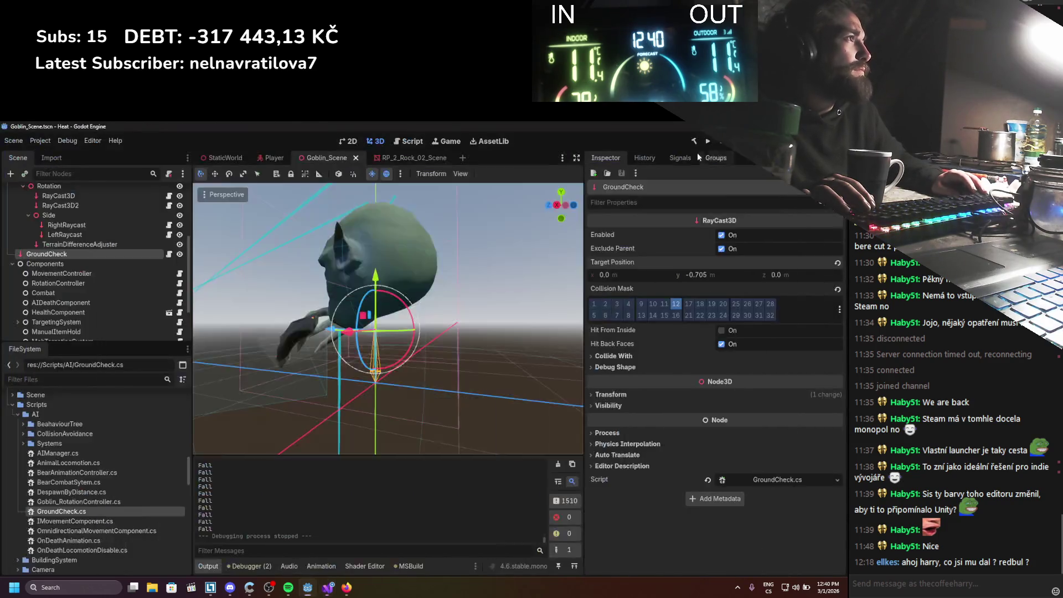
Play the Heat game to check the goblin's fall, stop it, and view the goblin from below
left_click(704, 147)
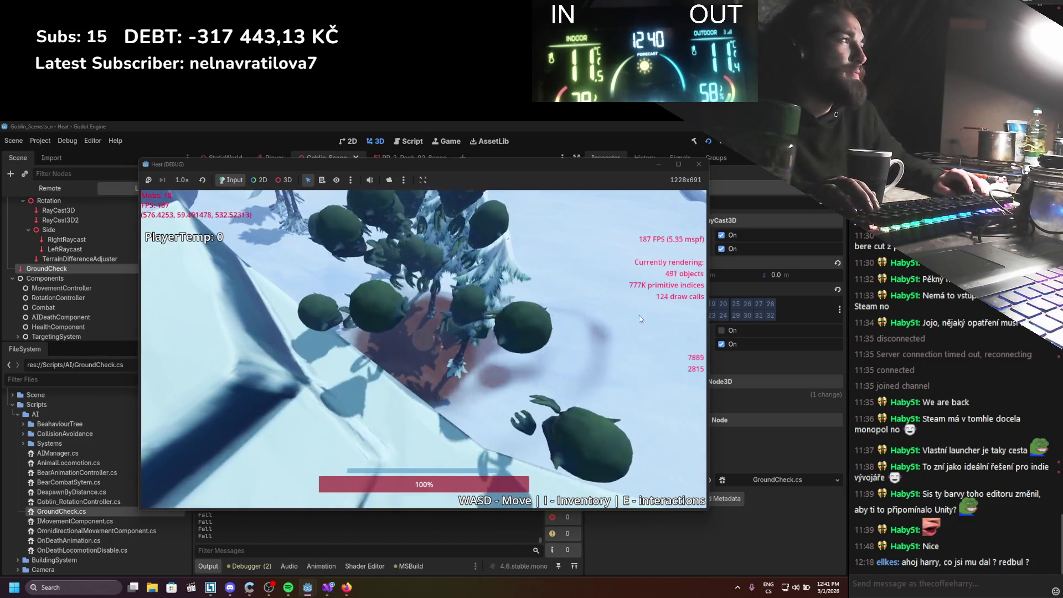
key("F8")
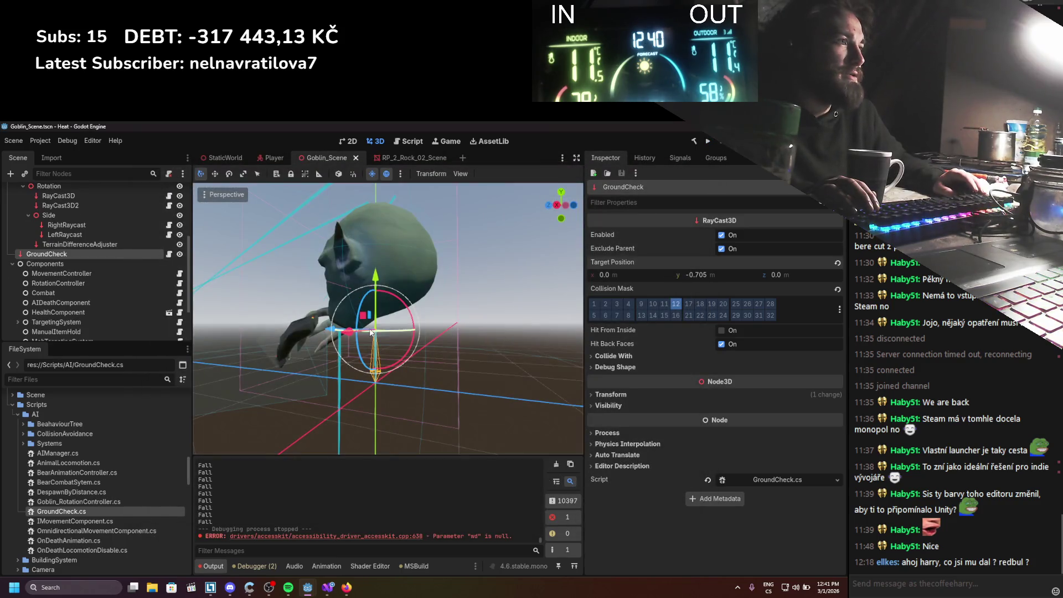
left_click_drag(386, 431, 375, 343)
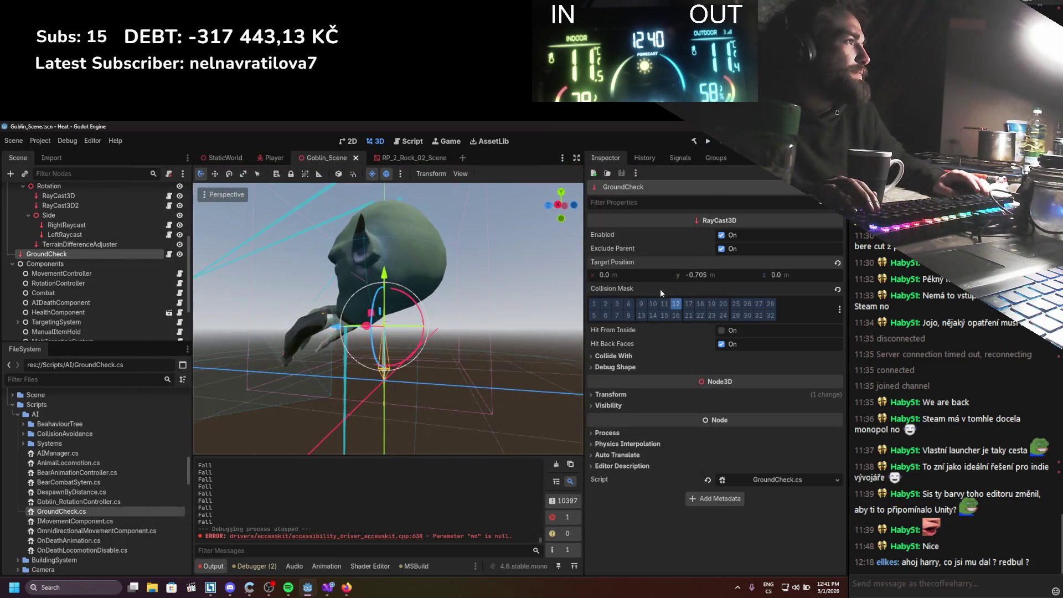
scroll(443, 351, "up", 3)
mouse_move(443, 351)
left_mouse_down()
mouse_move(397, 333)
mouse_move(411, 337)
mouse_move(331, 394)
left_mouse_up()
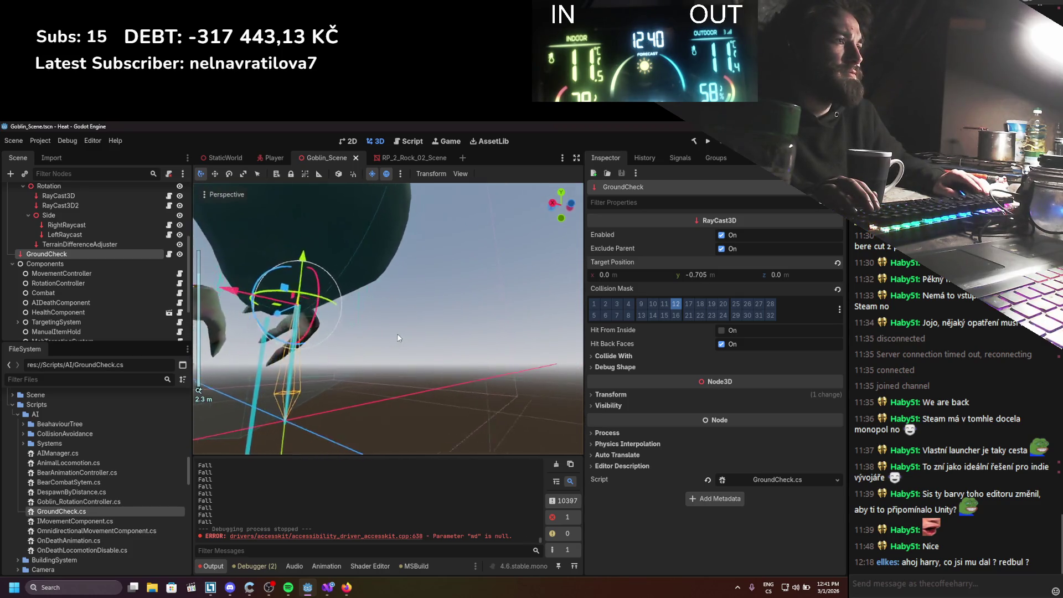
scroll(331, 395, "down", 2)
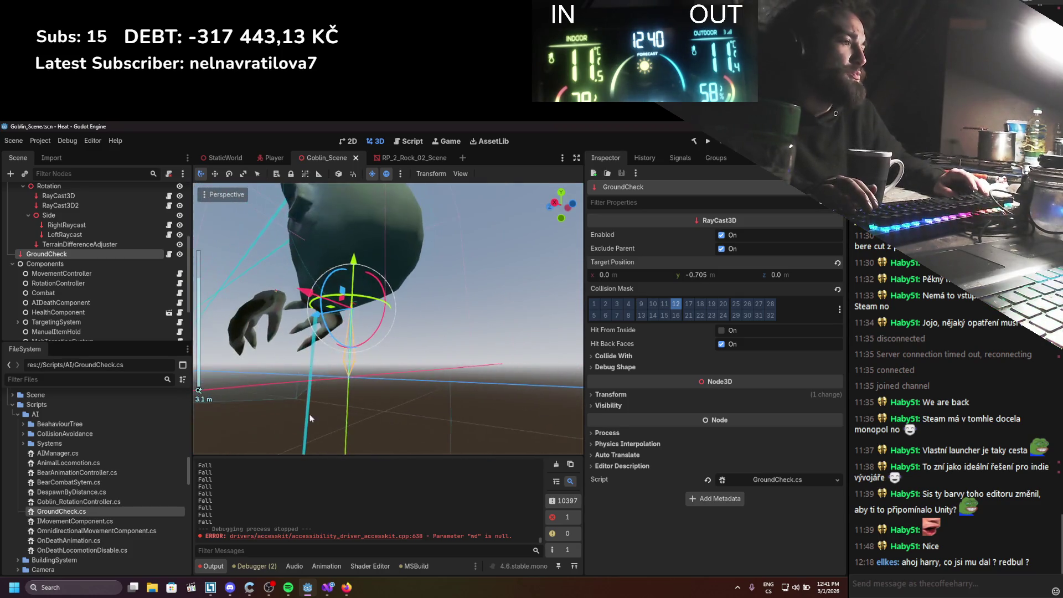
left_click(327, 587)
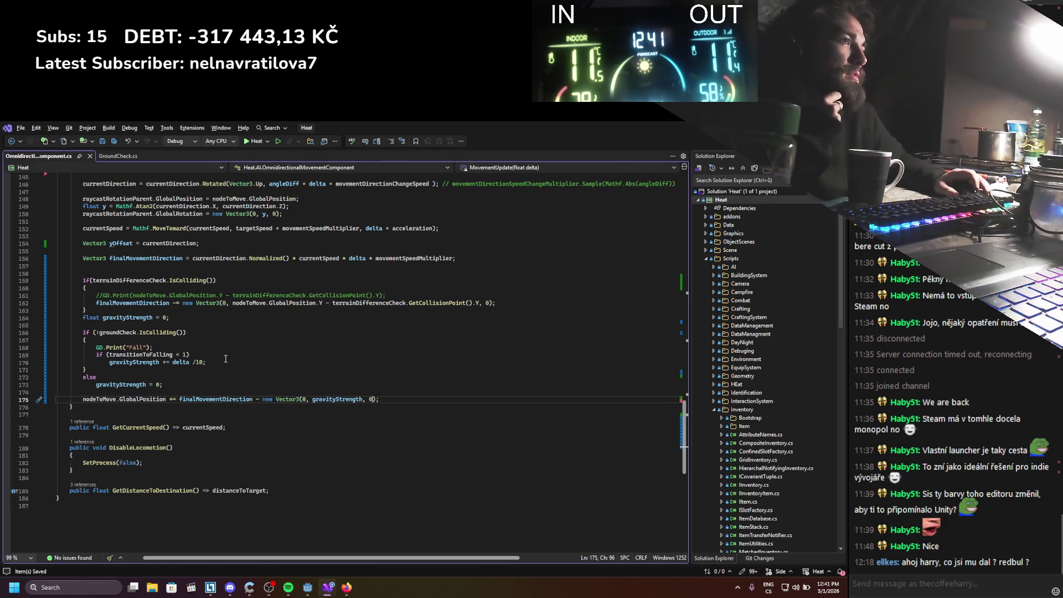
Select the terrain-difference block on lines 159–163 to review it
scroll(225, 359, "up", 3)
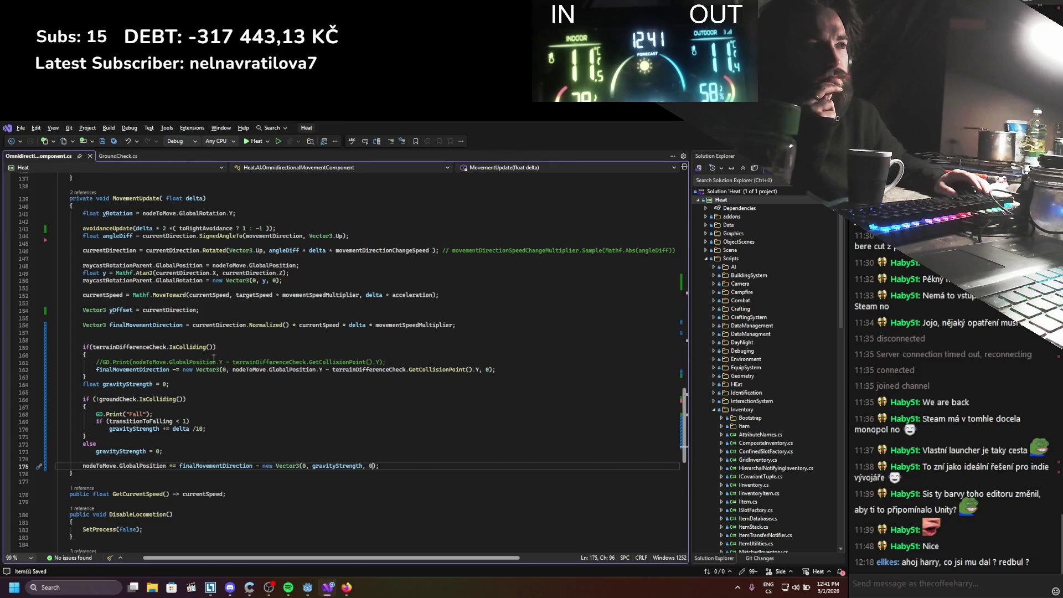
mouse_move(112, 369)
left_mouse_down()
mouse_move(498, 370)
mouse_move(367, 370)
left_mouse_up()
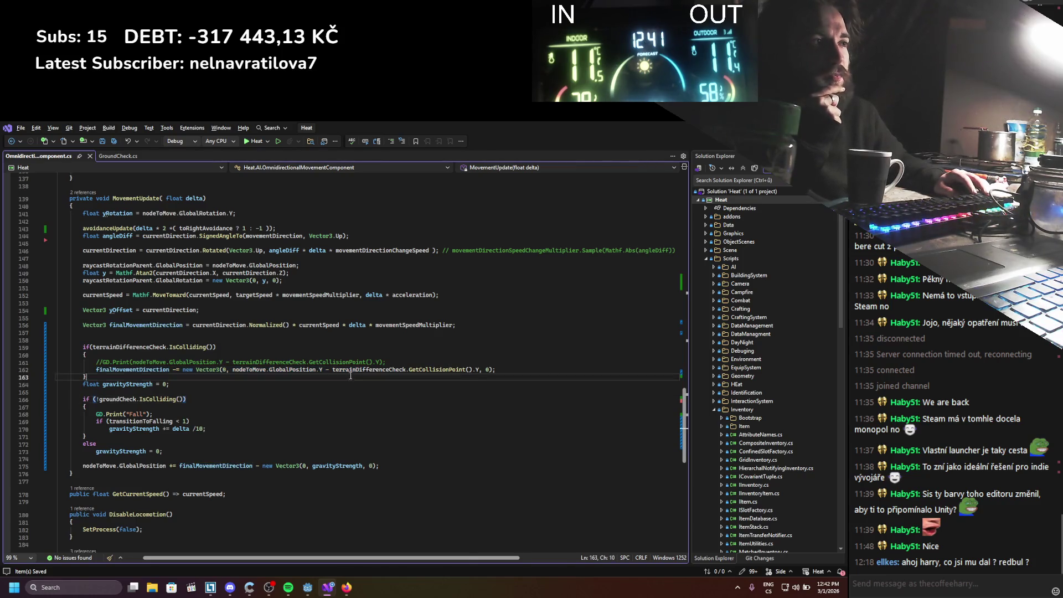
left_click_drag(87, 378, 13, 345)
left_click(155, 391)
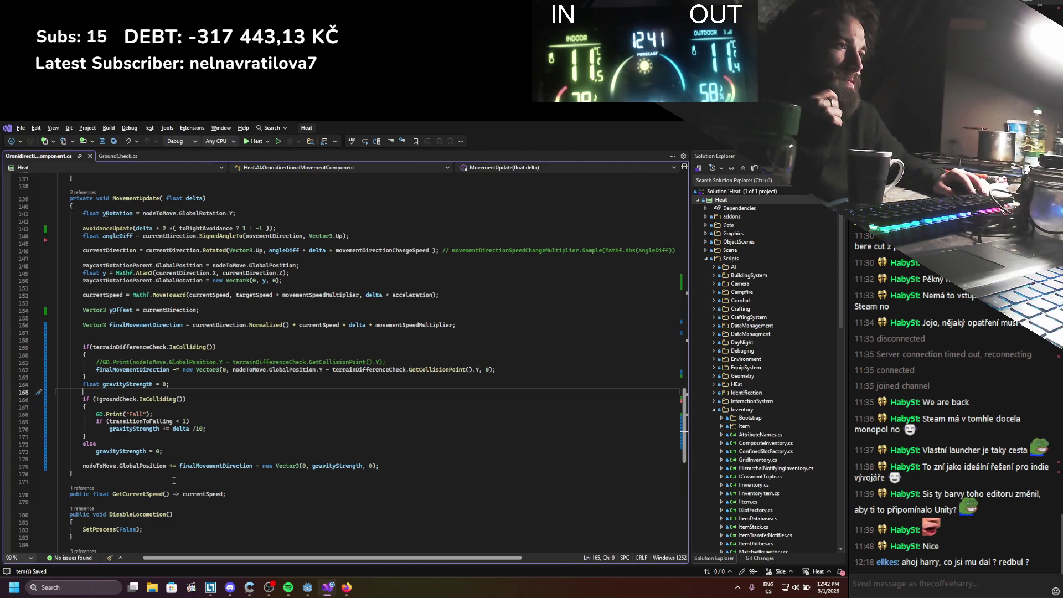
Copy nodeToMove.GlobalPosition from line 175 onto a new line 176
left_click(166, 465)
key("shift+Home")
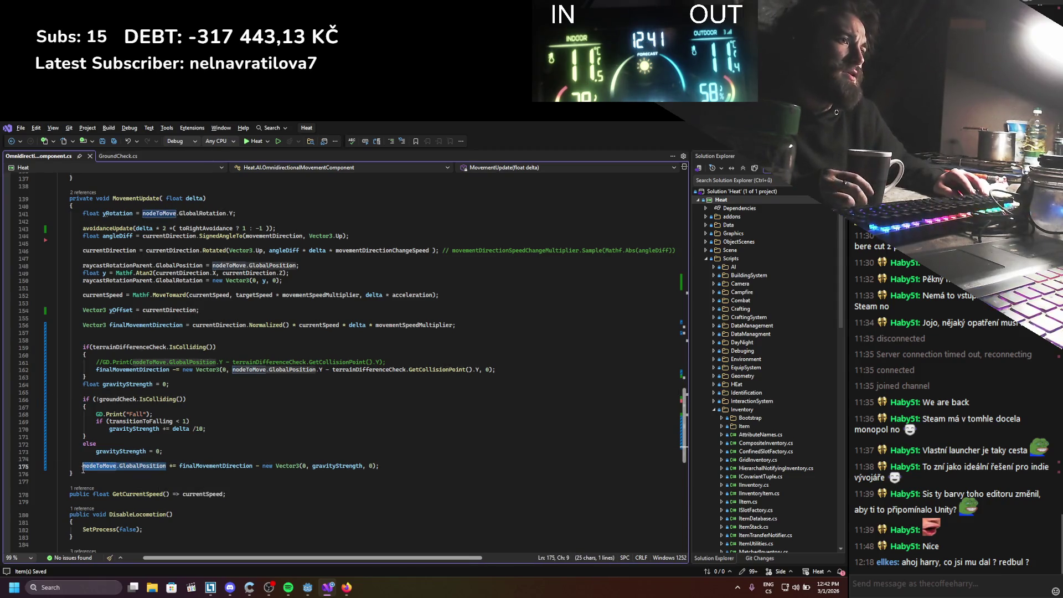
key("ctrl+c")
key("End")
key("Return")
key("ctrl+v")
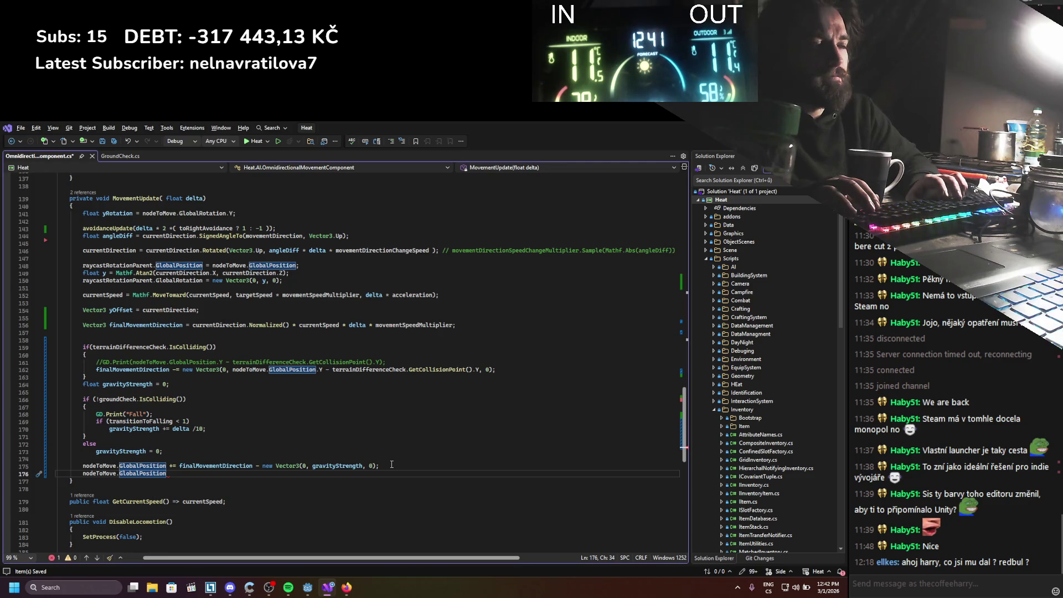
Turn the pasted line into Vector3 pos = nodeToMove.GlobalPosition;
key("BackSpace")
key("BackSpace")
key("BackSpace")
type("Ve")
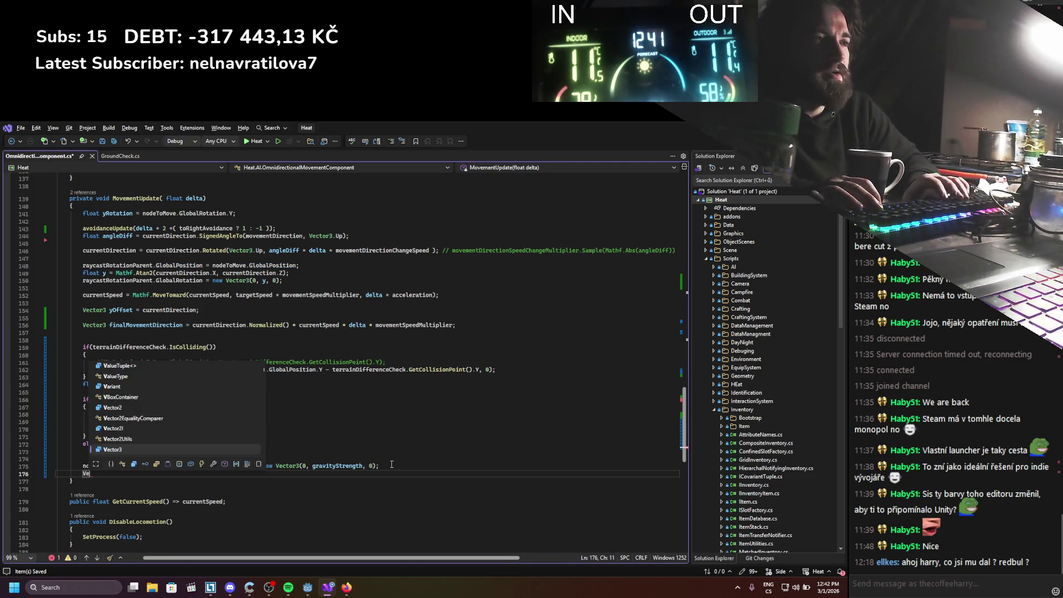
type("ctor3 pos =")
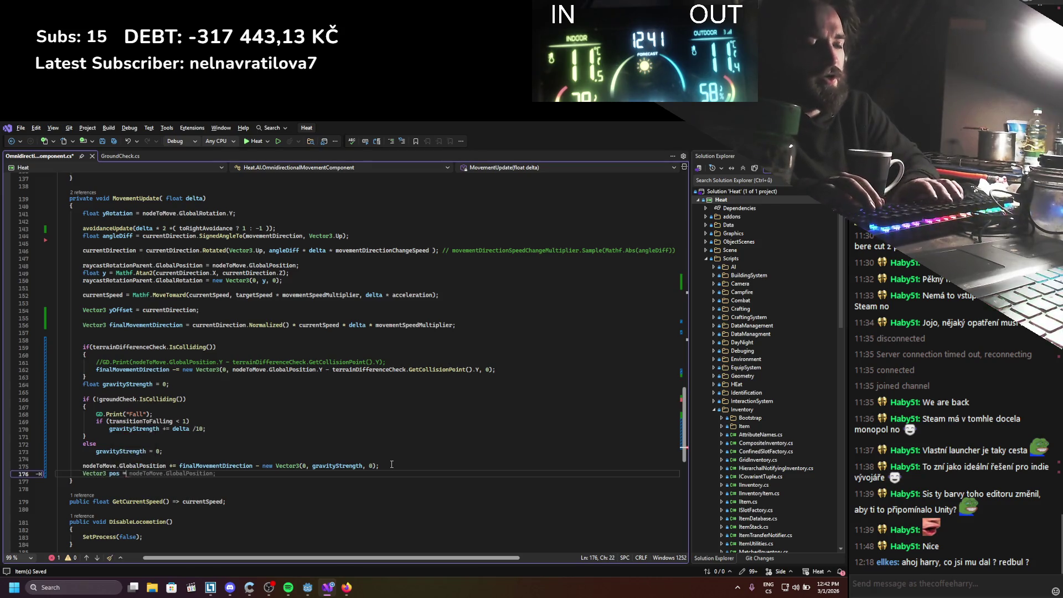
key("Tab")
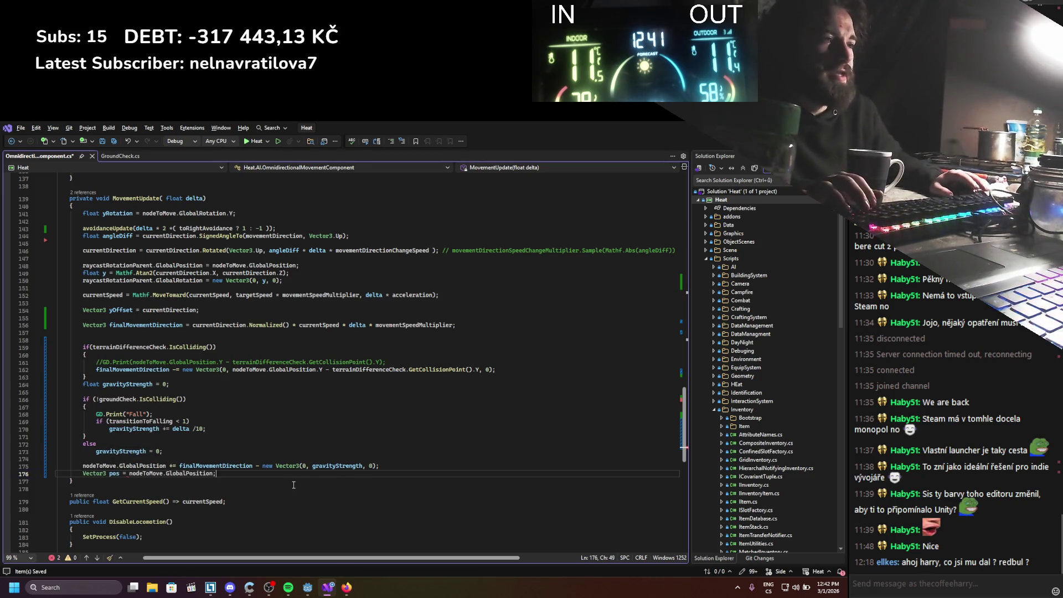
key("Return")
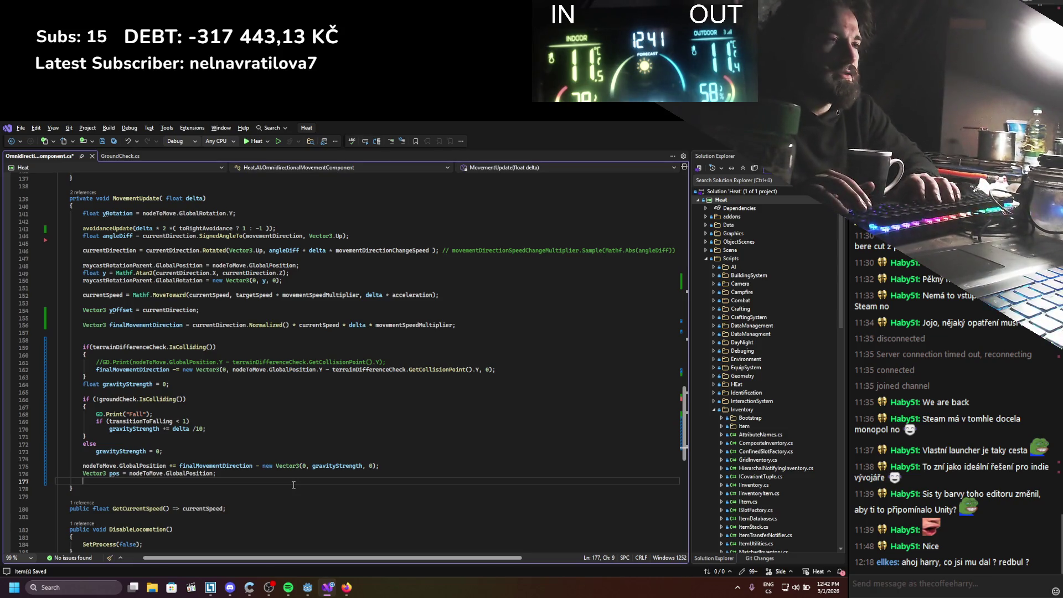
Write pos.Y = Mathf.Max(pos.Y, groundCheck.GetCollisionPoint().Y); on the next line
type("pos")
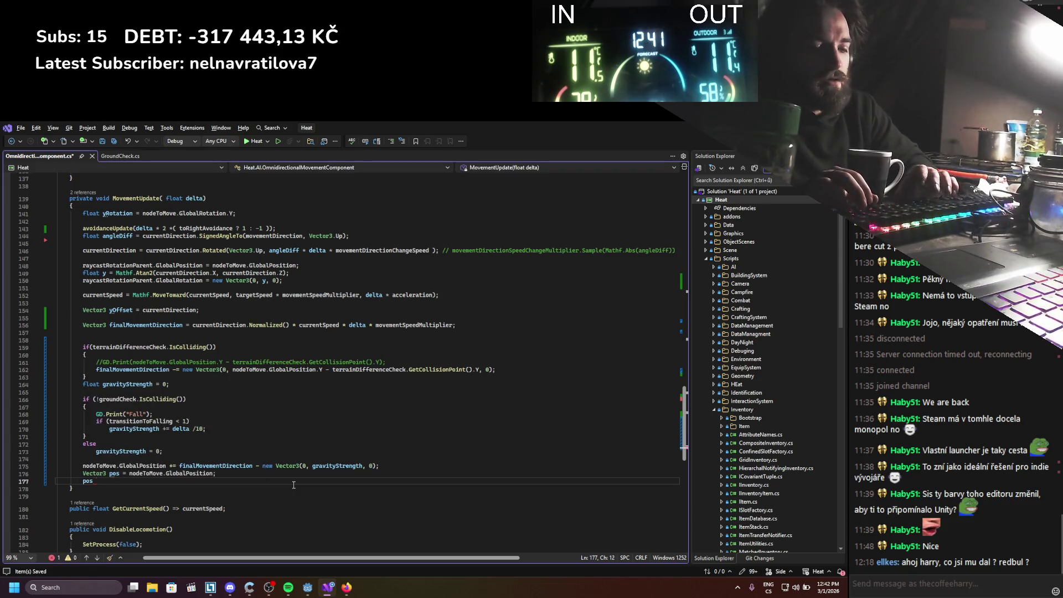
type(".Y = ")
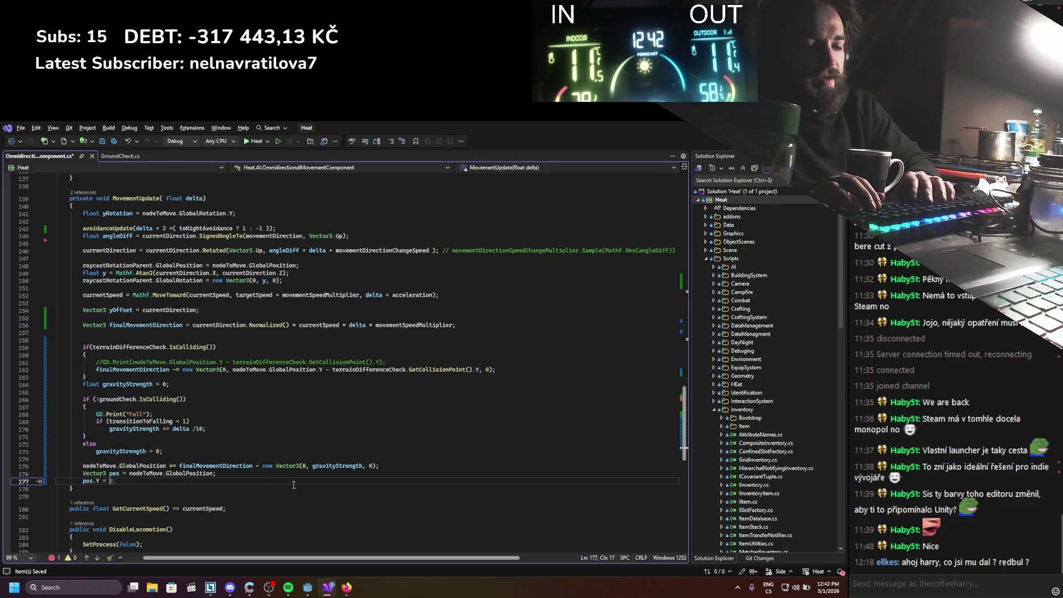
type("min")
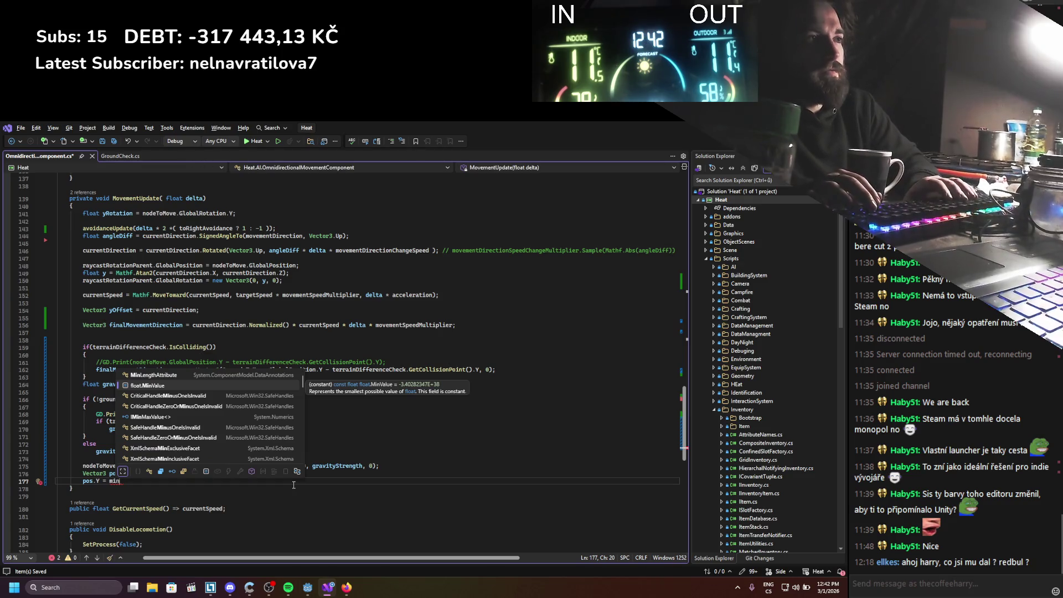
key("BackSpace")
key("BackSpace")
key("BackSpace")
type("Ma")
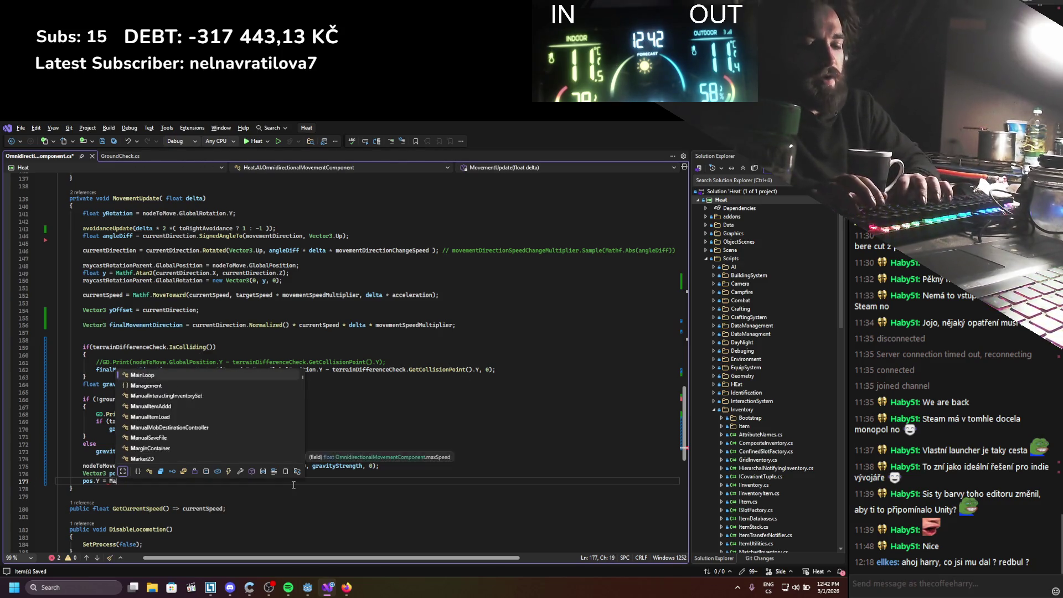
type("thf.min")
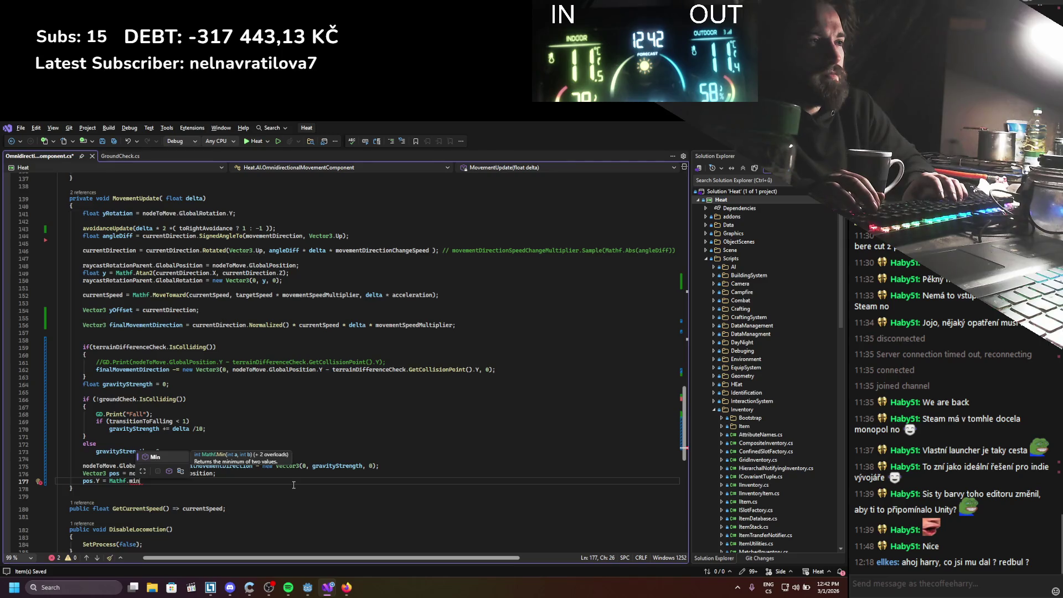
key("BackSpace")
key("BackSpace")
key("BackSpace")
type("Max")
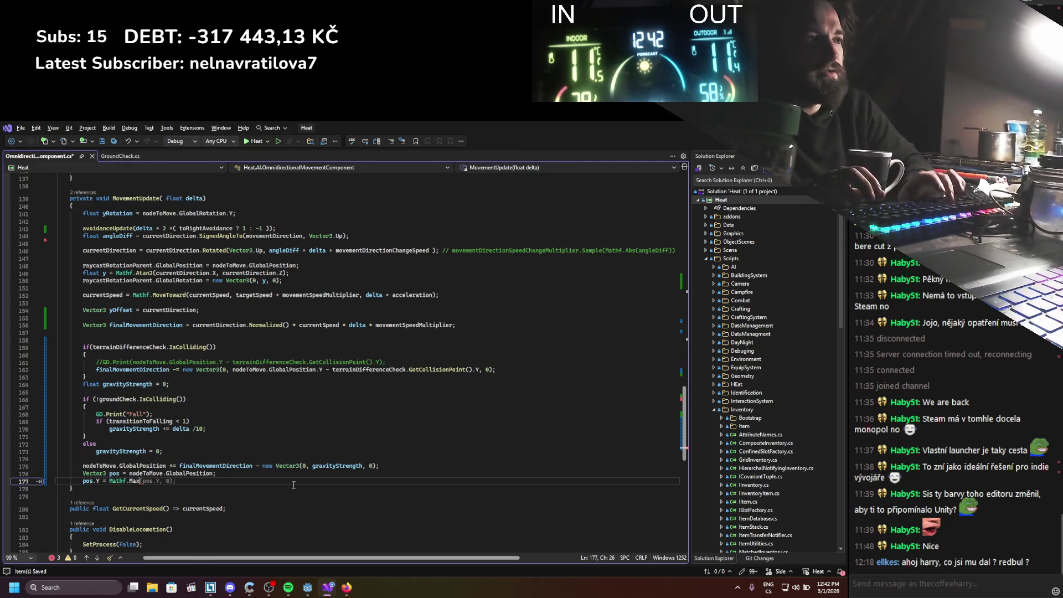
type("(")
key("Tab")
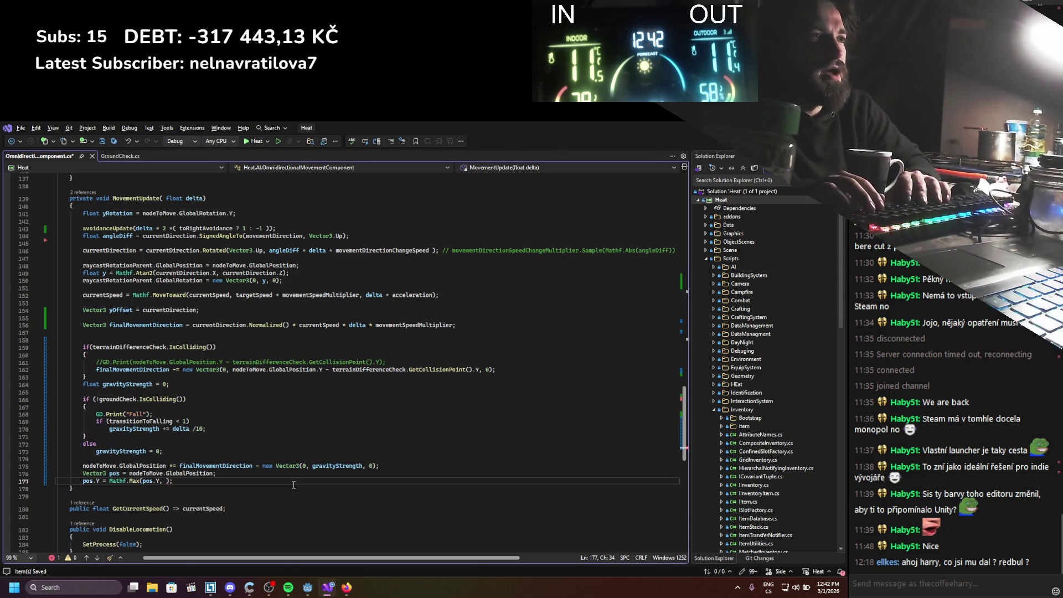
type("roundCheck")
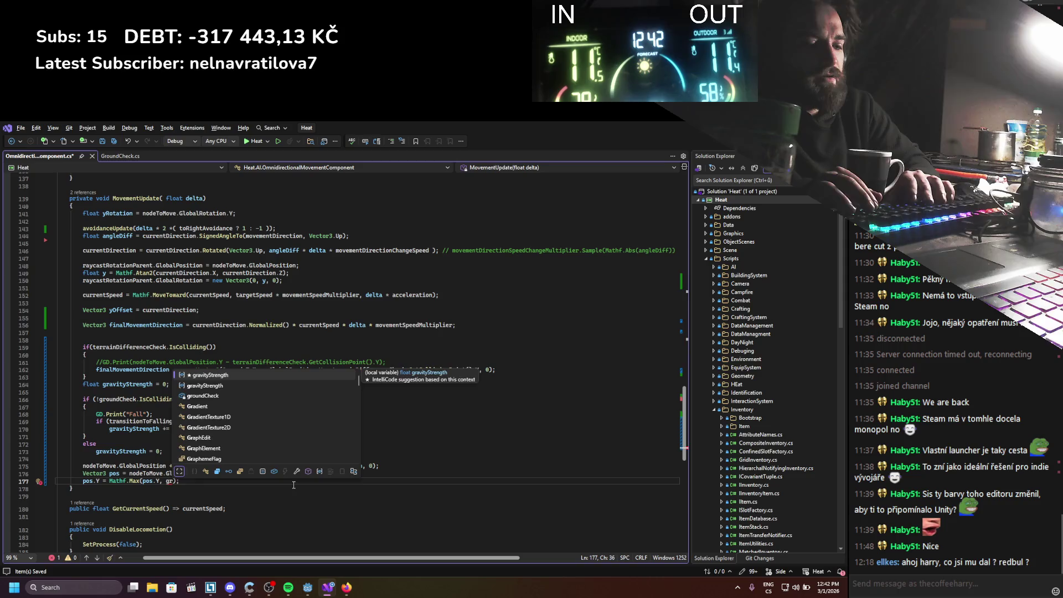
type(".")
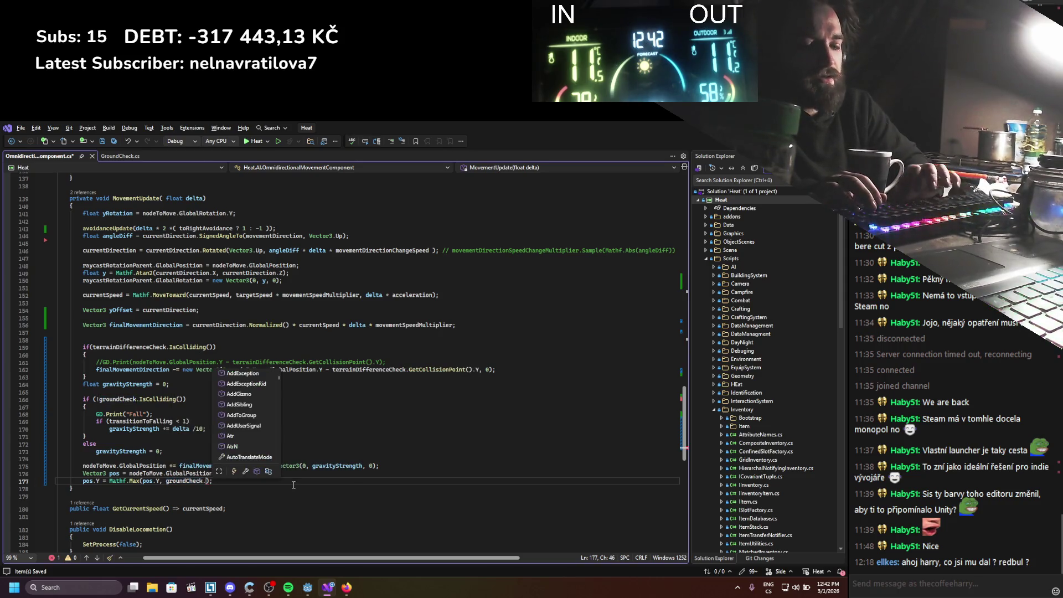
type("getcoll")
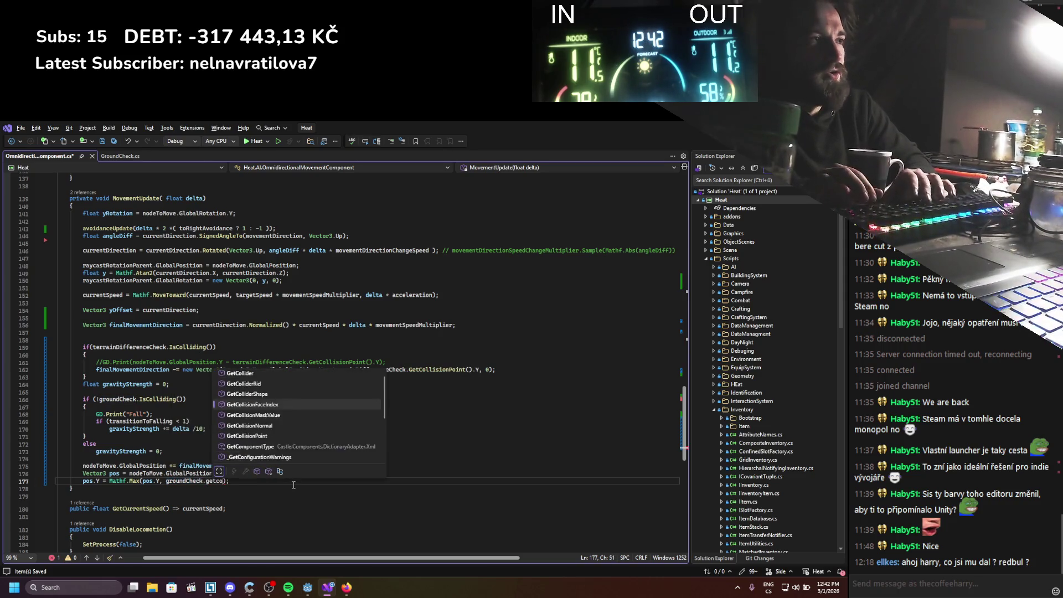
key("Down")
key("Down")
key("Down")
key("Tab")
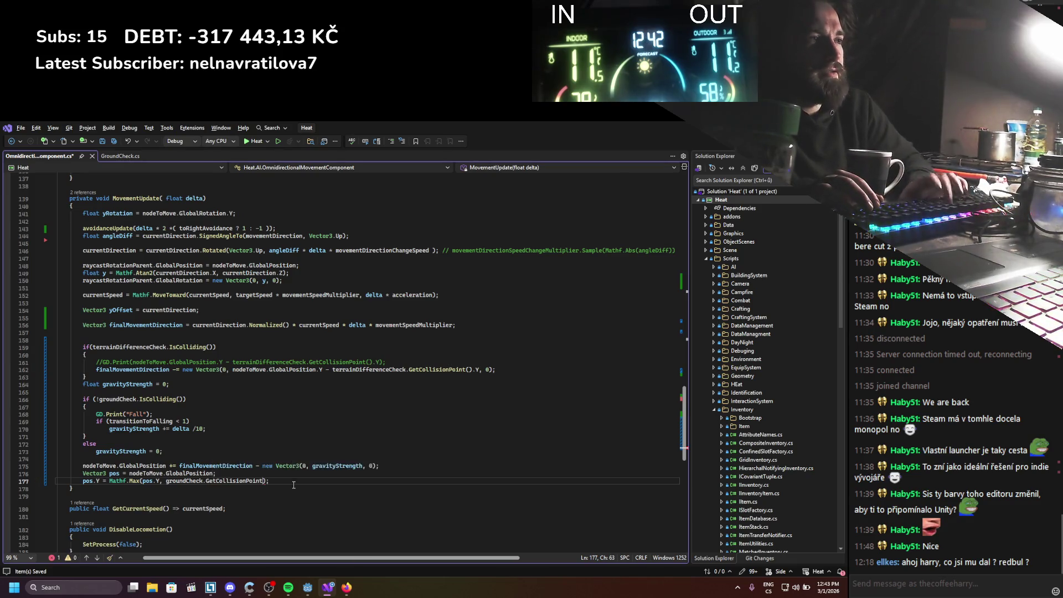
type("(")
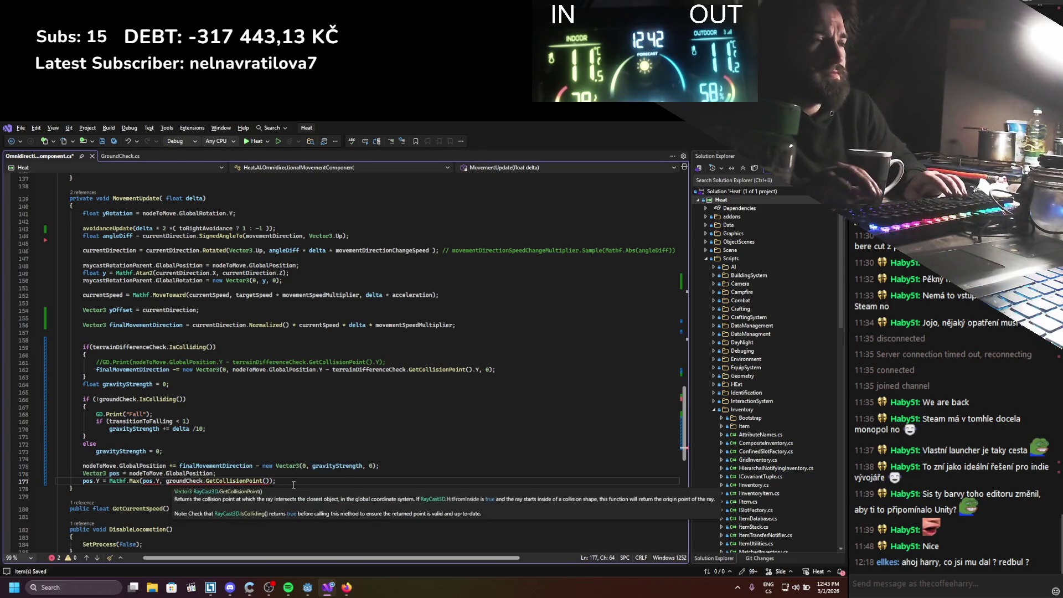
type(").")
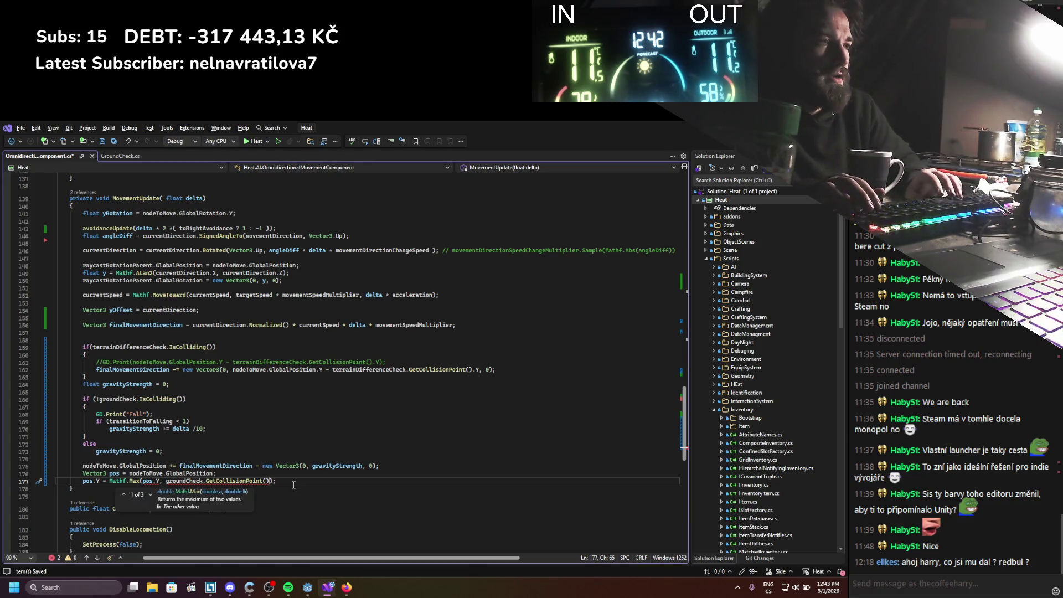
type("Y")
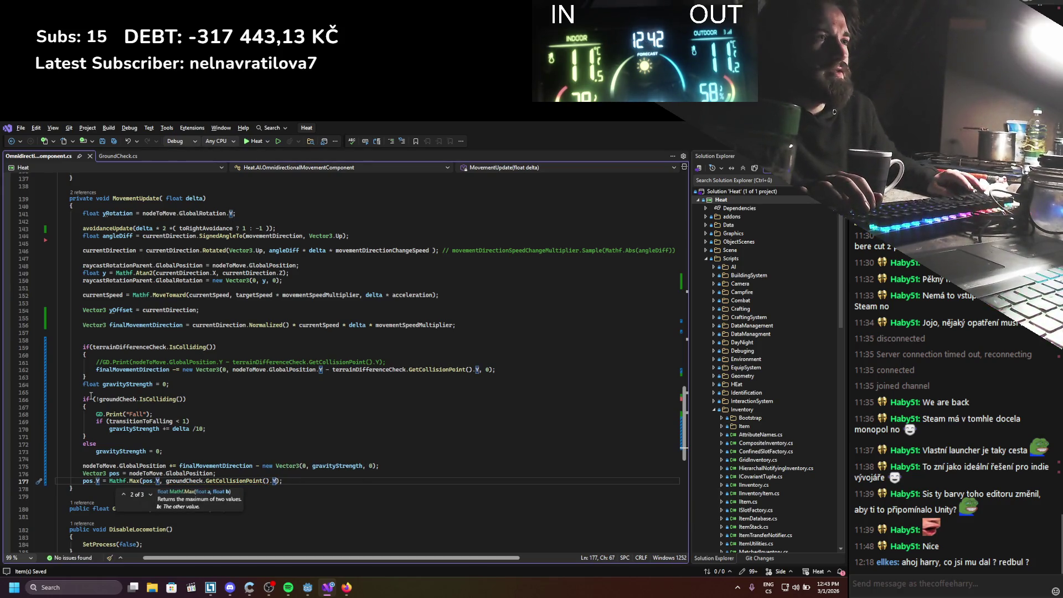
Copy the if (!groundCheck.IsColliding()) condition and paste it below line 175
left_click(91, 395)
left_click_drag(86, 407, 83, 398)
key("ctrl+c")
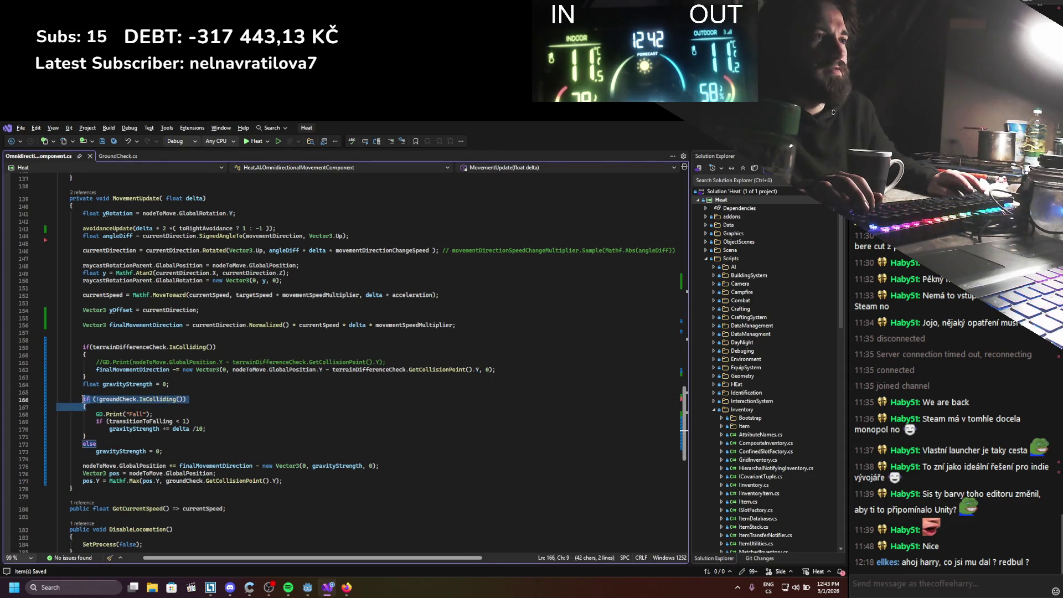
left_click(392, 469)
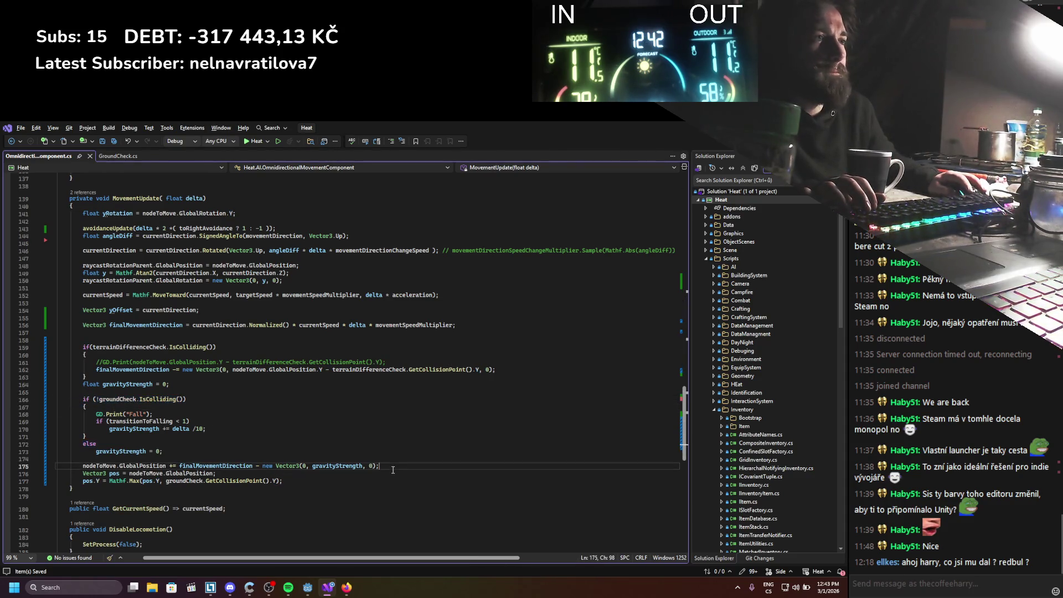
key("Return")
key("ctrl+v")
Change the condition to groundCheck.IsColliding(), close the block with a brace, and save
key("Up")
key("BackSpace")
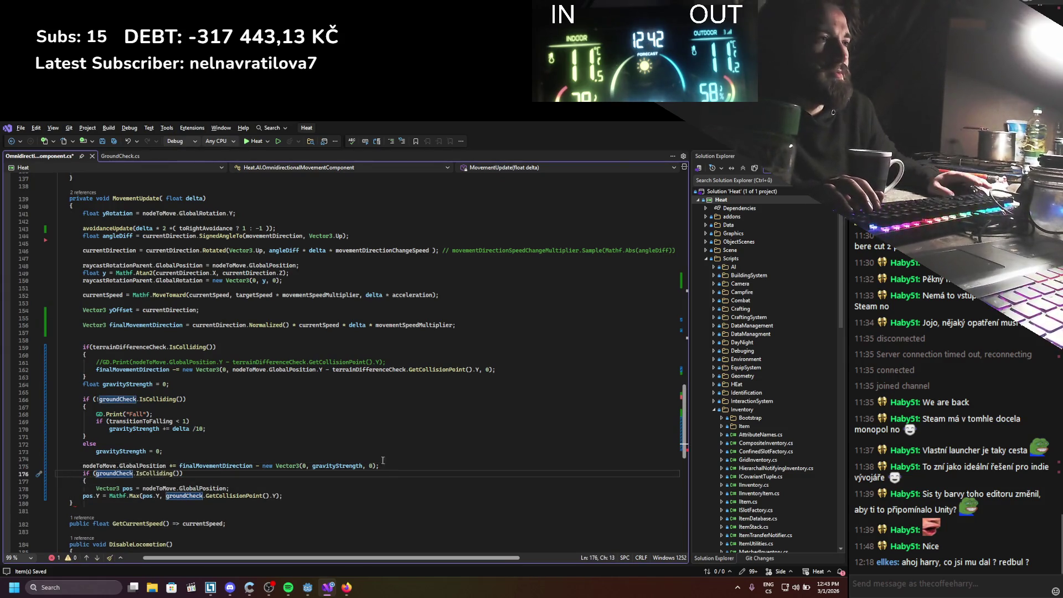
left_click(316, 492)
key("Return")
type("}")
key("ctrl+s")
Add nodeToMove.GlobalPosition = pos; inside the if block, save, and switch to Godot
left_click(303, 497)
key("Return")
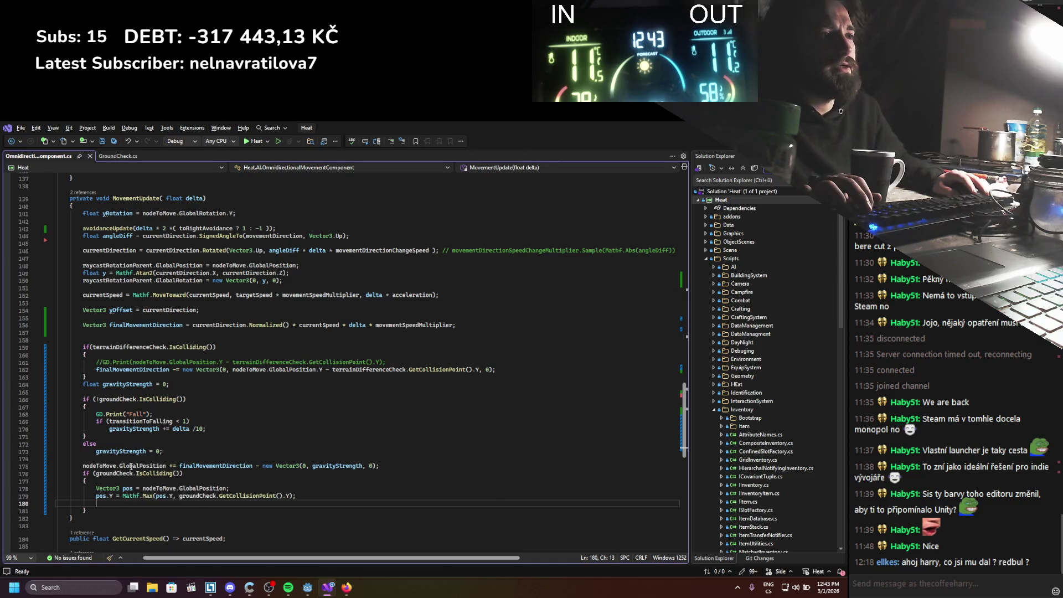
mouse_move(151, 467)
left_click_drag(143, 488, 227, 489)
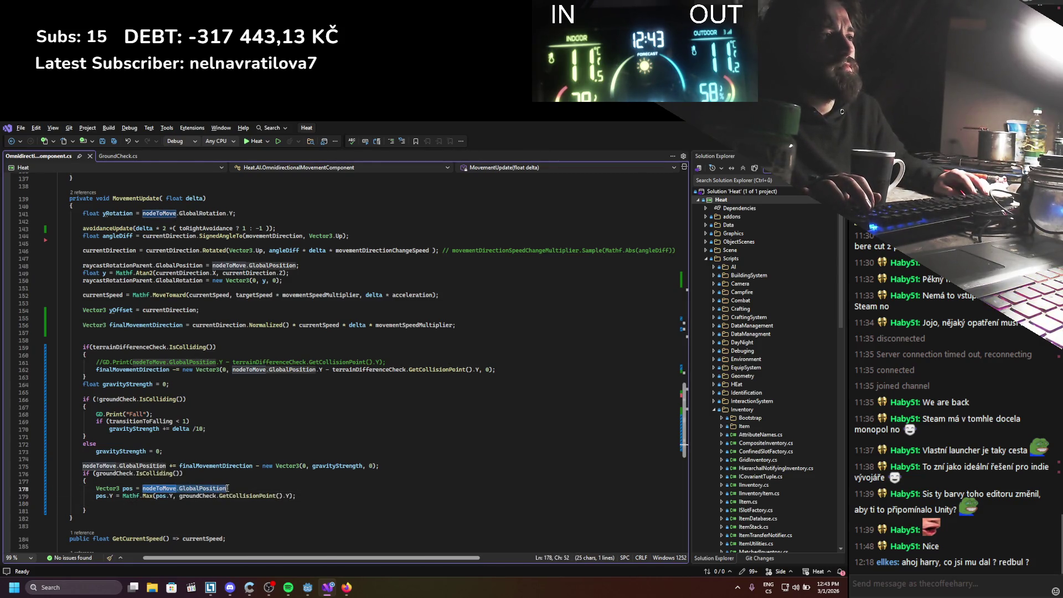
key("ctrl+c")
left_click(175, 506)
key("ctrl+v")
type("é")
key("BackSpace")
type("pos")
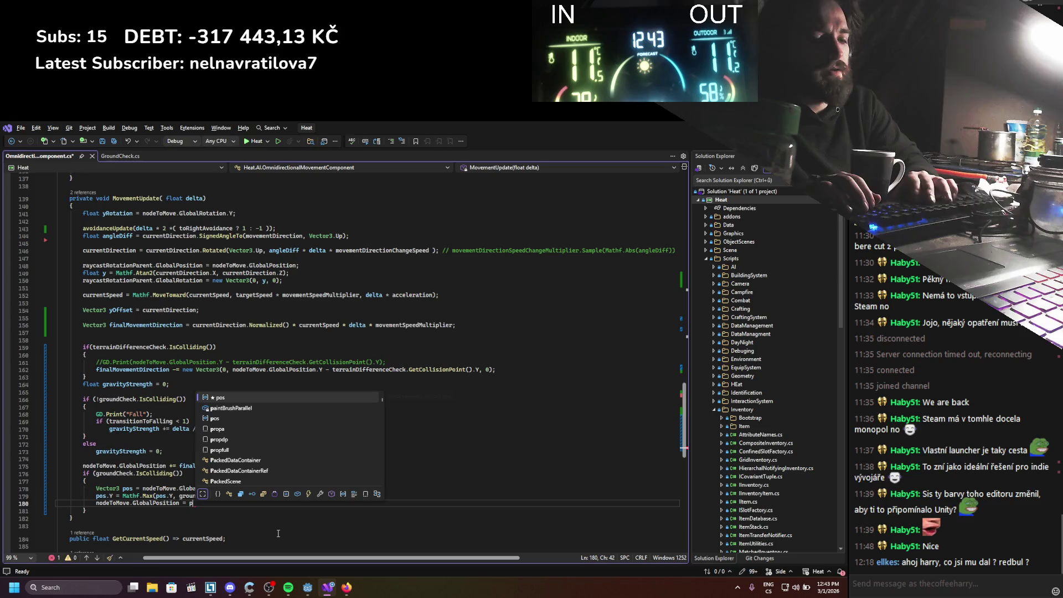
key("Escape")
key("ctrl+s")
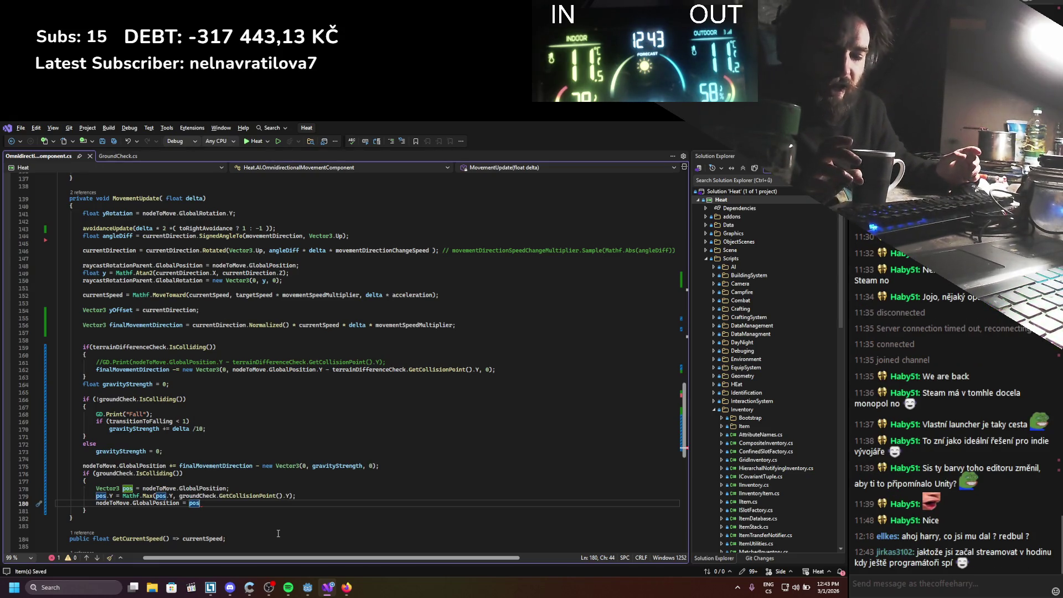
key("alt+Tab")
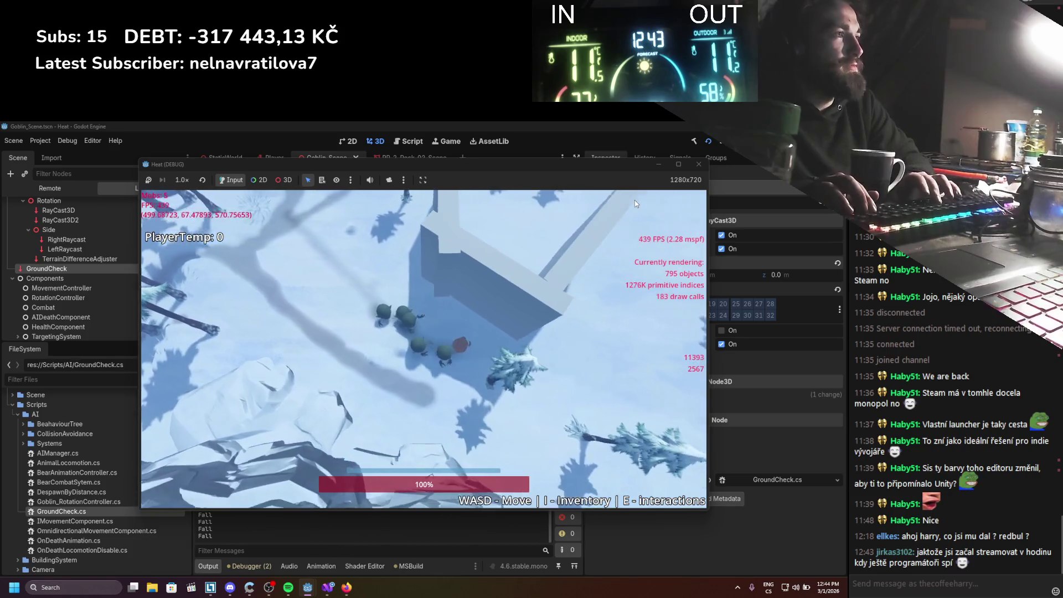
Walk the player with WASD across the snowfield into the goblin pack, then stop with F8
key("d")
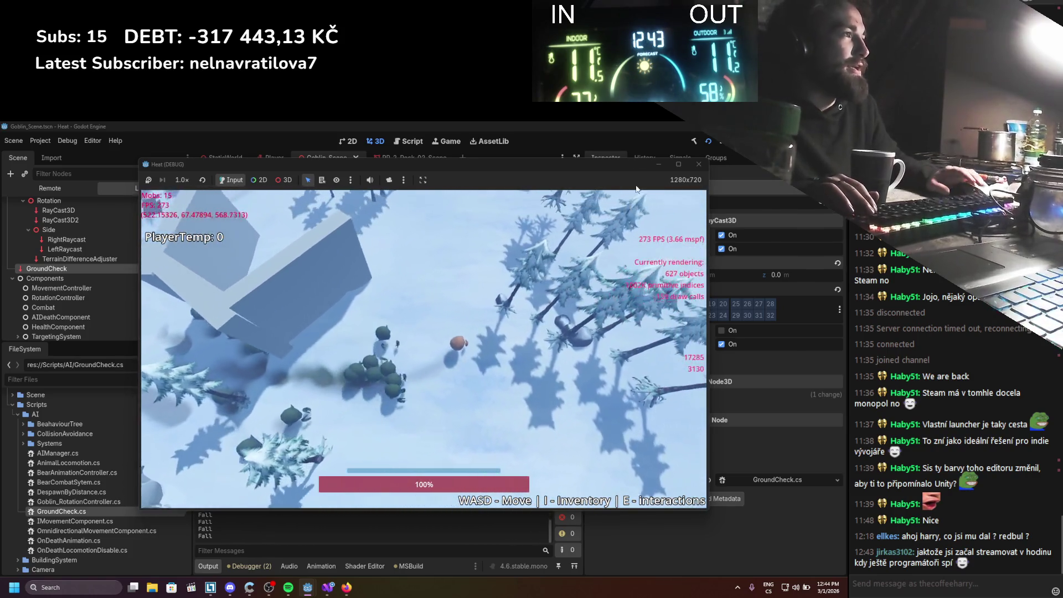
key("w")
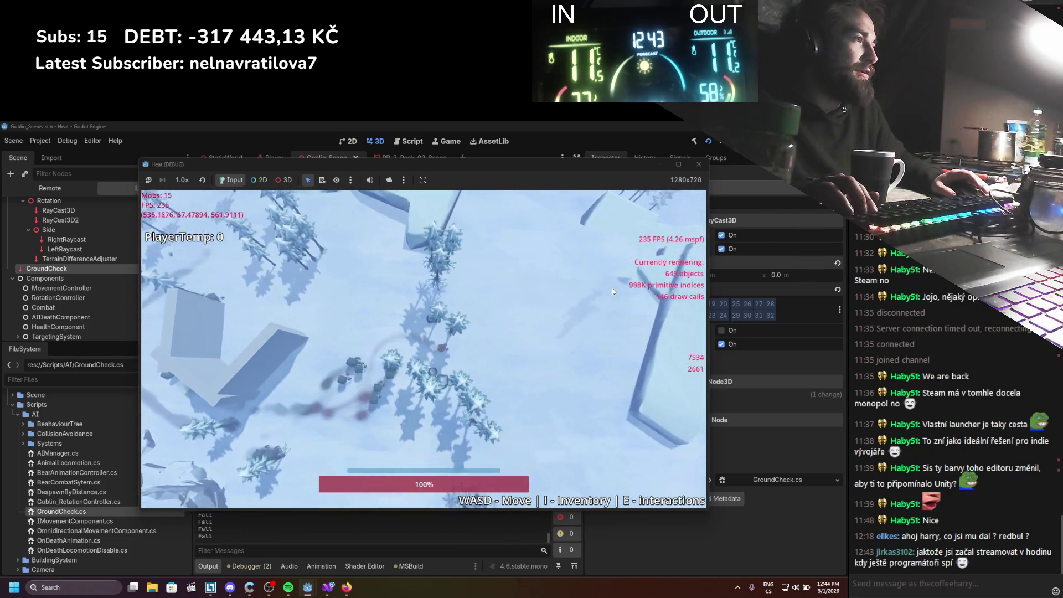
key("d")
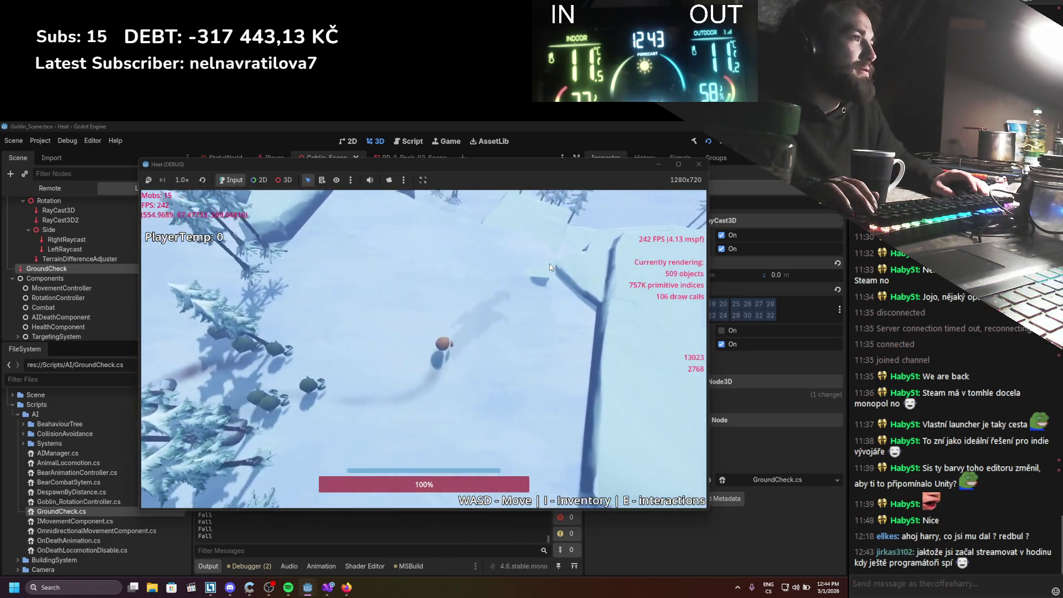
key("d")
key("w")
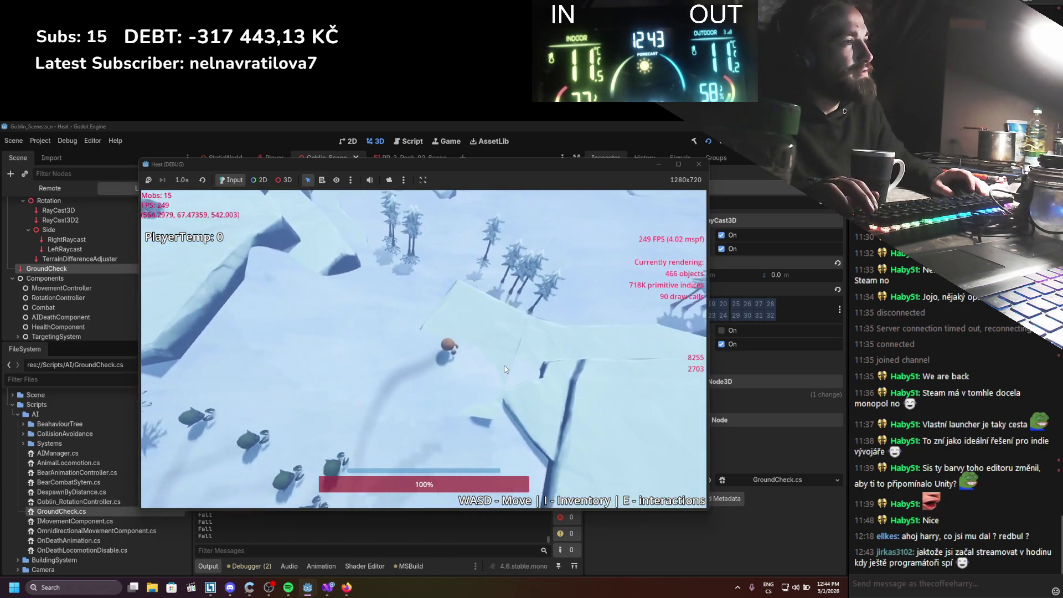
key("d")
key("w")
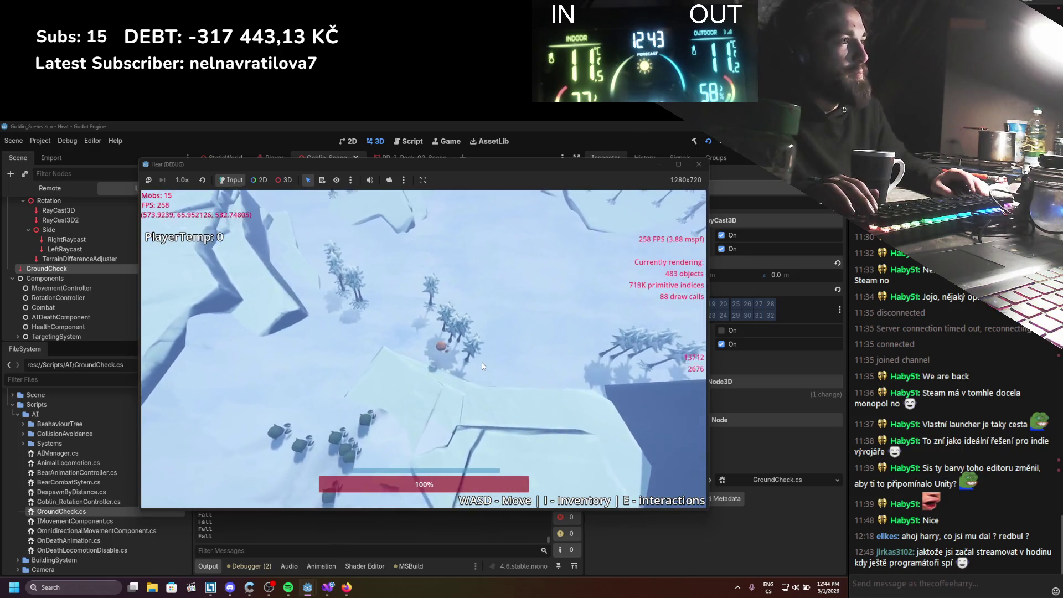
key("w")
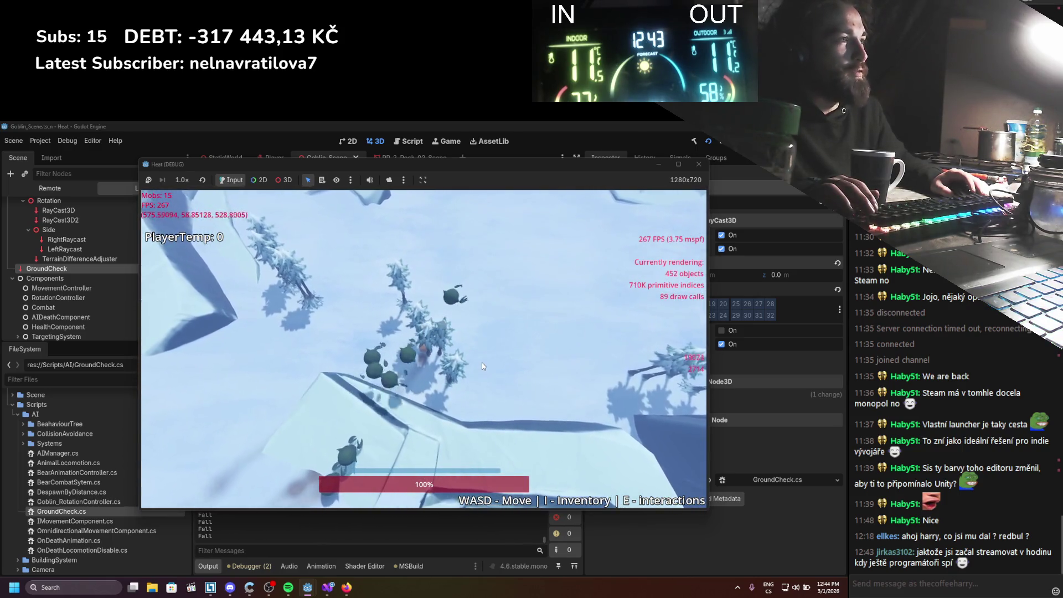
key("d")
key("w")
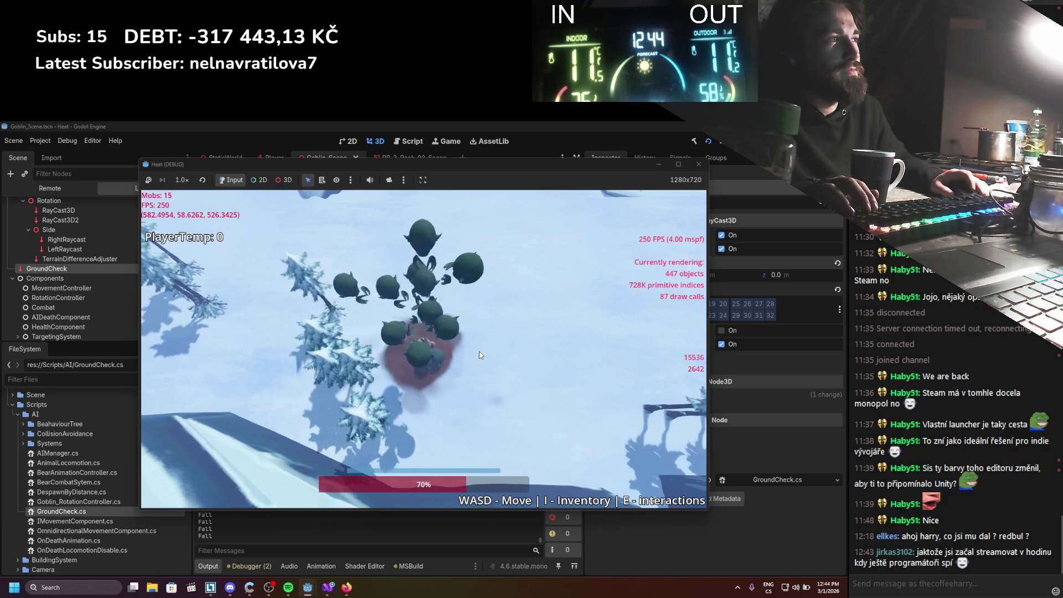
key("a")
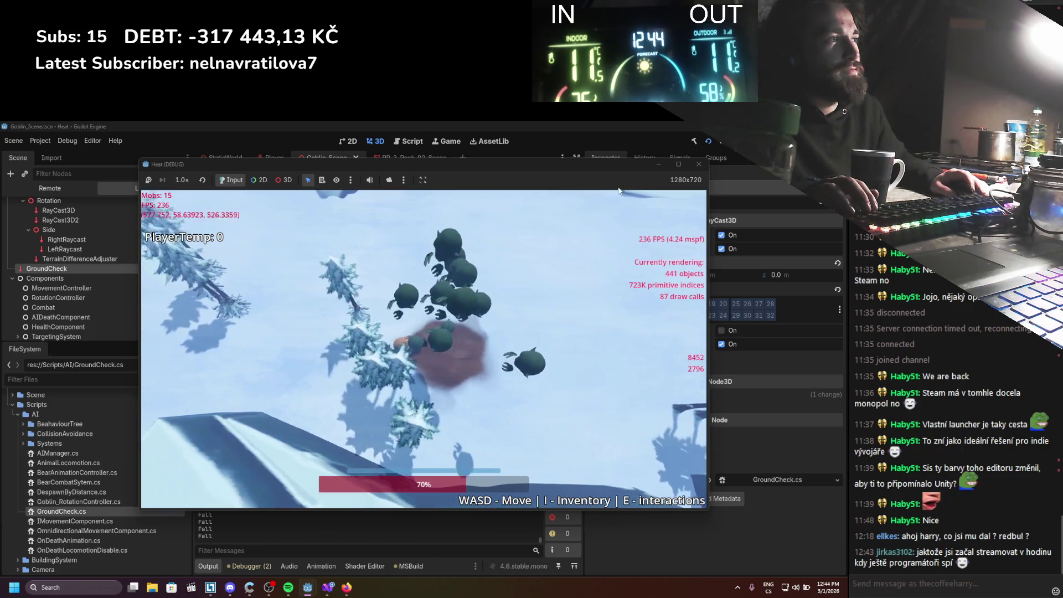
key("F8")
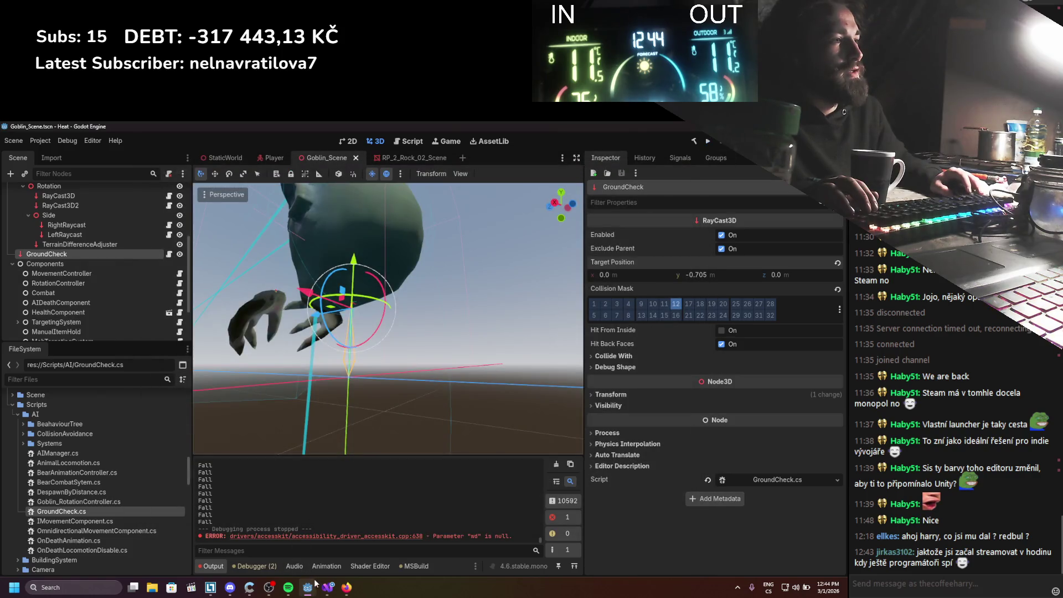
Remove the /10 divisor so the falling line reads gravityStrength += delta, and save
key("alt+Tab")
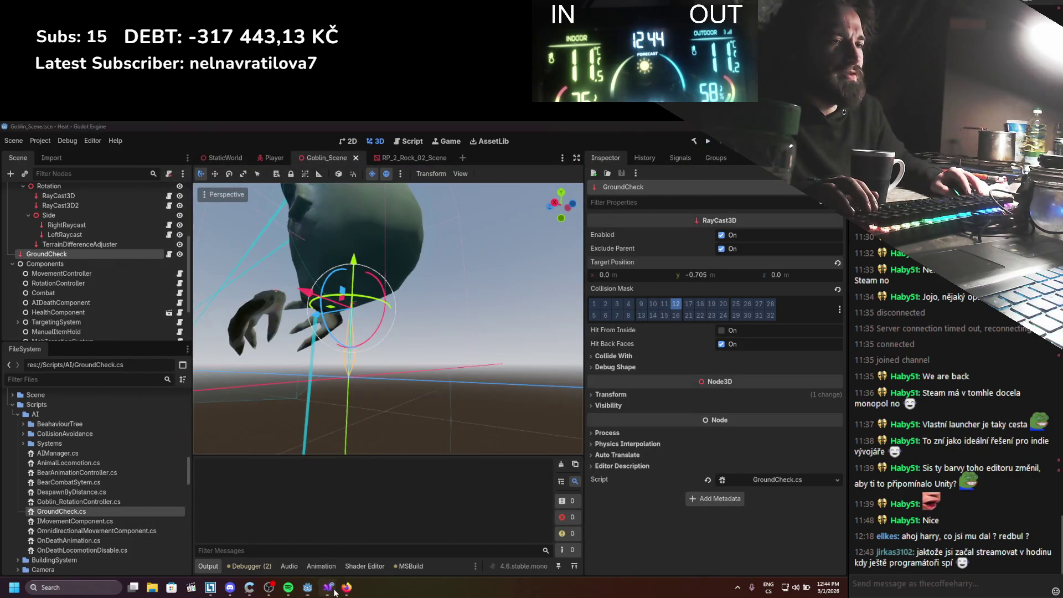
left_click(199, 409)
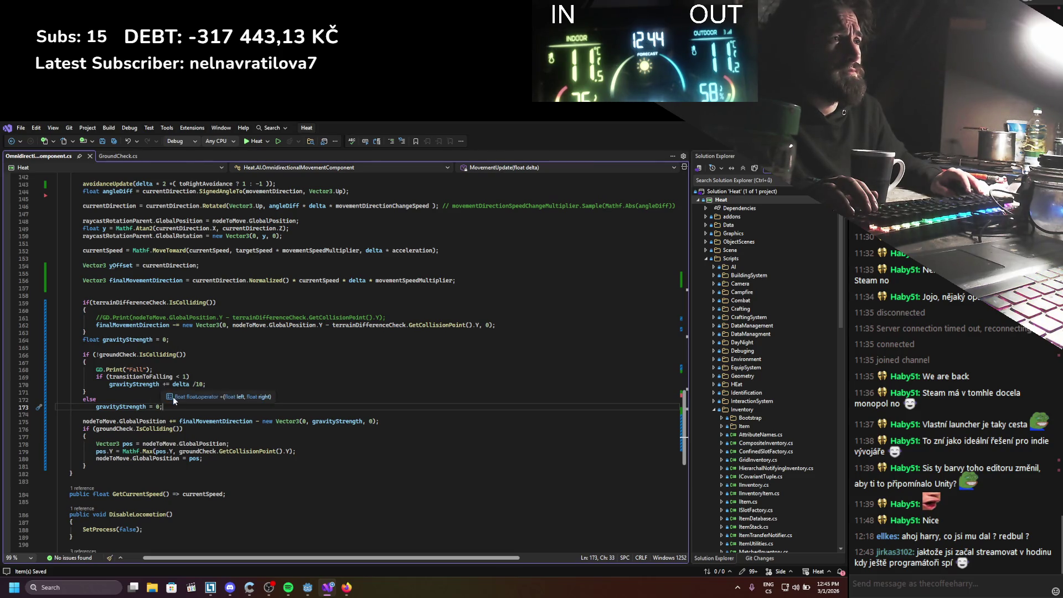
left_click(202, 385)
key("BackSpace")
key("BackSpace")
key("BackSpace")
key("BackSpace")
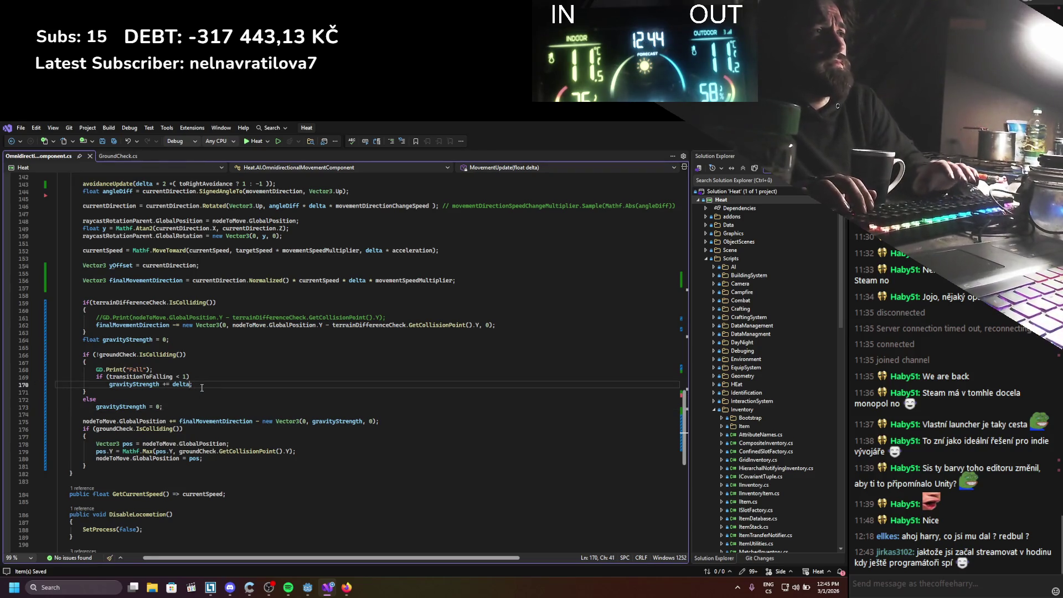
key("ctrl+s")
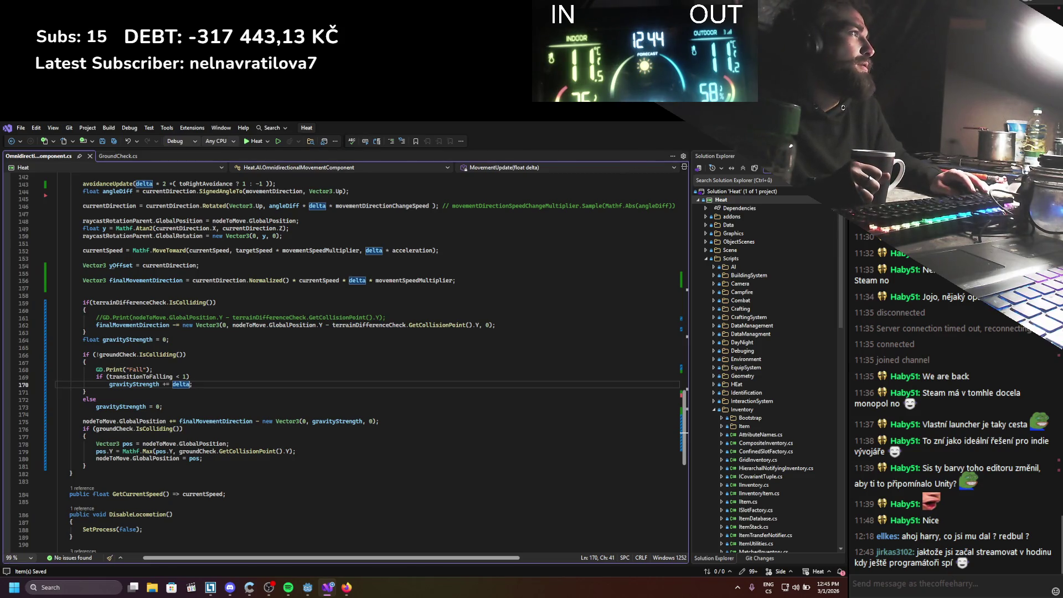
Review the falling-gravity block on lines 167–173, then return to the Goblin_Scene editor
key("alt+Tab")
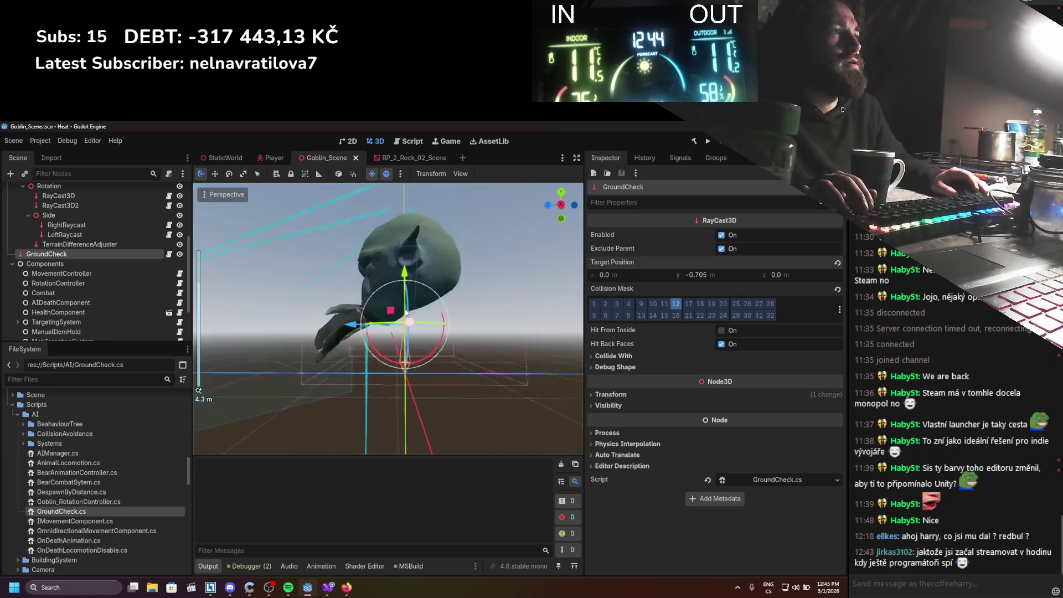
left_click(327, 586)
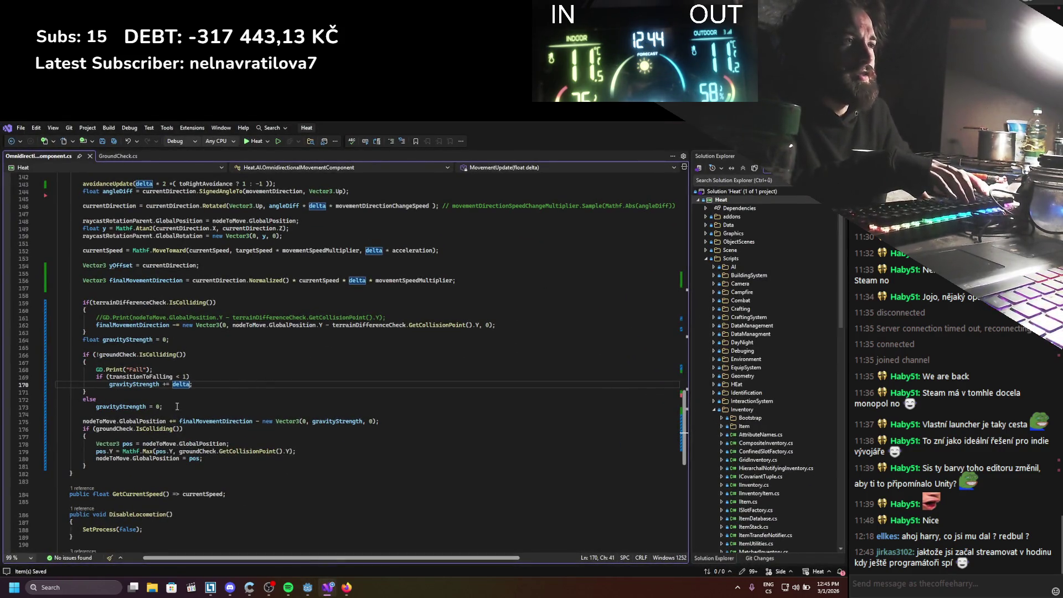
mouse_move(169, 405)
left_mouse_down()
mouse_move(61, 378)
mouse_move(34, 358)
left_mouse_up()
left_click(308, 587)
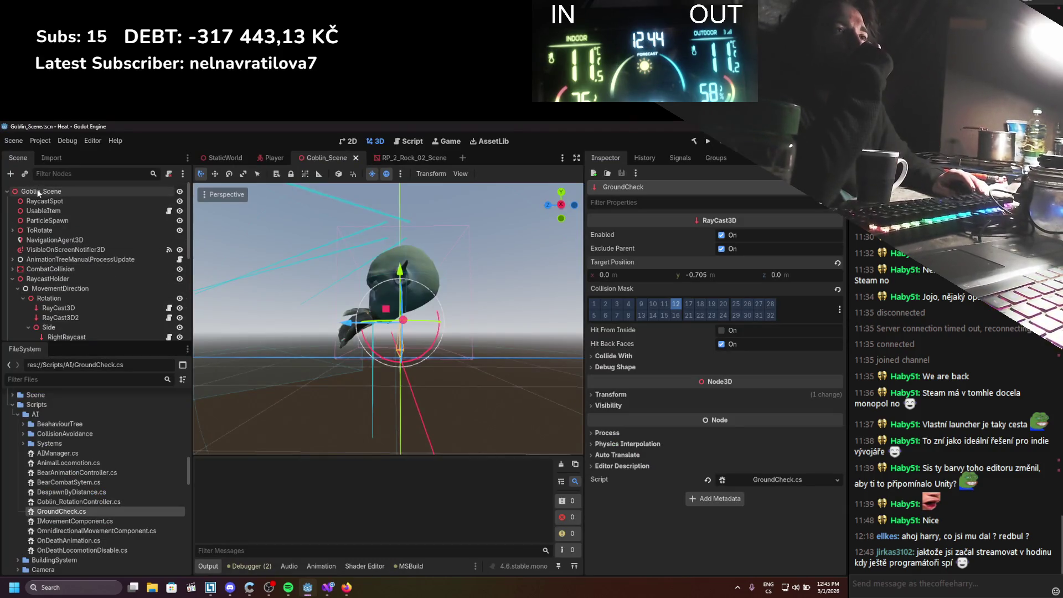
Change the Goblin_Scene root's type to RigidBody3D and collapse the RaycastHolder branch
right_click(38, 193)
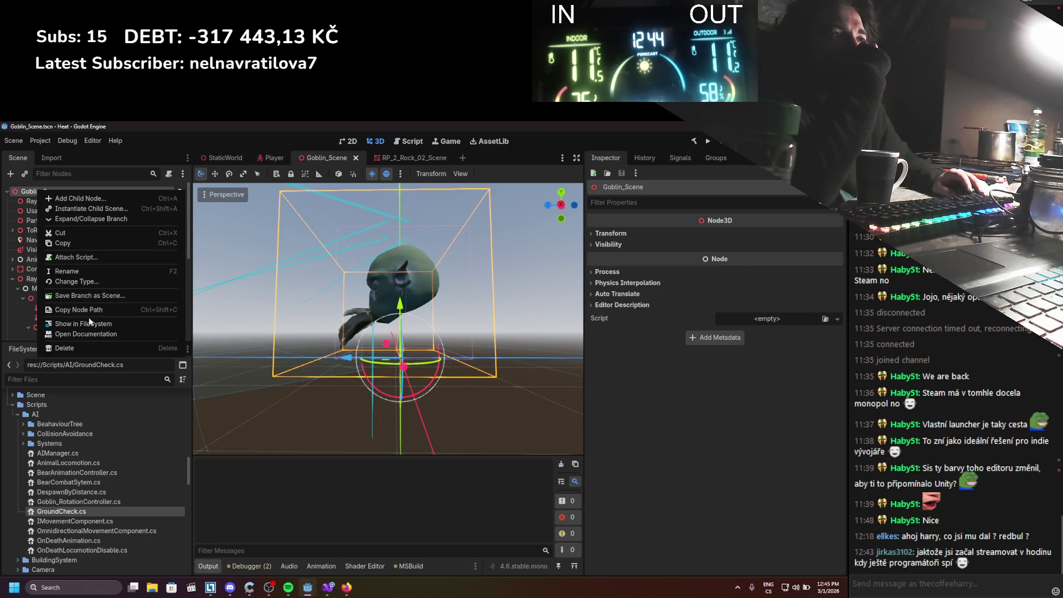
left_click(77, 284)
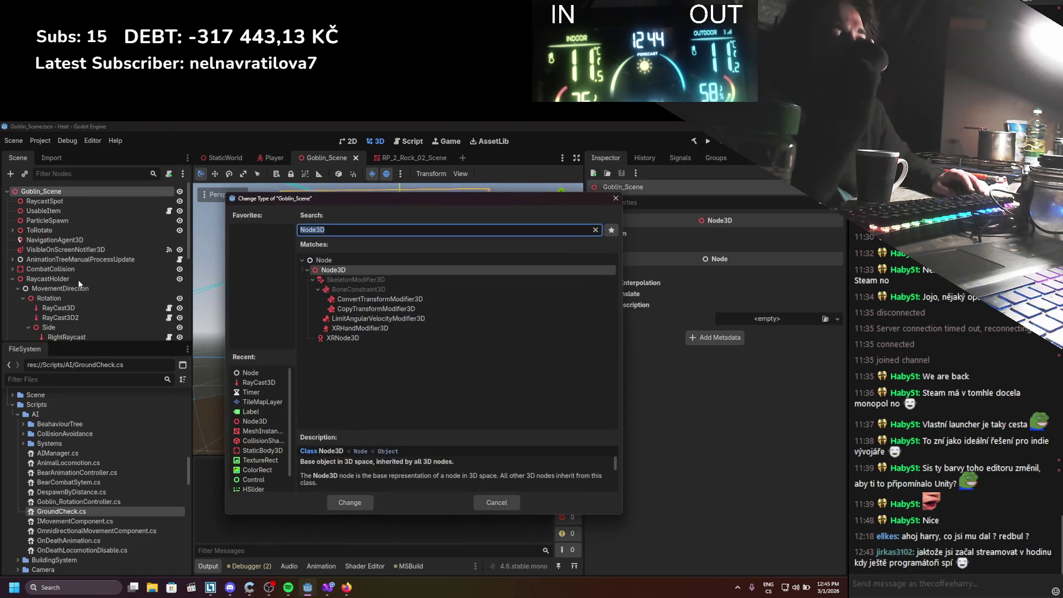
type("rigid")
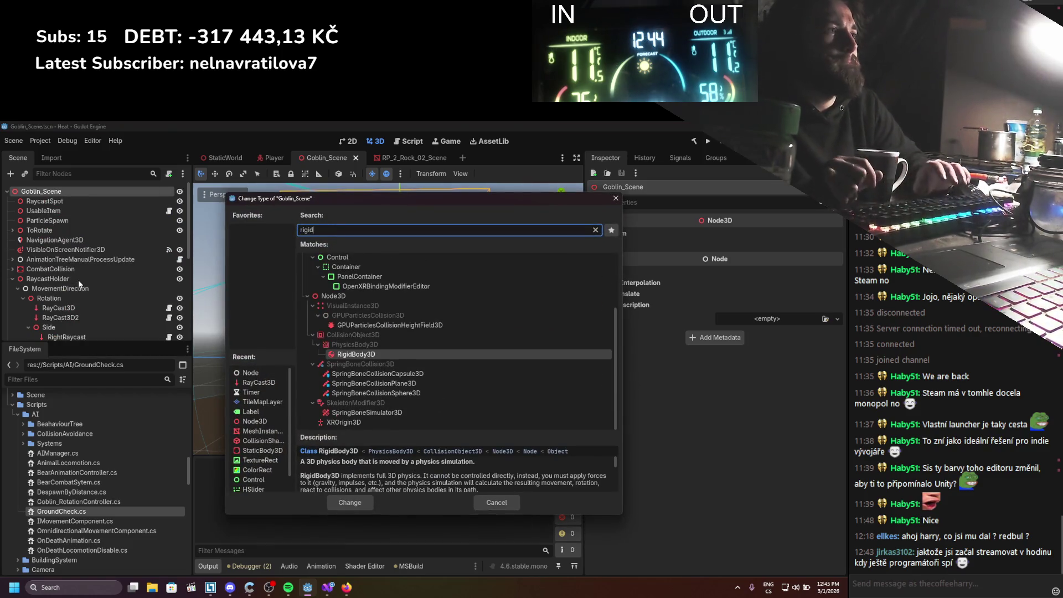
left_click(349, 355)
double_click(349, 355)
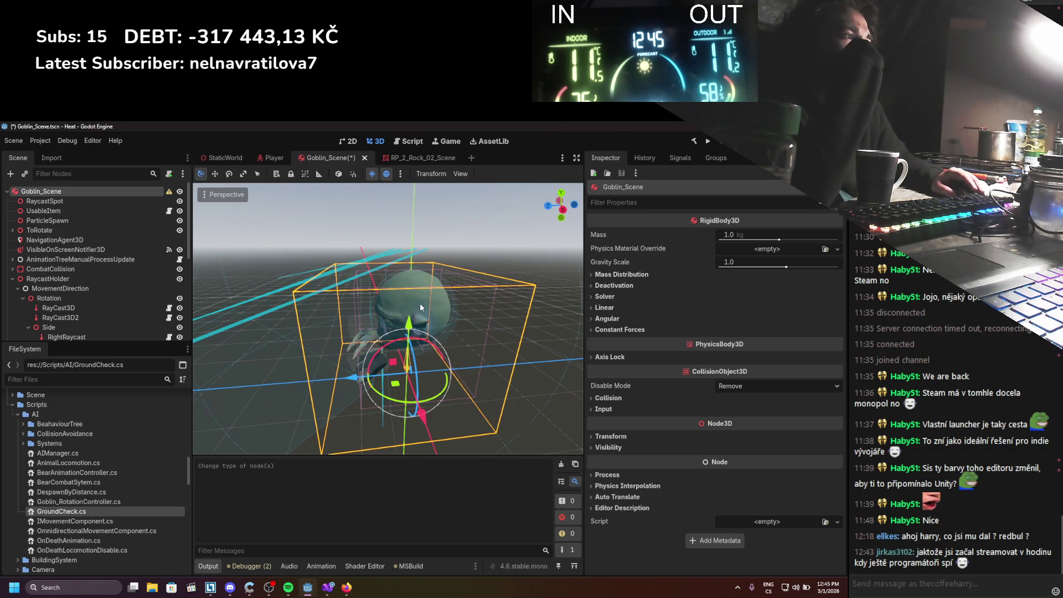
left_click_drag(419, 302, 417, 300)
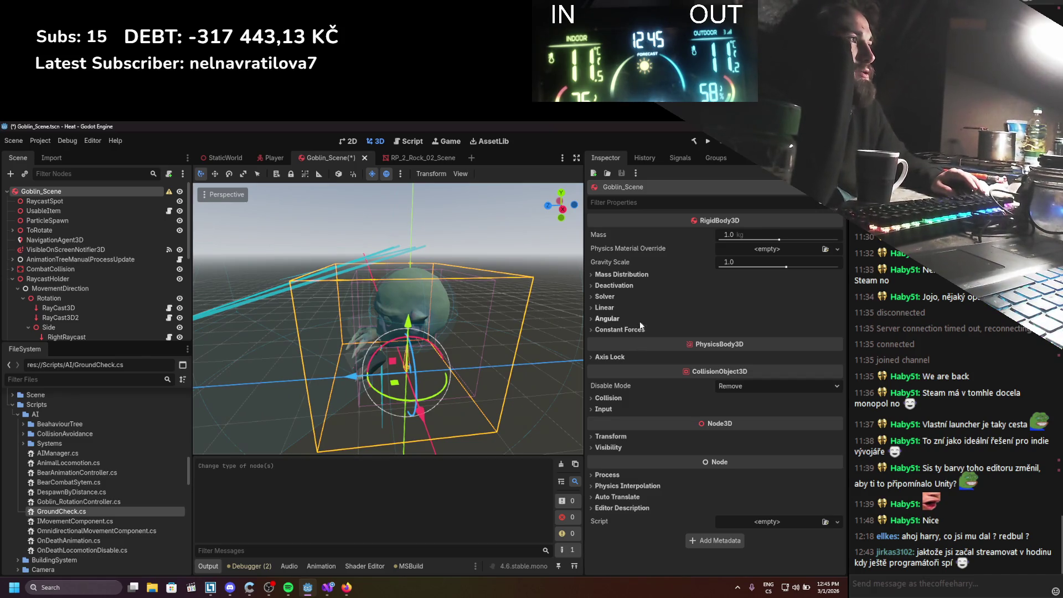
left_click(12, 279)
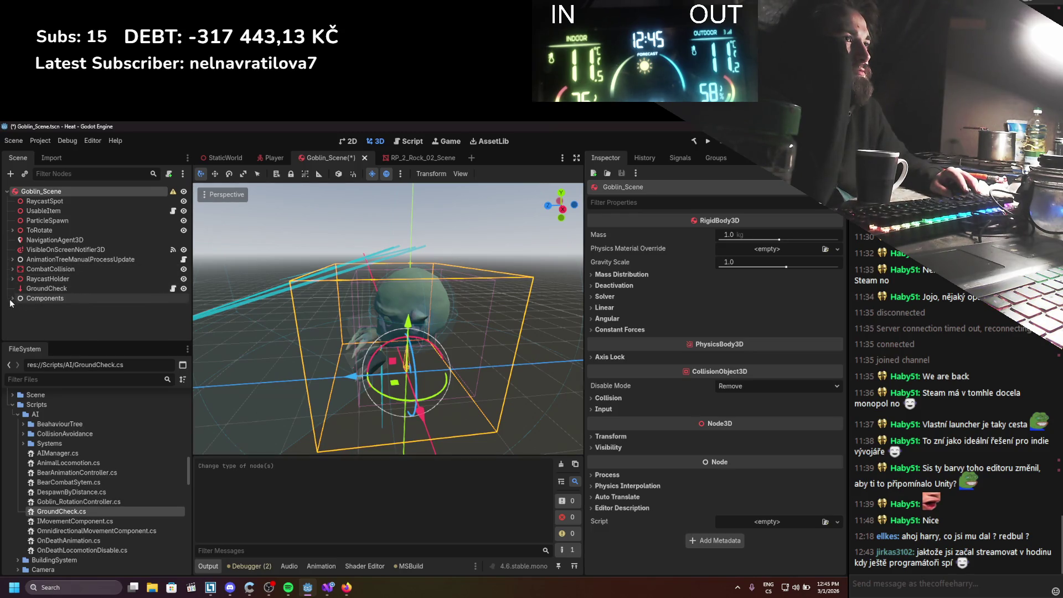
Add a CollisionShape3D and make it Goblin_Scene's first child
right_click(34, 201)
left_click(54, 203)
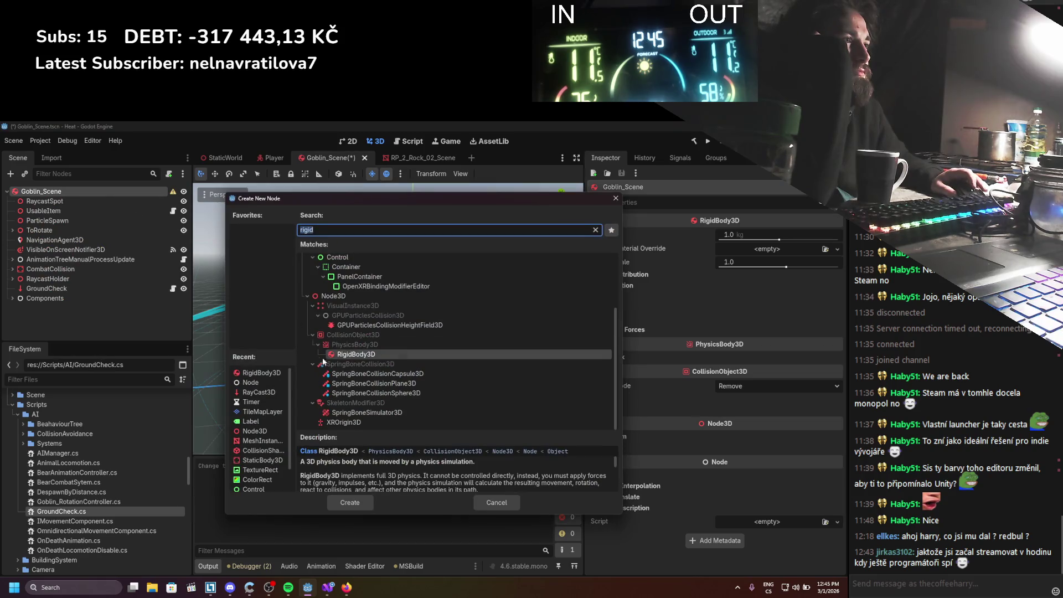
scroll(390, 377, "up", 2)
scroll(390, 377, "up", 2)
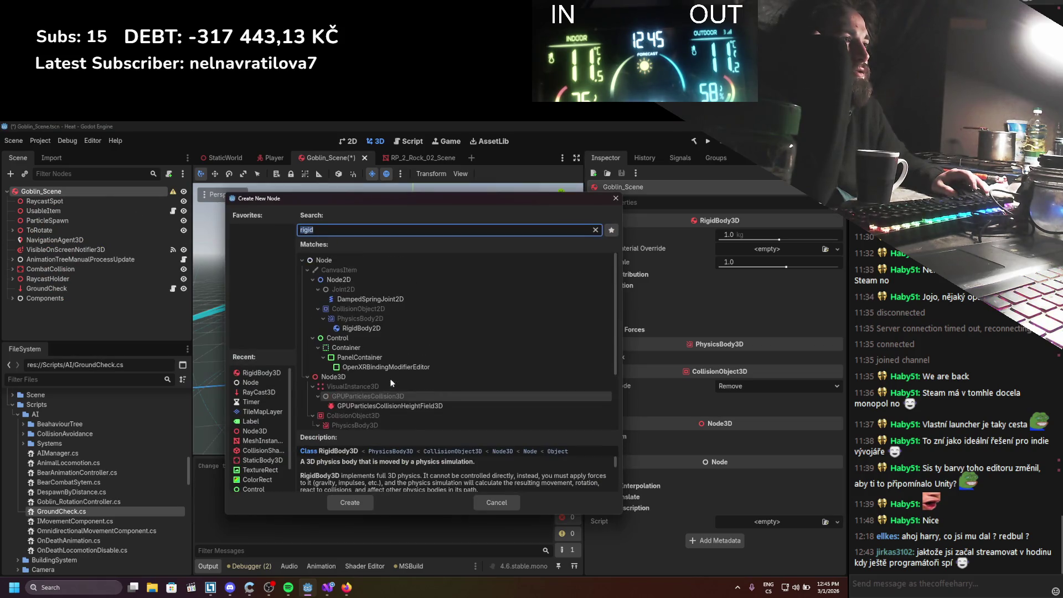
type("coll")
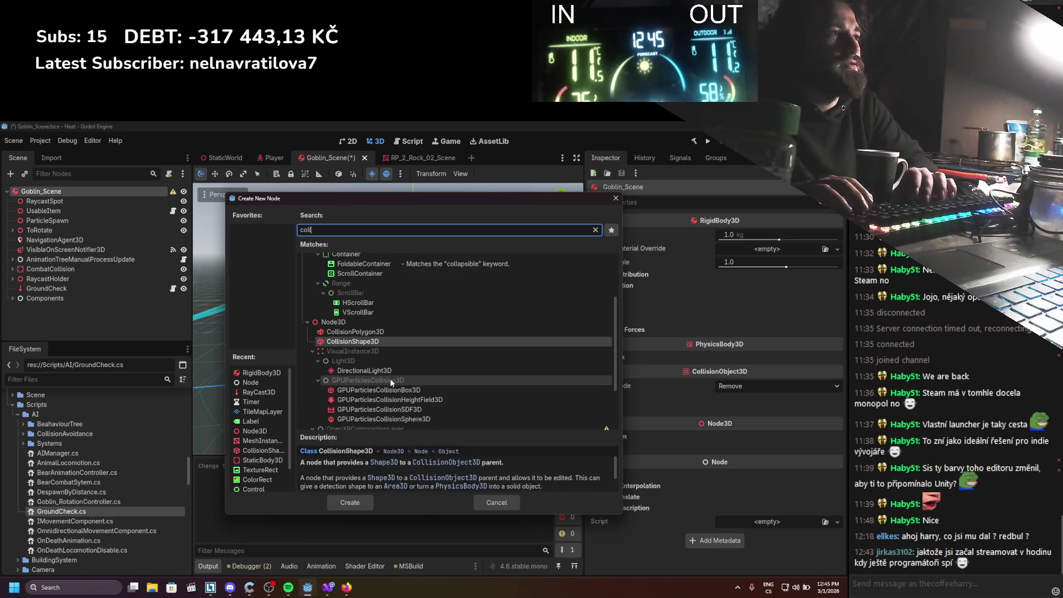
key("Return")
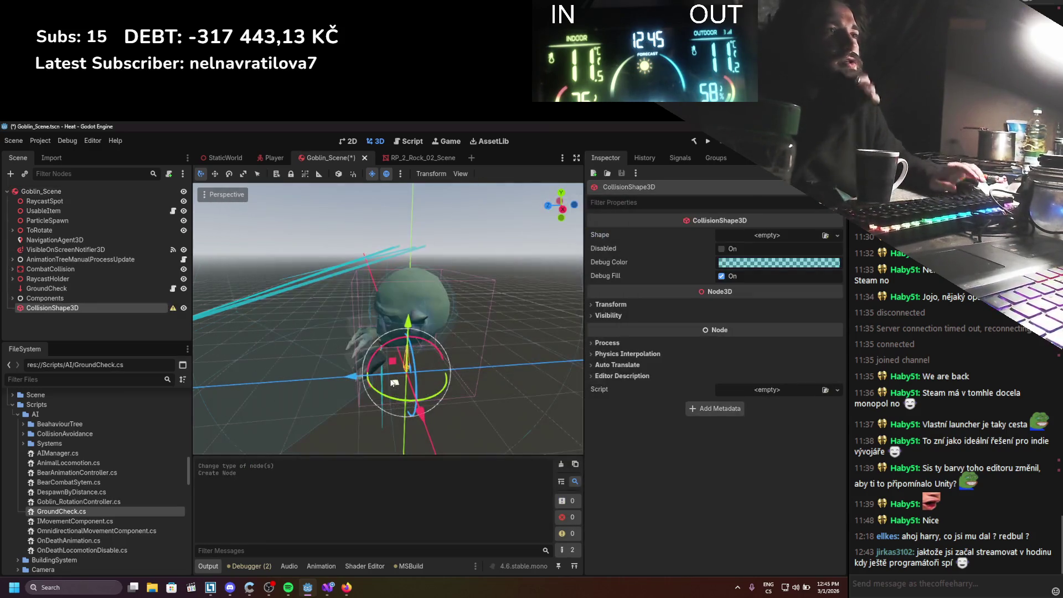
mouse_move(138, 307)
left_mouse_down()
mouse_move(144, 233)
mouse_move(111, 198)
left_mouse_up()
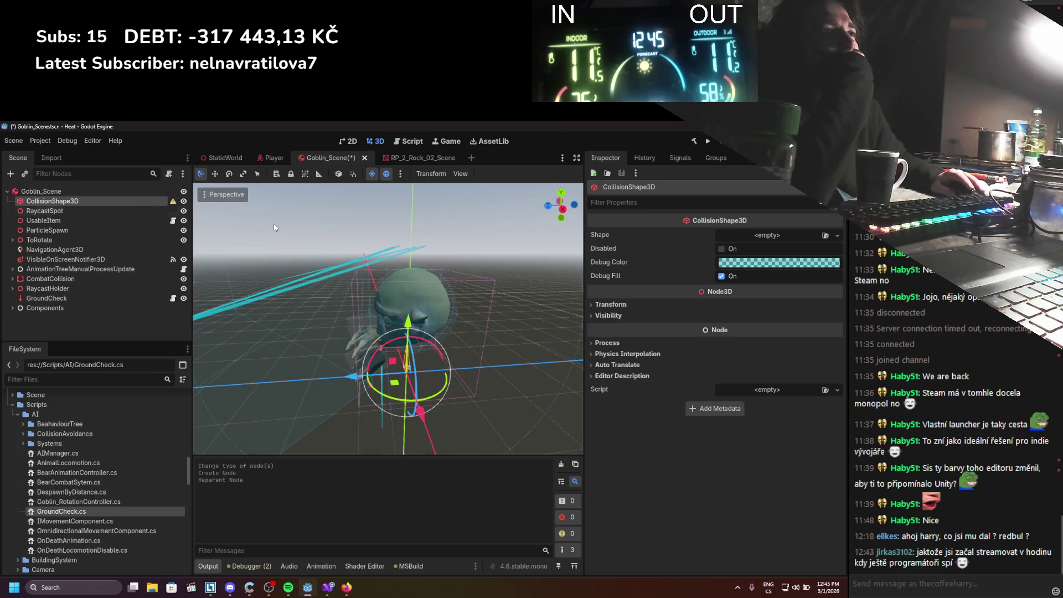
Give it a SphereShape3D of radius about 0.759 over the goblin's body, and save
left_click(838, 241)
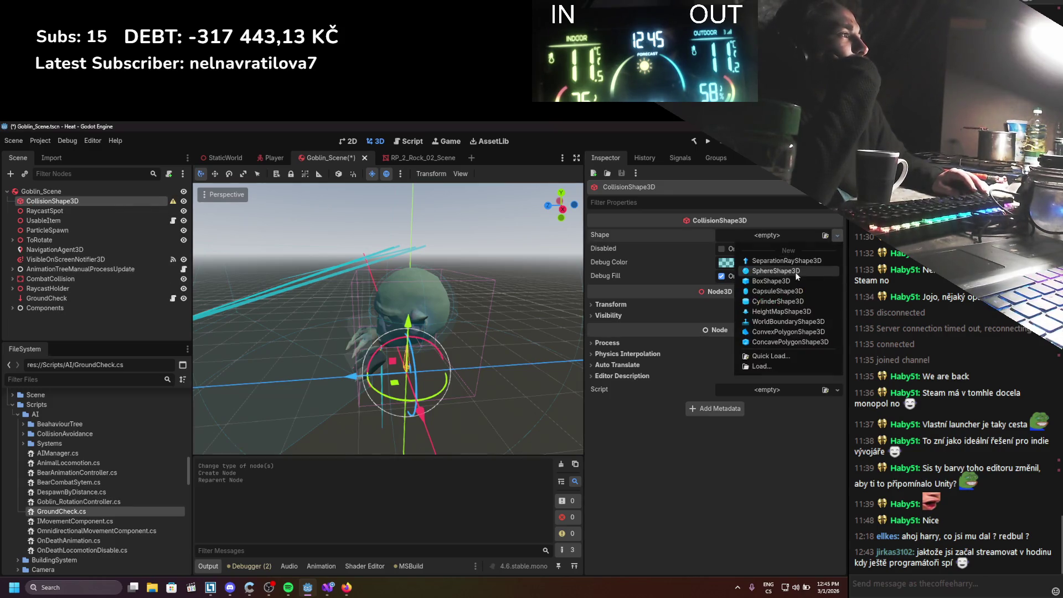
left_click(778, 272)
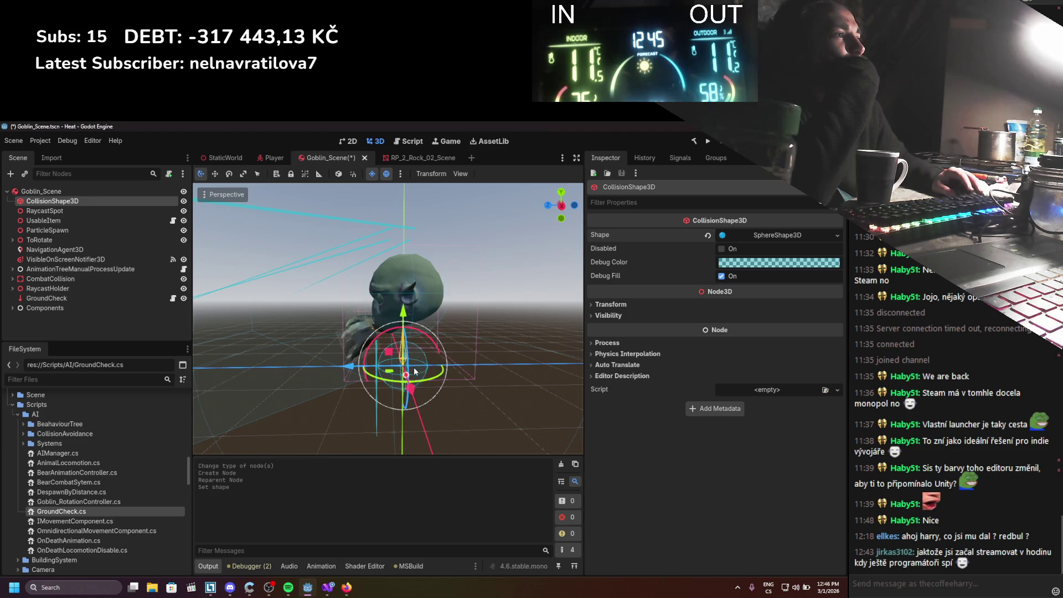
left_click_drag(407, 376, 412, 366)
left_click_drag(404, 313, 403, 293)
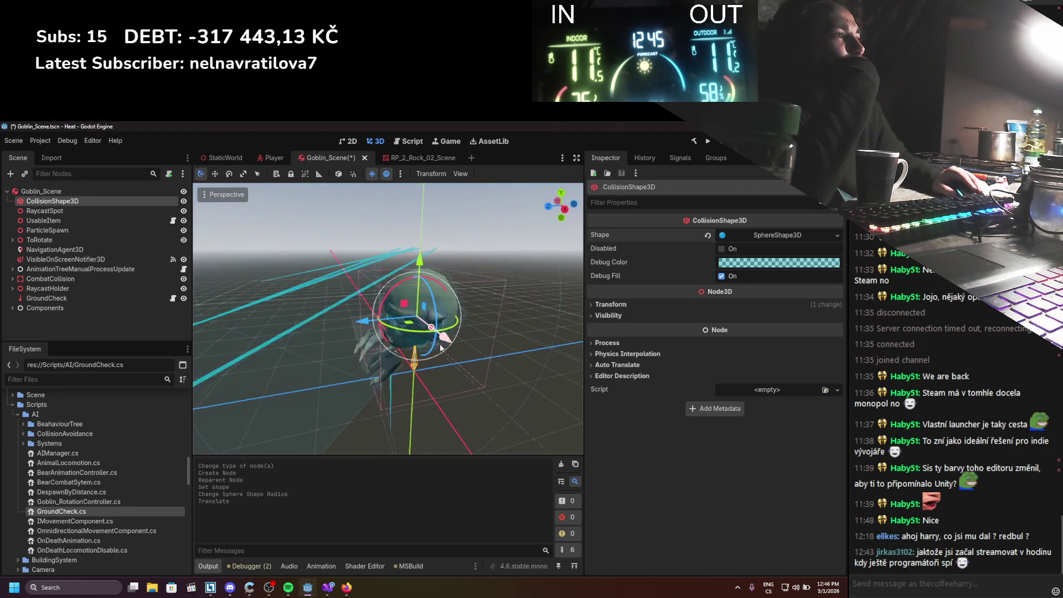
left_click_drag(429, 329, 434, 332)
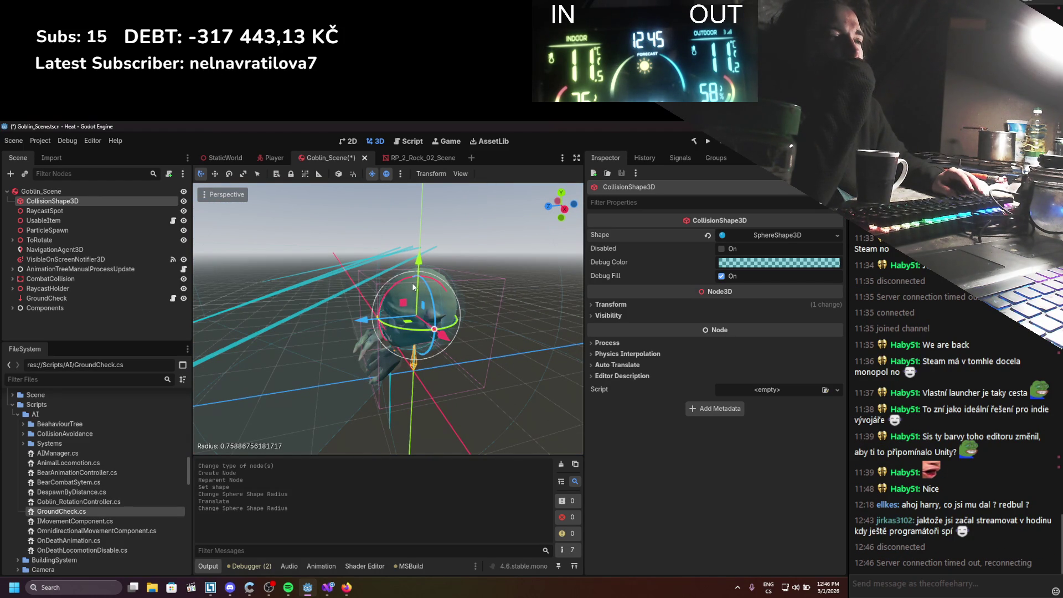
left_click_drag(417, 267, 416, 277)
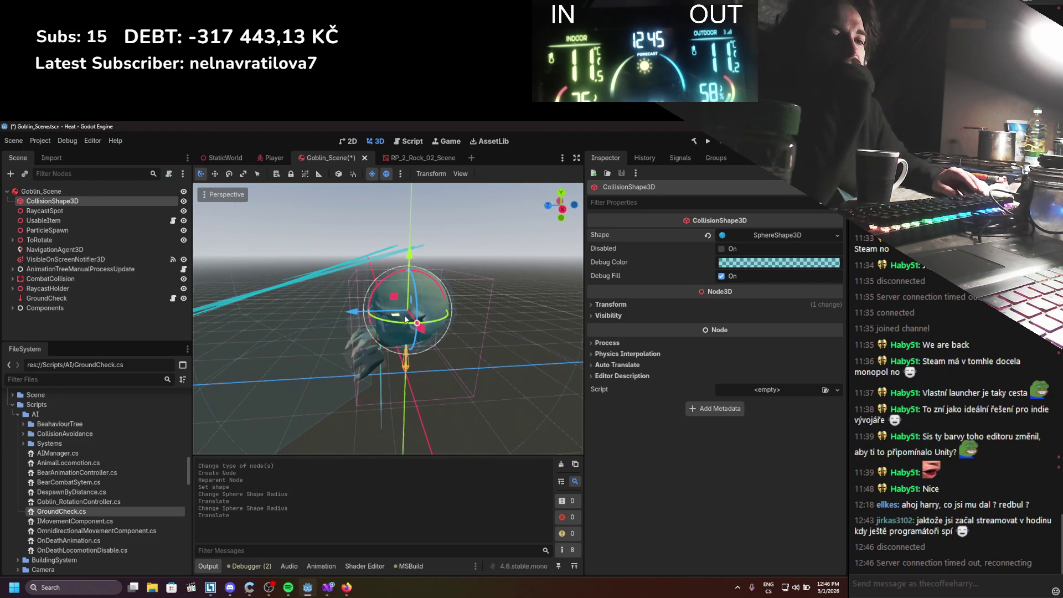
key("ctrl+s")
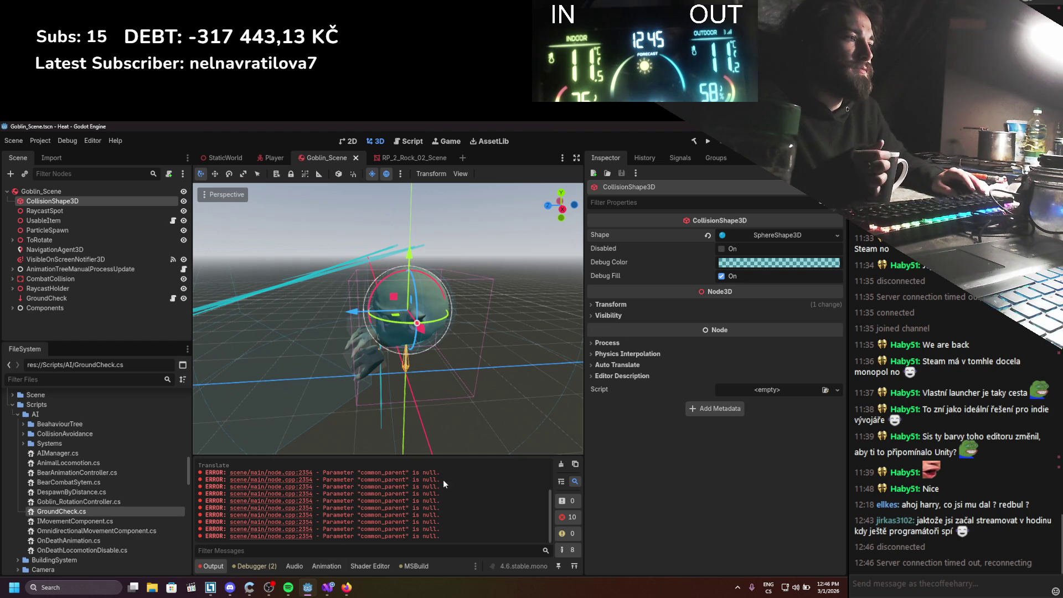
Clear the Output log and expand the Goblin_Scene rigid body's Linear, Solver and Deactivation settings
left_click(561, 464)
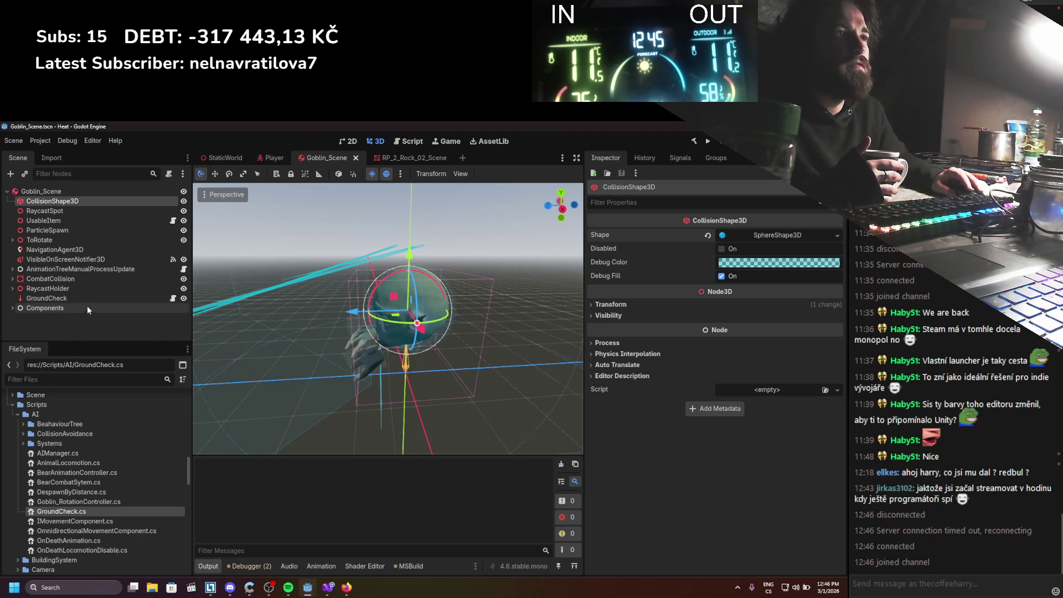
left_click_drag(400, 322, 404, 321)
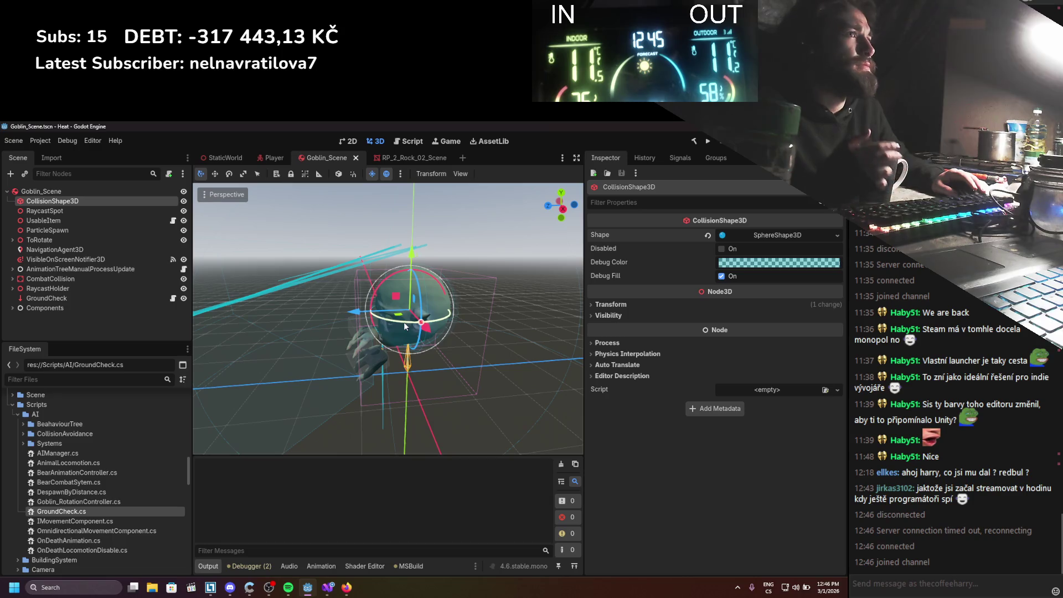
left_click(41, 191)
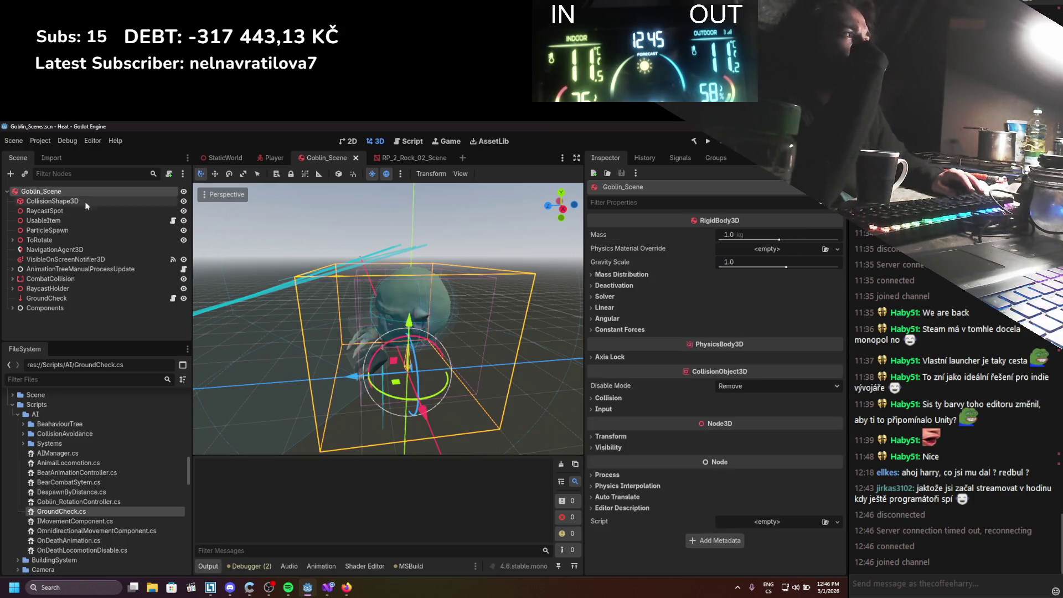
left_click(605, 307)
left_click(620, 308)
left_click(619, 297)
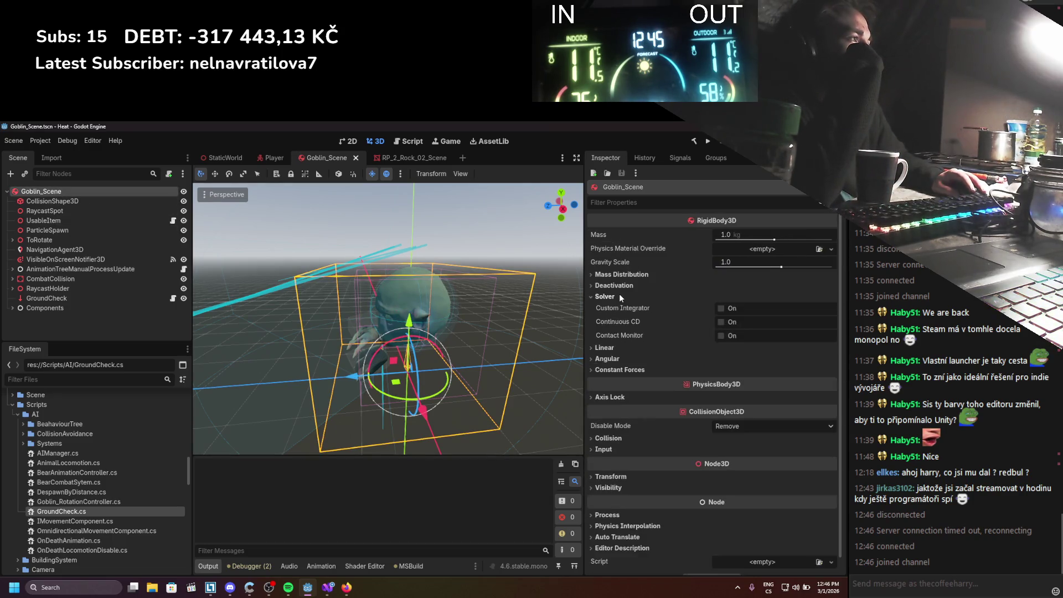
left_click(619, 297)
left_click(621, 285)
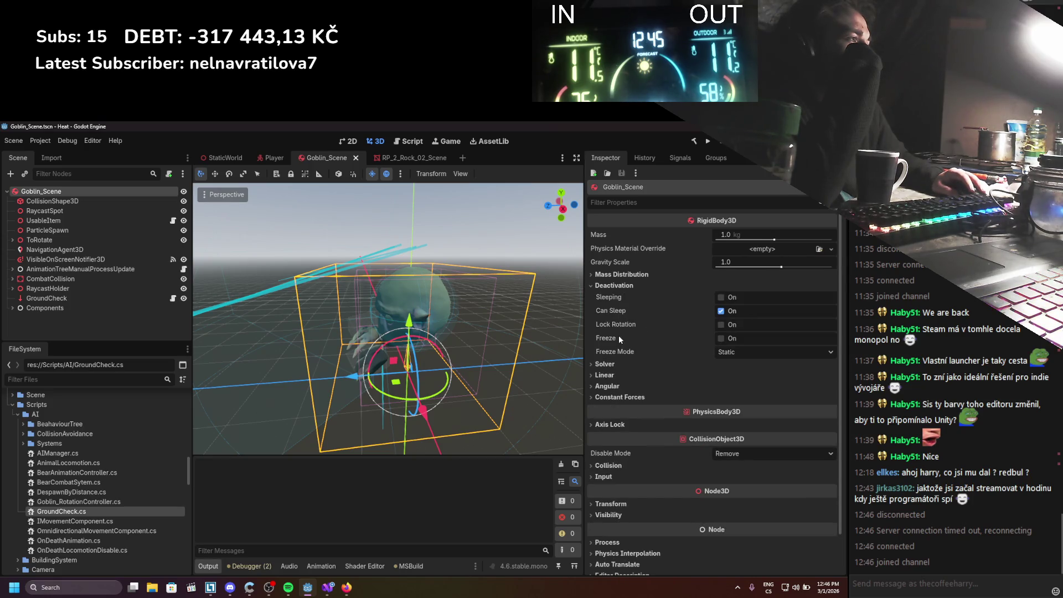
mouse_move(616, 337)
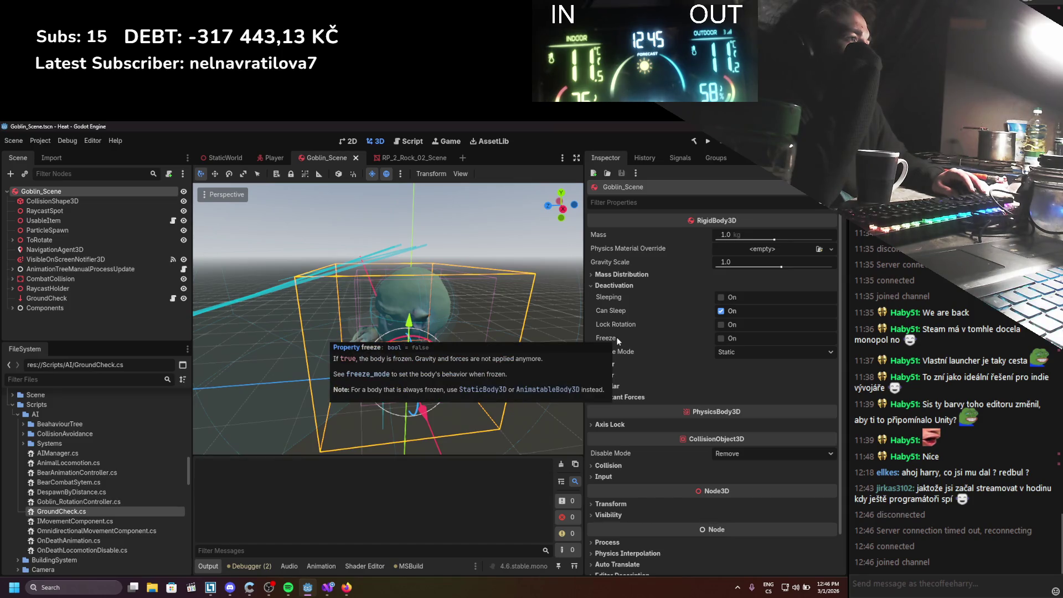
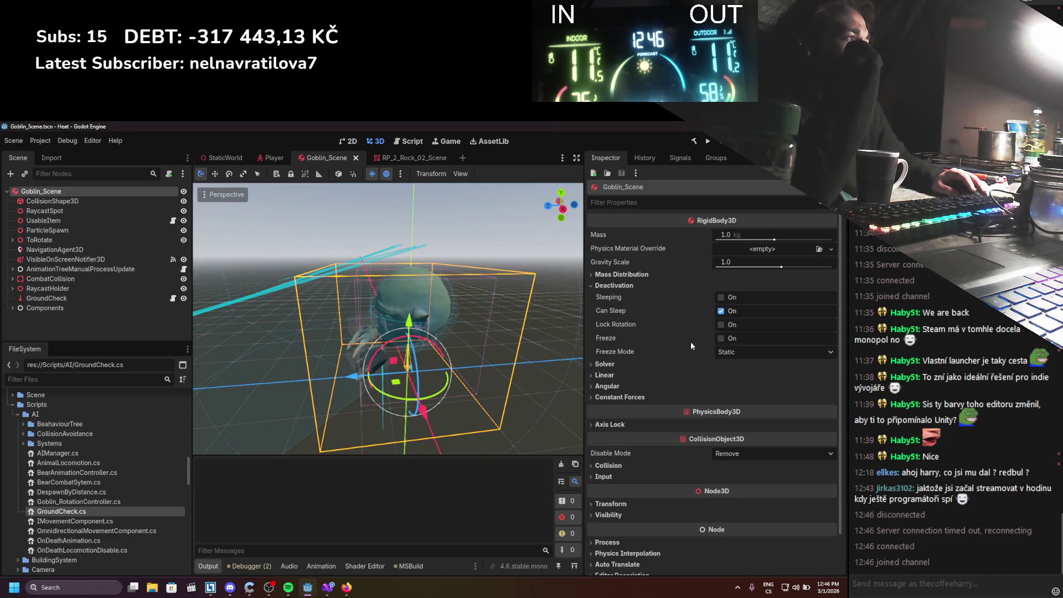
Set the goblin body's Freeze Mode to Kinematic and enable Freeze
left_click(728, 352)
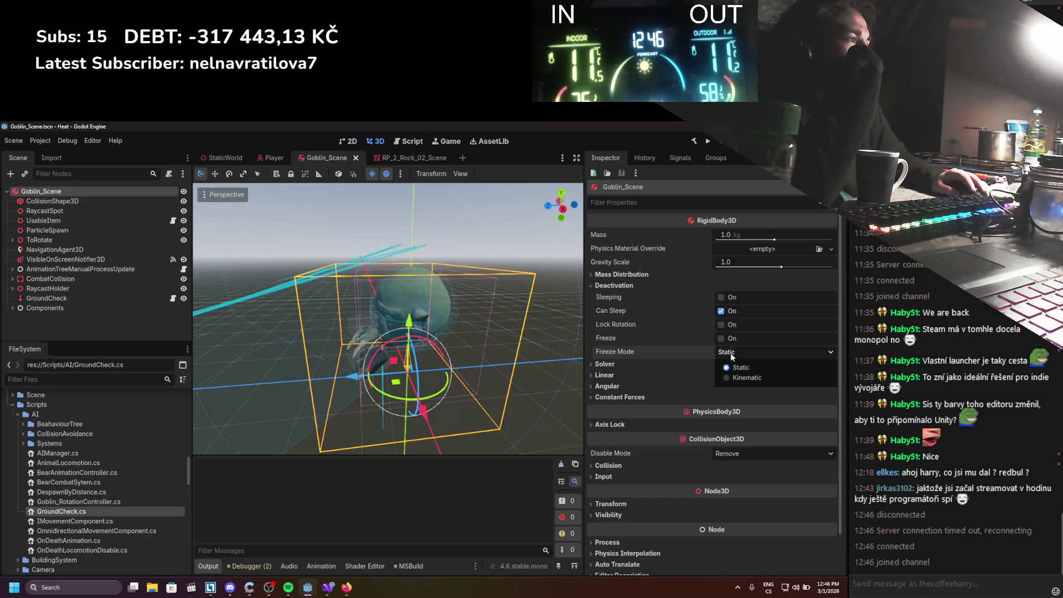
left_click(735, 377)
left_click(722, 338)
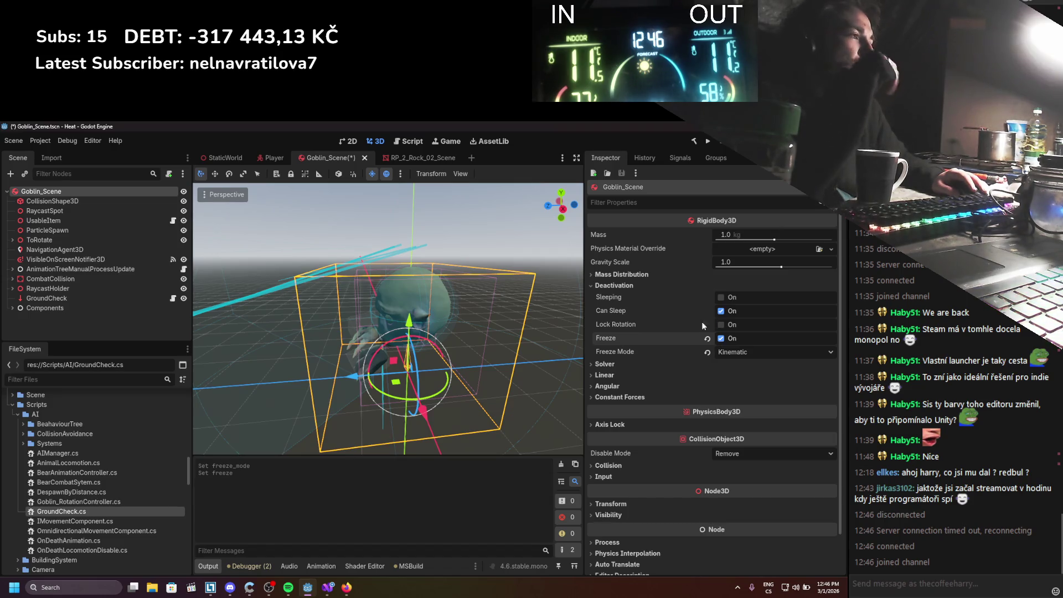
Save the goblin scene, clear the error log, and expand the Components node
key("ctrl+s")
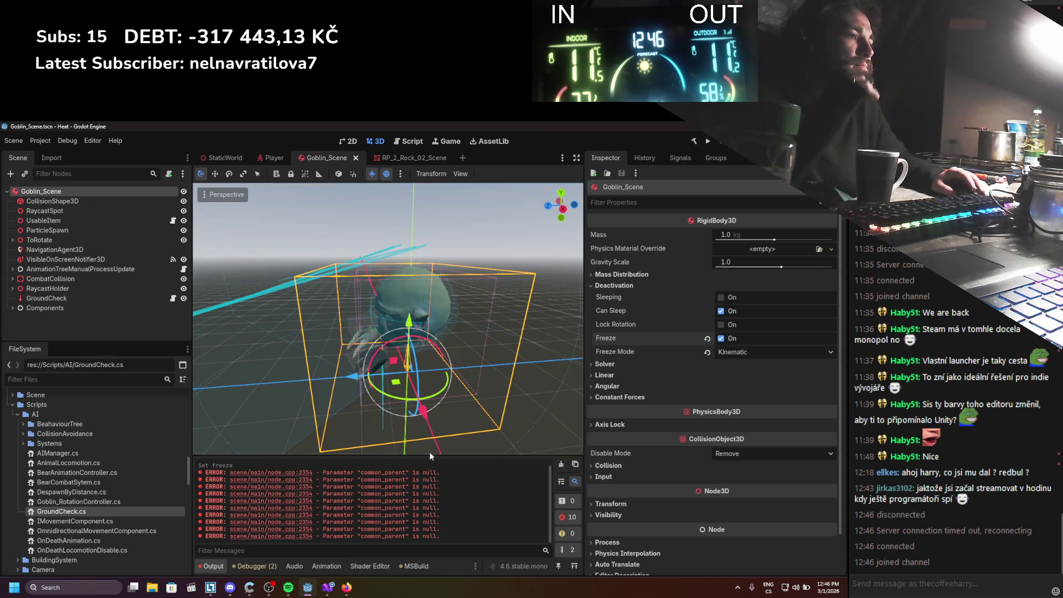
left_click(561, 464)
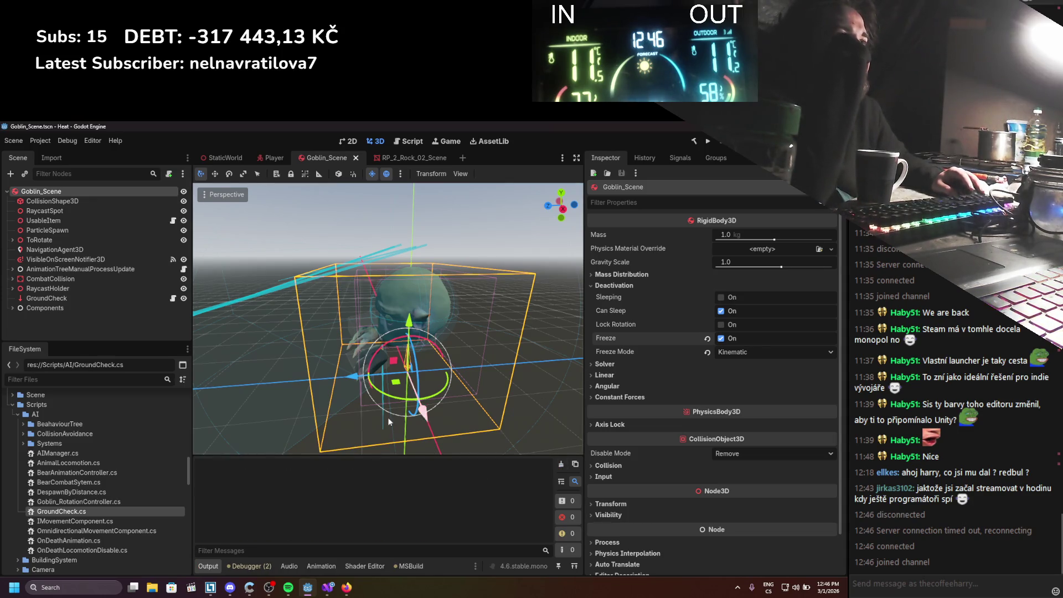
left_click(12, 307)
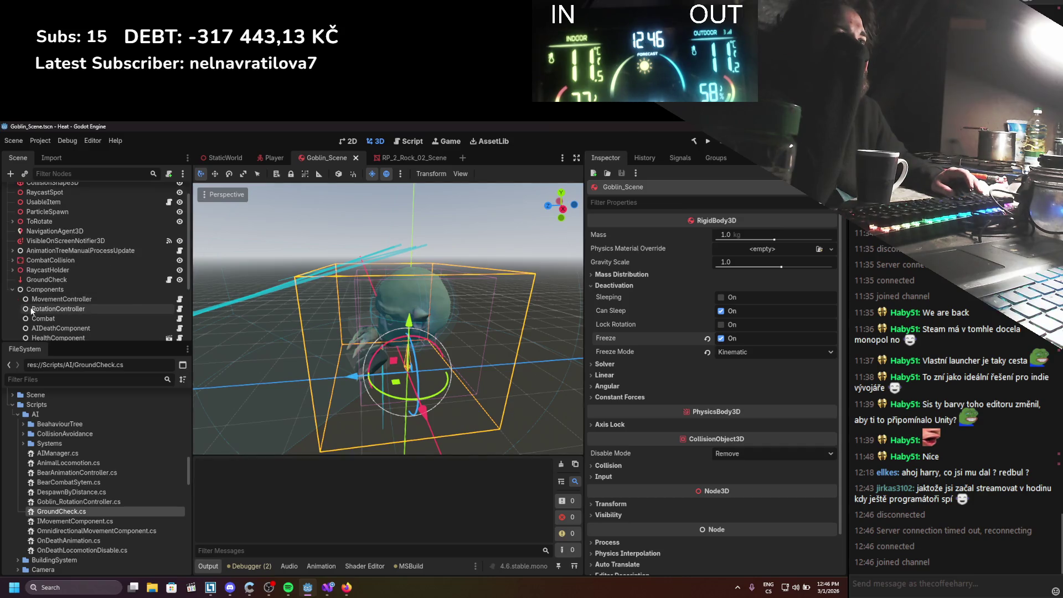
Check CombatCollision, then return to Goblin_Scene and expand its Collision settings
left_click(44, 279)
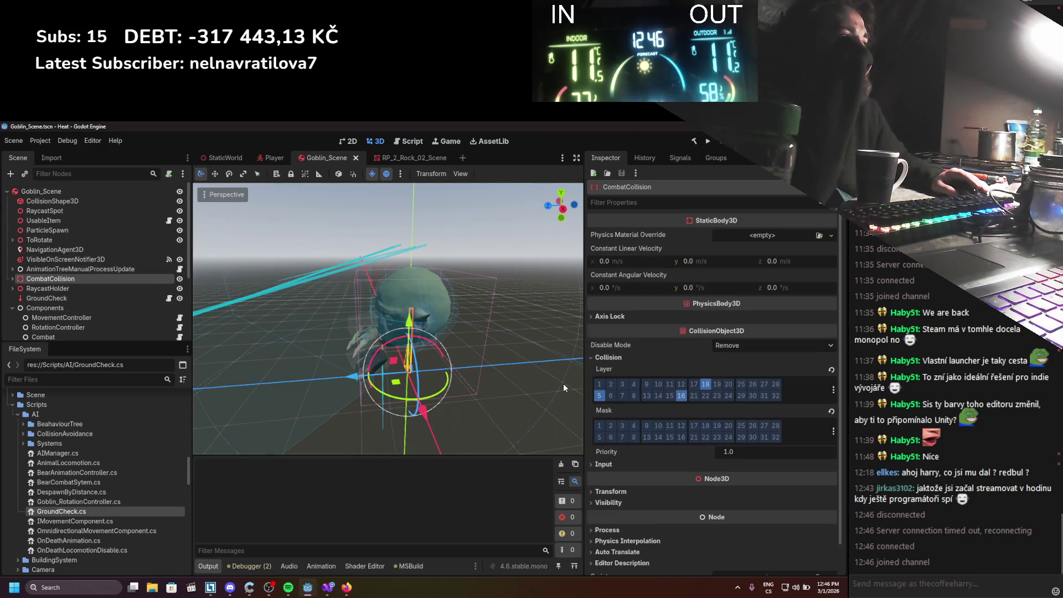
scroll(640, 430, "down", 1)
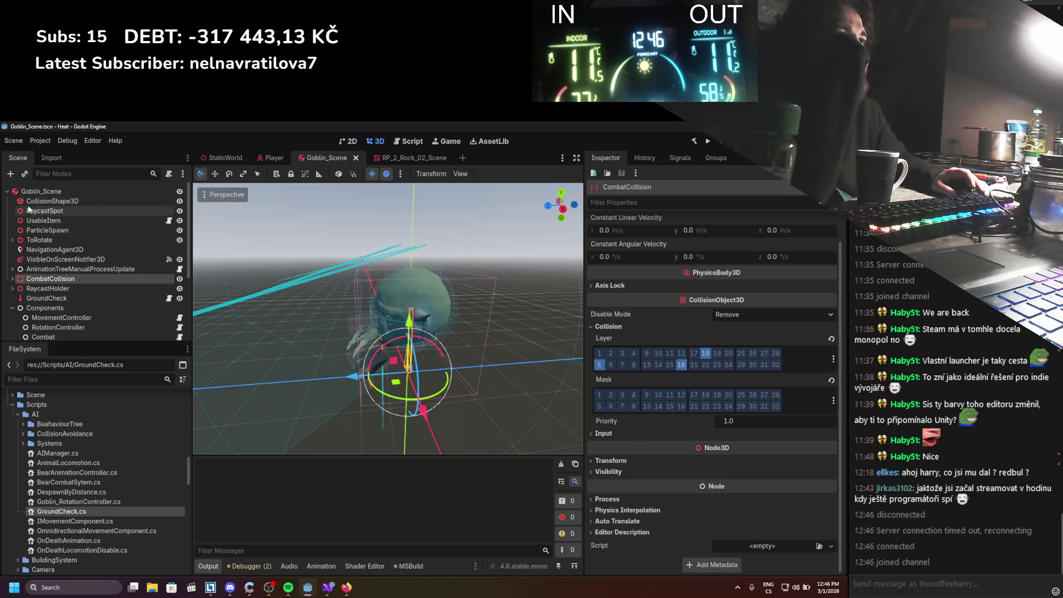
left_click(41, 191)
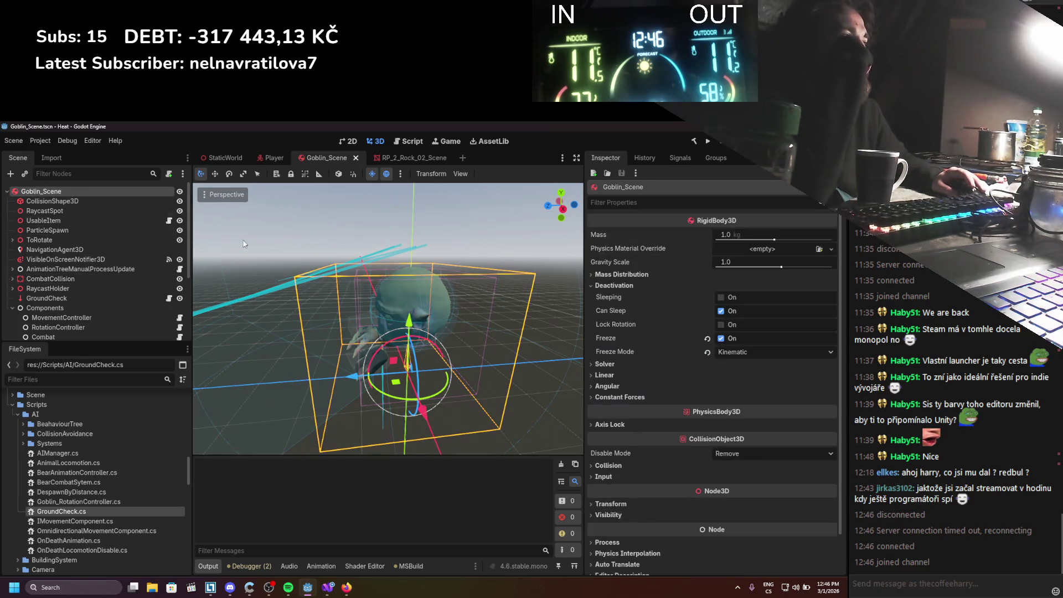
left_click(608, 466)
scroll(624, 462, "down", 4)
Replace collision mask bit 1 with bit 12 and save the scene
left_click(605, 400)
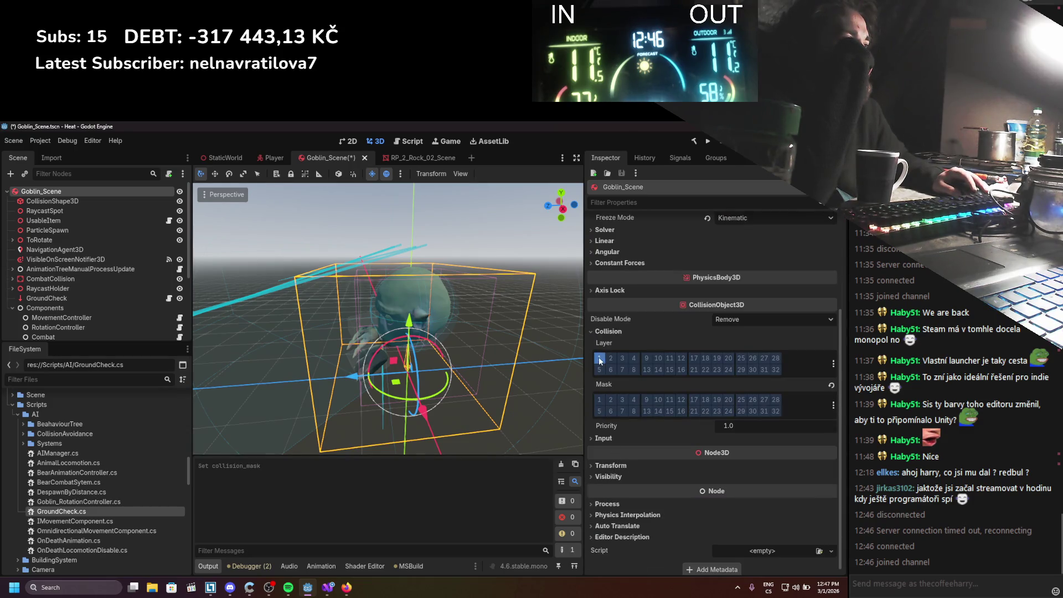
left_click(680, 396)
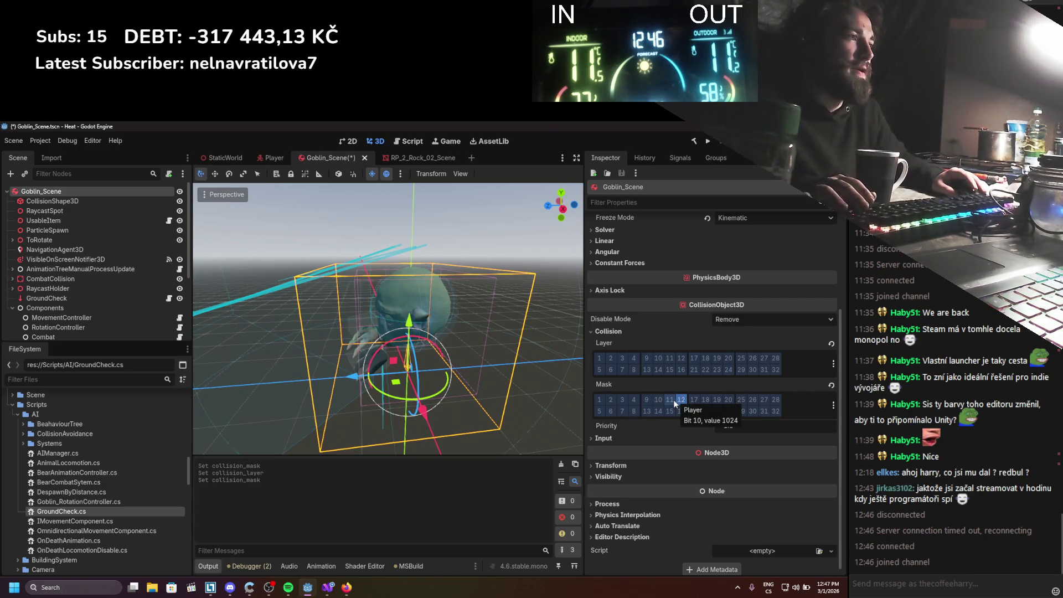
key("ctrl+s")
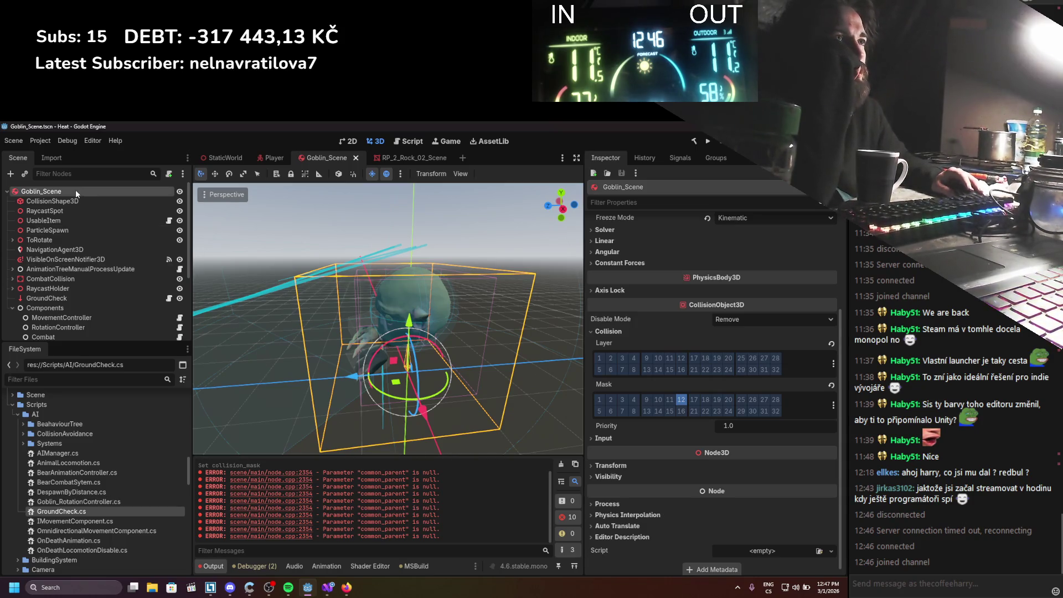
scroll(757, 442, "up", 3)
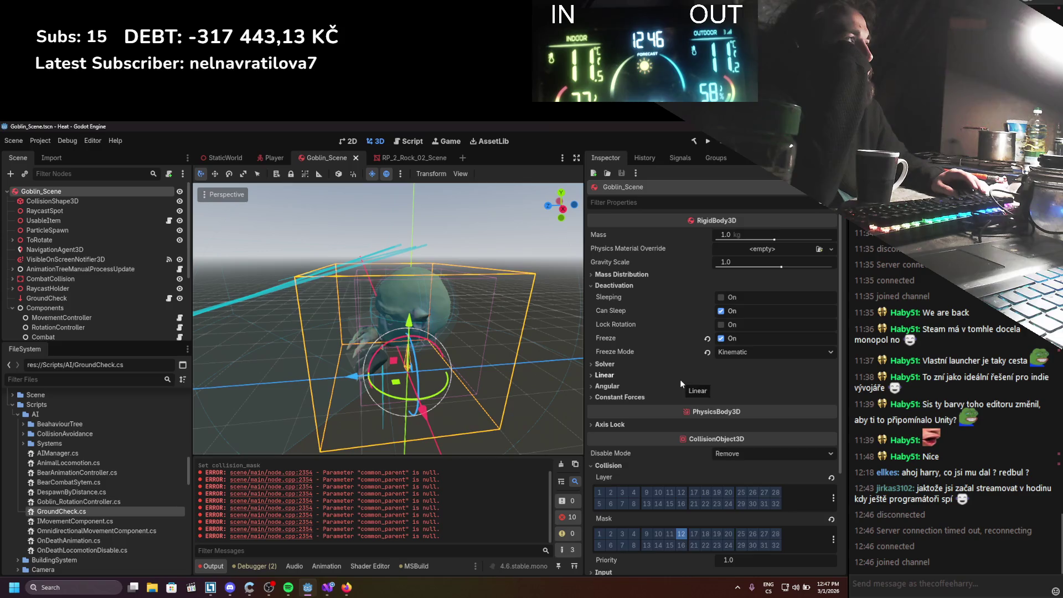
scroll(680, 380, "down", 3)
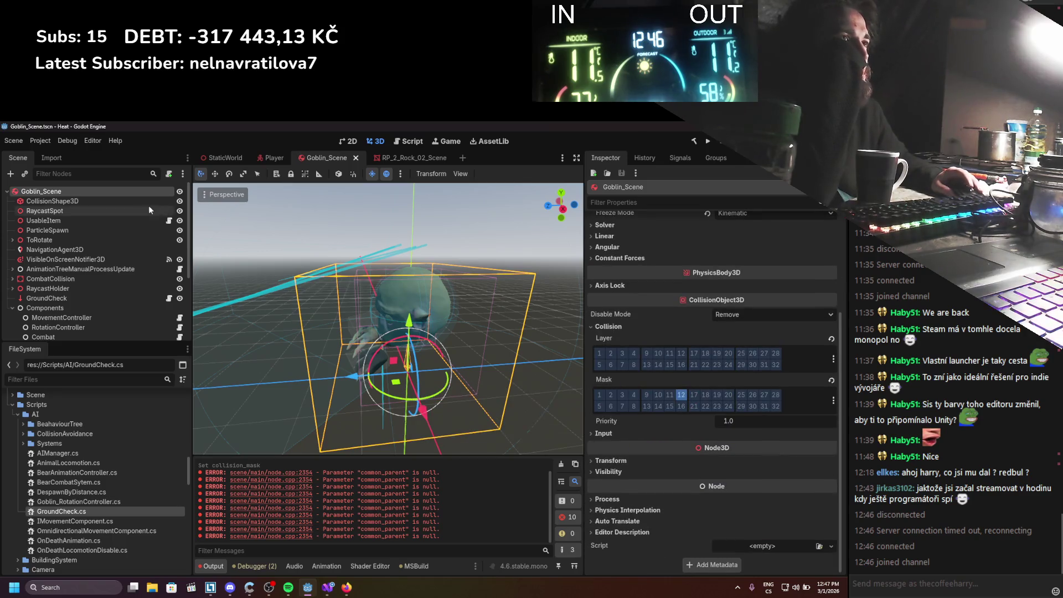
Assign Goblin_Scene as MovementController's Node To Move
left_click(62, 222)
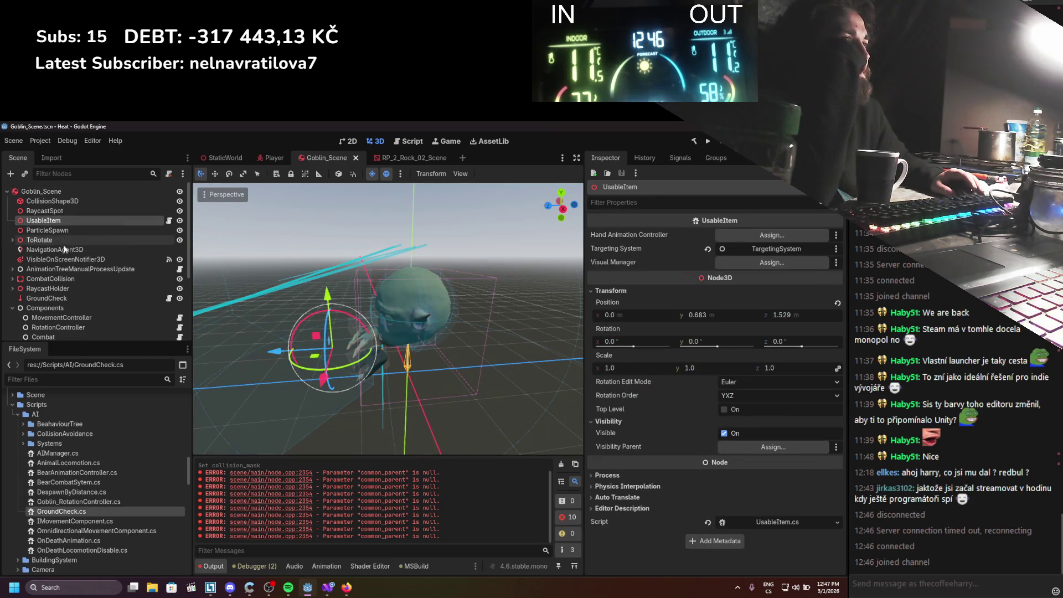
scroll(63, 241, "down", 3)
left_click(68, 242)
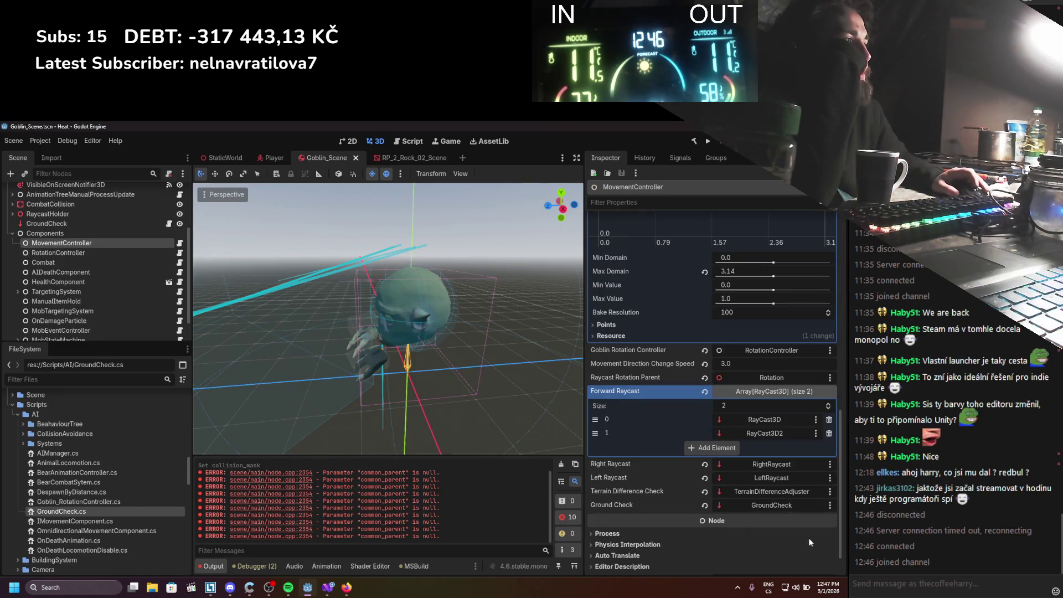
scroll(793, 521, "up", 10)
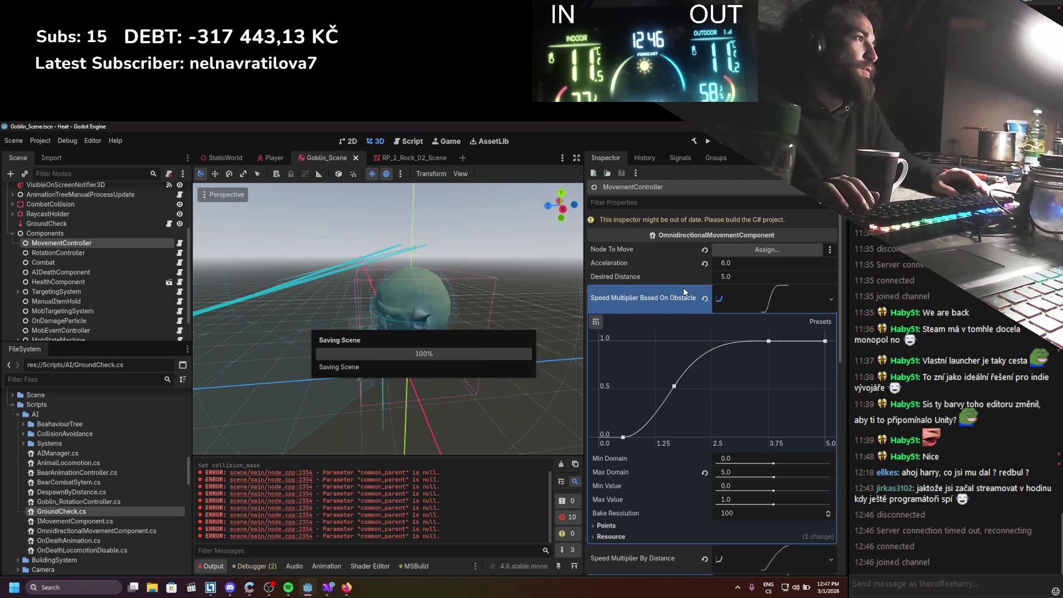
scroll(678, 371, "down", 5)
scroll(678, 371, "up", 5)
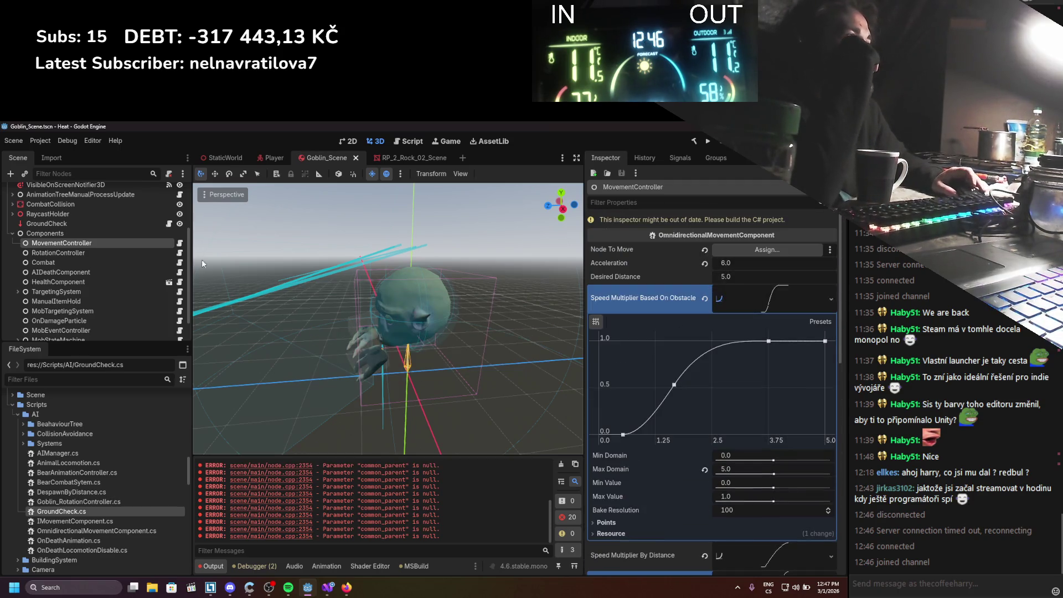
scroll(151, 248, "up", 3)
left_click_drag(71, 191, 736, 250)
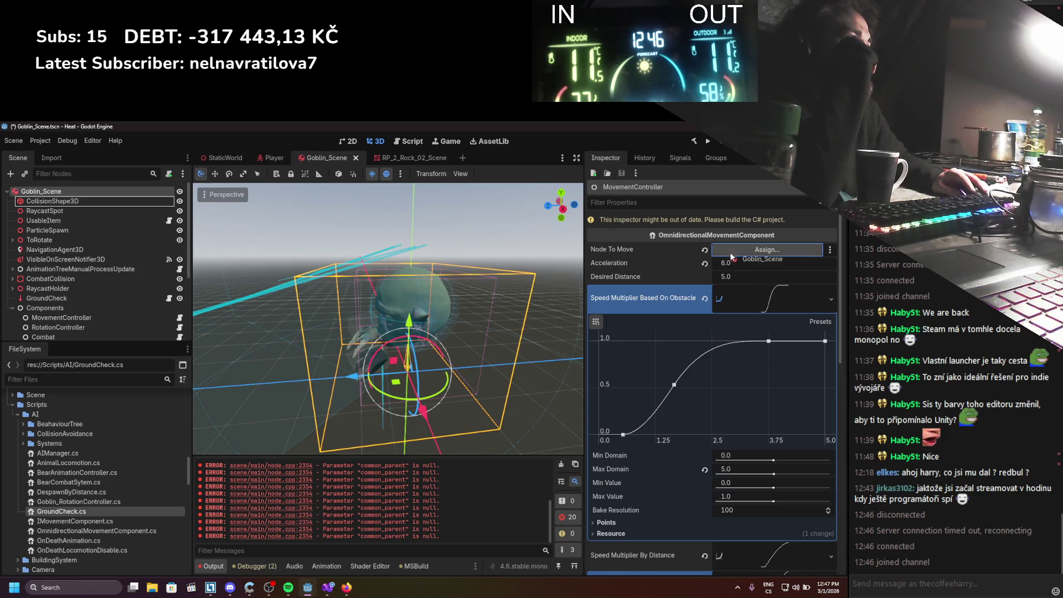
Assign Goblin_Scene as RotationController's Node To Rotate and save
scroll(84, 261, "down", 5)
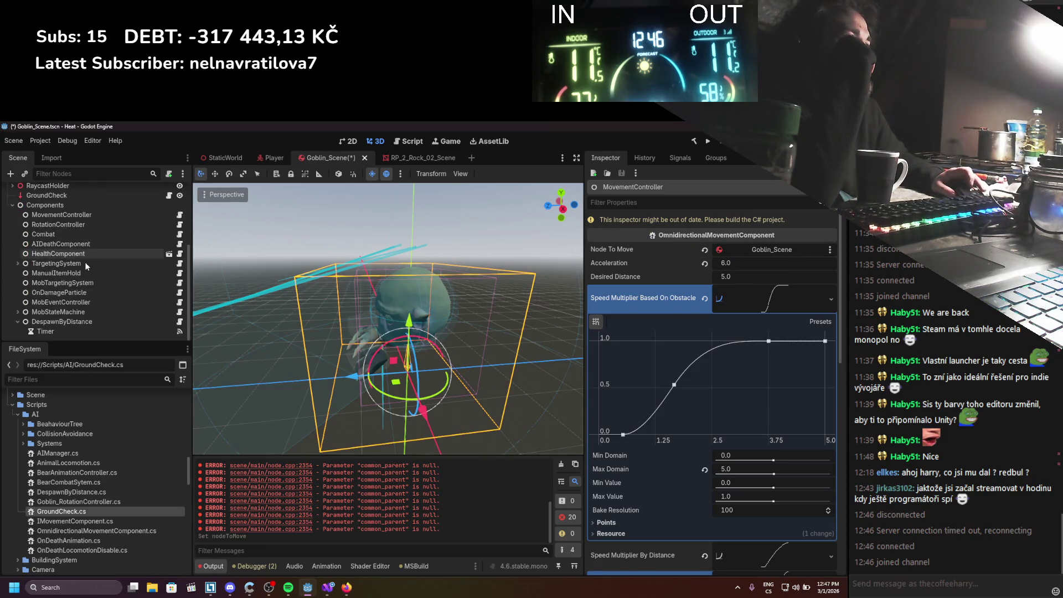
left_click(104, 227)
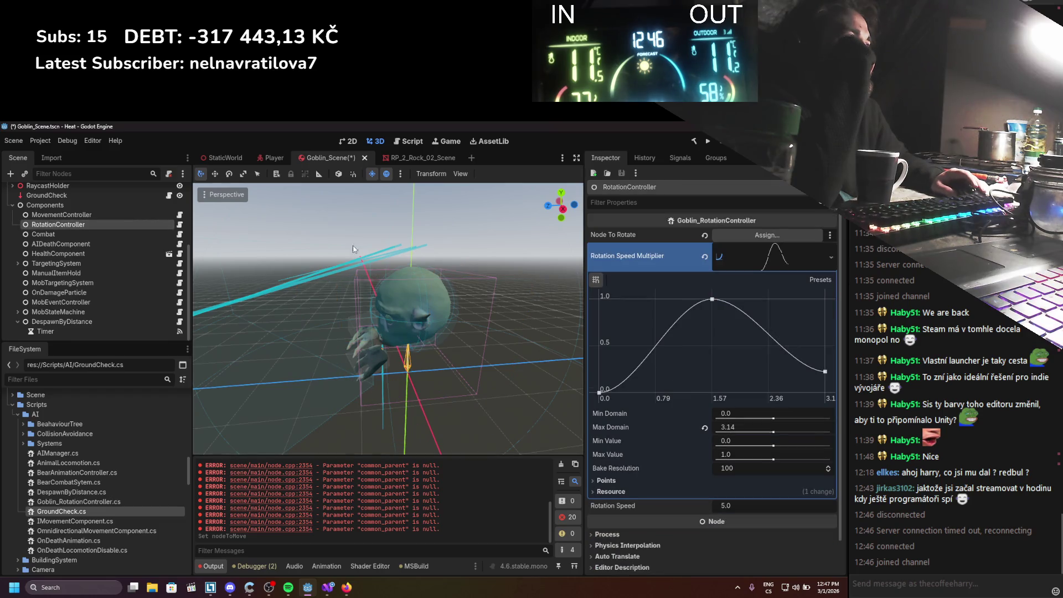
scroll(60, 238, "up", 5)
left_click_drag(70, 192, 777, 238)
key("ctrl+s")
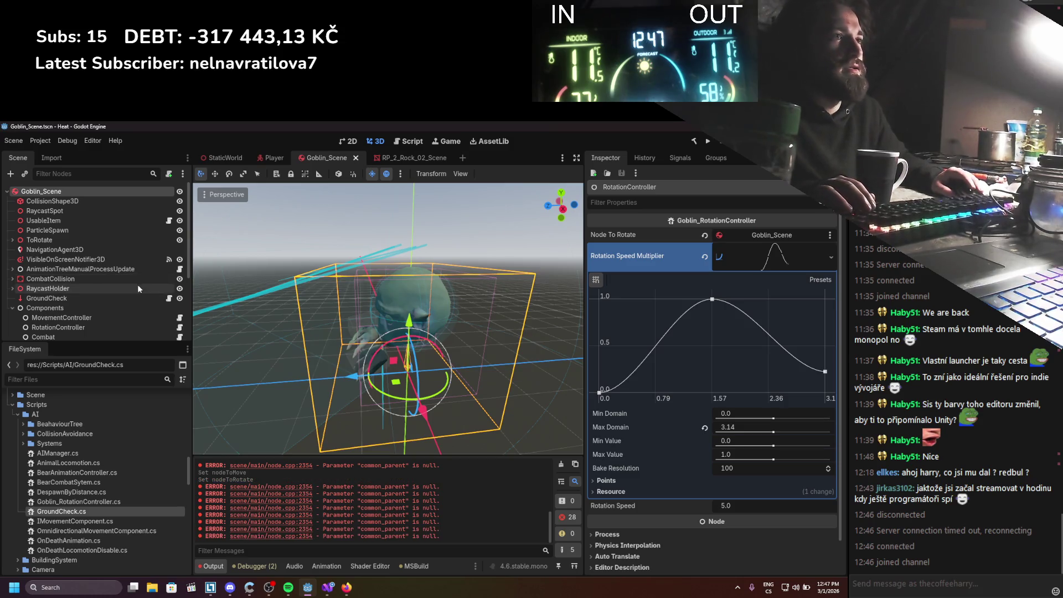
Assign Goblin_Scene as AIDeathComponent's Node To Destroy, then inspect HealthComponent
scroll(140, 289, "down", 3)
left_click(104, 290)
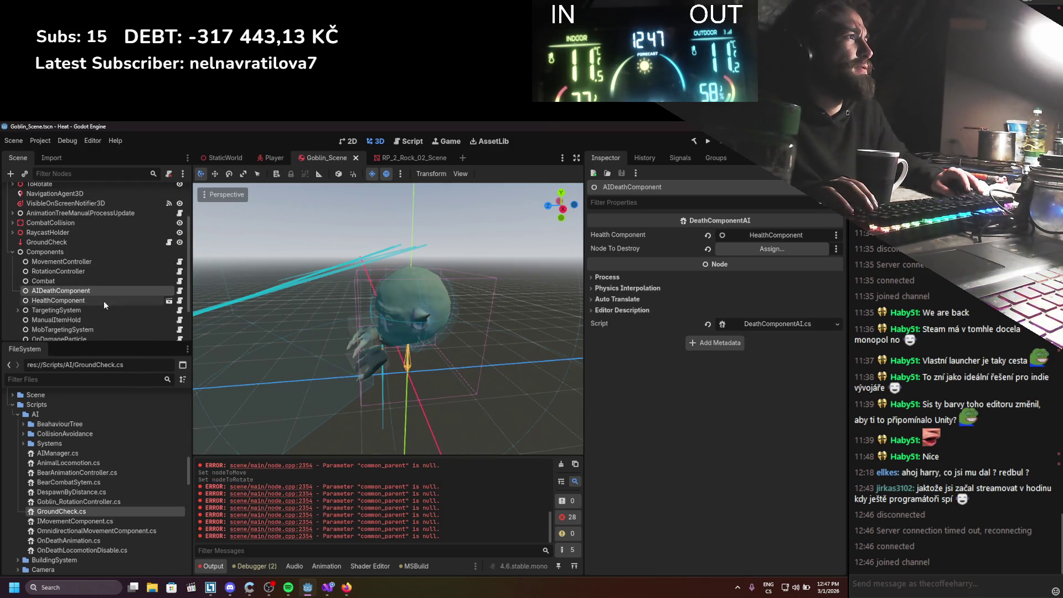
scroll(104, 301, "up", 3)
left_click_drag(88, 194, 740, 253)
scroll(62, 267, "down", 2)
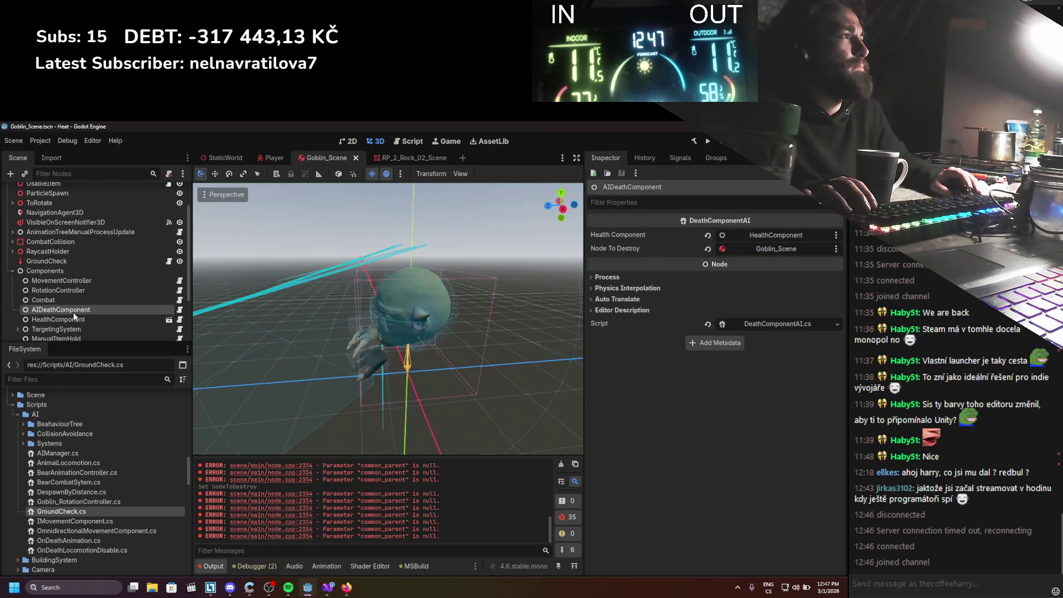
scroll(73, 313, "down", 2)
left_click(76, 284)
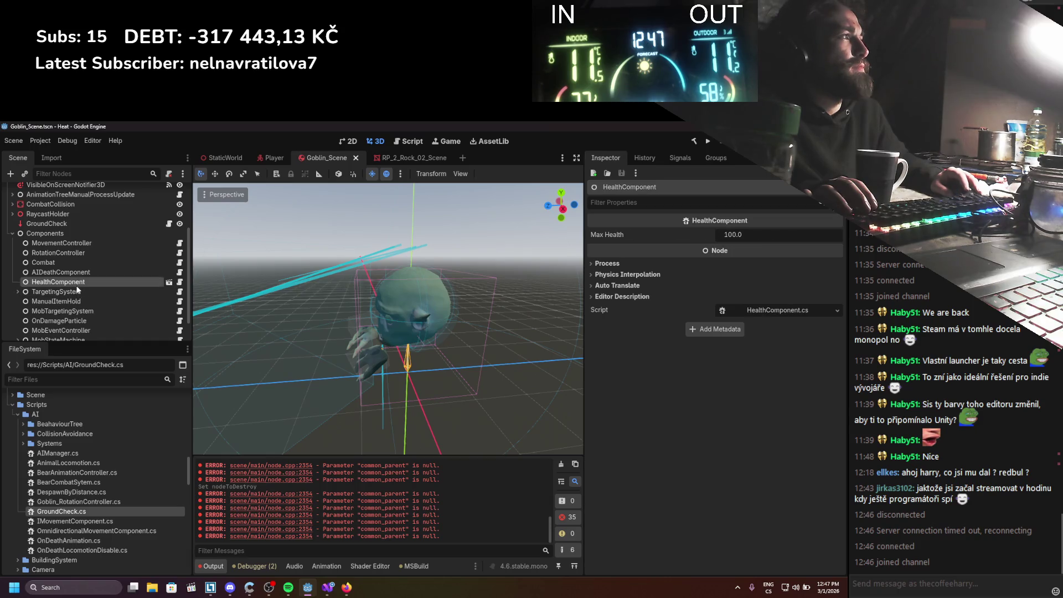
Set MobTargetingSystem's owner node to Goblin_Scene and save
scroll(77, 288, "down", 1)
left_click(76, 293)
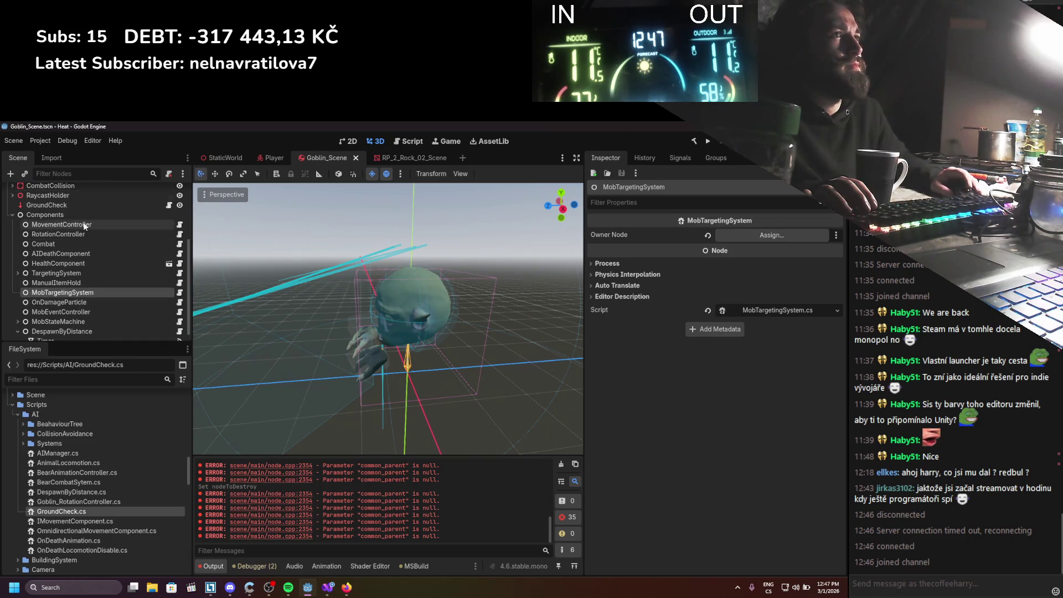
scroll(81, 203, "up", 5)
left_click_drag(41, 191, 772, 235)
key("ctrl+s")
Give MobEventController MovementController and RotationController as its mob movement and rotation components, then save
scroll(149, 315, "down", 5)
left_click(91, 282)
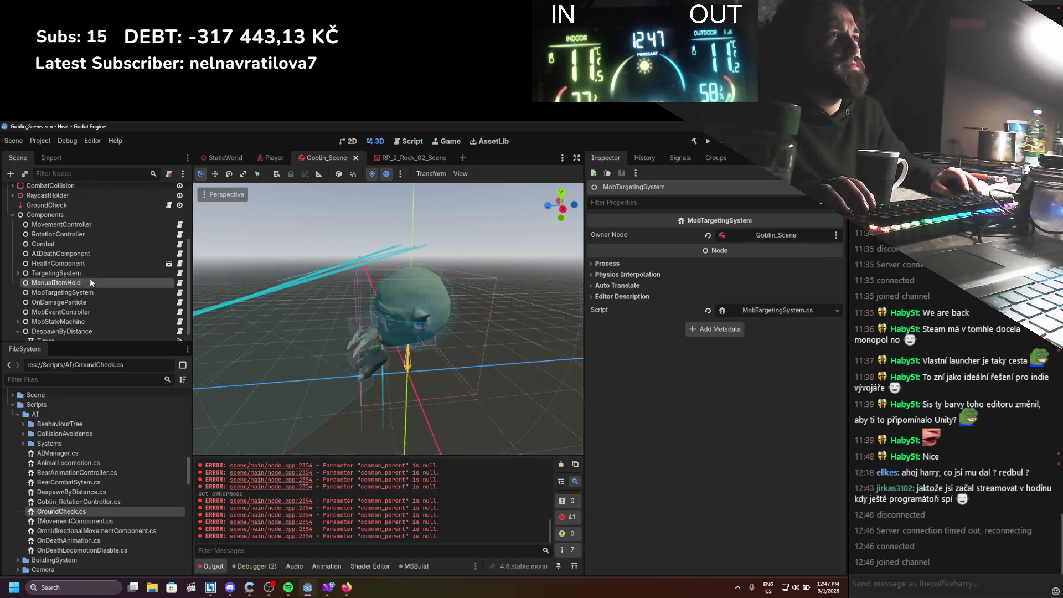
left_click(91, 300)
left_click(88, 311)
left_click(88, 321)
left_click(87, 313)
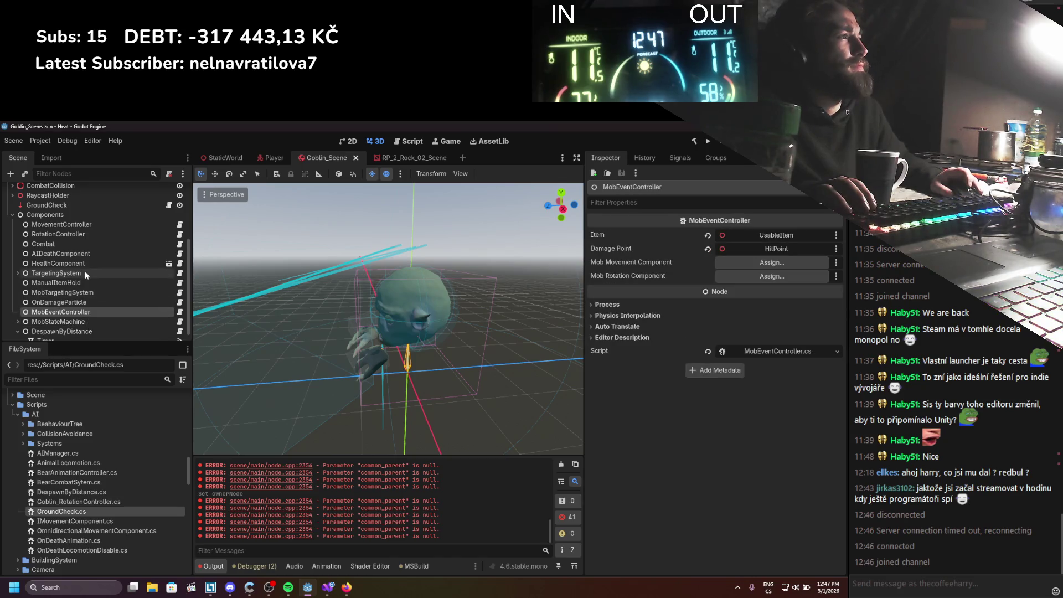
mouse_move(89, 225)
left_mouse_down()
mouse_move(677, 274)
mouse_move(740, 261)
left_mouse_up()
left_click_drag(60, 234, 778, 276)
key("ctrl+s")
Review the ManualItemHold, MobTargetingSystem, MobEventController, MobStateMachine and DespawnByDistance components
scroll(111, 317, "down", 1)
left_click(102, 275)
left_click(101, 283)
left_click(97, 302)
left_click(95, 311)
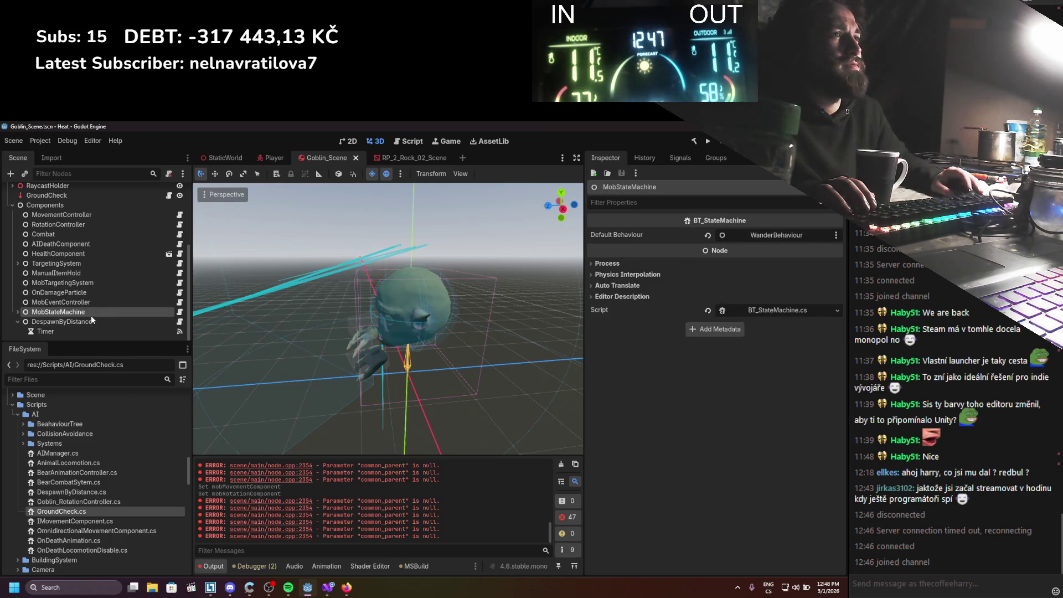
left_click(90, 322)
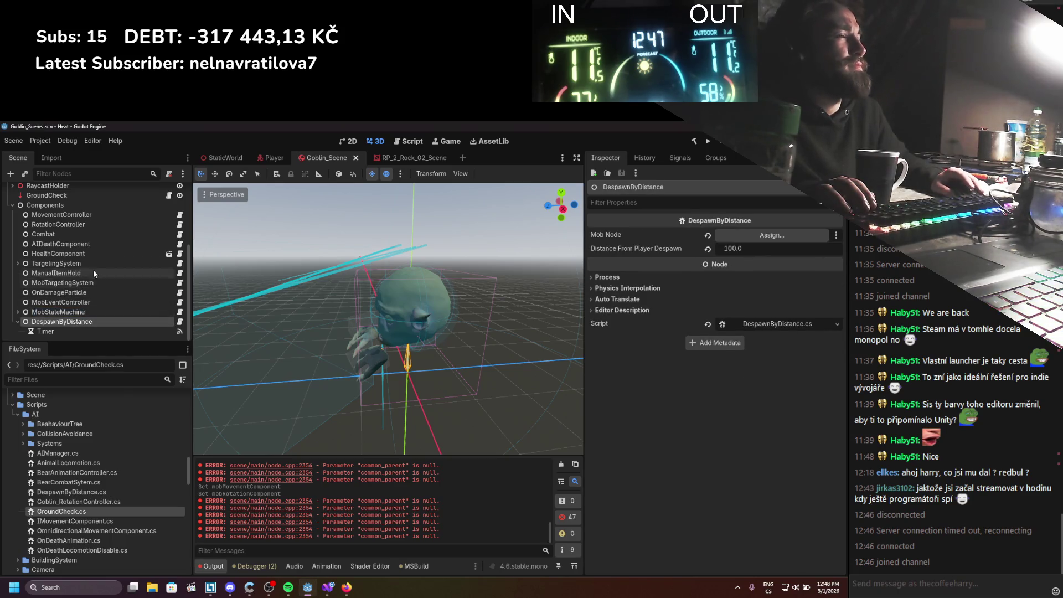
scroll(117, 247, "up", 4)
Check CollisionShape3D, then set DespawnByDistance's Mob Node to Goblin_Scene
left_click(61, 200)
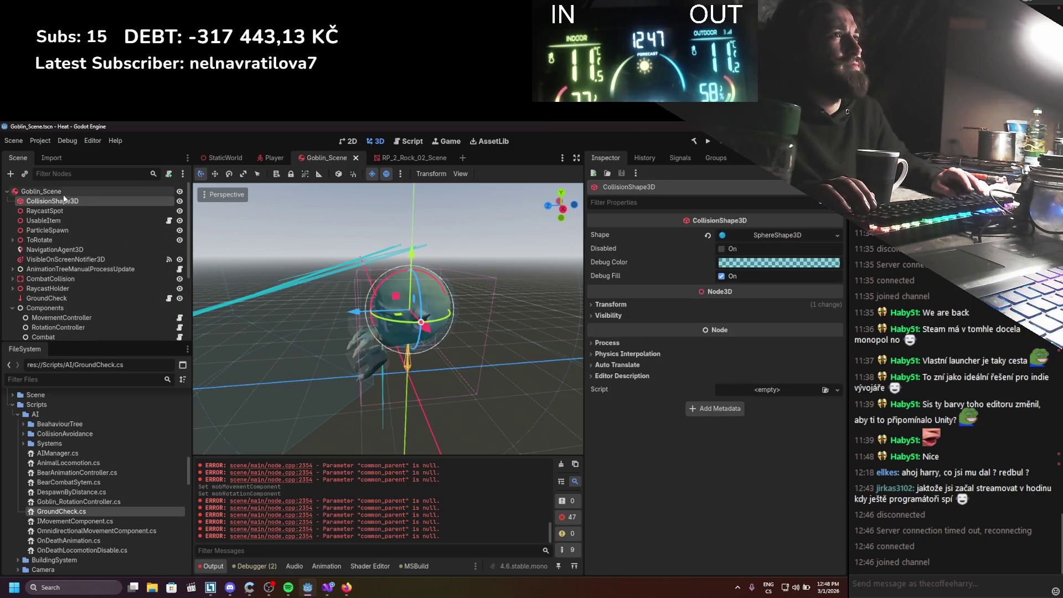
scroll(67, 294, "down", 3)
left_click(66, 320)
scroll(68, 254, "up", 3)
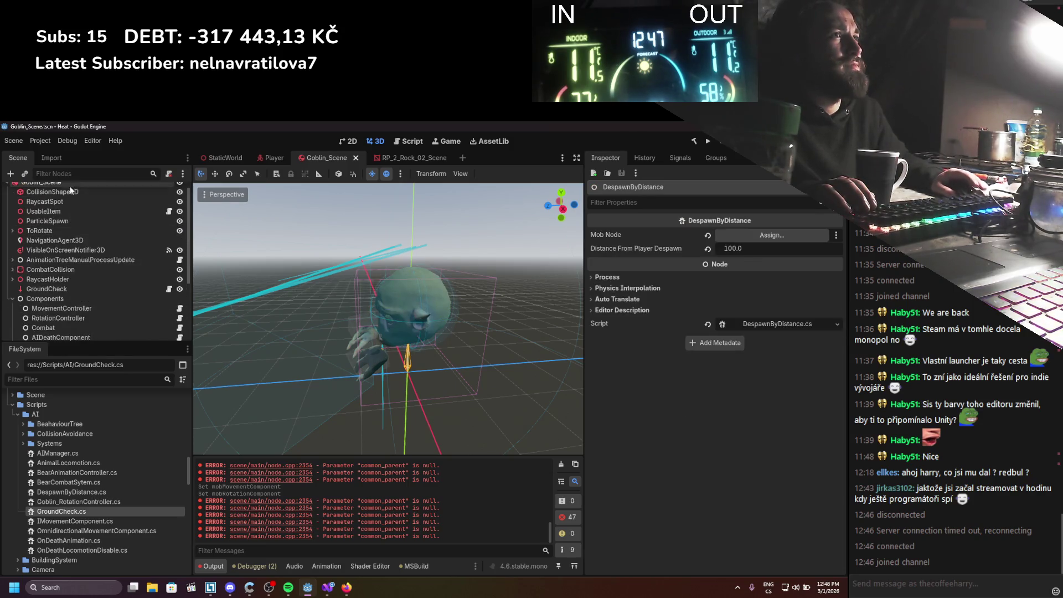
left_click_drag(66, 189, 714, 236)
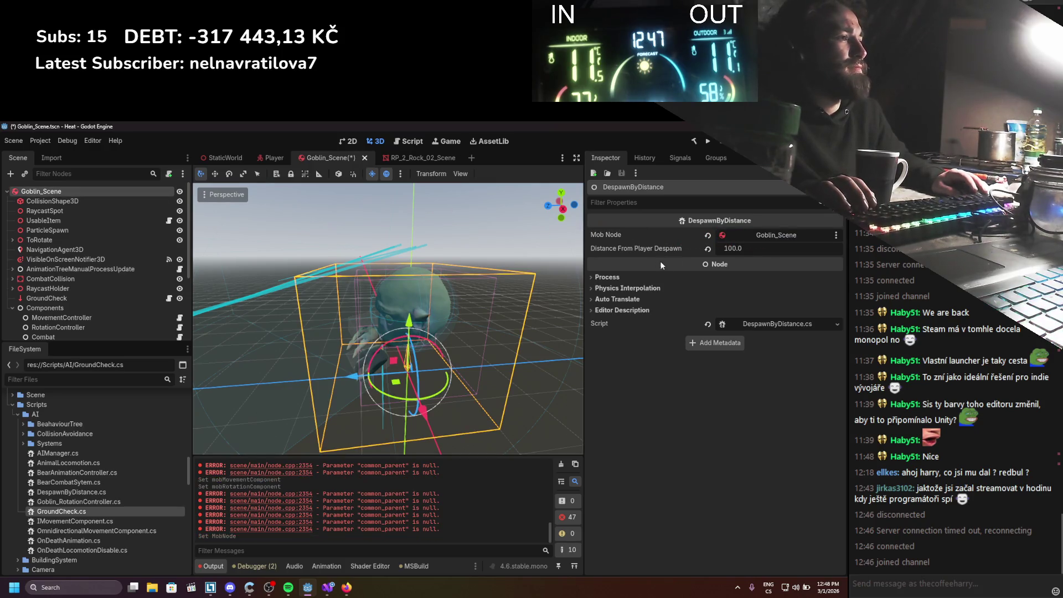
Expand MobStateMachine's behaviours and inspect WanderBehaviour
scroll(128, 293, "down", 3)
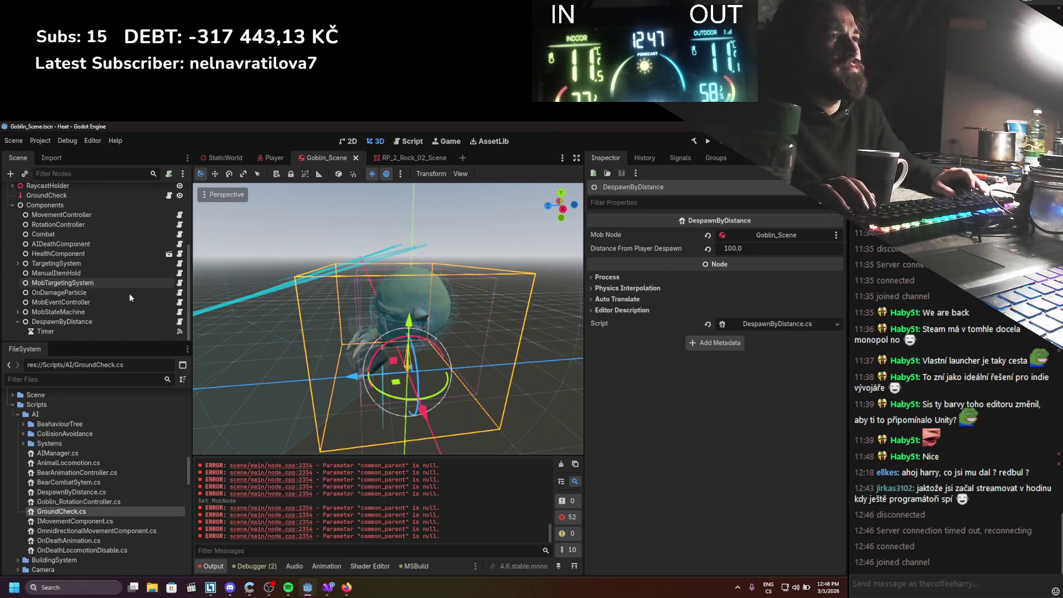
left_click(18, 311)
left_click(47, 293)
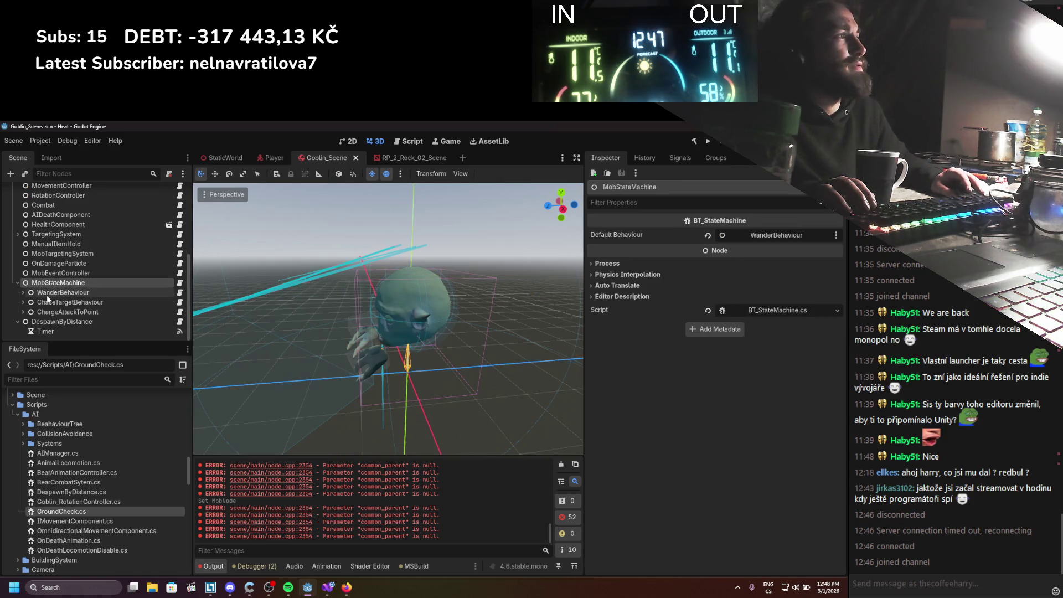
Set WanderBehaviour's Owner Node to Goblin_Scene and save
scroll(49, 295, "up", 5)
scroll(49, 295, "up", 2)
left_click_drag(42, 191, 770, 235)
key("ctrl+s")
Set ChaseTargetBehaviour's Owner Node to Goblin_Scene
scroll(66, 275, "down", 5)
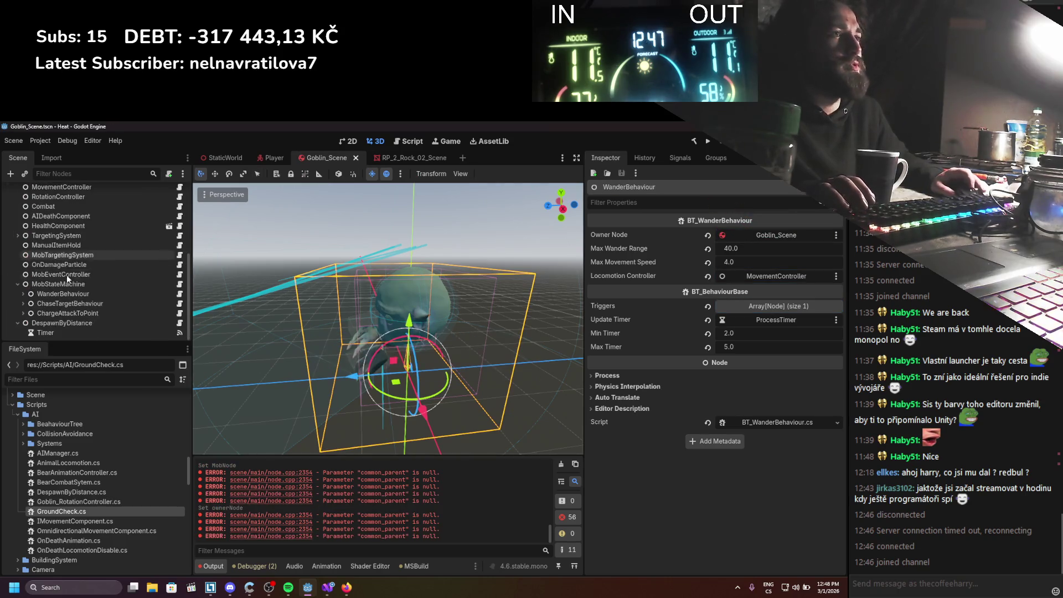
left_click(51, 300)
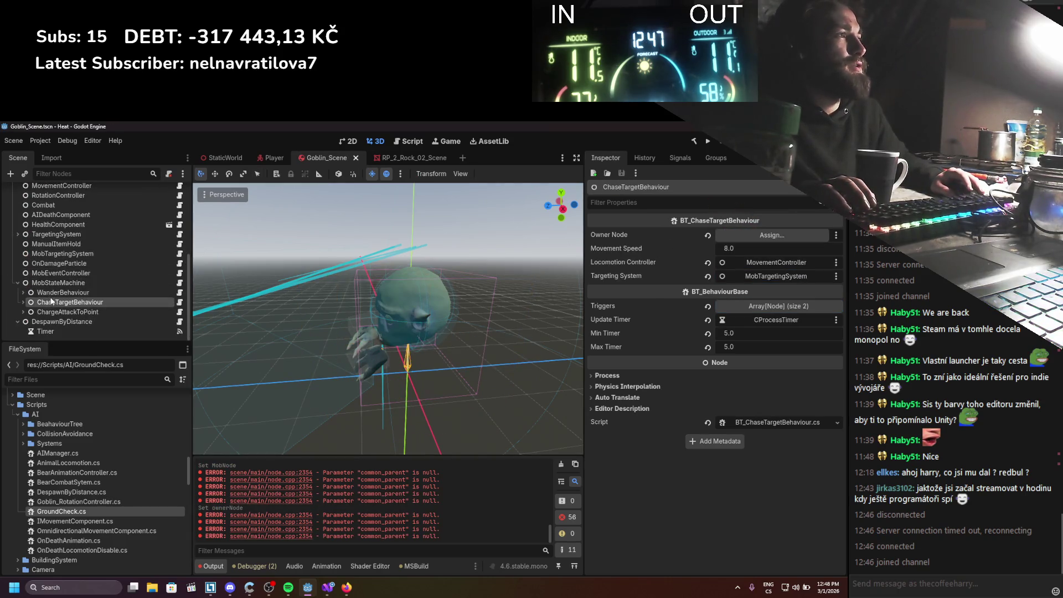
scroll(91, 214, "up", 5)
left_click_drag(80, 189, 372, 217)
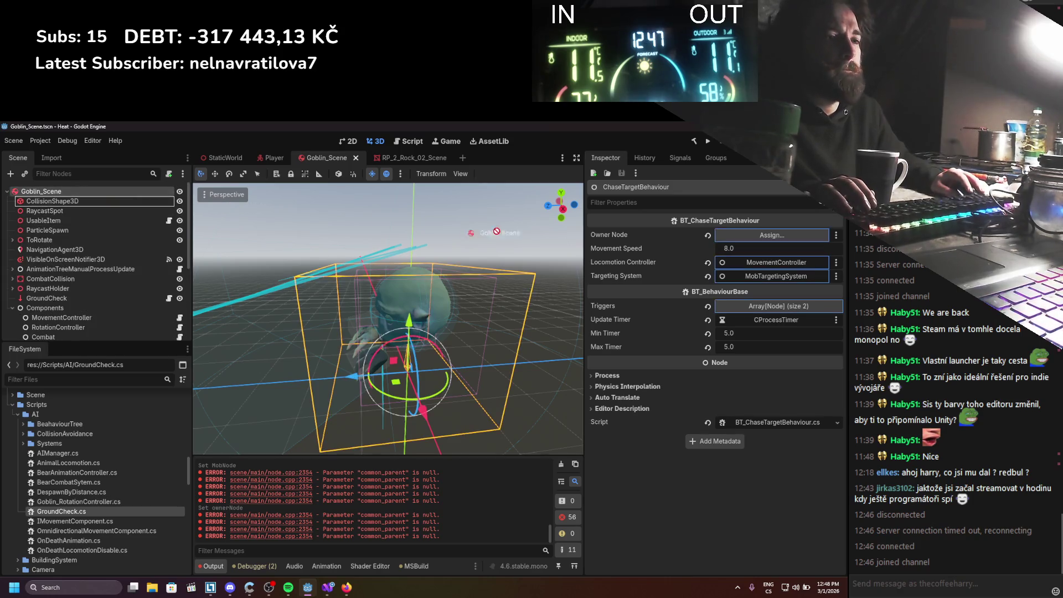
left_click_drag(767, 249, 771, 234)
Set ChargeAttackToPoint's Owner Node to Goblin_Scene and save
scroll(107, 284, "down", 5)
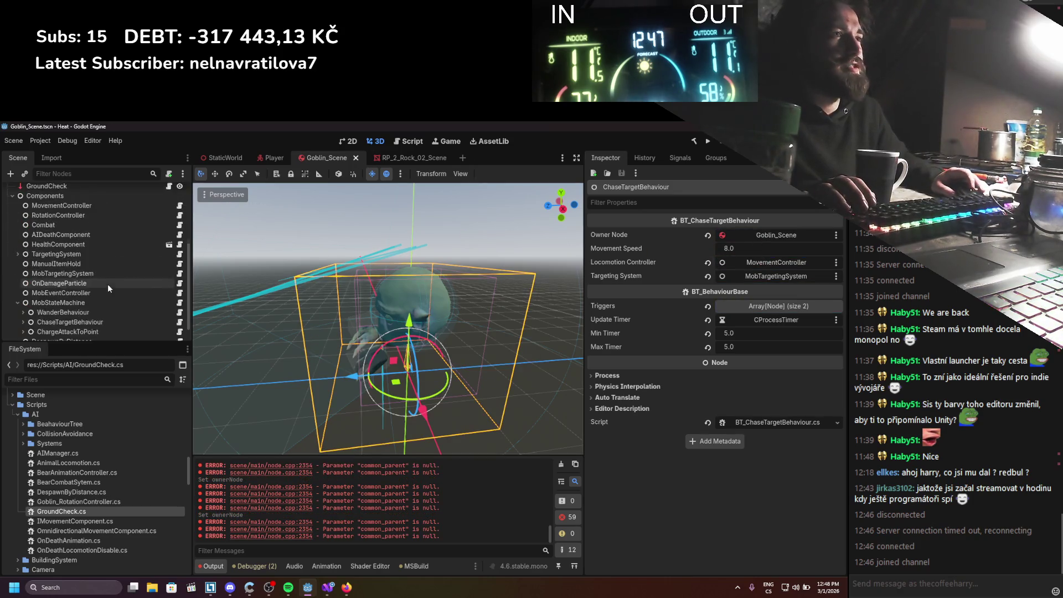
left_click(45, 313)
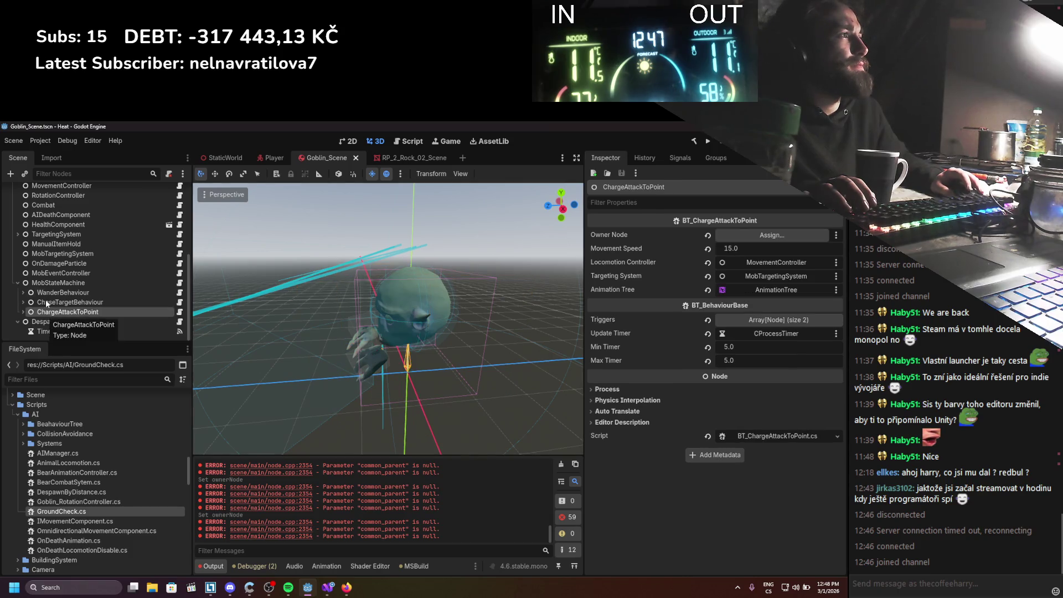
scroll(52, 274, "up", 3)
scroll(52, 274, "up", 1)
mouse_move(59, 192)
left_mouse_down()
mouse_move(431, 201)
mouse_move(720, 237)
left_mouse_up()
key("ctrl+s")
Inspect the TransitionToChase, TransitionToCharge and ChargeCooldown nodes under the charge and chase behaviours
scroll(106, 288, "down", 5)
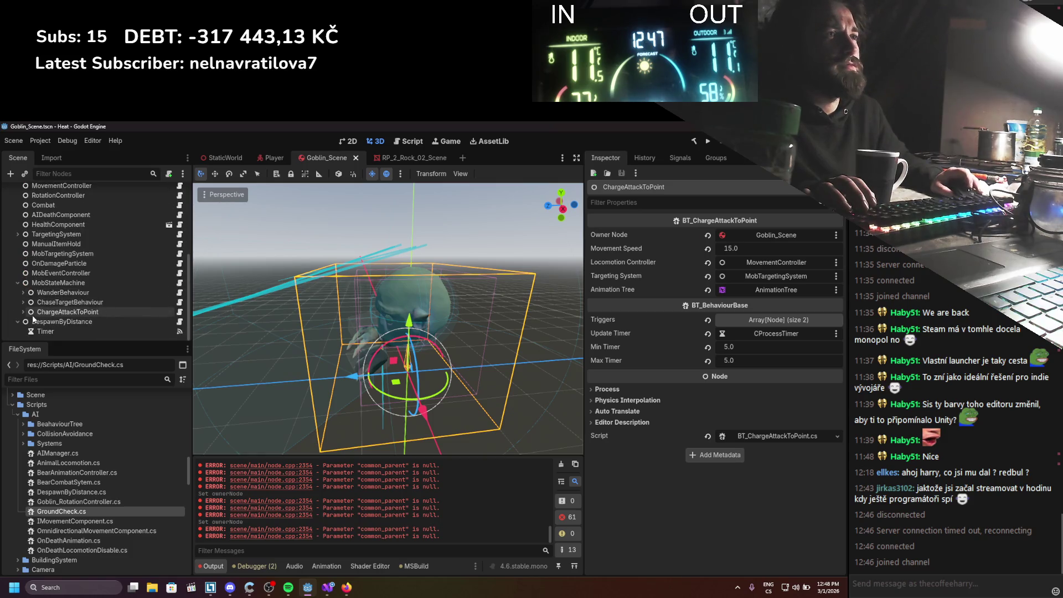
left_click(23, 313)
left_click(49, 312)
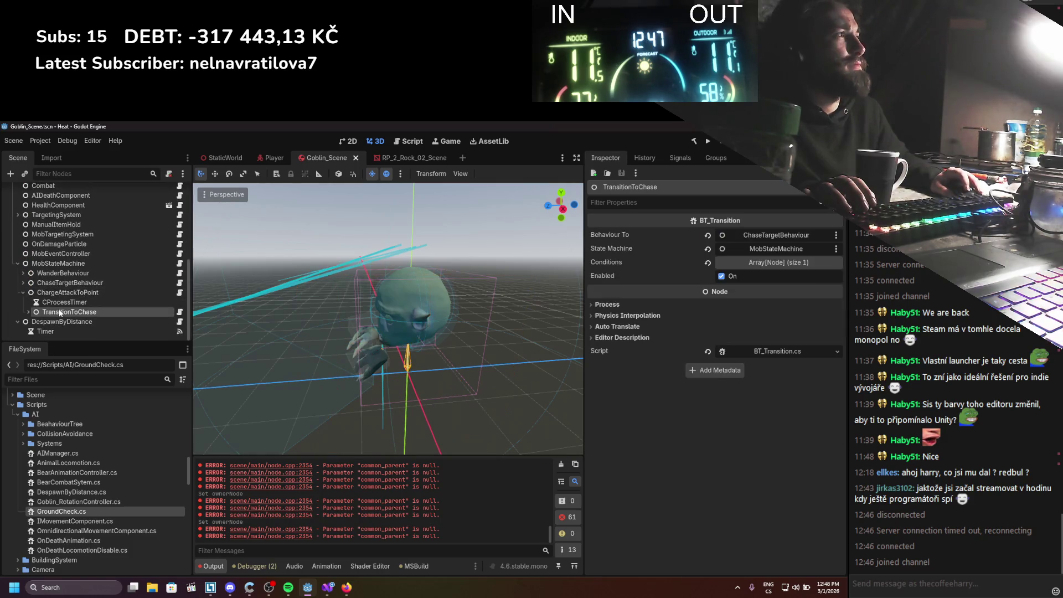
left_click(23, 282)
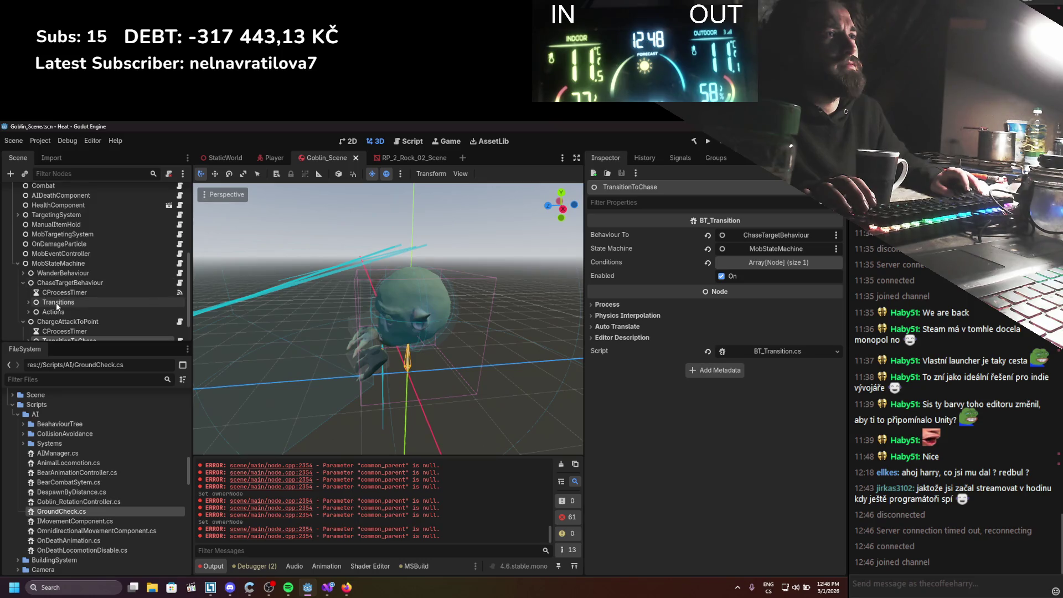
left_click(28, 302)
scroll(33, 299, "down", 1)
left_click(55, 293)
left_click(83, 312)
scroll(33, 294, "up", 2)
Inspect WanderBehaviour's TransitionToChase, its OnTargetNoticeTrigger and IgnoreChance condition
left_click(23, 293)
left_click(28, 311)
scroll(52, 294, "down", 2)
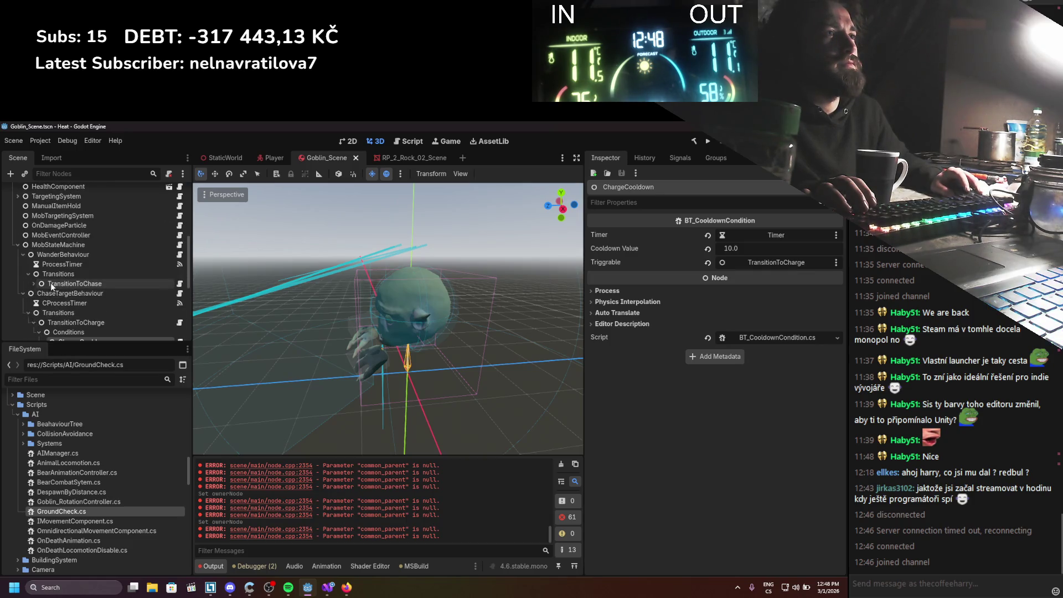
left_click(52, 285)
left_click(33, 283)
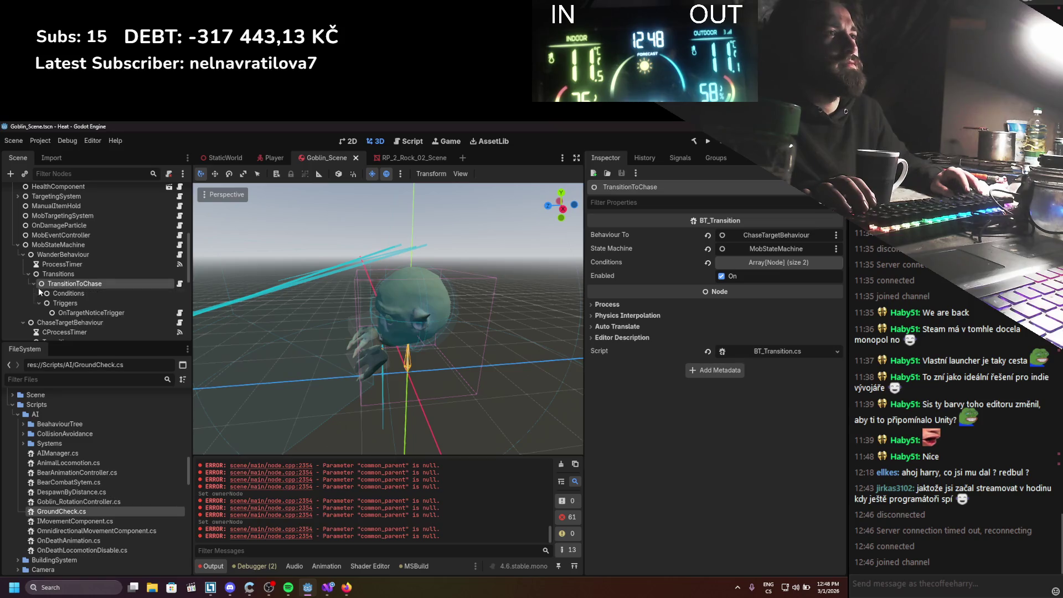
left_click(71, 312)
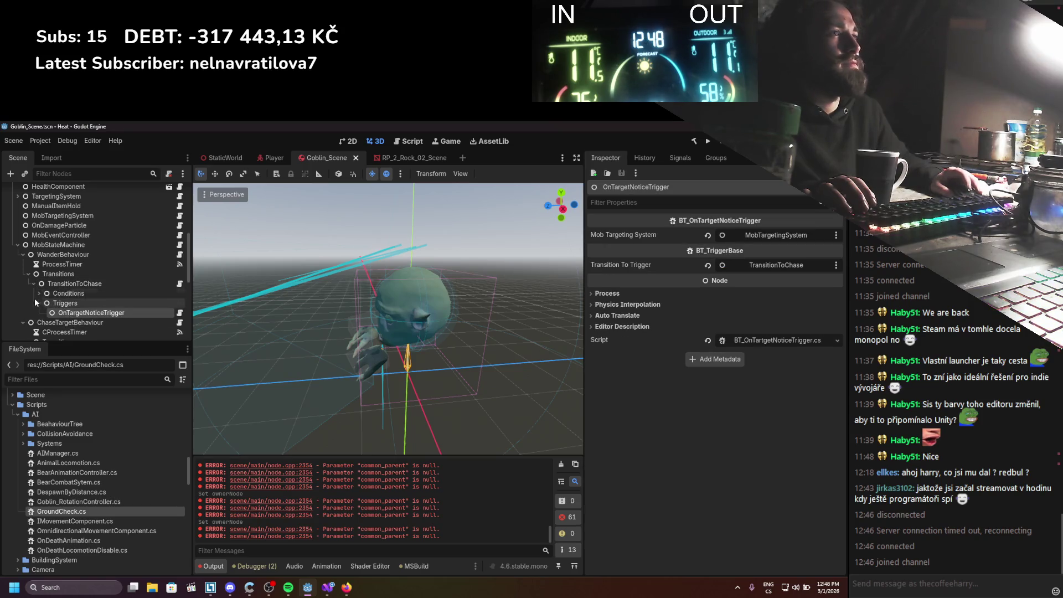
left_click(39, 294)
left_click(73, 302)
left_click(63, 313)
Collapse the state machine tree and review the MobTargetingSystem and ManualItemHold settings
left_click(39, 293)
left_click(33, 284)
left_click(29, 273)
left_click(21, 255)
left_click(19, 265)
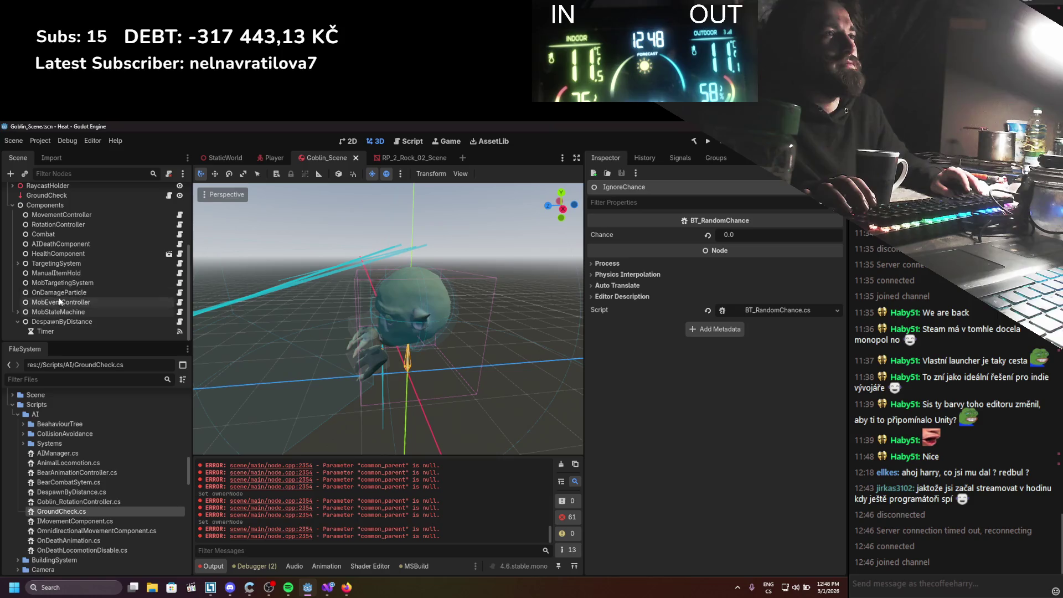
left_click(63, 302)
left_click(61, 292)
left_click(62, 283)
left_click(62, 274)
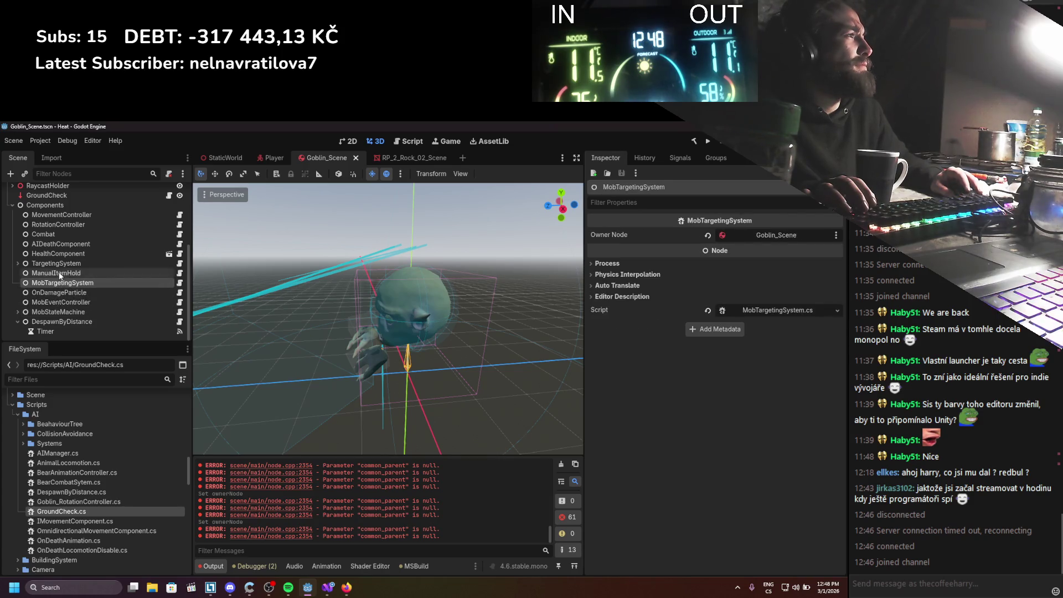
Set AreaTargeting's Origin Node to Goblin_Scene
scroll(55, 285, "up", 1)
left_click(17, 282)
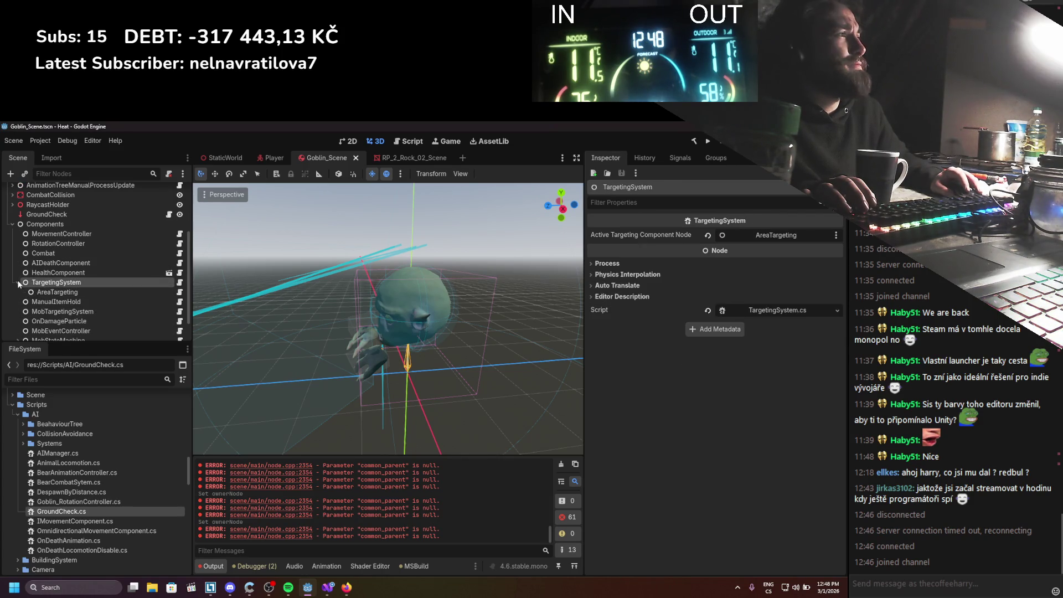
left_click(47, 291)
scroll(57, 278, "up", 3)
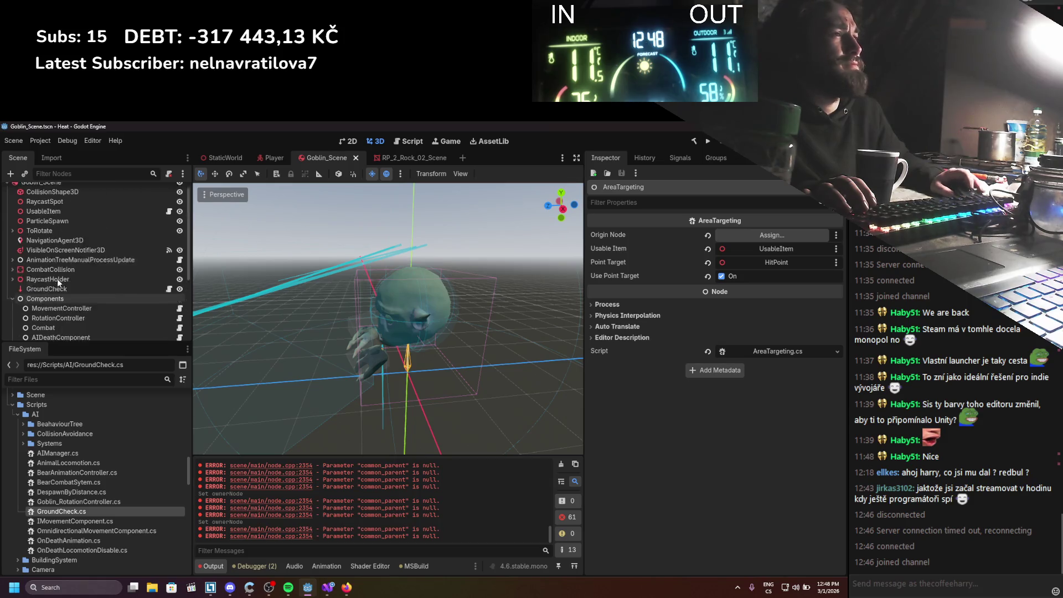
mouse_move(42, 191)
left_mouse_down()
mouse_move(166, 210)
mouse_move(757, 236)
left_mouse_up()
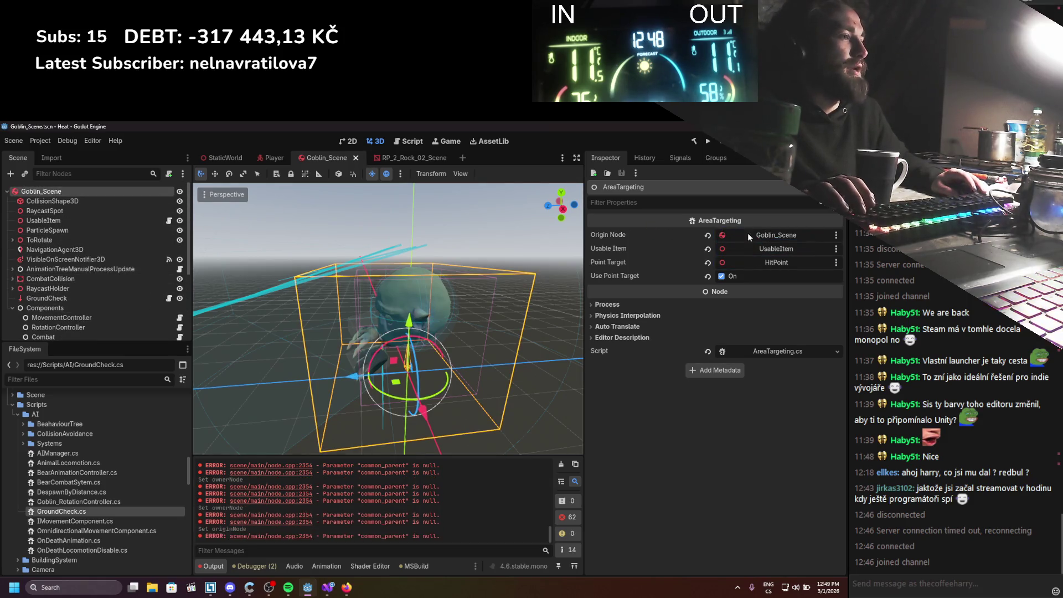
Review the RotationController, AIDeathComponent and GroundCheck raycast settings
scroll(72, 277, "down", 3)
left_click(75, 271)
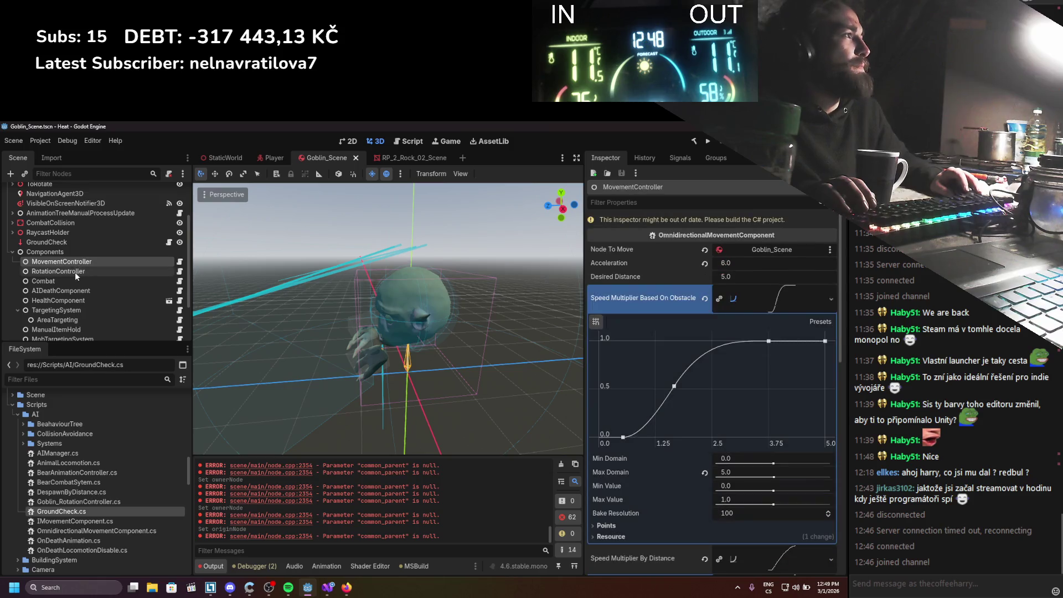
left_click(72, 291)
scroll(68, 288, "up", 2)
left_click(65, 281)
scroll(65, 281, "up", 1)
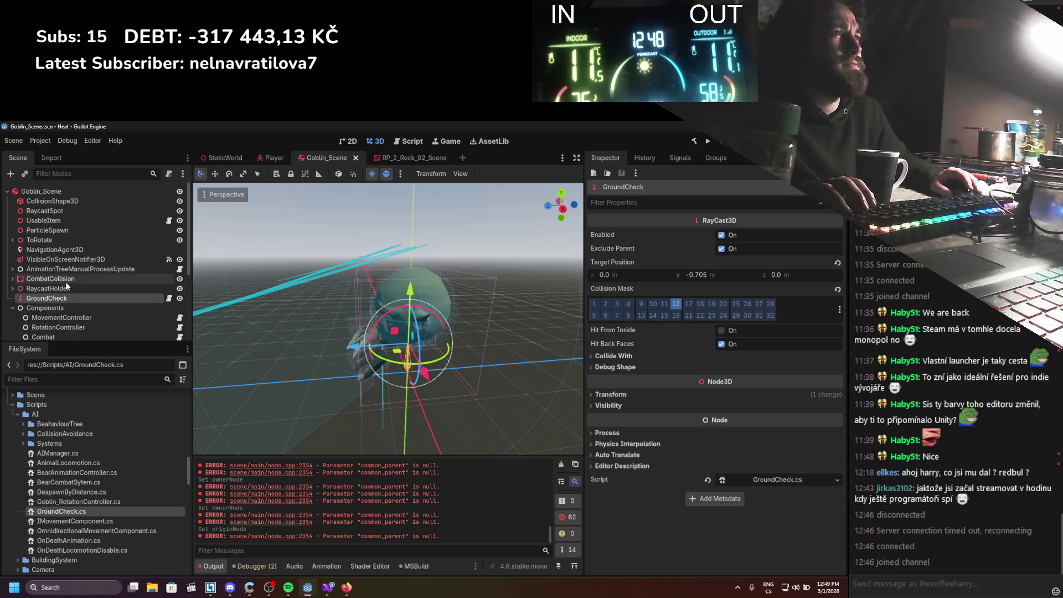
Set AnimationTreeManualProcessUpdate's Owner Node to Goblin_Scene, clear the output, and run the game
left_click(45, 271)
left_click_drag(41, 191, 769, 235)
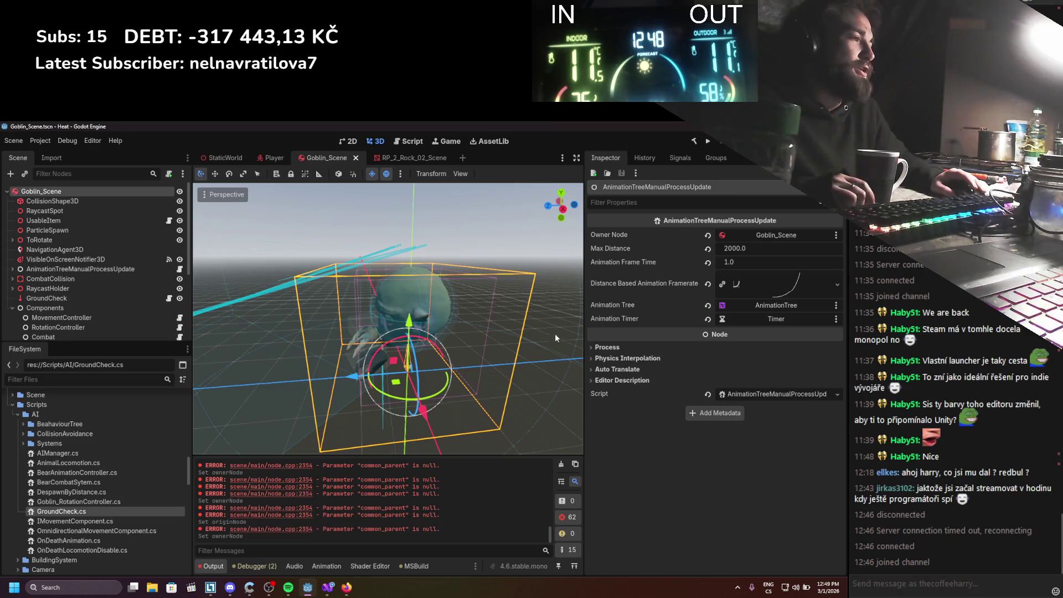
left_click(560, 465)
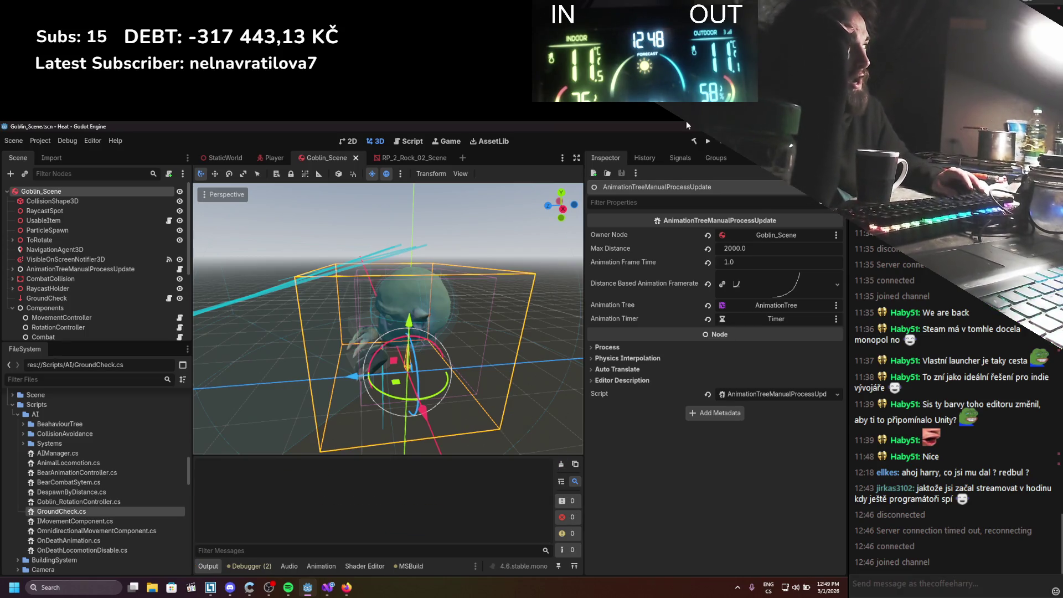
left_click(703, 145)
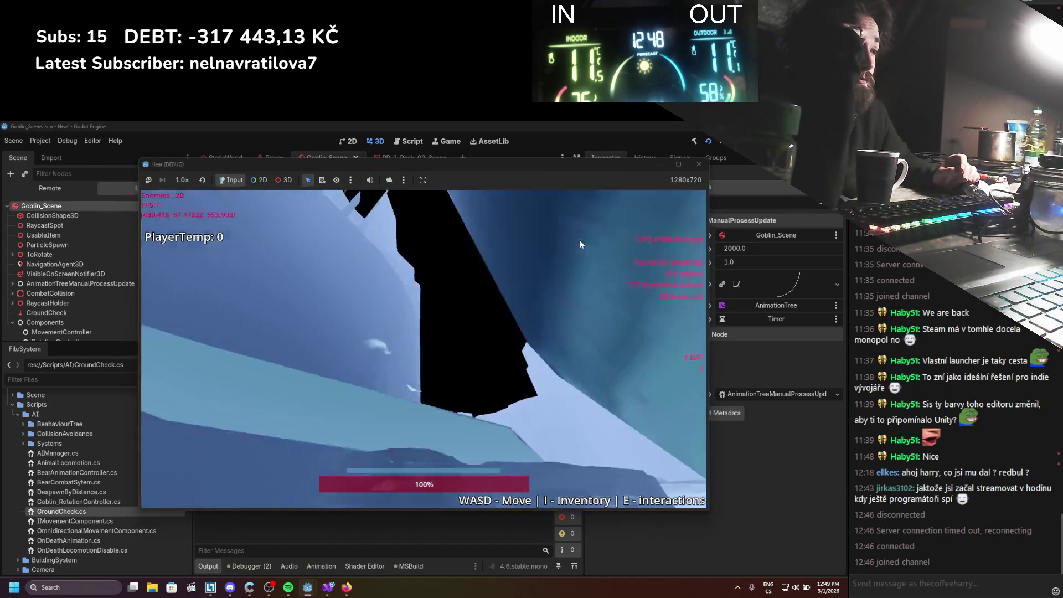
Walk the player right and down past the goblins, then stop the game with F8
key("d")
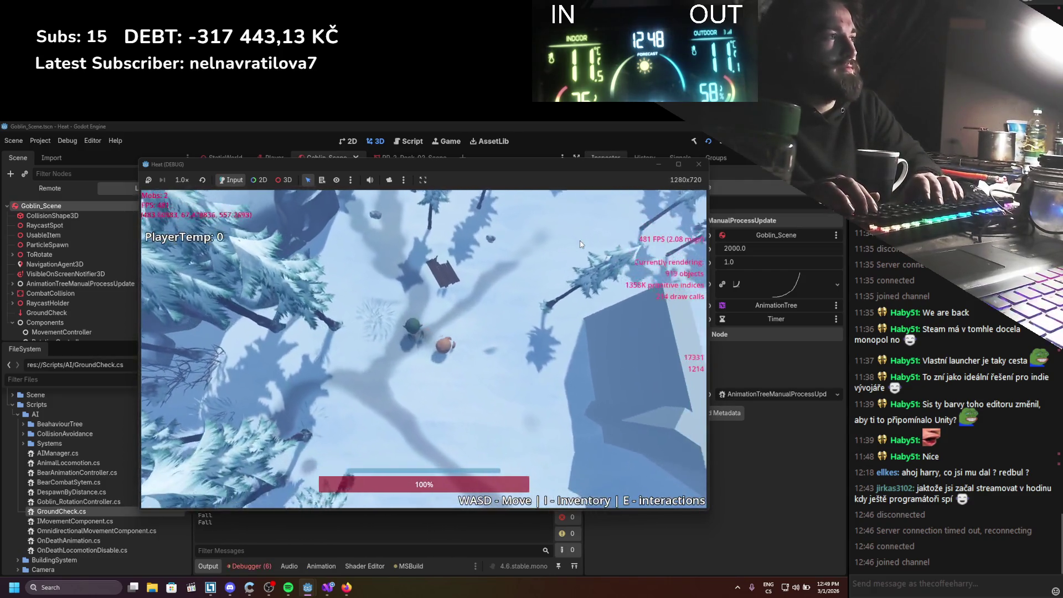
key("d")
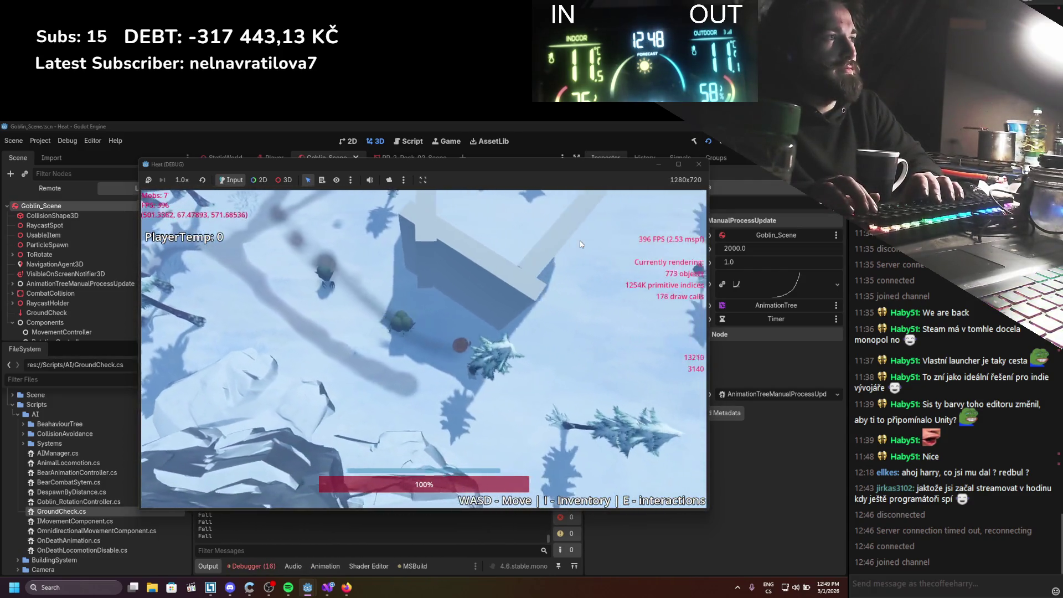
key("d")
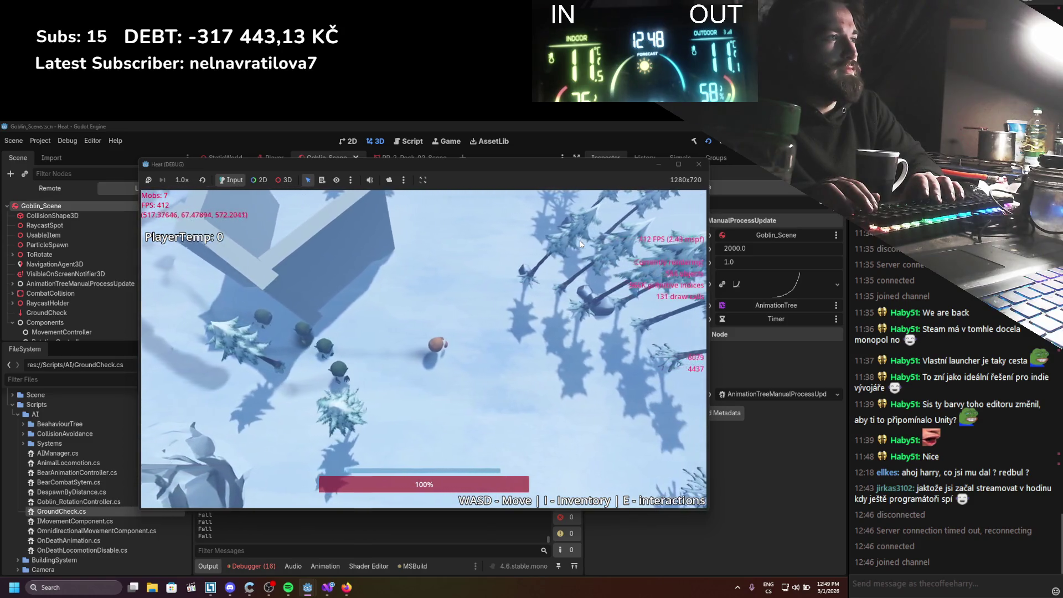
key("s")
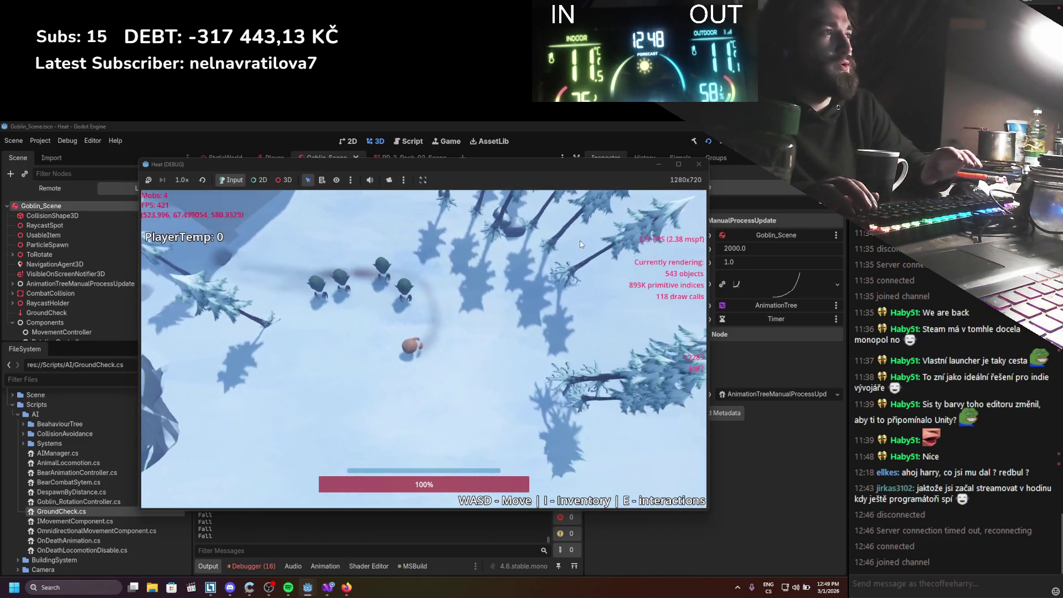
key("d")
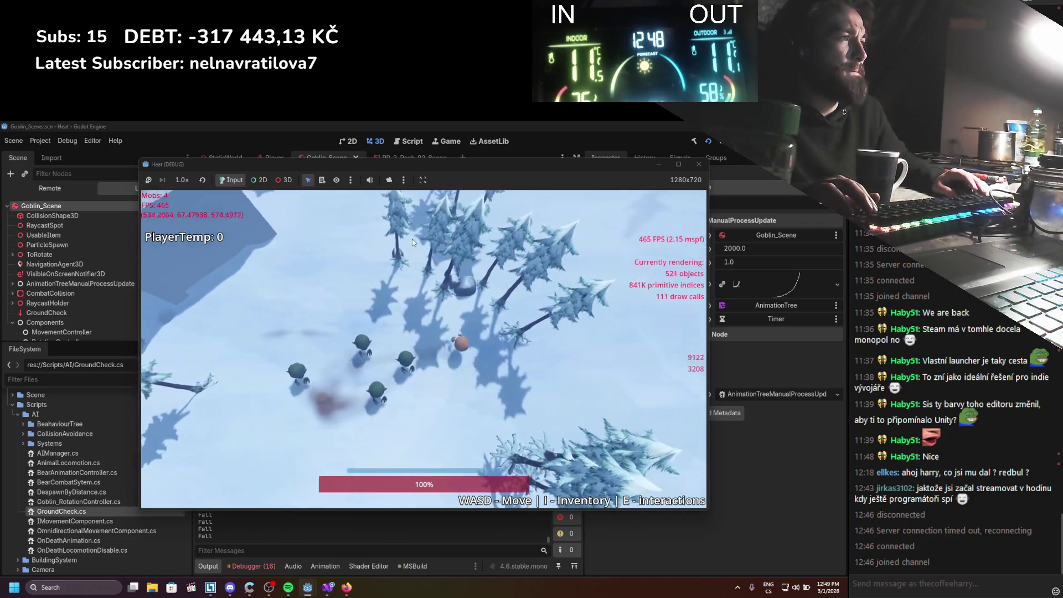
key("F8")
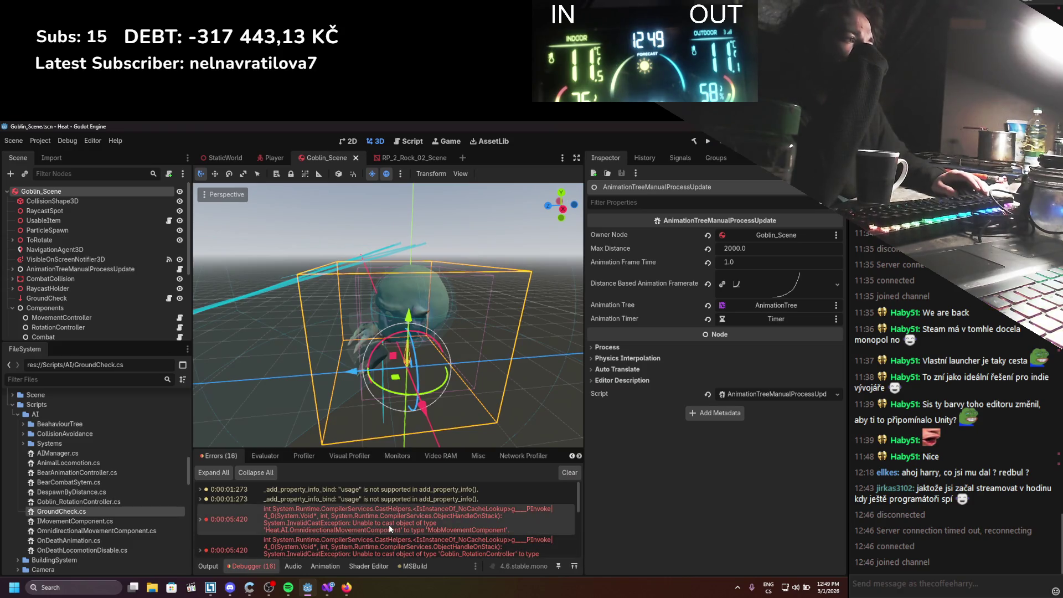
Expand the 0:00:05:420 cast error in the Debugger to read its stack trace
mouse_move(397, 511)
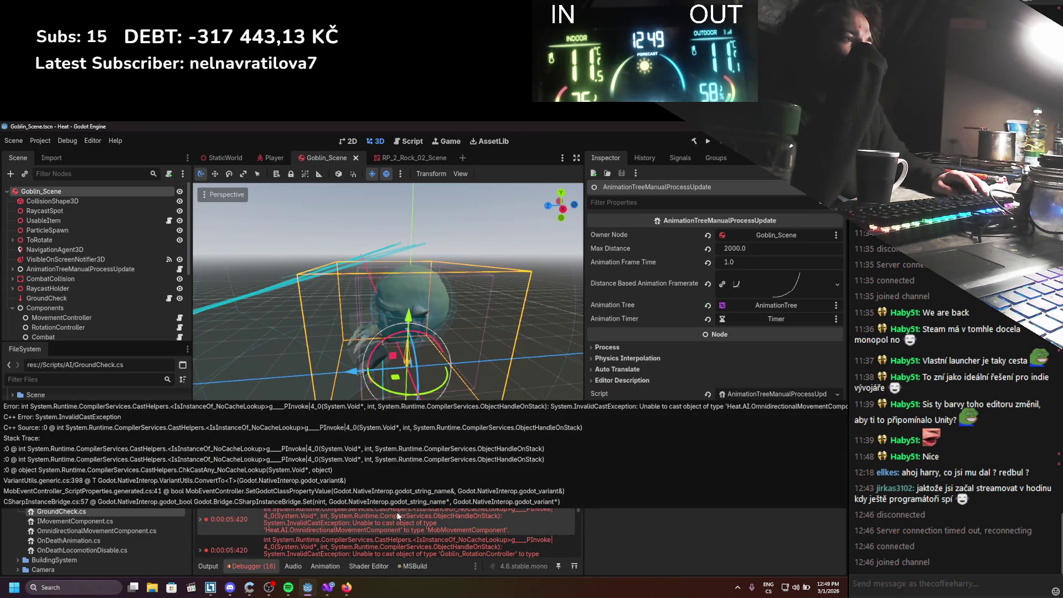
scroll(397, 511, "down", 2)
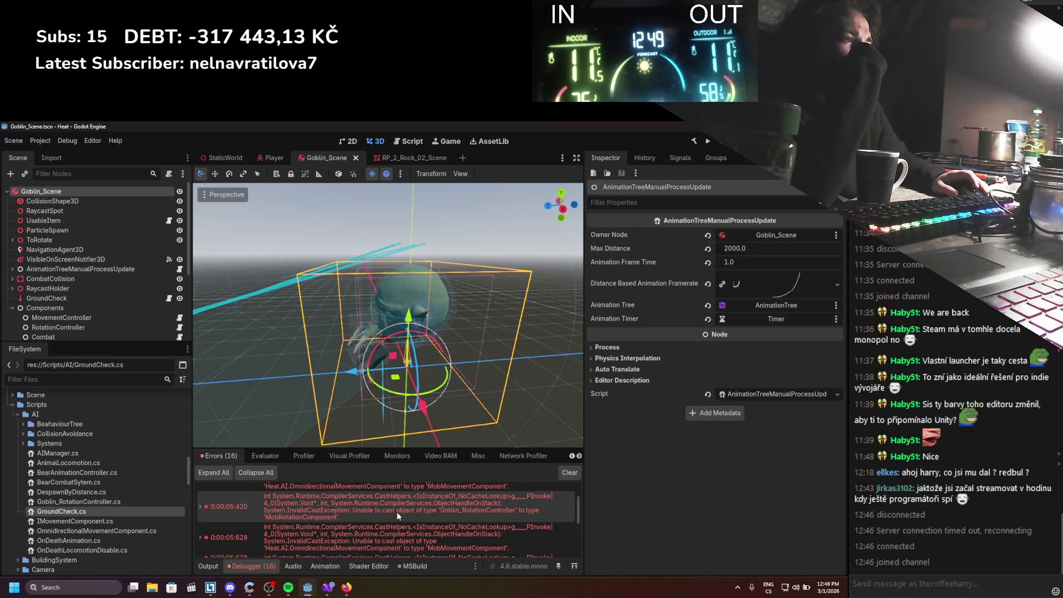
scroll(396, 512, "down", 2)
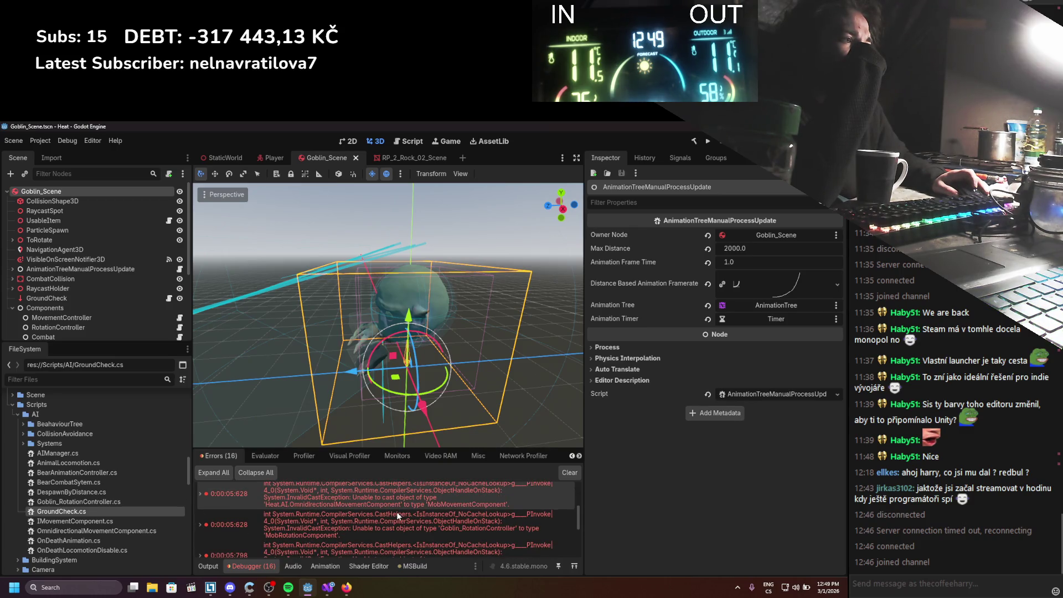
scroll(397, 512, "up", 3)
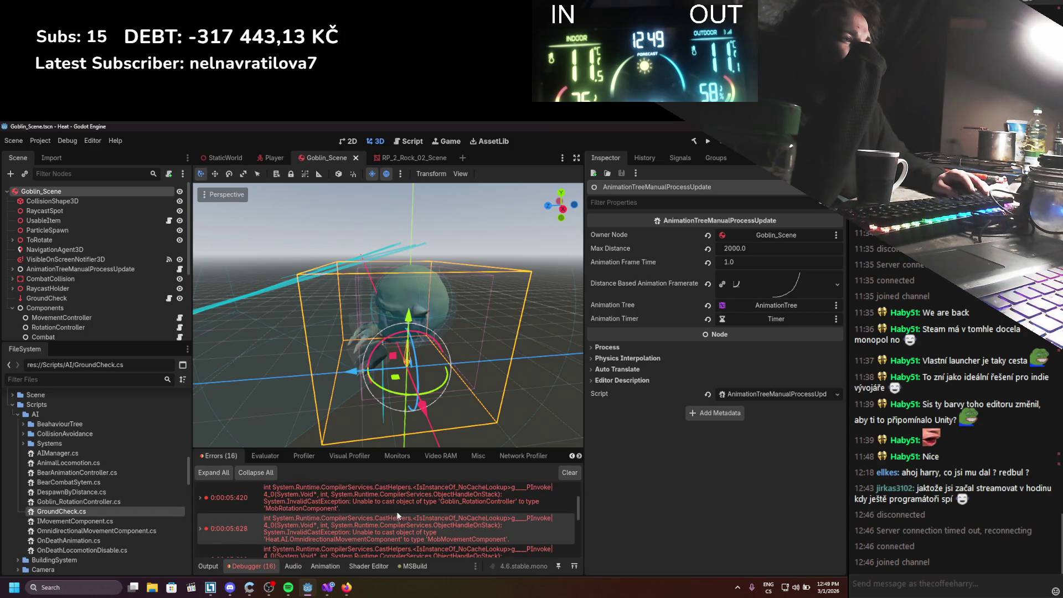
double_click(387, 499)
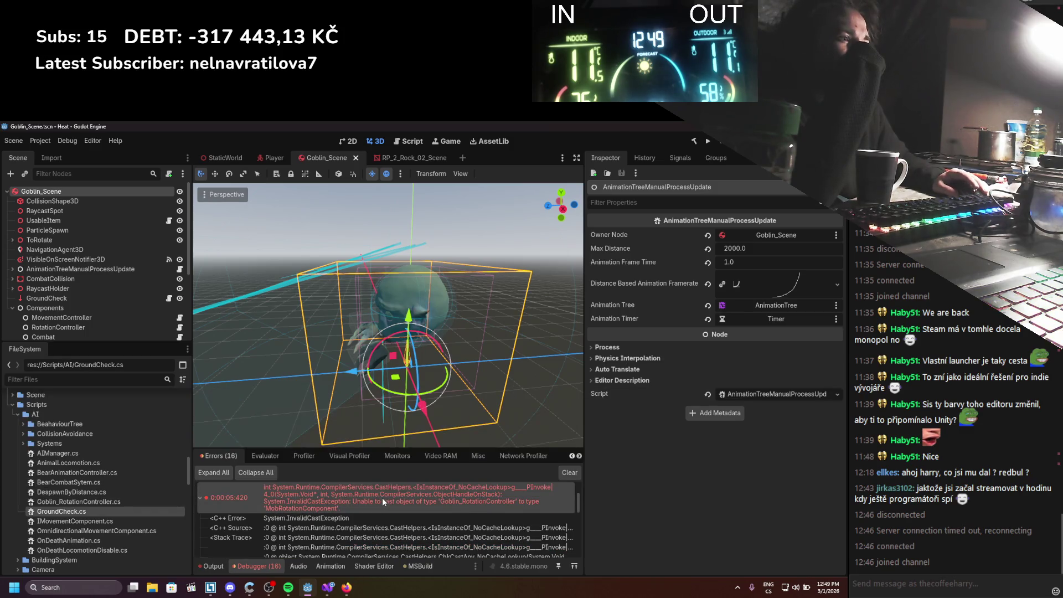
scroll(382, 497, "down", 3)
scroll(105, 305, "down", 5)
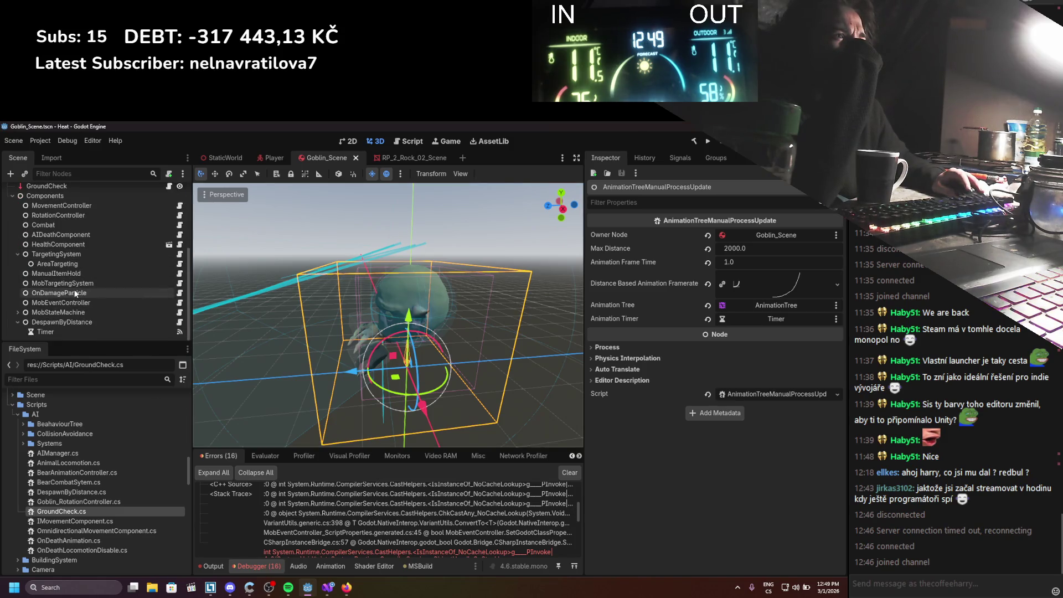
Open MobEventController's script in the external editor, close it, and return to Godot
left_click(73, 302)
left_click(179, 302)
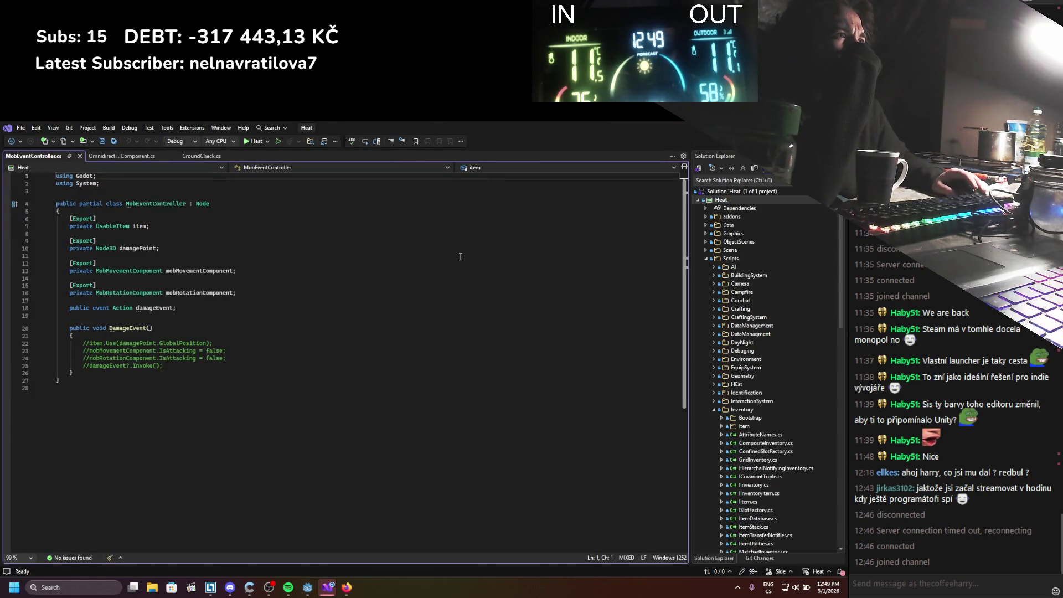
left_click(80, 156)
key("alt+Tab")
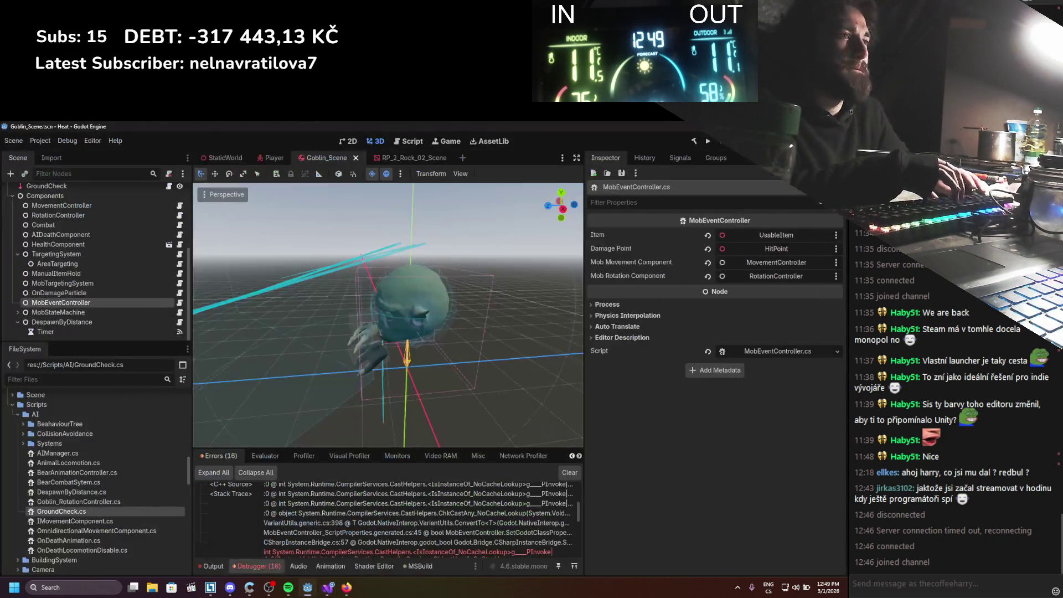
Delete the MobEventController node from the goblin's scene tree
right_click(73, 302)
left_click(155, 559)
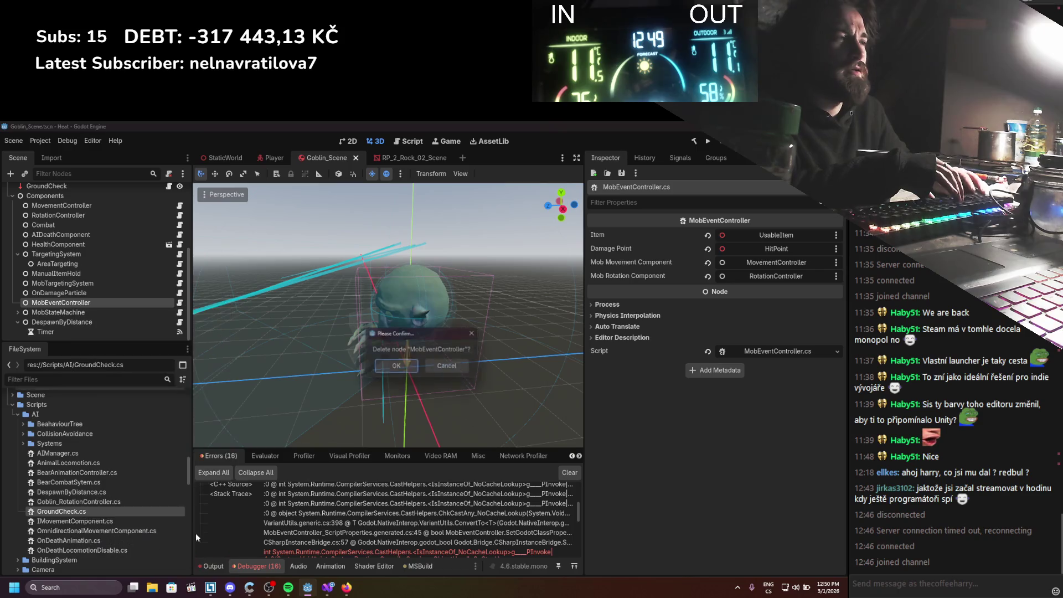
left_click(395, 366)
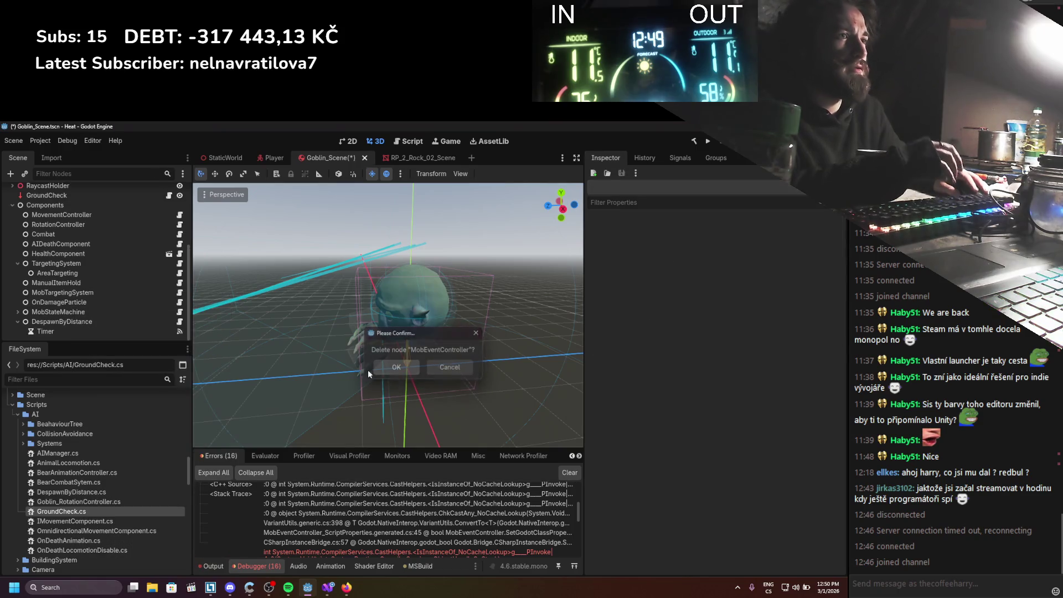
Delete MobEventController.cs from the project despite its dependencies, and clear the Debugger error list
left_click(116, 383)
type("mobeven")
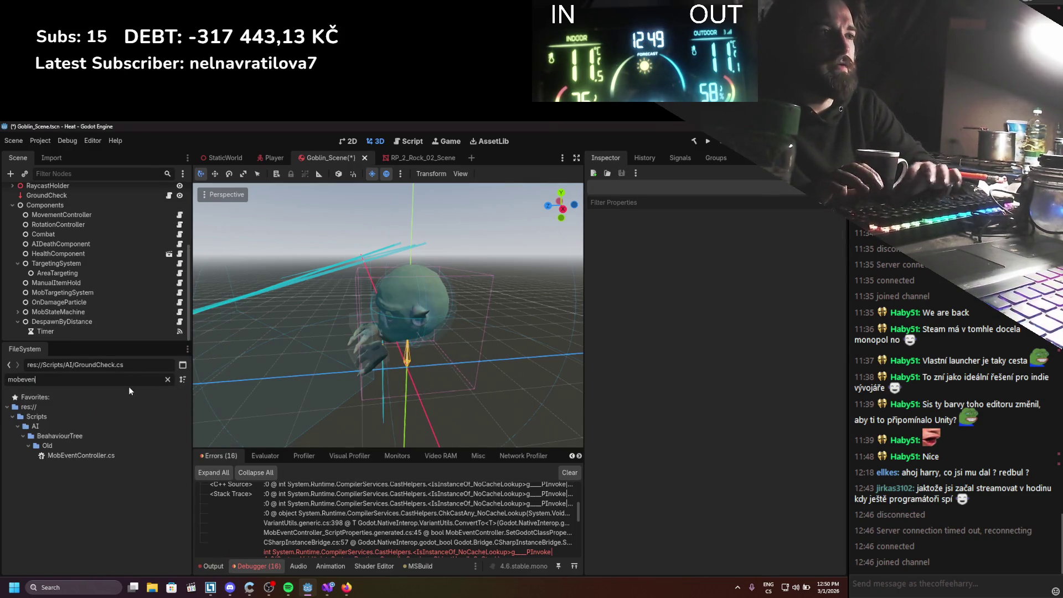
right_click(71, 457)
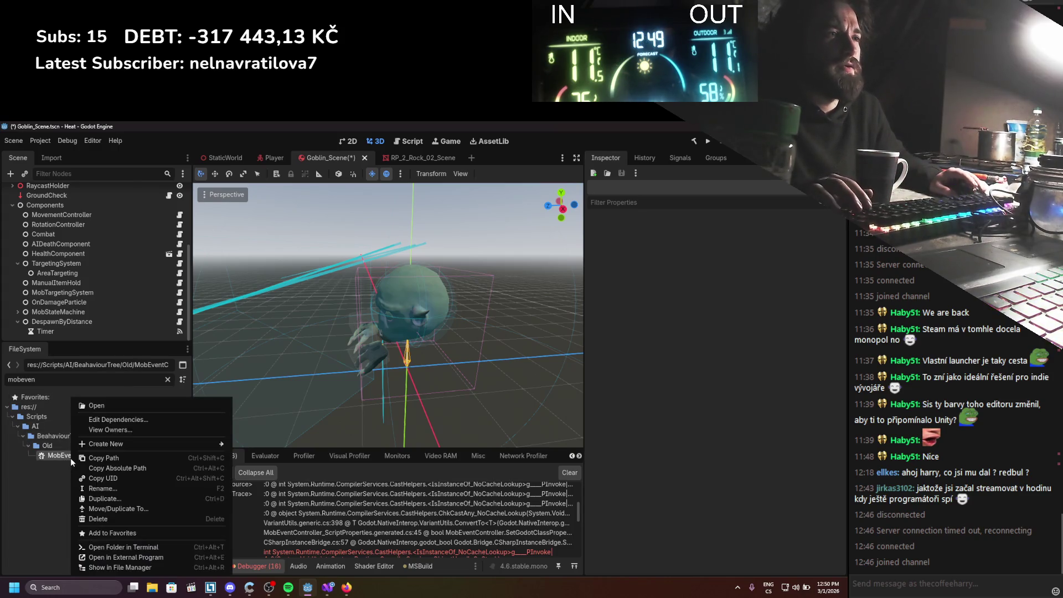
left_click(146, 517)
scroll(480, 385, "up", 1)
scroll(477, 386, "down", 2)
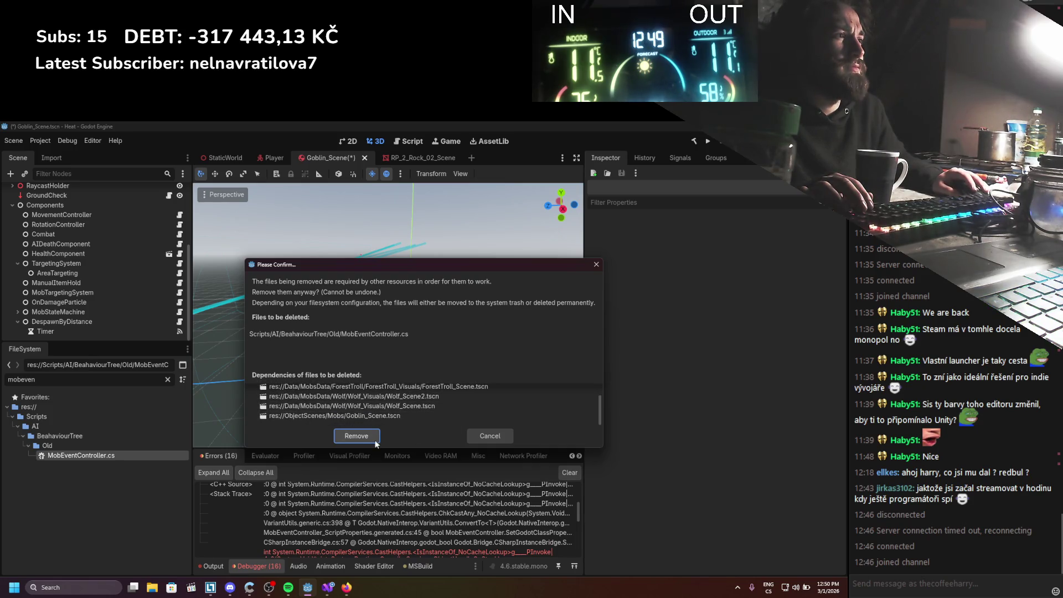
left_click(356, 436)
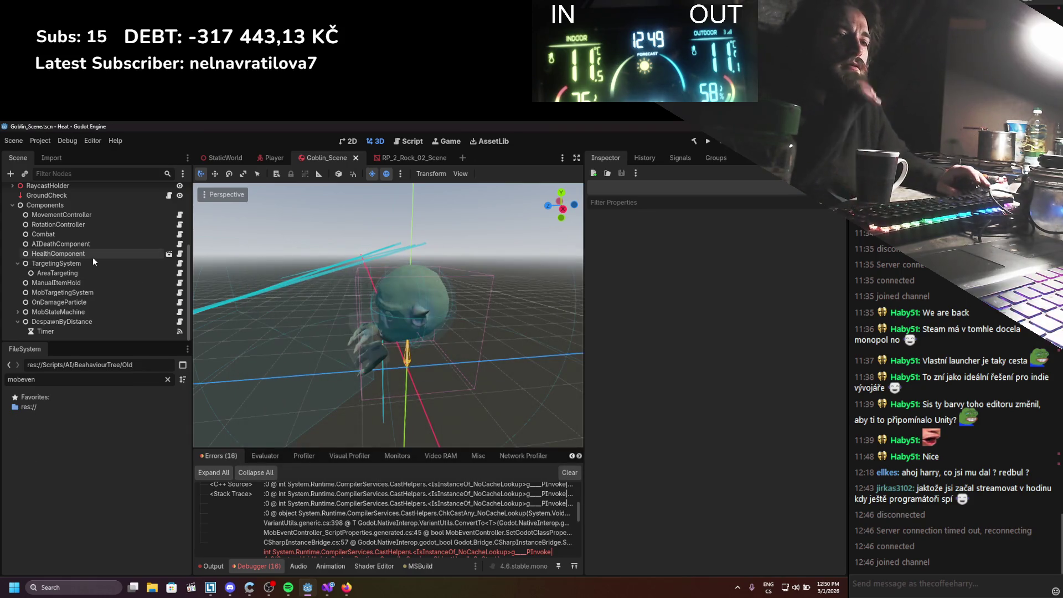
left_click(569, 472)
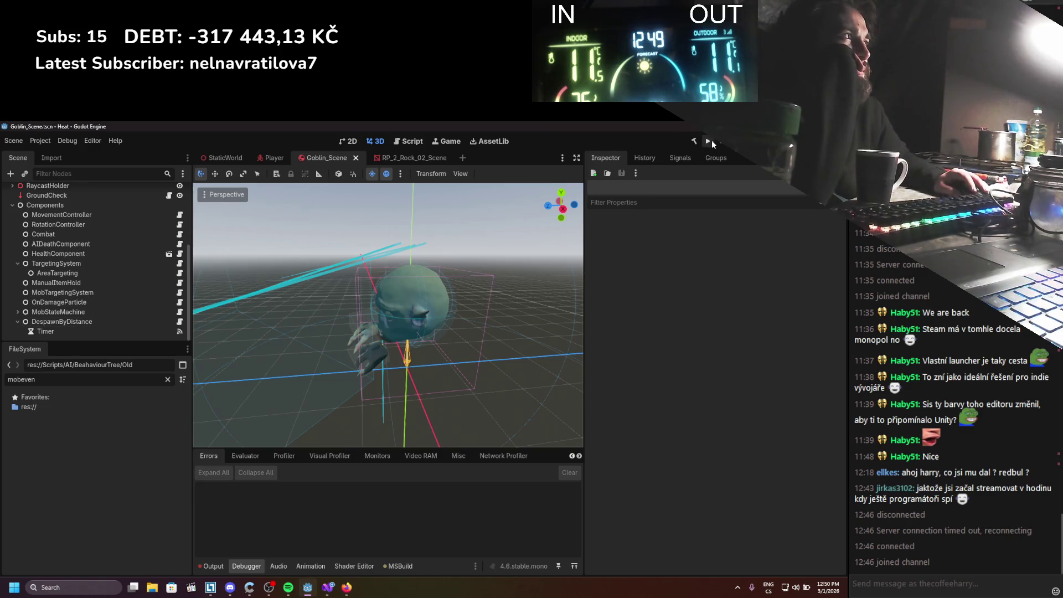
scroll(155, 205, "up", 5)
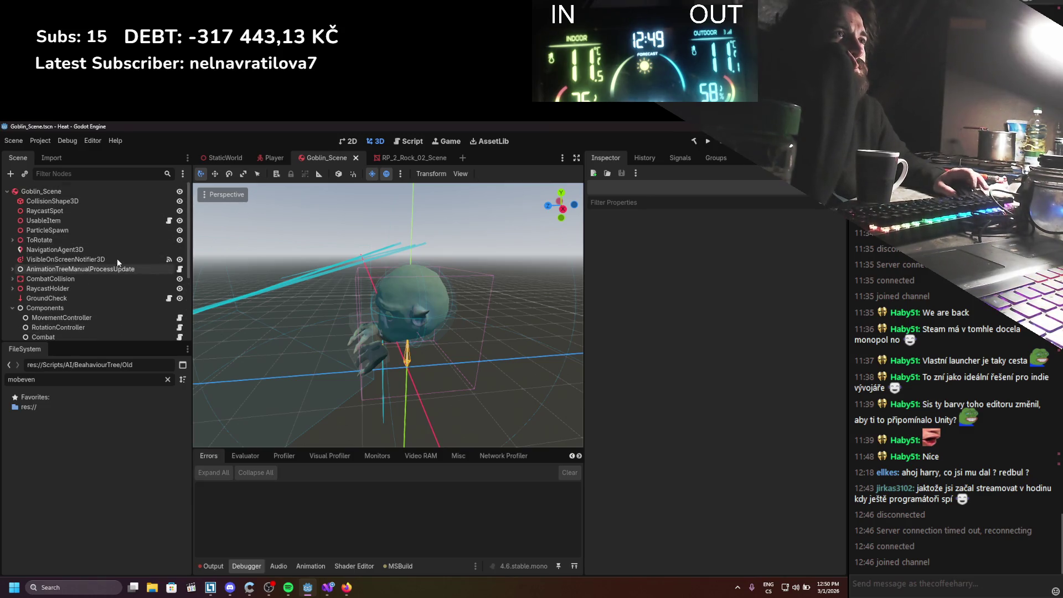
left_click(94, 191)
scroll(694, 277, "down", 5)
left_click(650, 303)
left_click(650, 303)
left_click(640, 270)
left_click(639, 270)
left_click(639, 270)
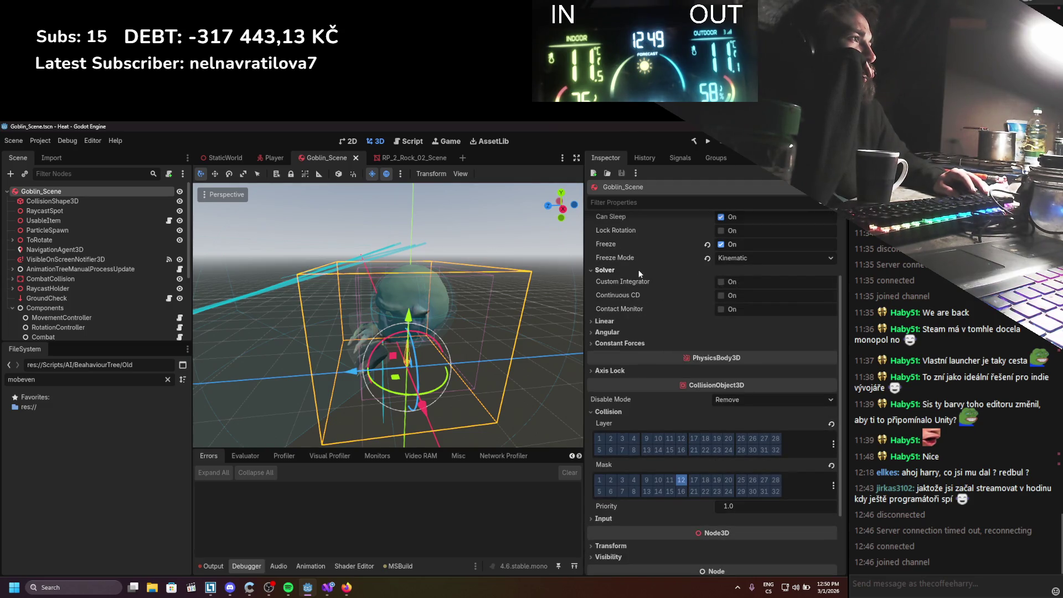
left_click(639, 270)
scroll(650, 313, "up", 3)
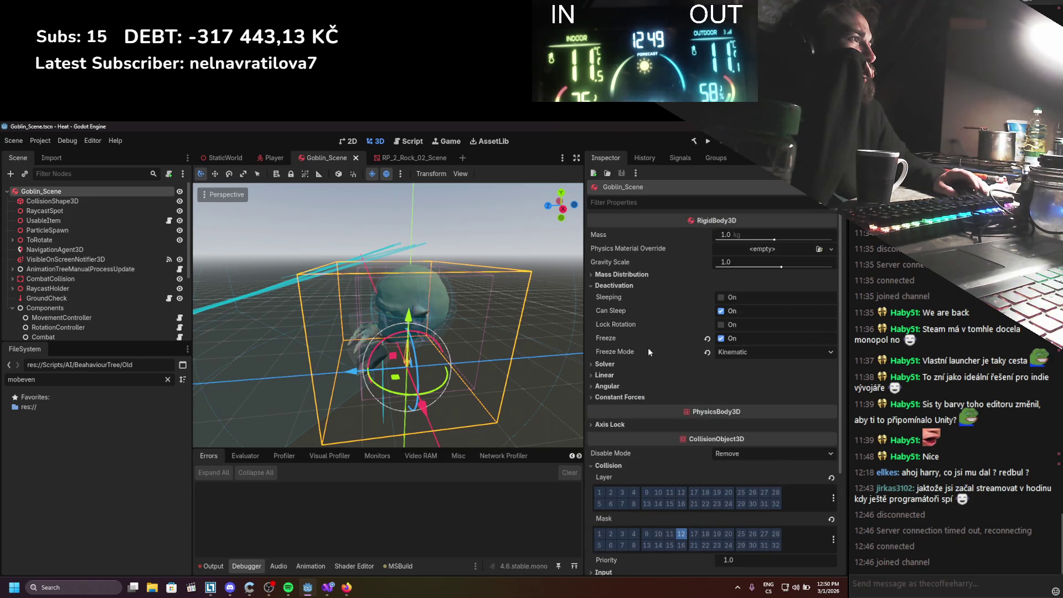
mouse_move(665, 342)
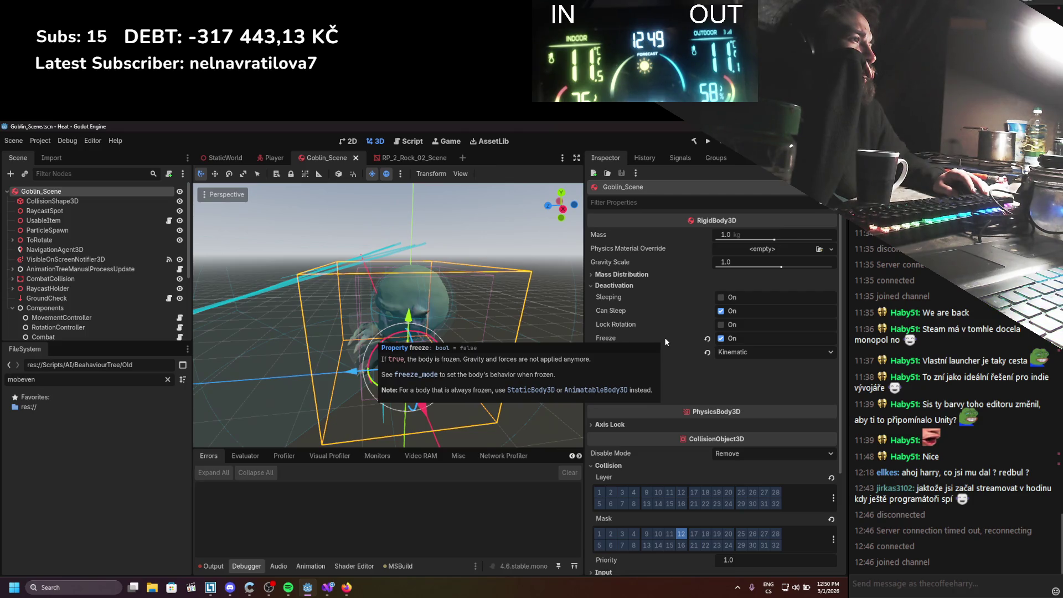
mouse_move(667, 322)
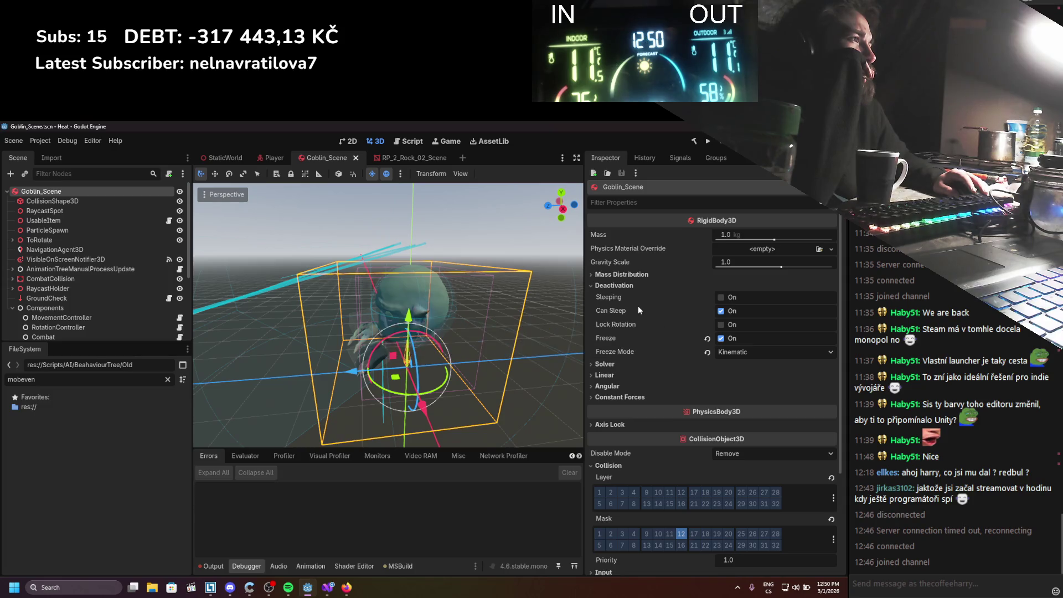
mouse_move(647, 291)
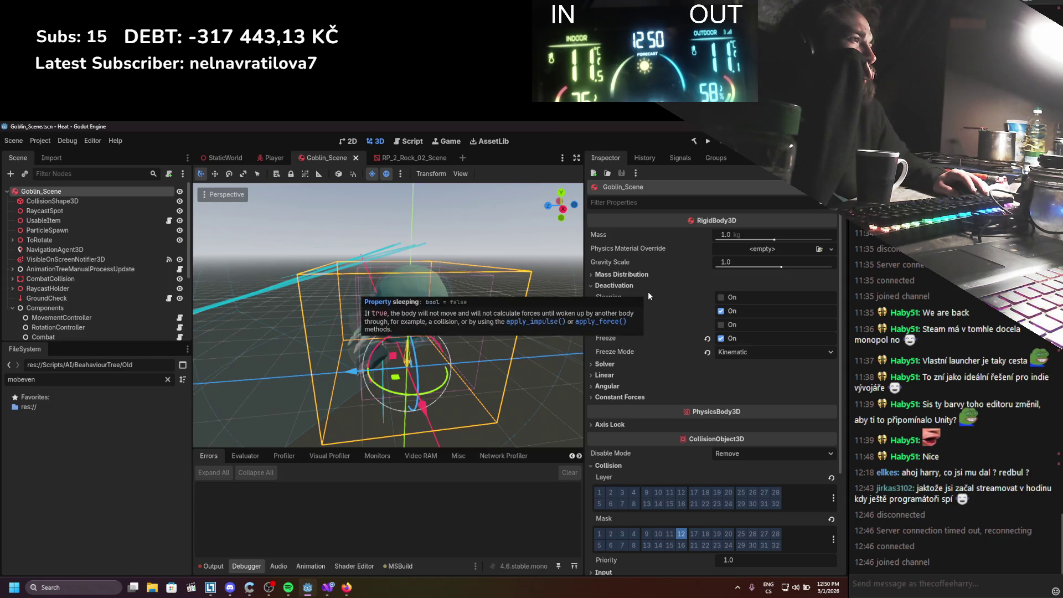
scroll(651, 335, "down", 3)
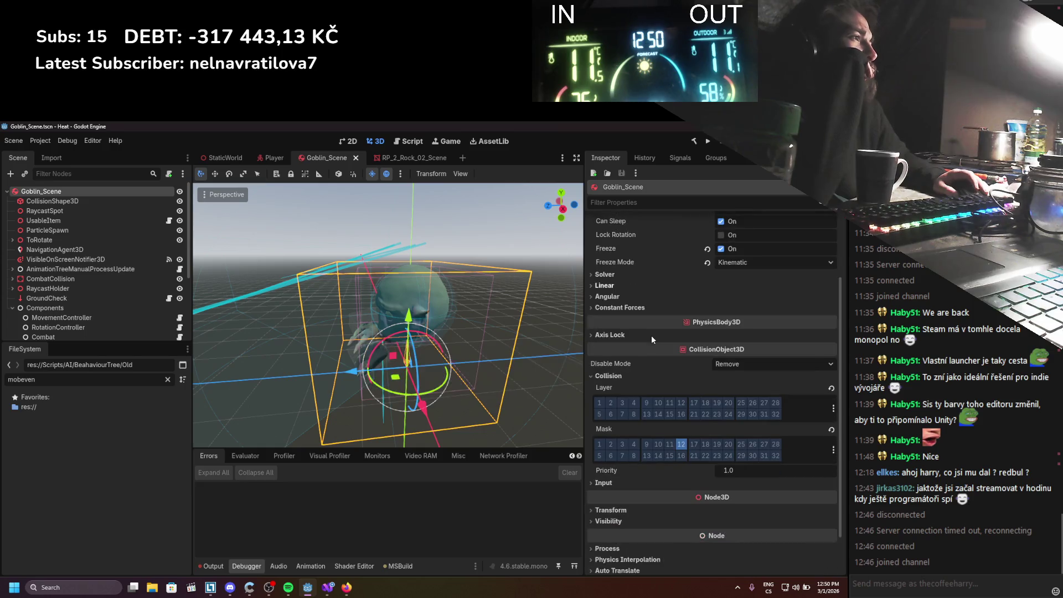
left_click(612, 276)
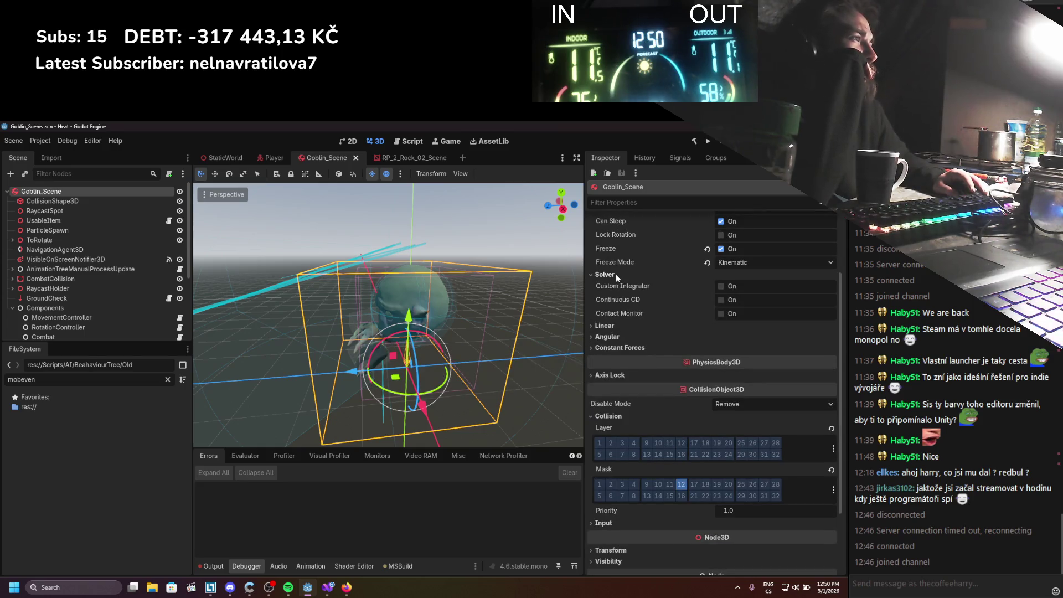
left_click(615, 273)
left_click(617, 287)
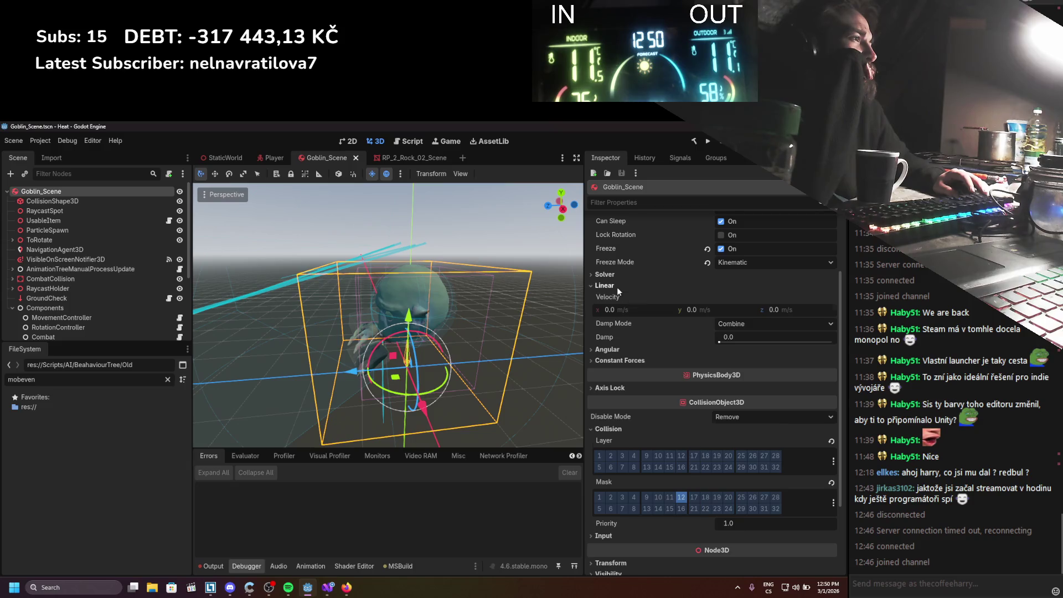
left_click(617, 288)
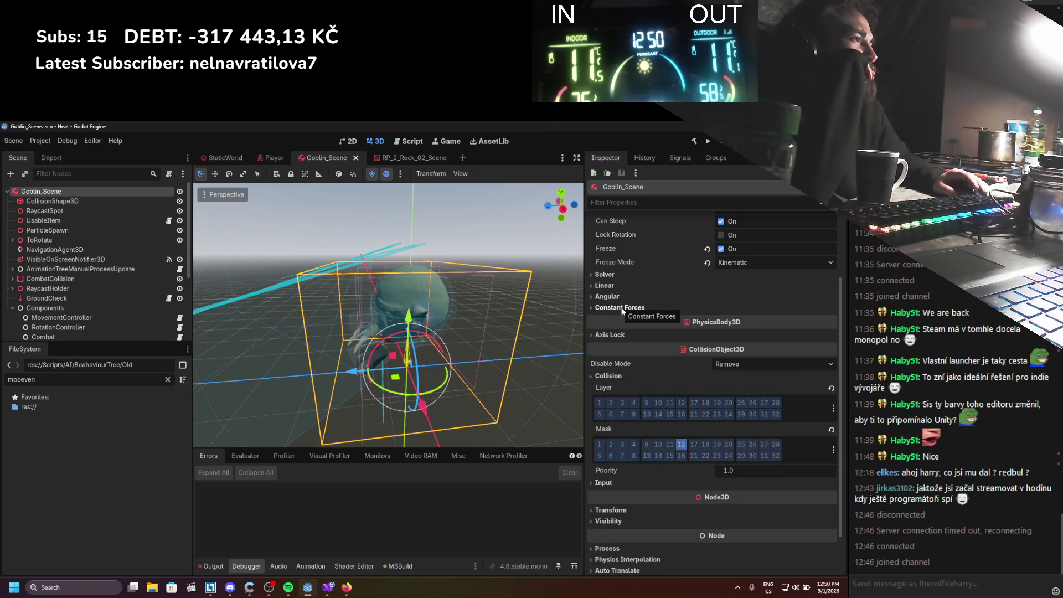
scroll(621, 310, "up", 1)
scroll(622, 310, "up", 2)
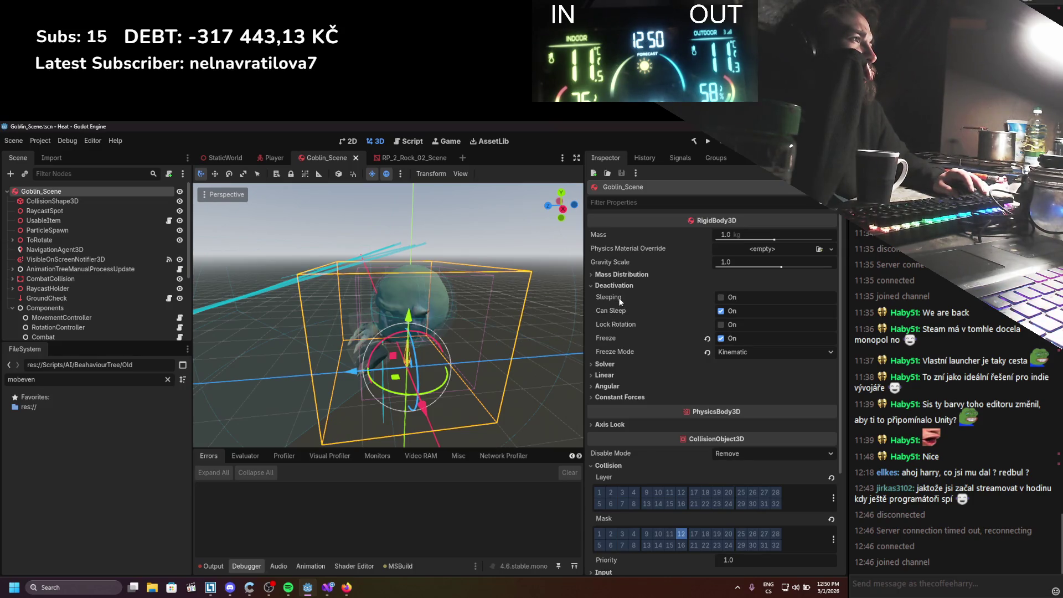
mouse_move(620, 301)
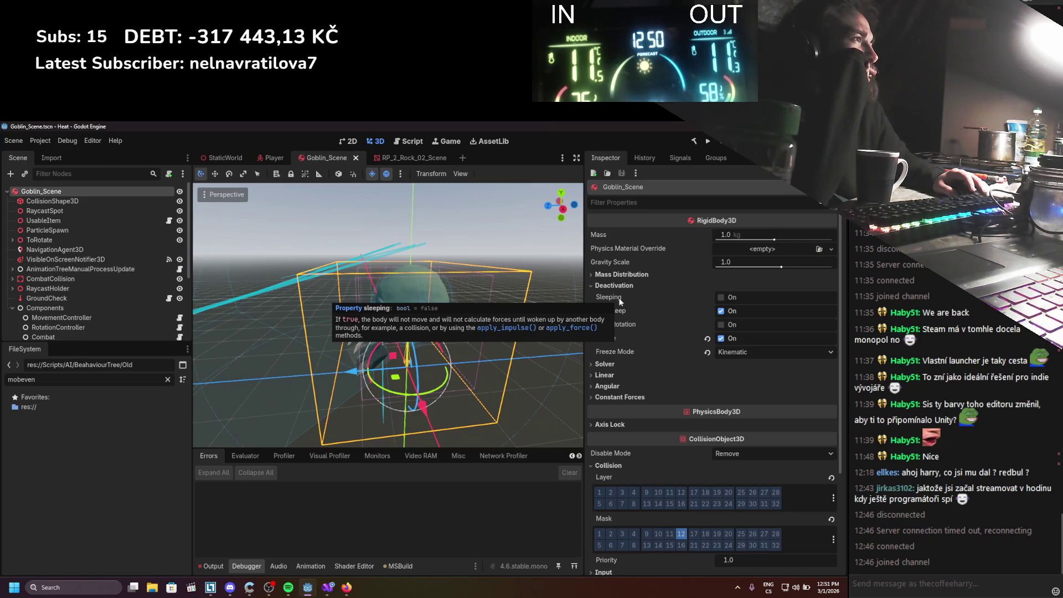
In Firefox, search Google for 'godot move rigidbody manually'
left_click(346, 587)
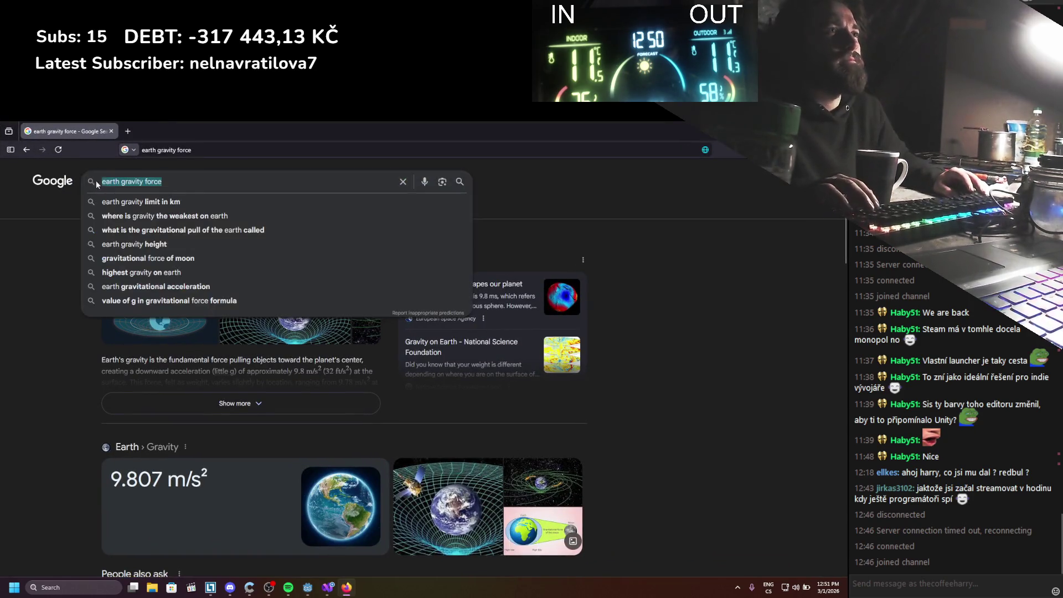
left_click_drag(166, 182, 98, 183)
type("godot move ")
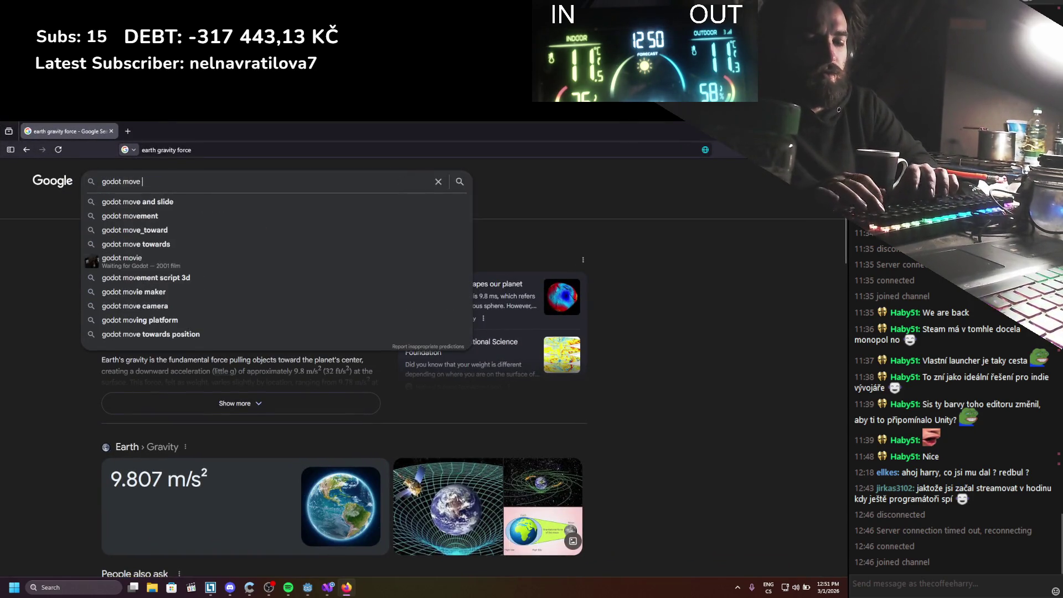
type("rigidbody manu")
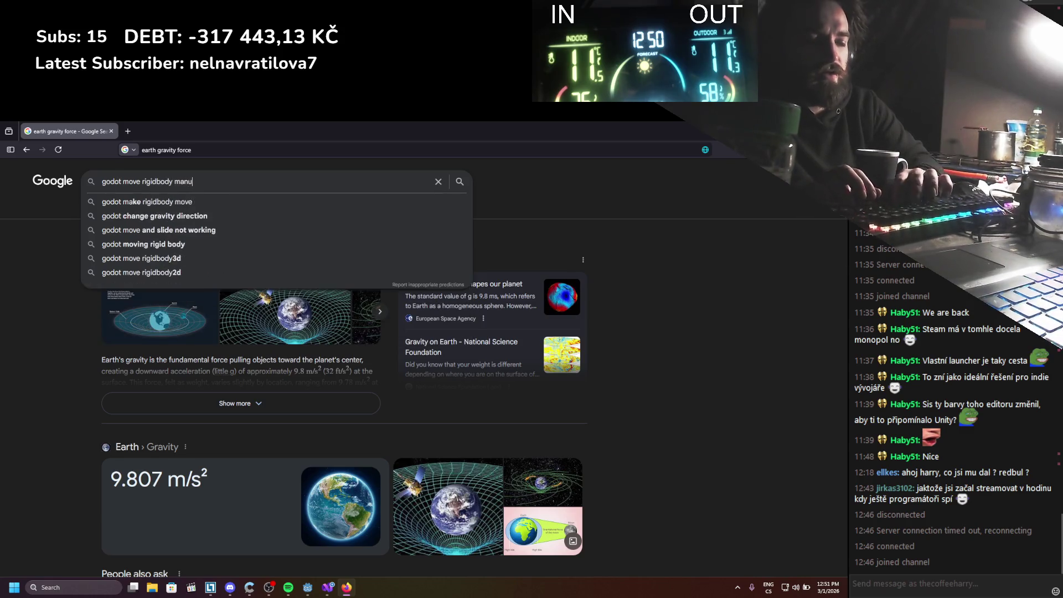
type("ally")
key("Return")
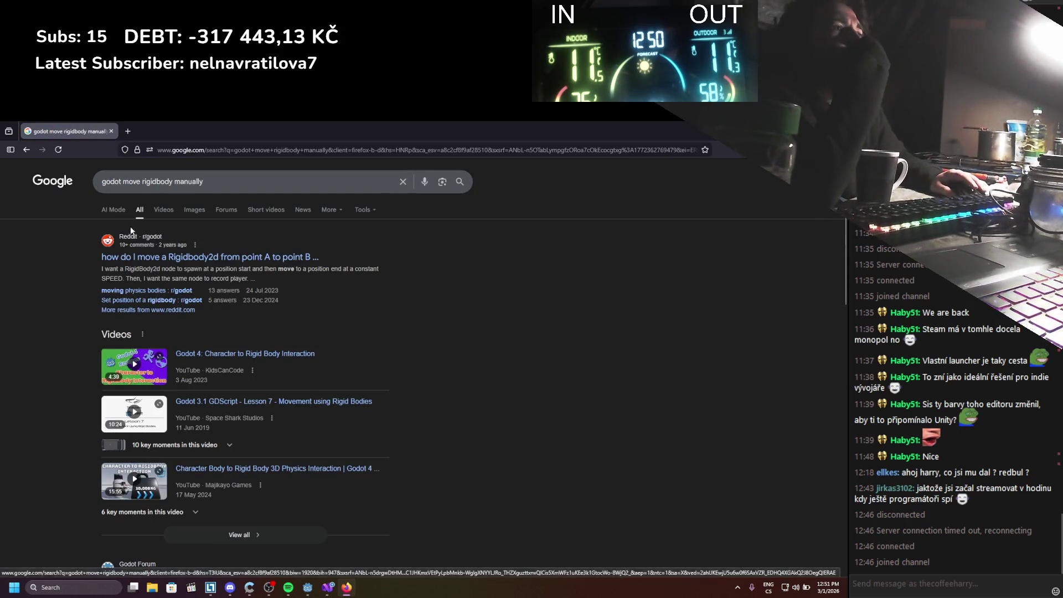
Open the Using RigidBody Godot Docs result and the kinematic-mode rigidbody forum thread in new tabs
scroll(141, 246, "down", 4)
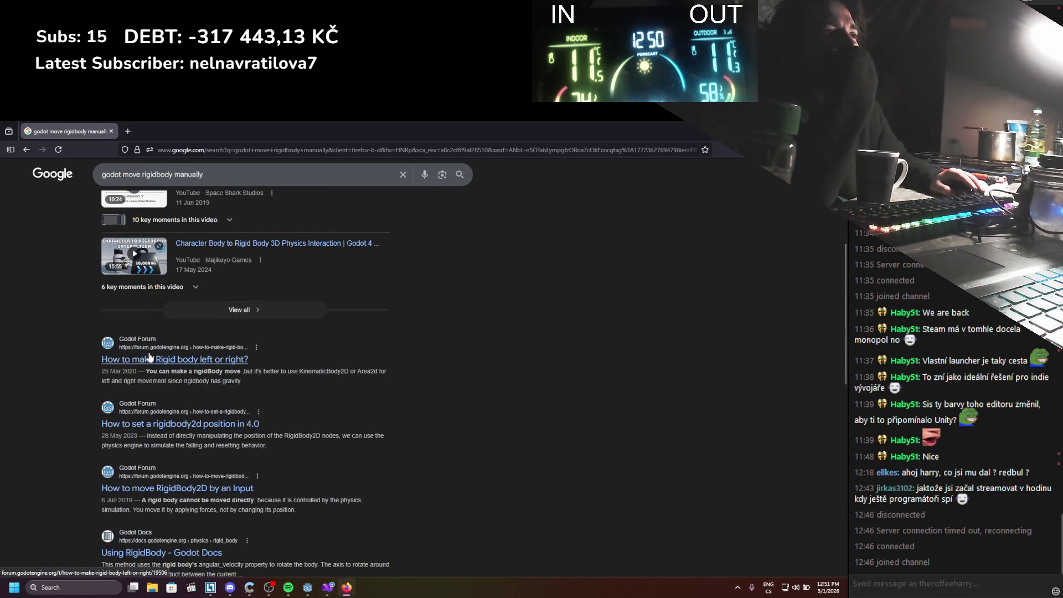
scroll(149, 357, "down", 2)
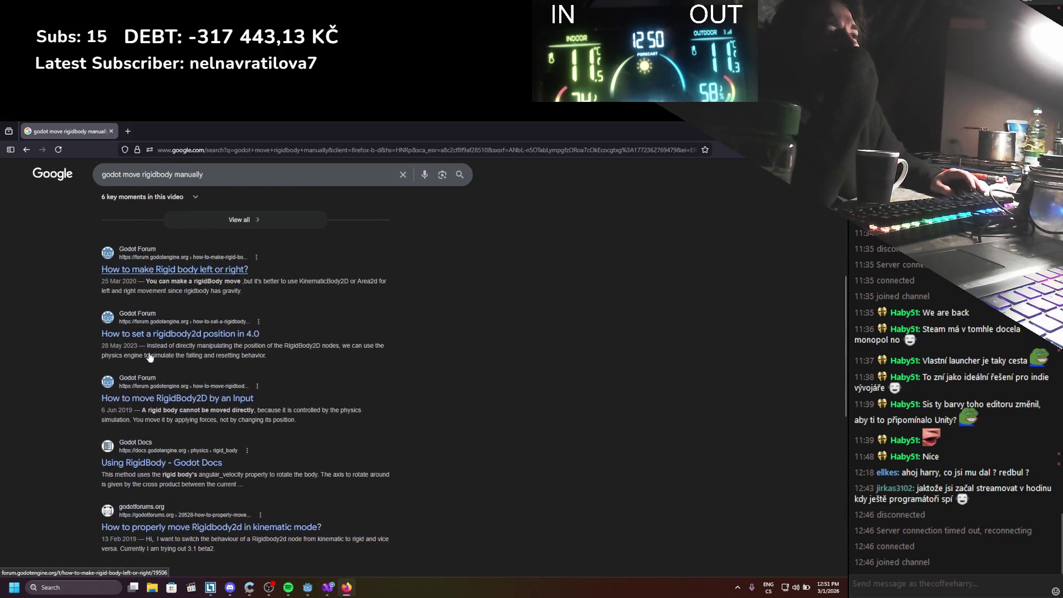
middle_click(160, 462)
left_click(195, 123)
left_click(67, 131)
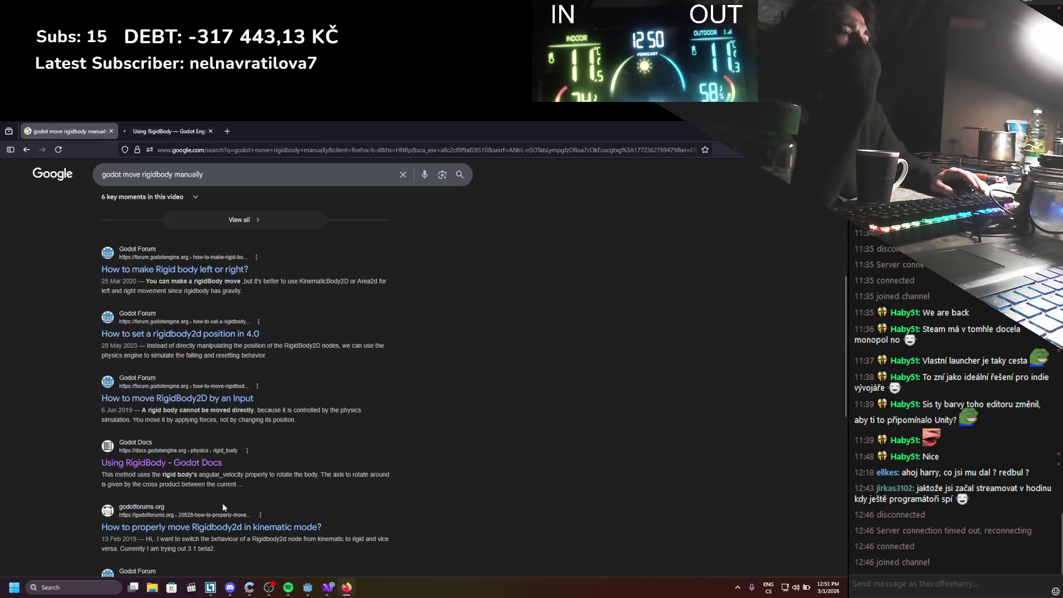
middle_click(210, 531)
left_click(190, 126)
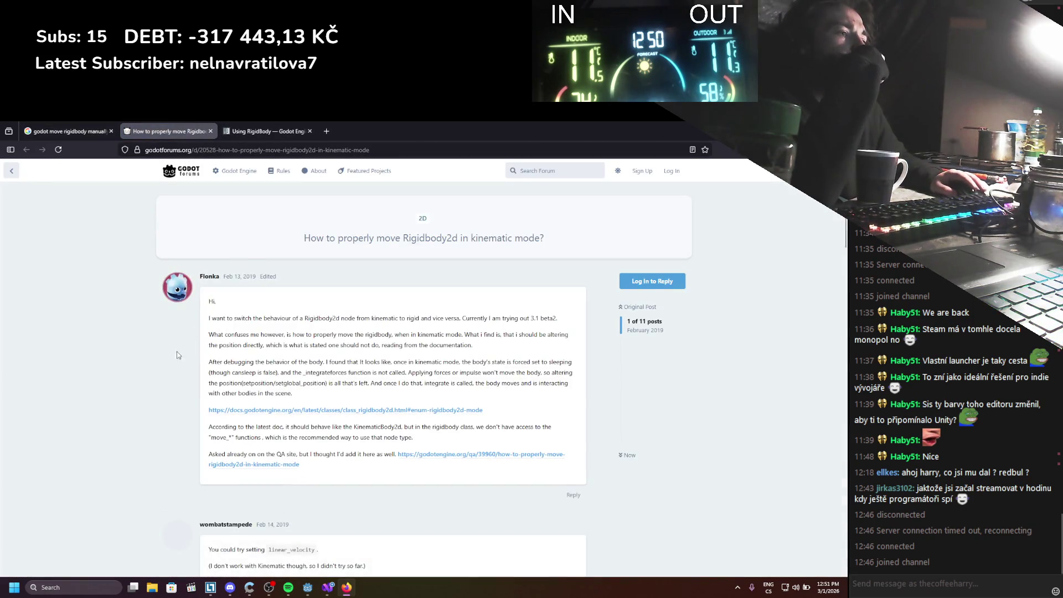
scroll(180, 354, "down", 3)
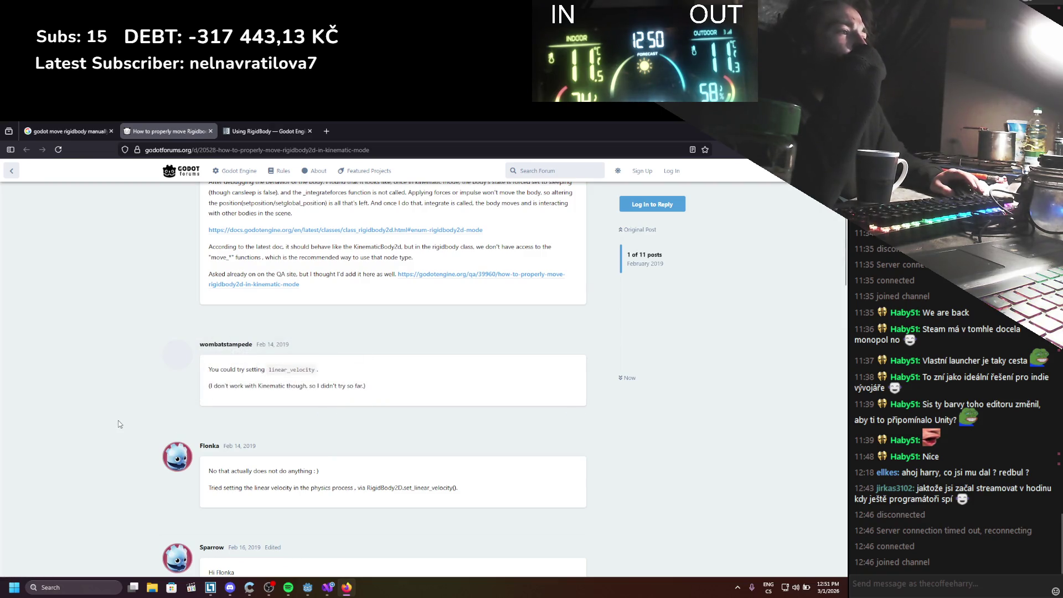
scroll(118, 424, "down", 2)
scroll(123, 419, "down", 3)
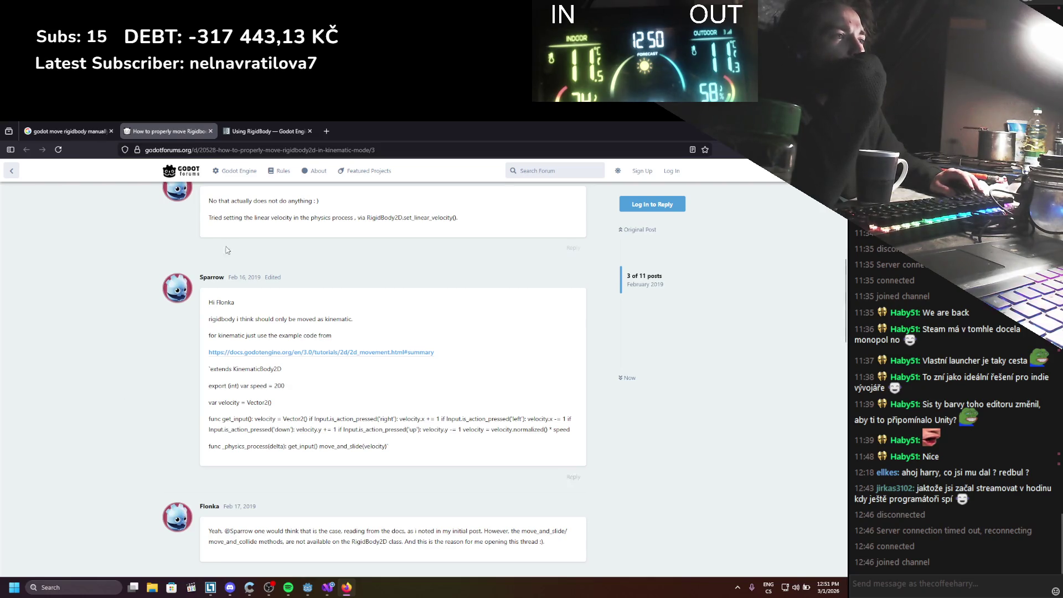
Read the Using RigidBody docs page's C# look-at example, then go back to the Google results
left_click(269, 131)
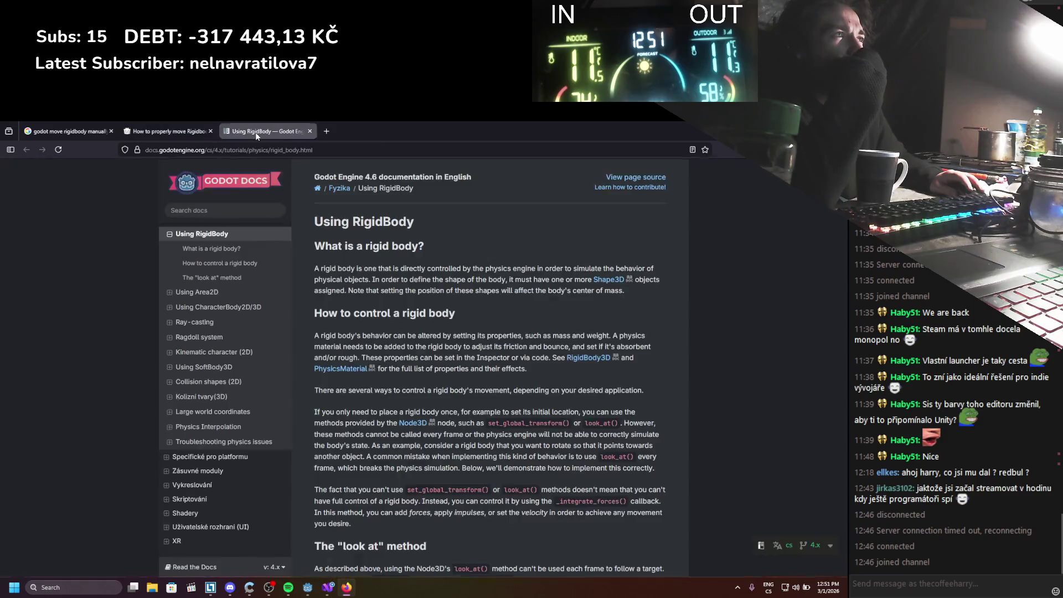
scroll(339, 376, "down", 5)
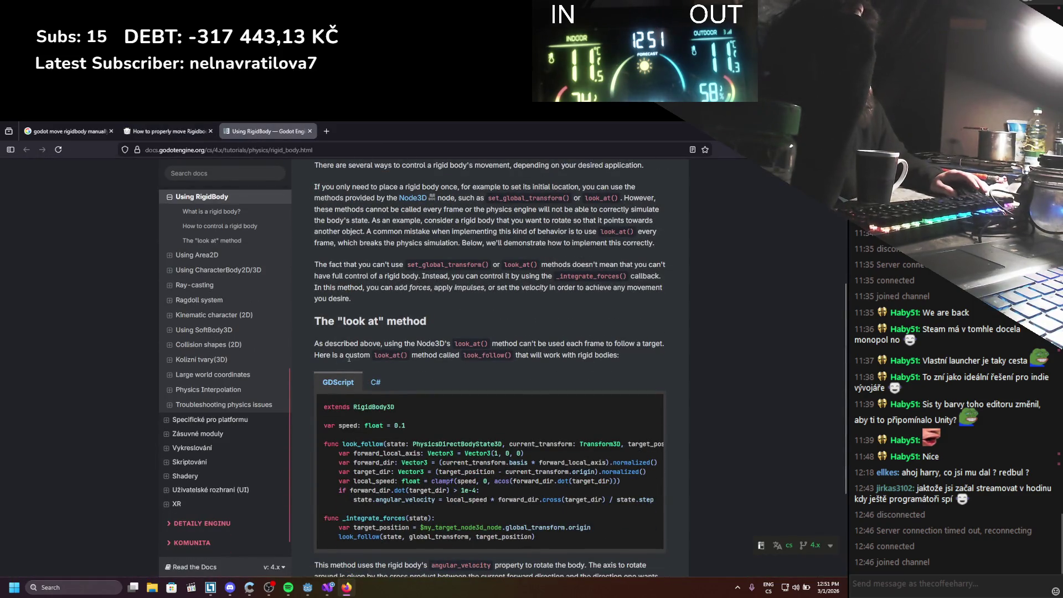
left_click(381, 381)
scroll(388, 355, "down", 3)
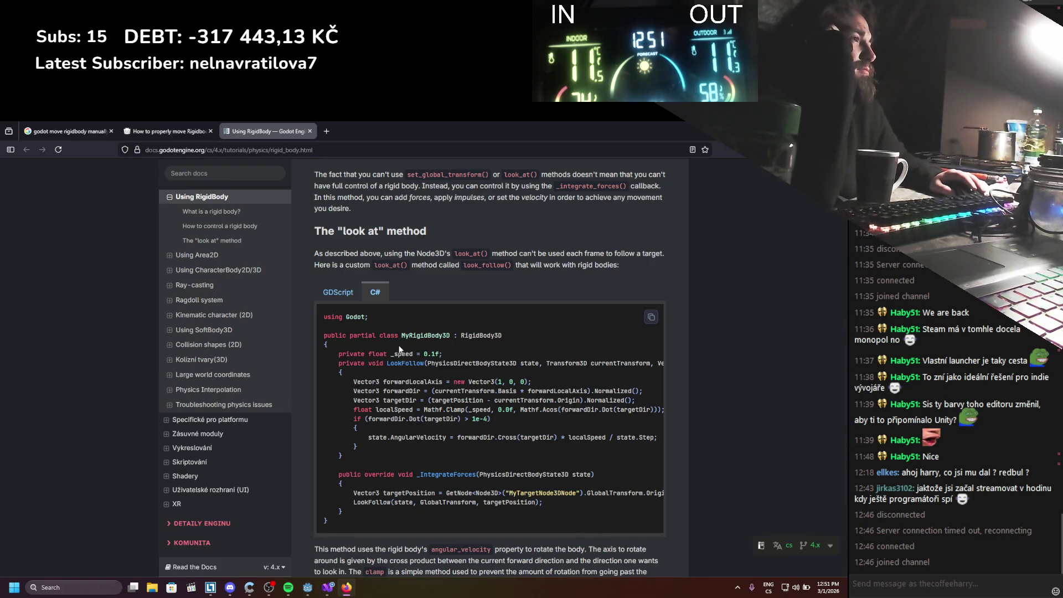
scroll(399, 348, "down", 3)
scroll(399, 346, "up", 5)
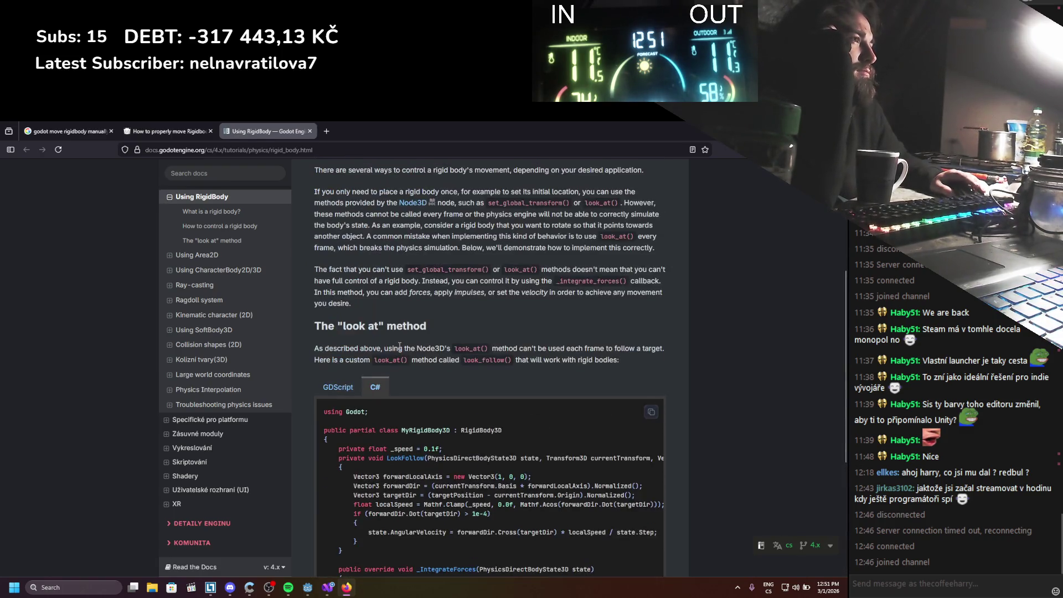
scroll(399, 346, "up", 5)
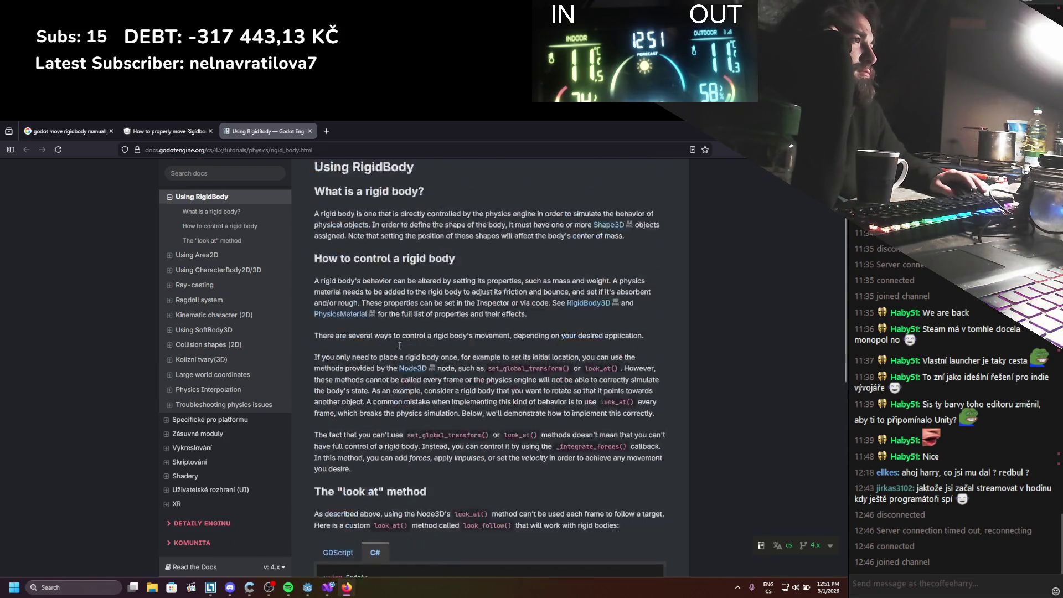
left_click(92, 129)
scroll(124, 270, "down", 5)
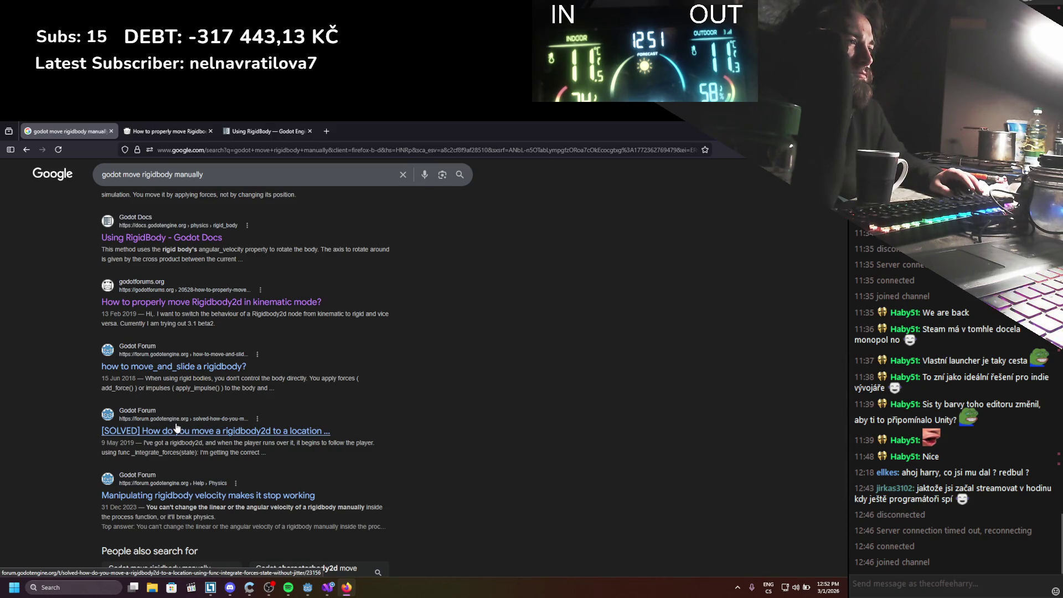
Browse page 2 of the 'godot move rigidbody manually' results, then return to Godot
scroll(177, 425, "down", 2)
scroll(177, 401, "down", 2)
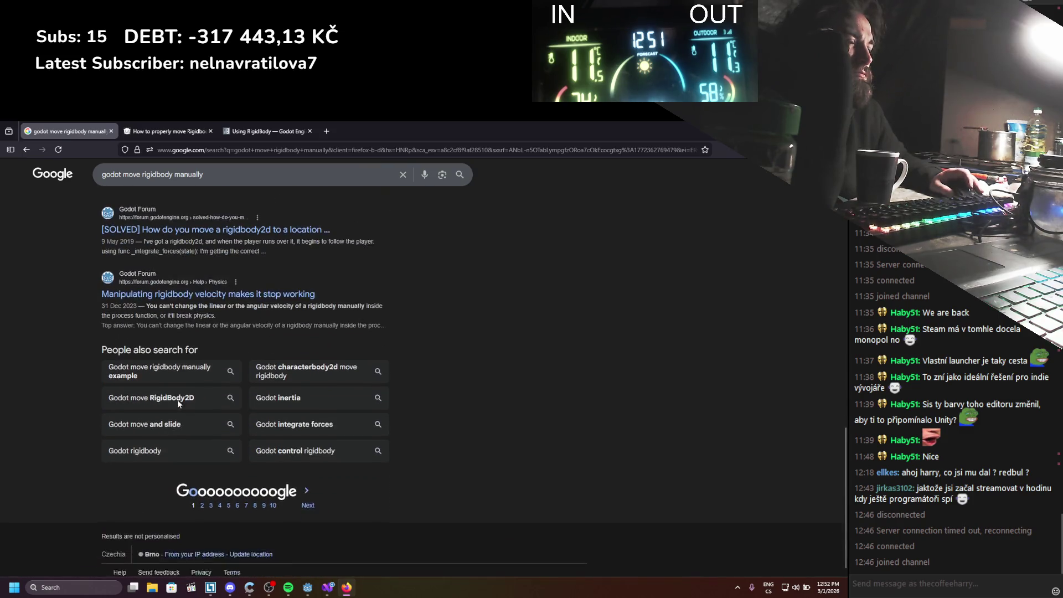
left_click(202, 496)
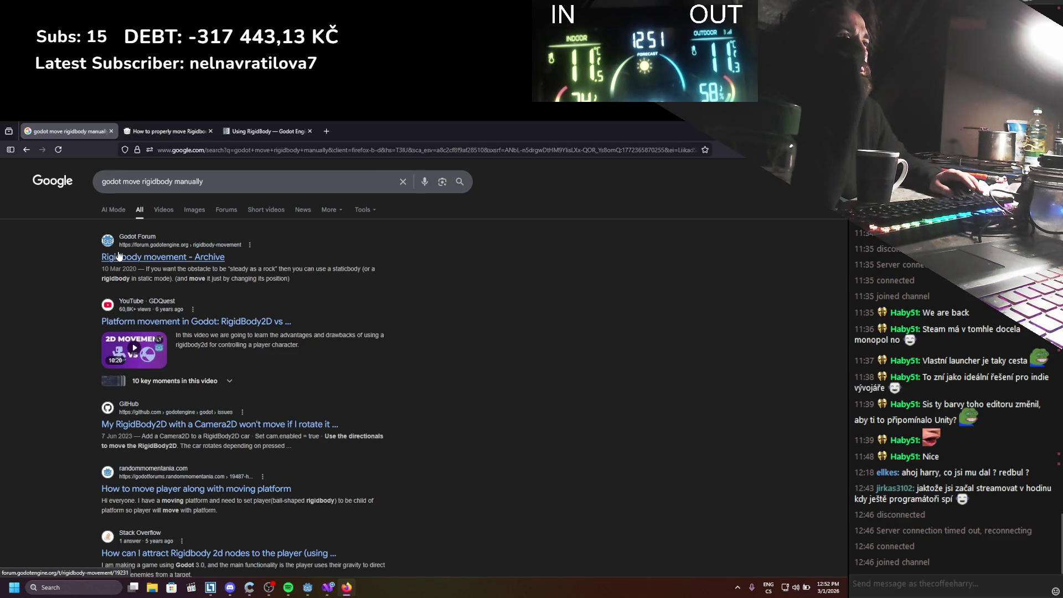
scroll(80, 286, "down", 2)
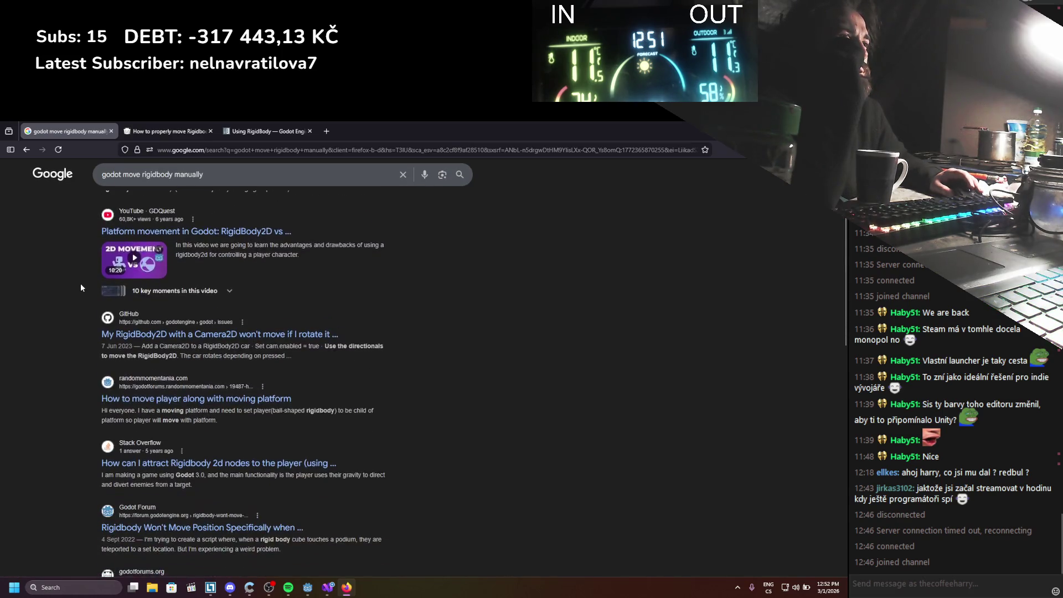
scroll(81, 285, "down", 1)
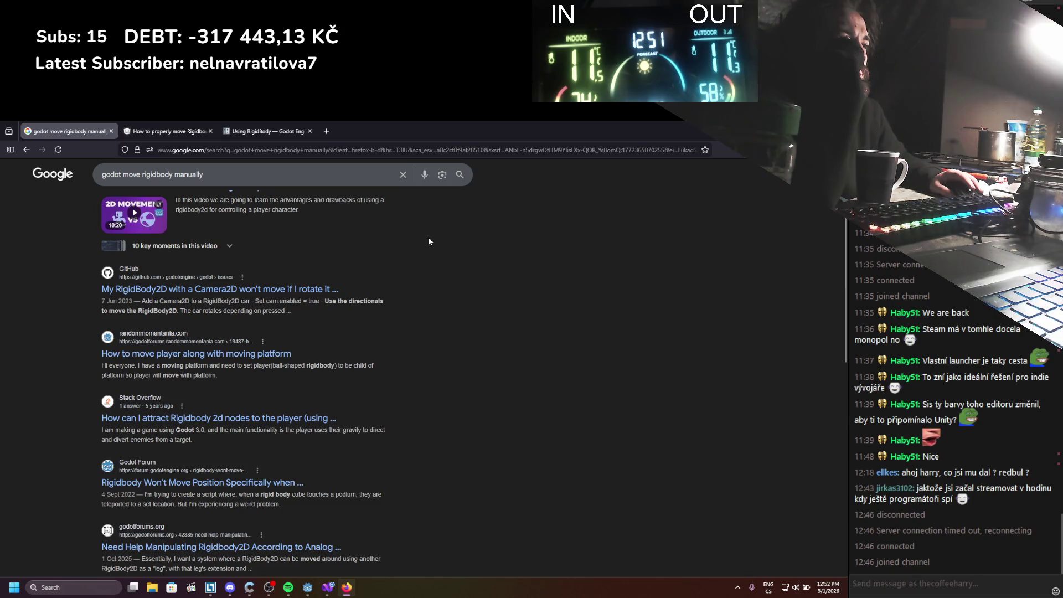
scroll(428, 241, "down", 3)
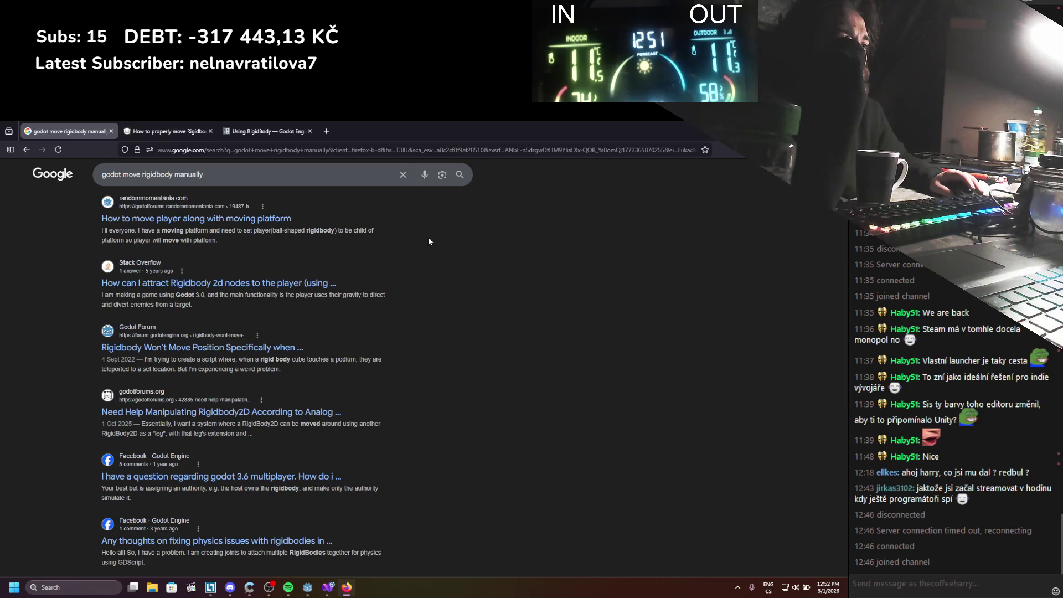
scroll(429, 241, "down", 1)
key("alt+Tab")
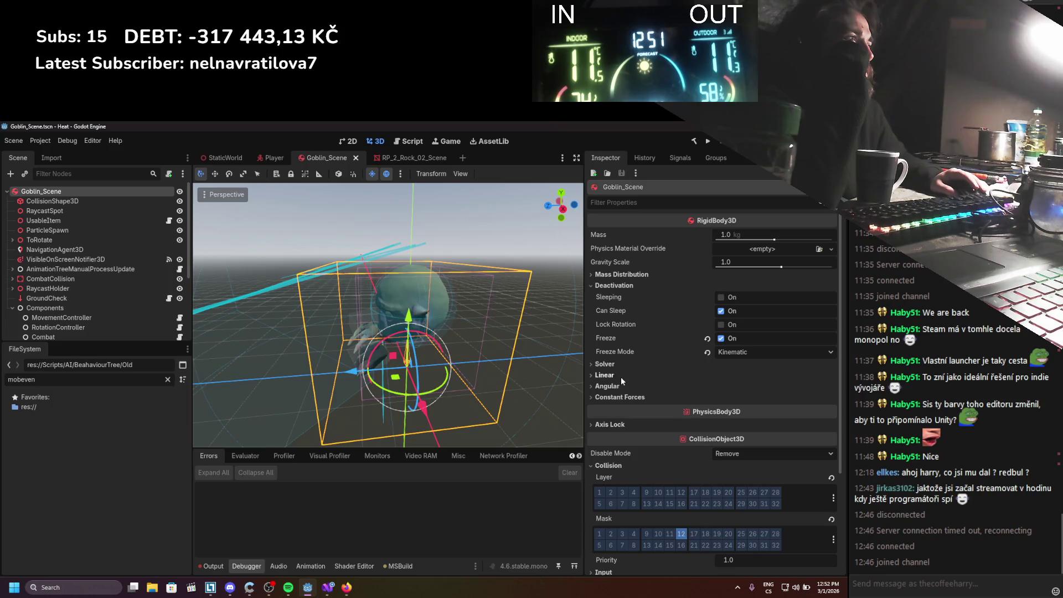
left_click(324, 590)
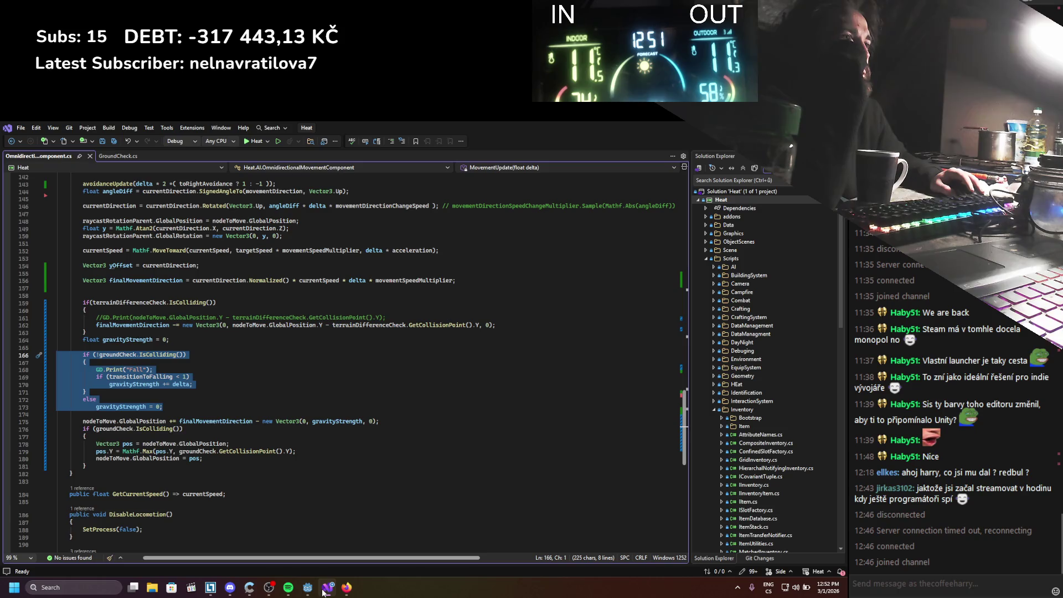
left_click(188, 399)
left_click_drag(189, 408, 55, 357)
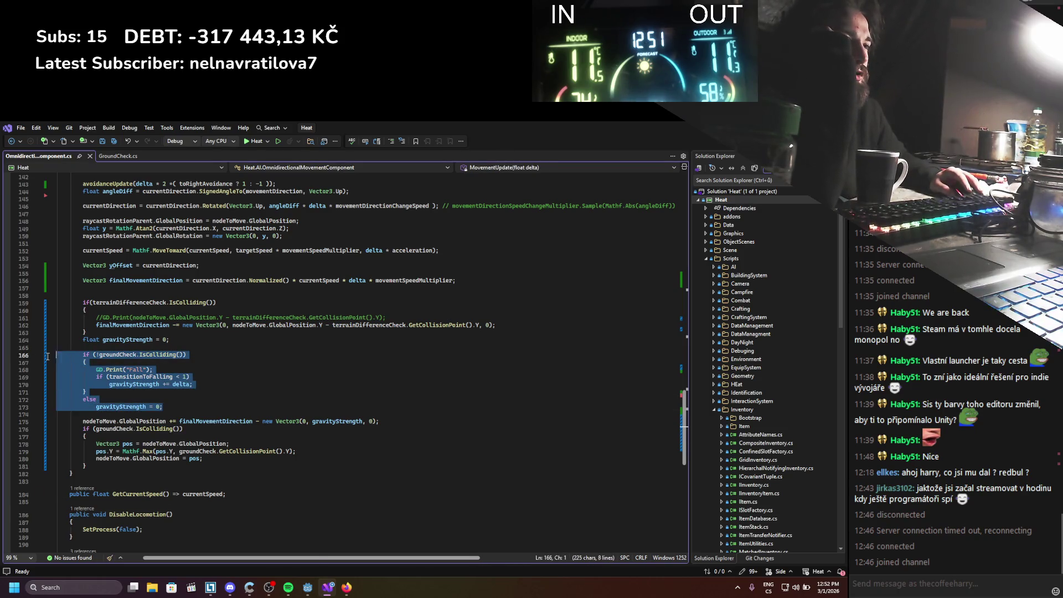
left_click(117, 384)
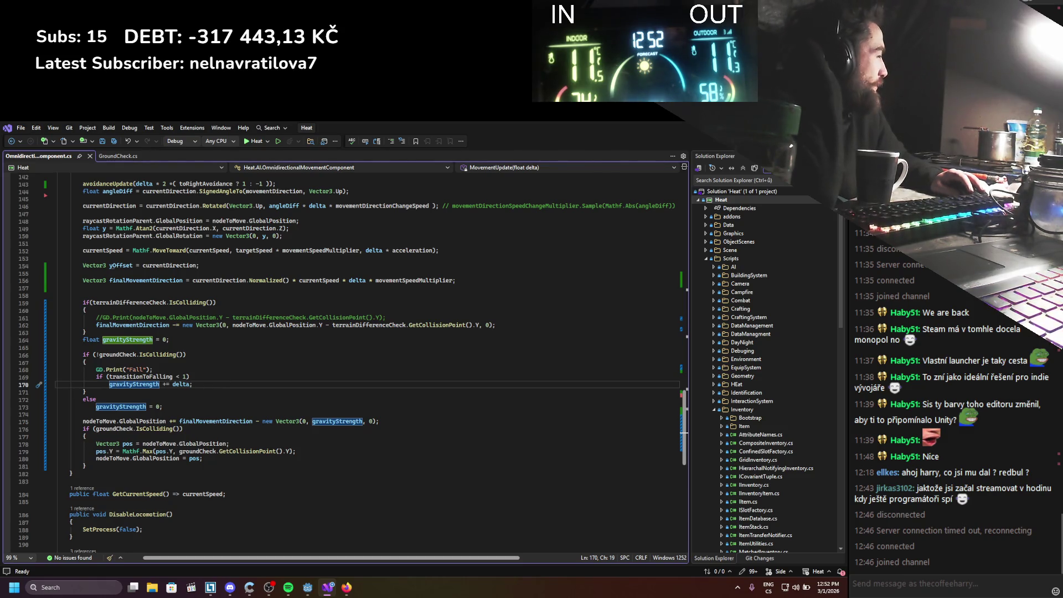
key("alt+Tab")
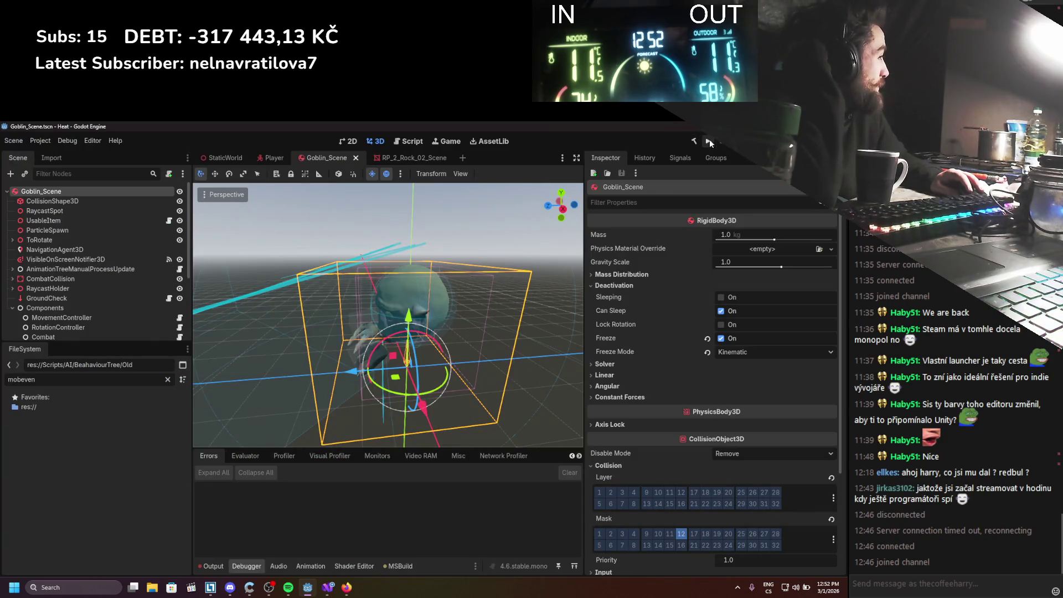
Run the game, walk the player with S and D, then stop it
left_click(709, 140)
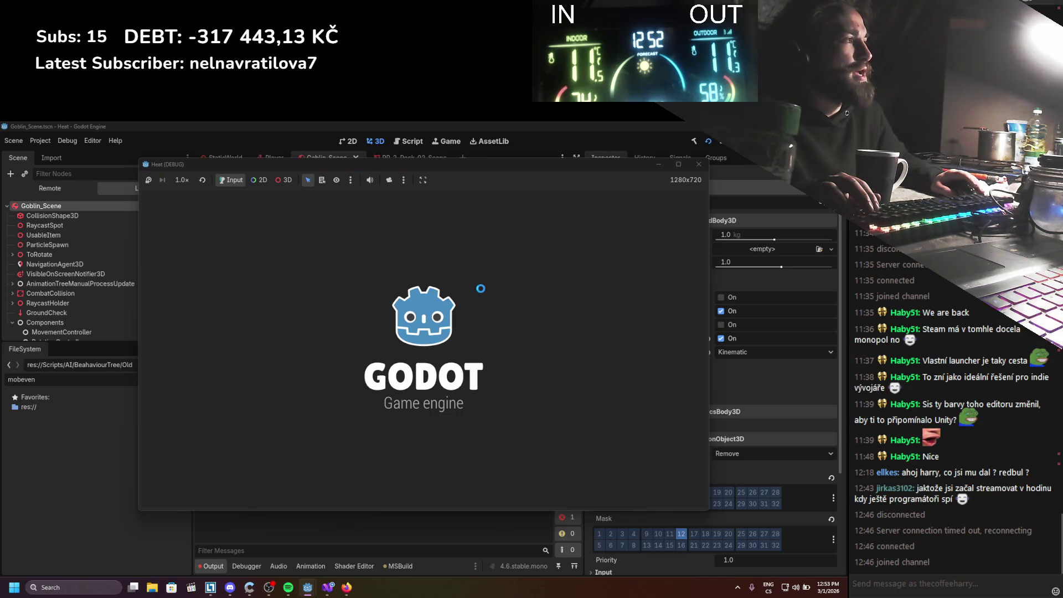
key("s")
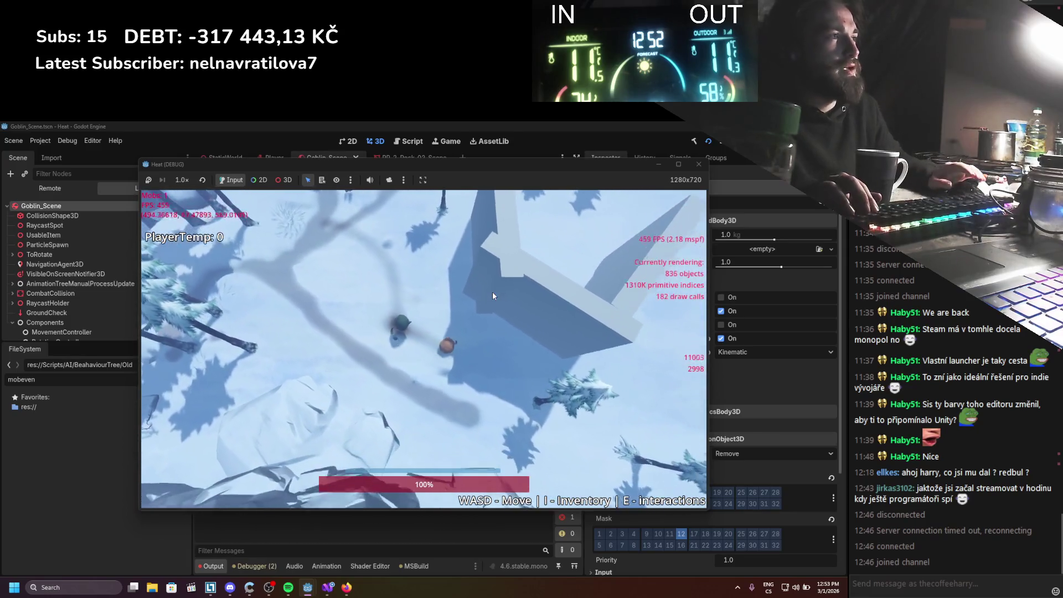
key("d")
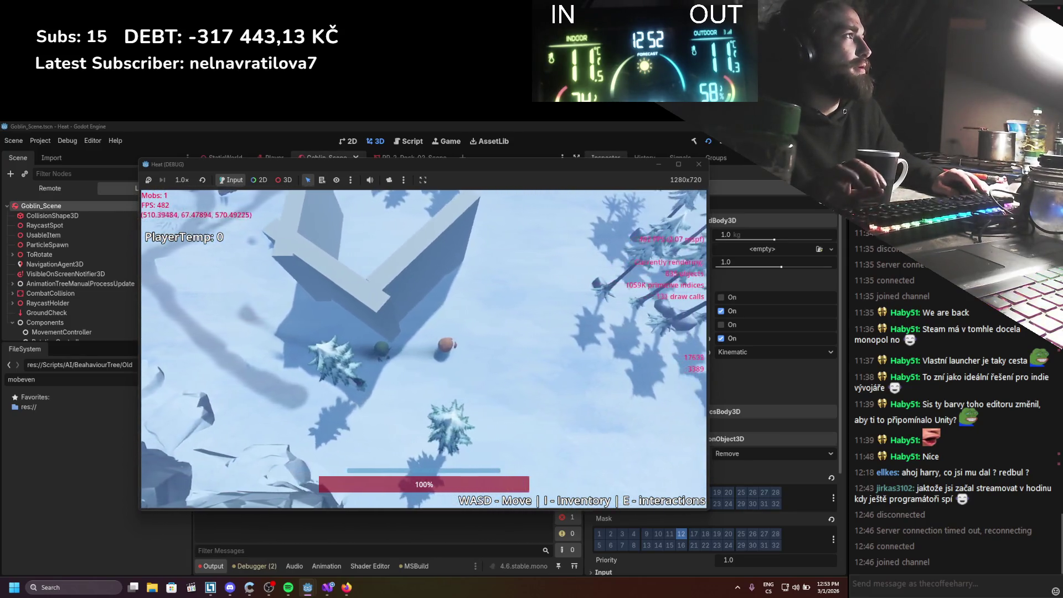
key("F8")
Open the RotationController node's script in Visual Studio, fix its line endings, and save
scroll(101, 274, "down", 3)
left_click(104, 290)
left_click(179, 290)
left_click(446, 379)
key("ctrl+s")
left_click(320, 386)
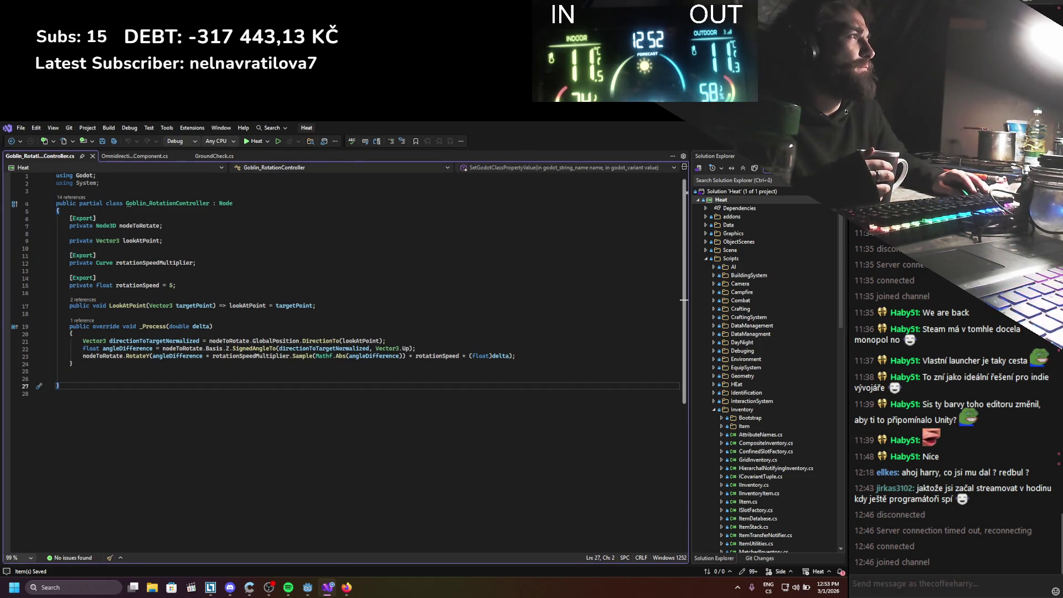
Select Goblin_Scene and review its Freeze Mode (Kinematic) and Solver settings in the Inspector
left_click(308, 587)
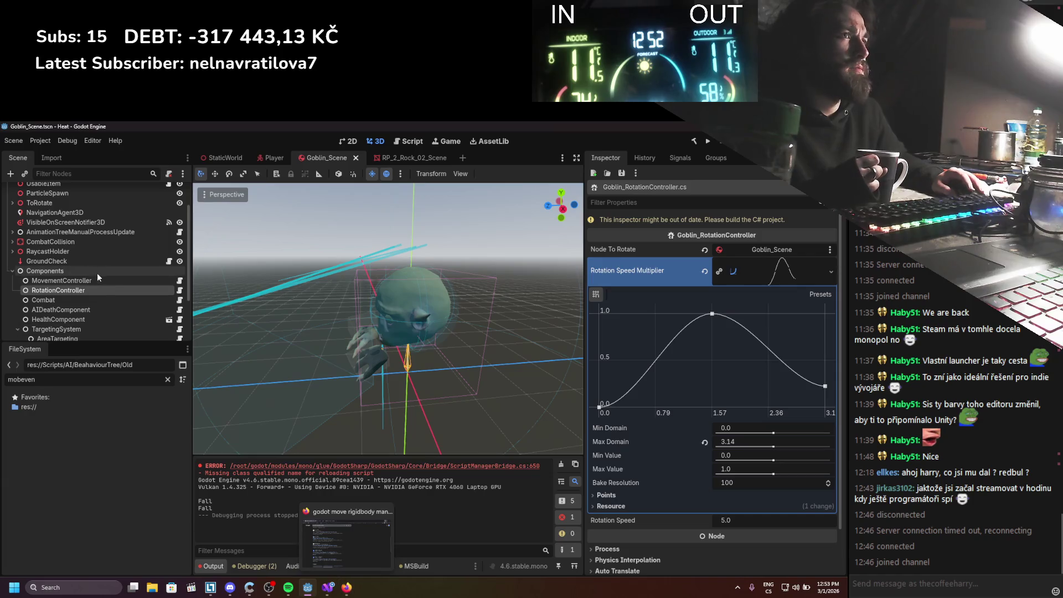
scroll(69, 244, "up", 3)
left_click(65, 192)
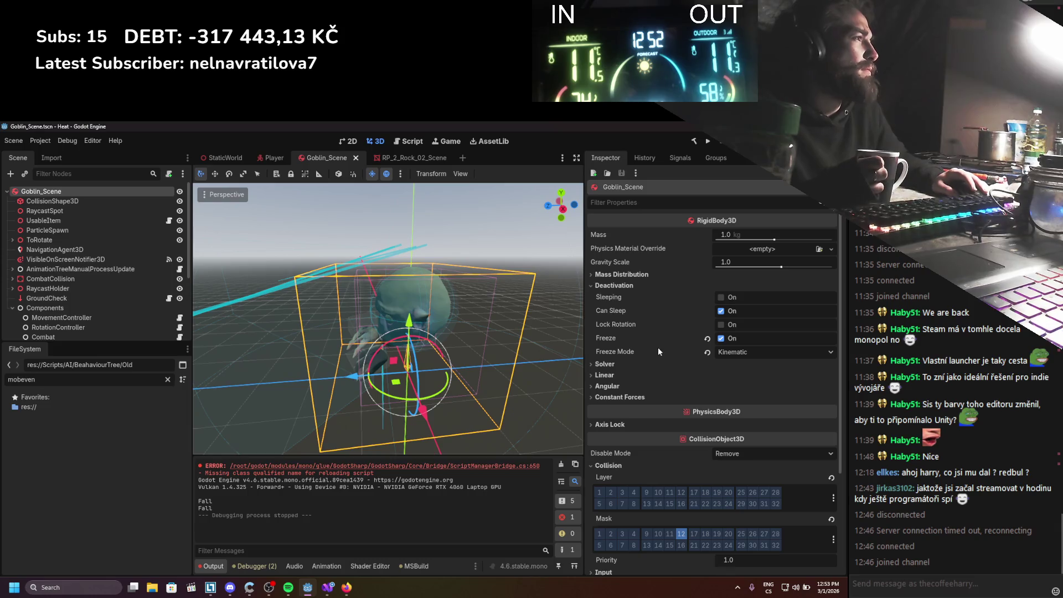
left_click(757, 352)
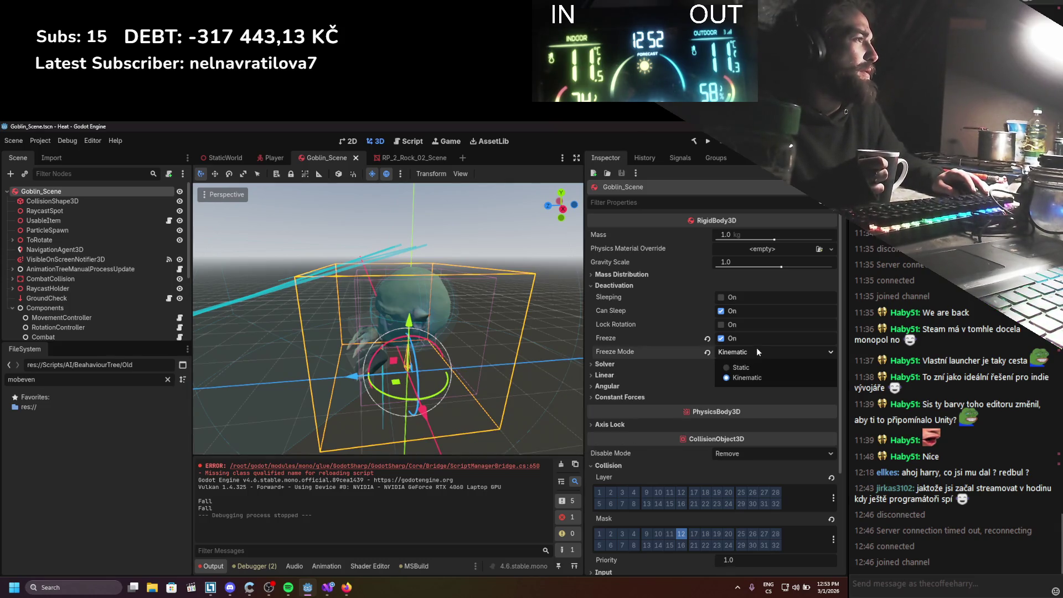
left_click(748, 350)
left_click(698, 363)
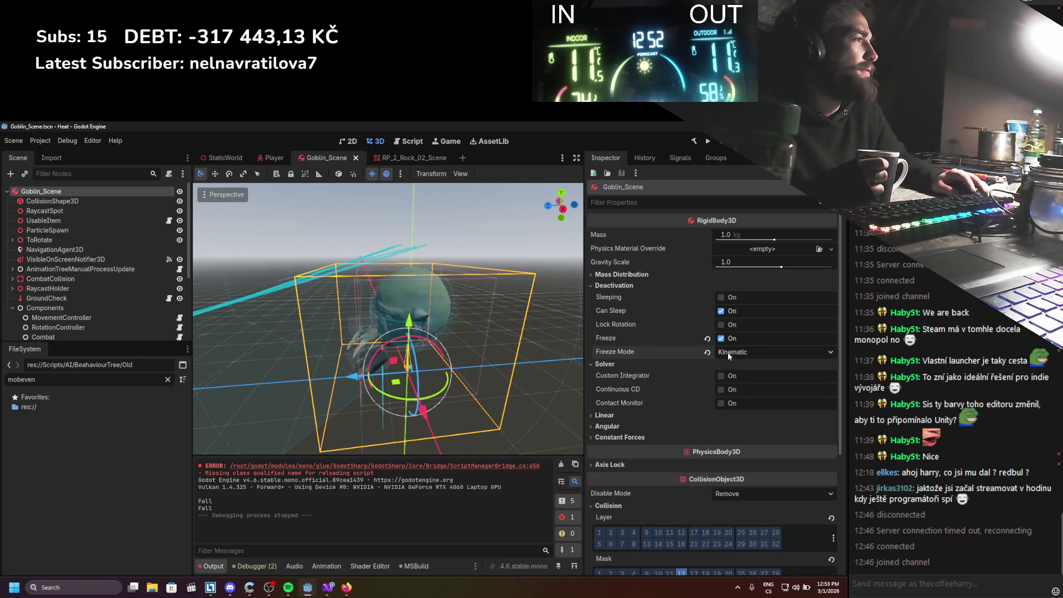
mouse_move(642, 350)
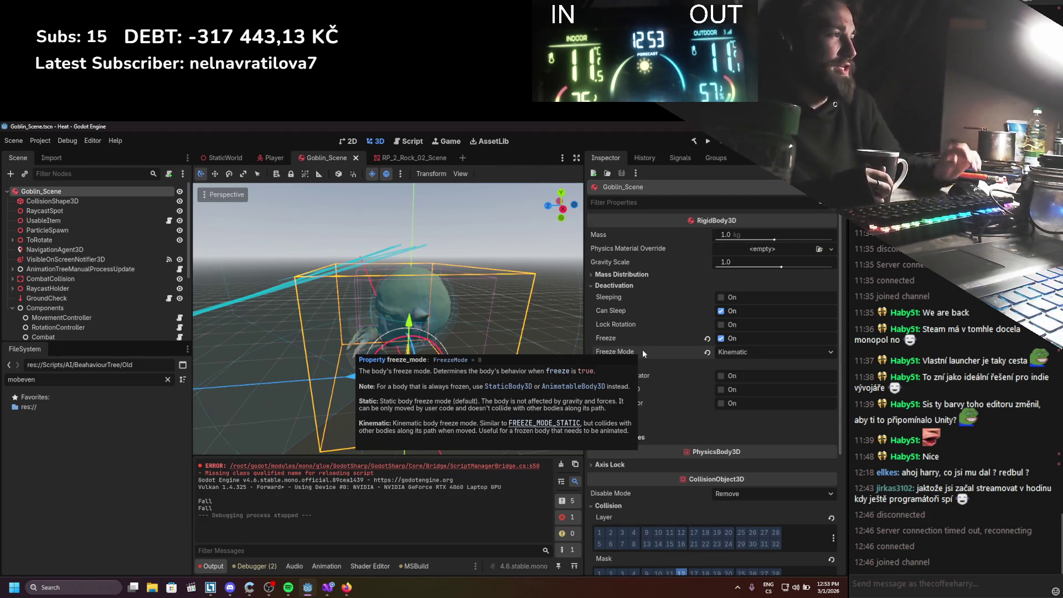
Change Freeze Mode to Static and run the game
left_click(731, 355)
left_click(741, 367)
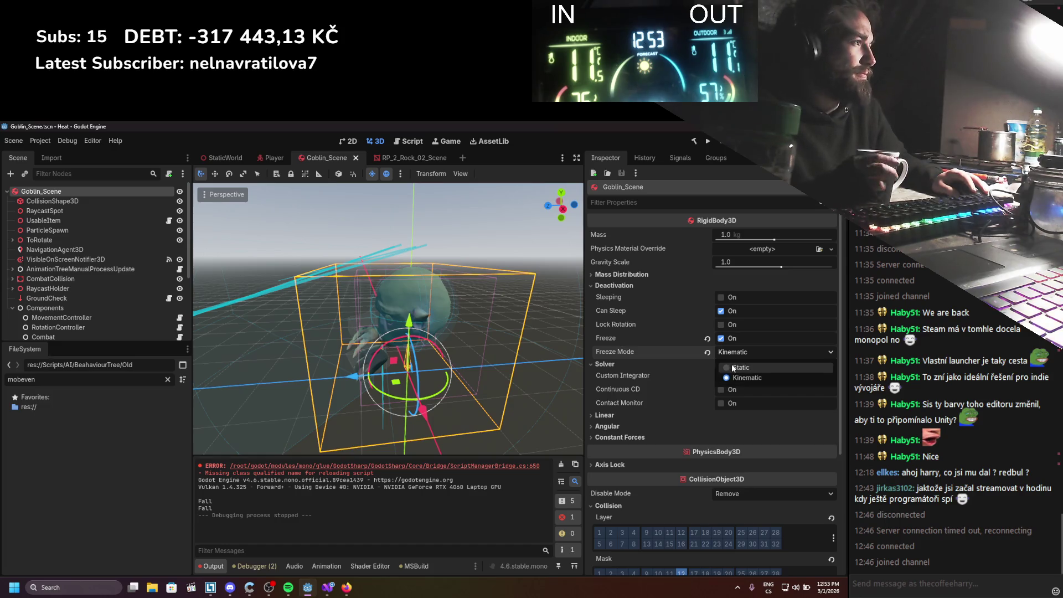
left_click(707, 142)
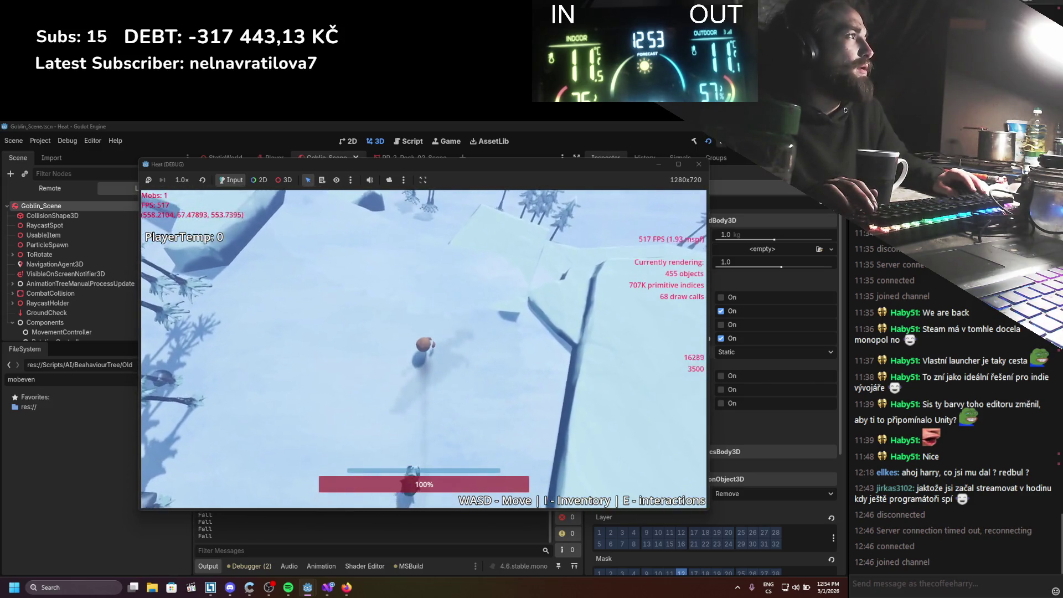
Stop the Static-freeze test run and switch back to Visual Studio
key("F8")
left_click(328, 586)
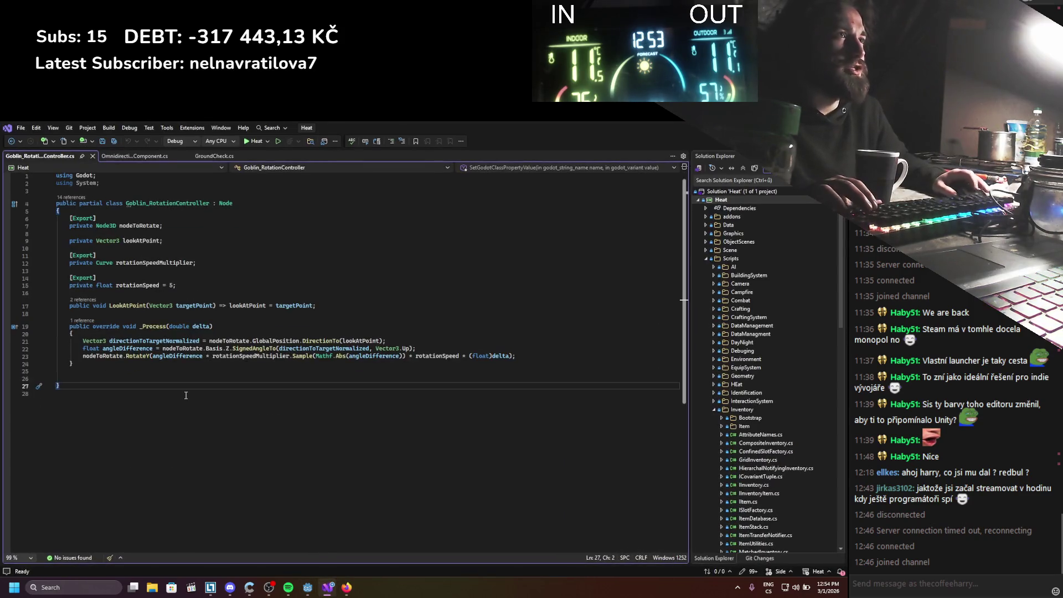
In OmnidirectionalMovementComponent.cs, change nodeToMove's type from Node3D to RigidBody3D and save
left_click(122, 156)
scroll(161, 309, "up", 20)
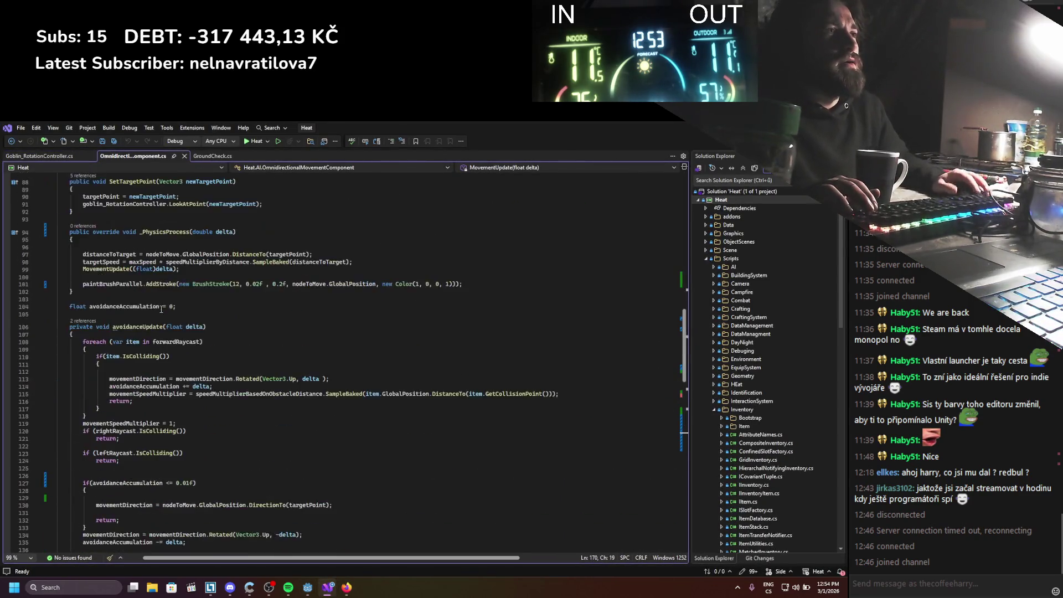
scroll(161, 308, "up", 15)
left_click(112, 258)
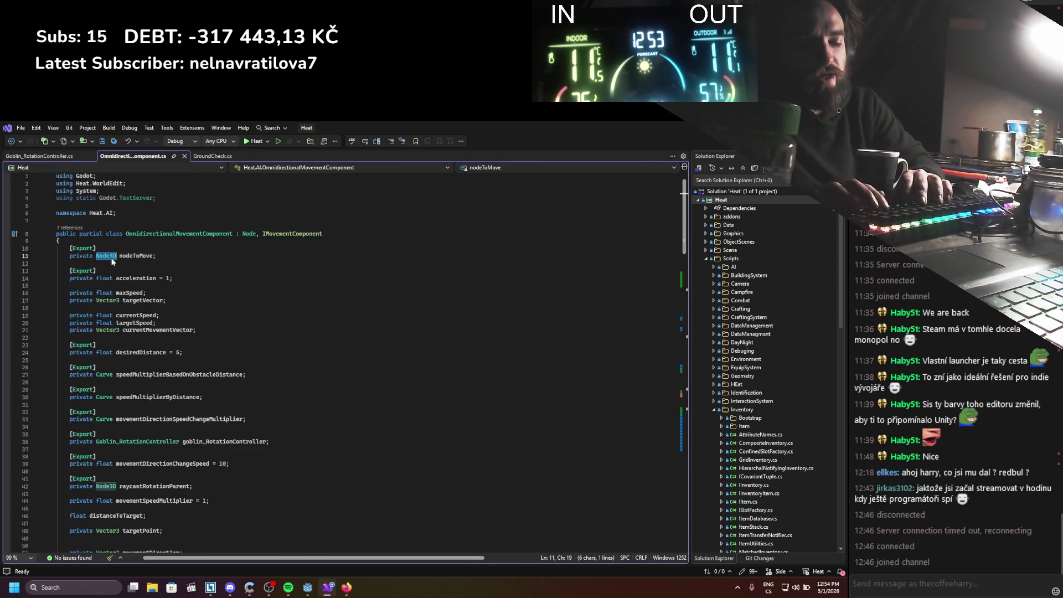
double_click(110, 258)
type("Rigi")
key("Down")
key("Tab")
key("ctrl+s")
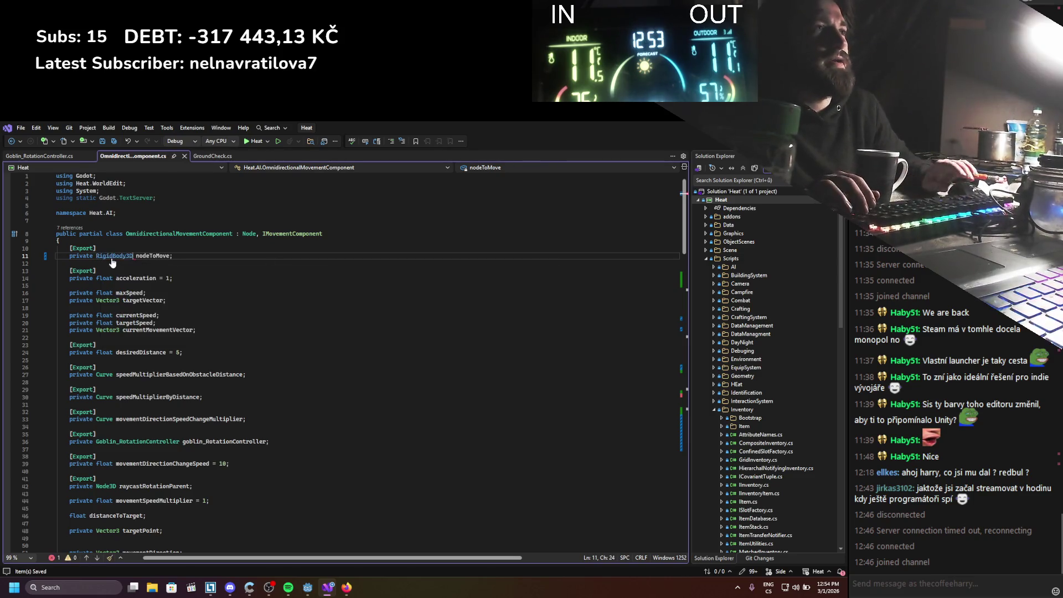
Negate the ground-check condition with '!' and delete the Fall print and gravity lines
double_click(152, 256)
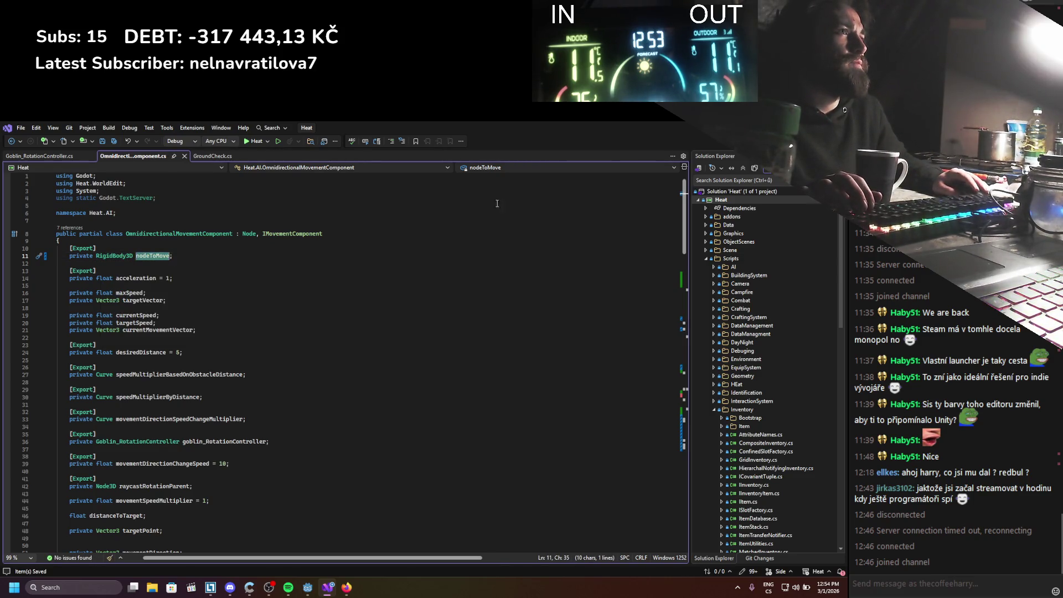
left_click_drag(684, 239, 691, 471)
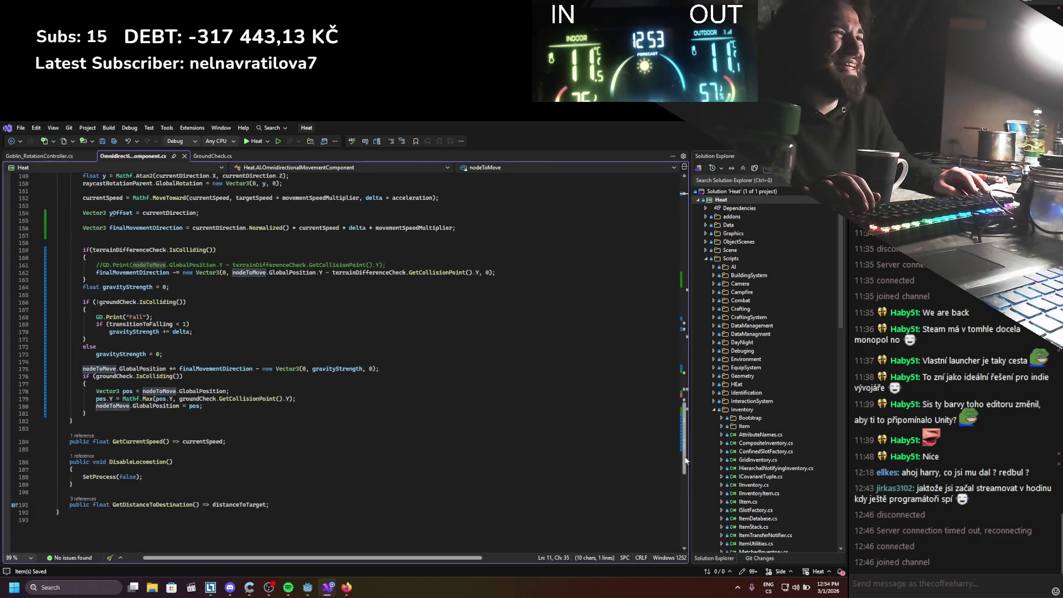
scroll(205, 298, "up", 2)
left_click(173, 413)
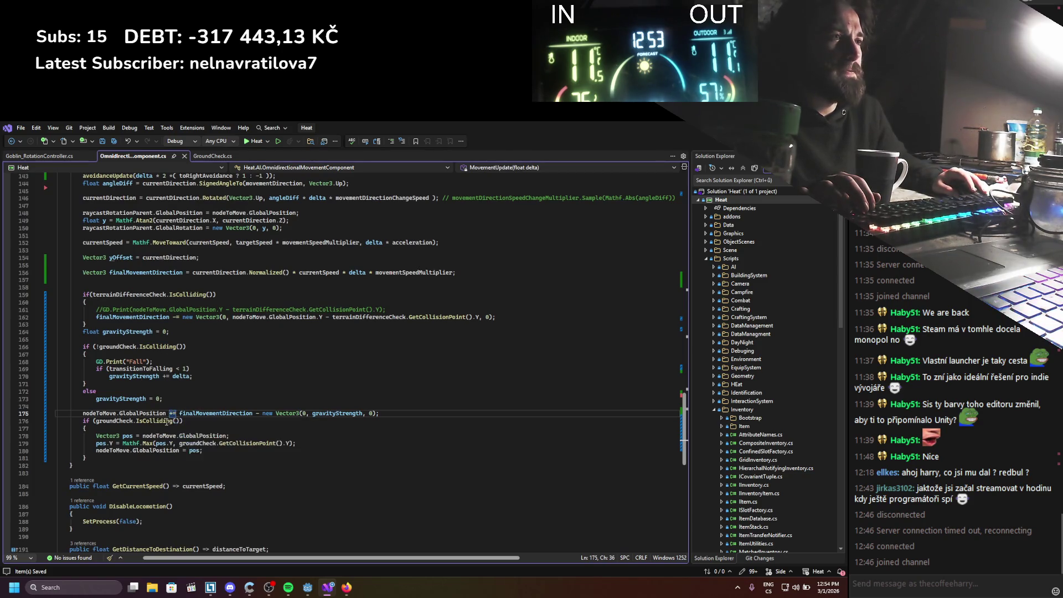
left_click(98, 346)
type("!")
left_click(187, 383)
left_click_drag(193, 377, 96, 361)
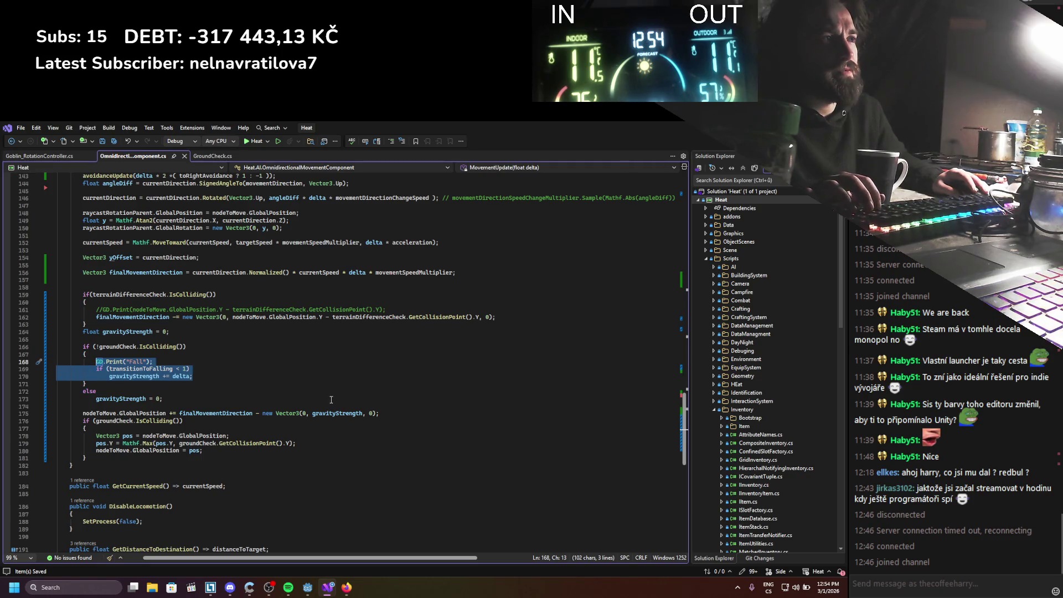
key("BackSpace")
Add 'nodeToMove.Freeze = false;' to the ungrounded branch
type("nodeToMove.")
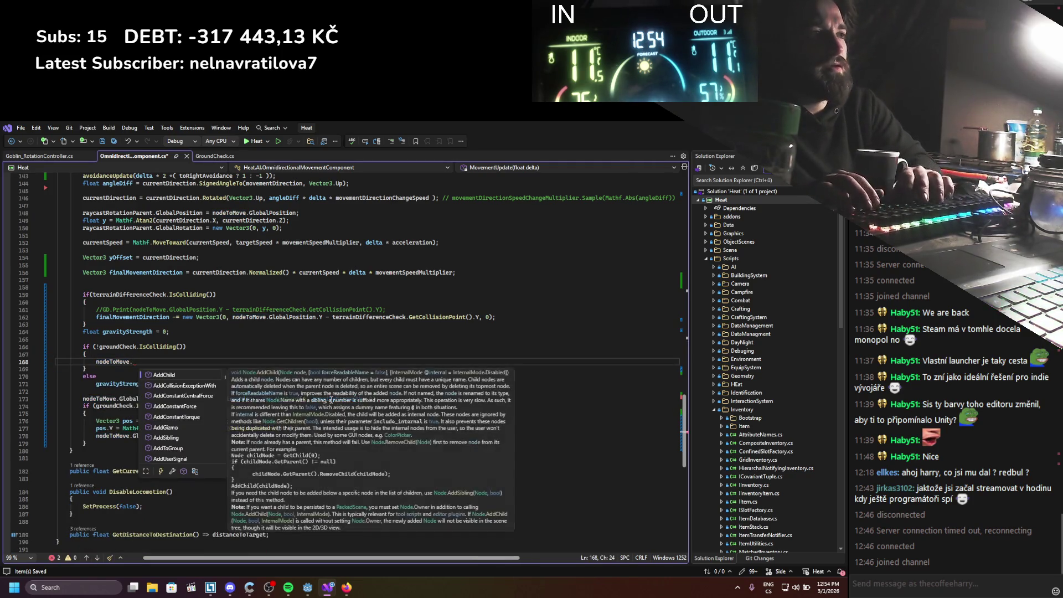
type("free")
key("Down")
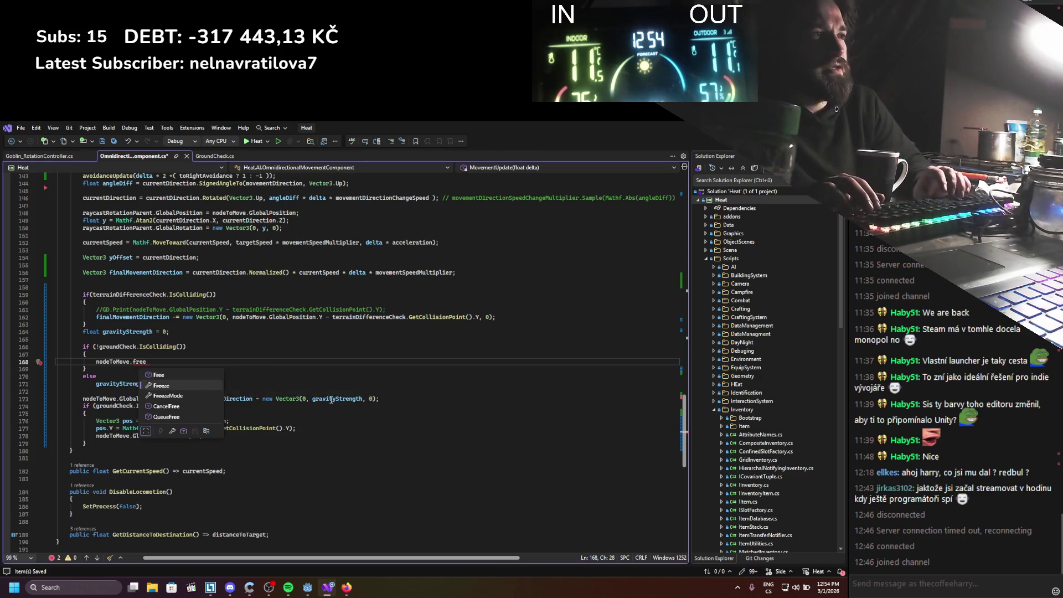
key("space")
type("= false;")
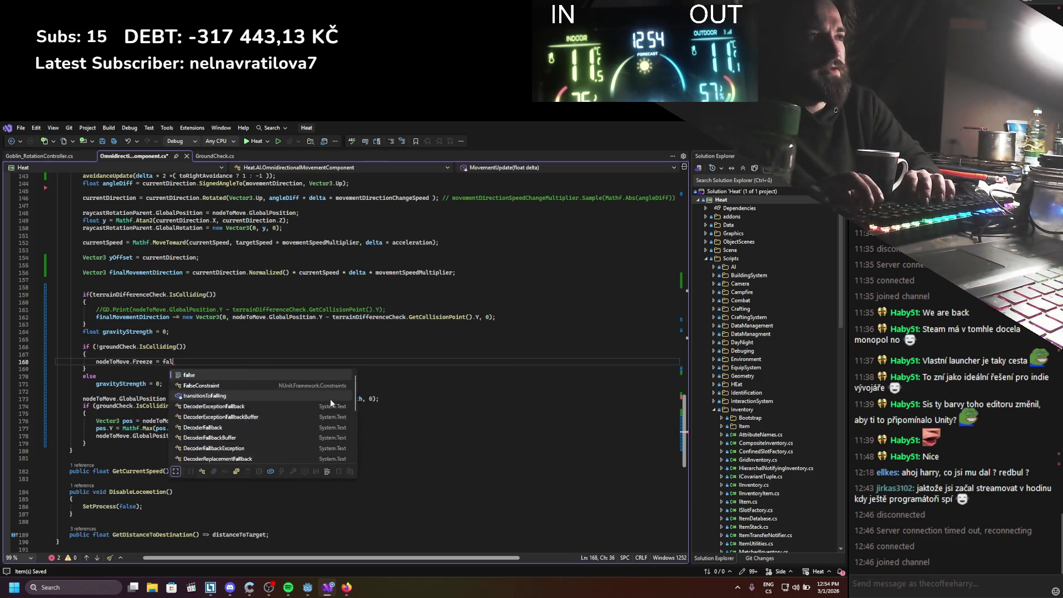
key("Down")
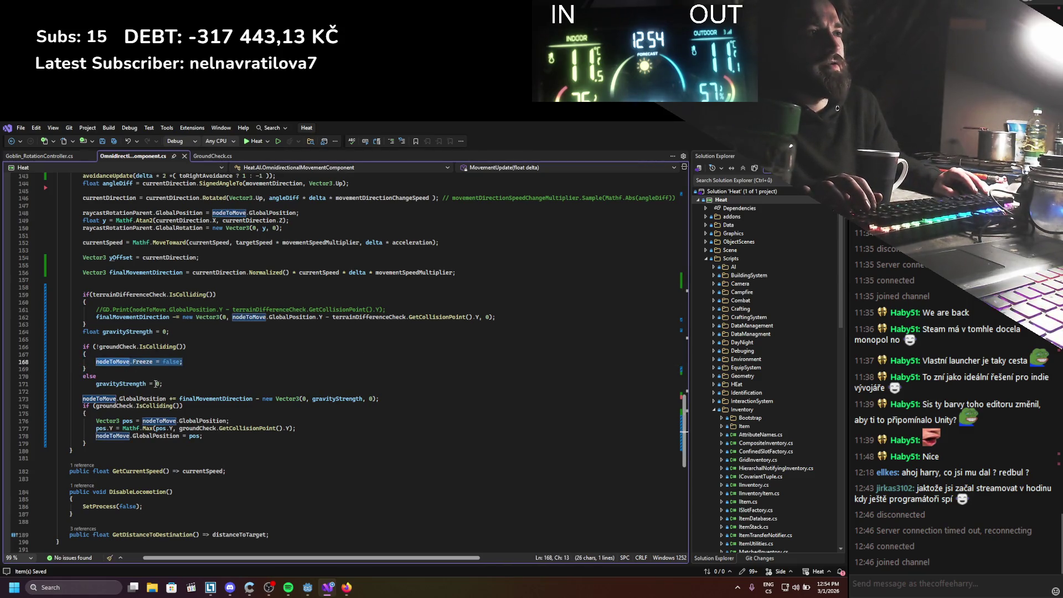
Replace the gravityStrength reset with 'nodeToMove.Freeze = true;', add 'return;', and save
left_click_drag(162, 384, 123, 384)
key("shift+Home")
type("nodeToMove.Freeze = tr")
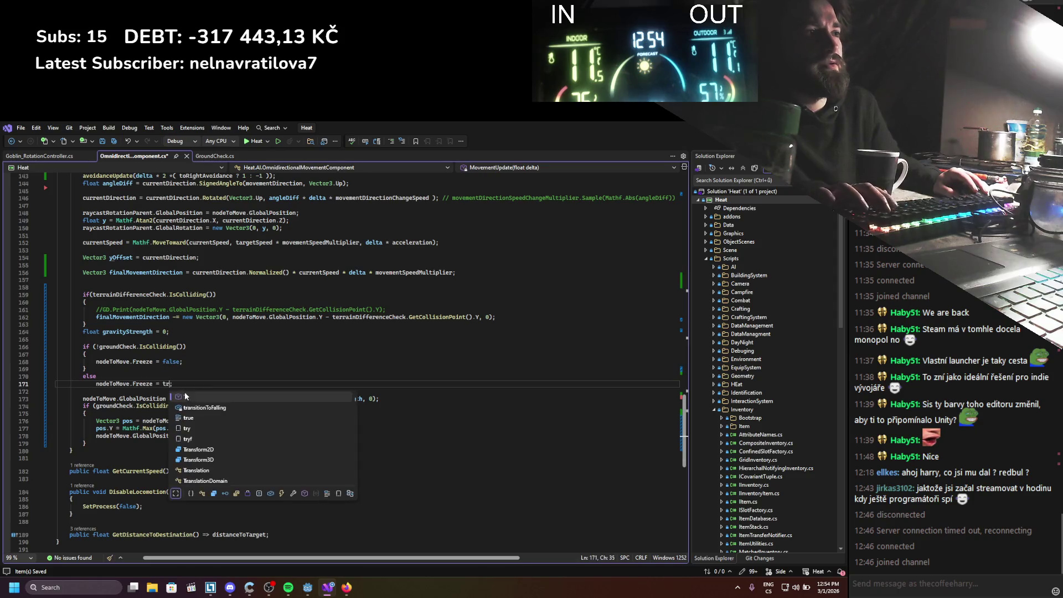
type("ue;")
left_click(196, 364)
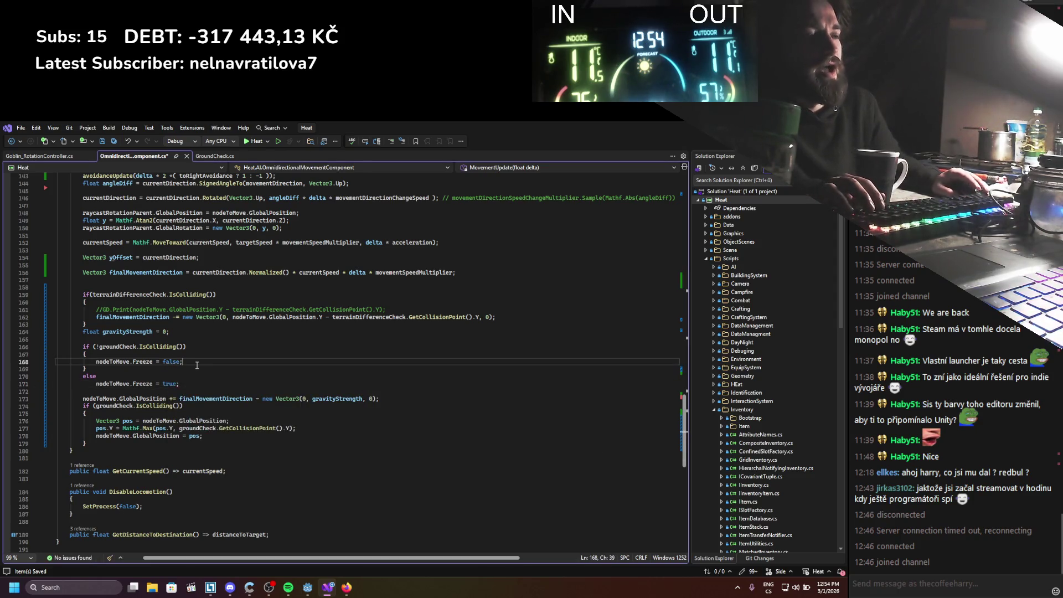
key("Return")
type("false;")
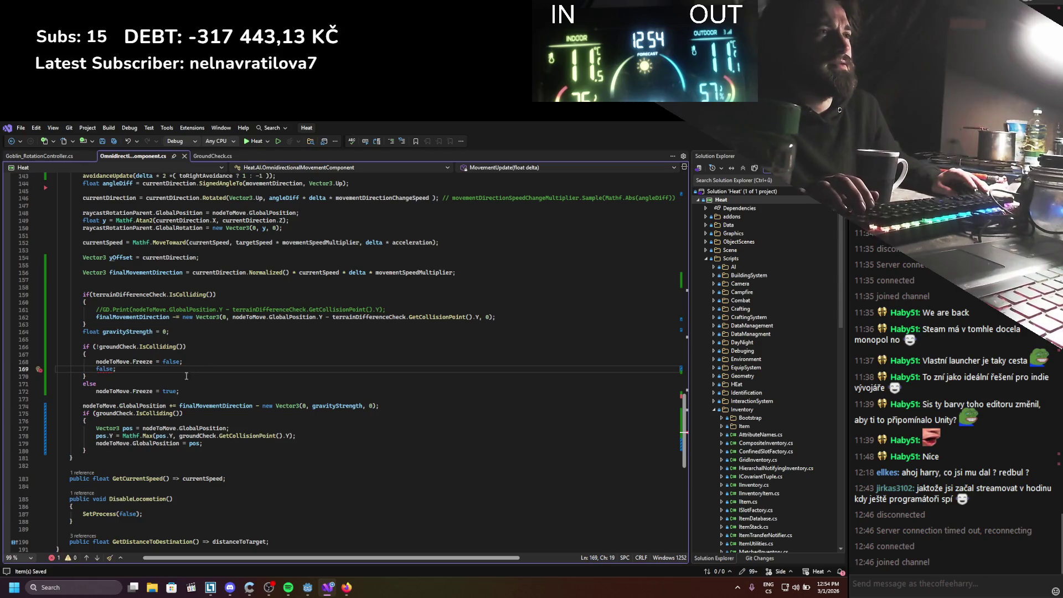
key("BackSpace")
key("BackSpace")
key("BackSpace")
type("return;")
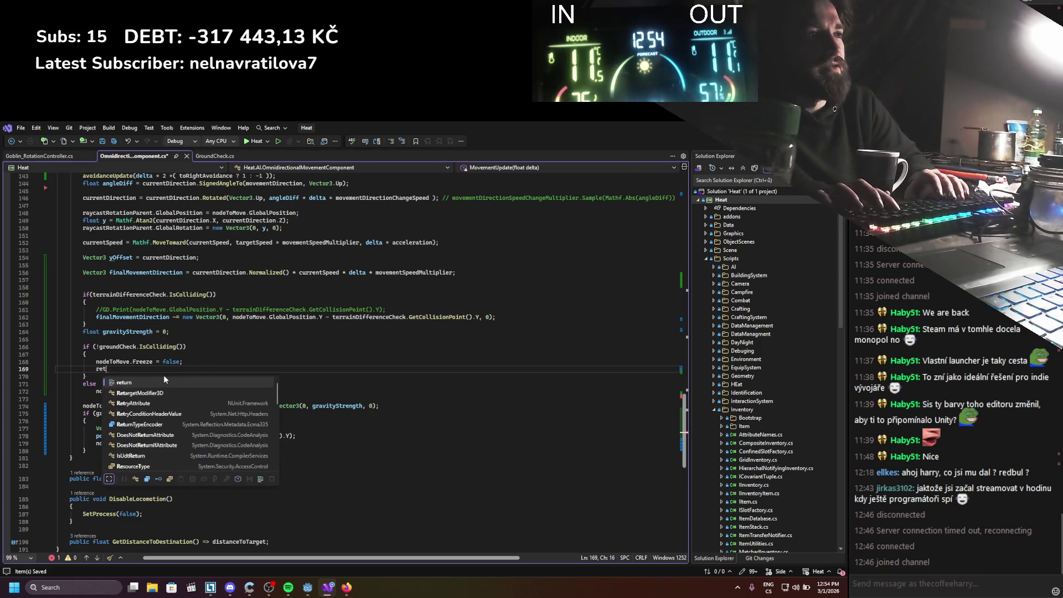
key("ctrl+s")
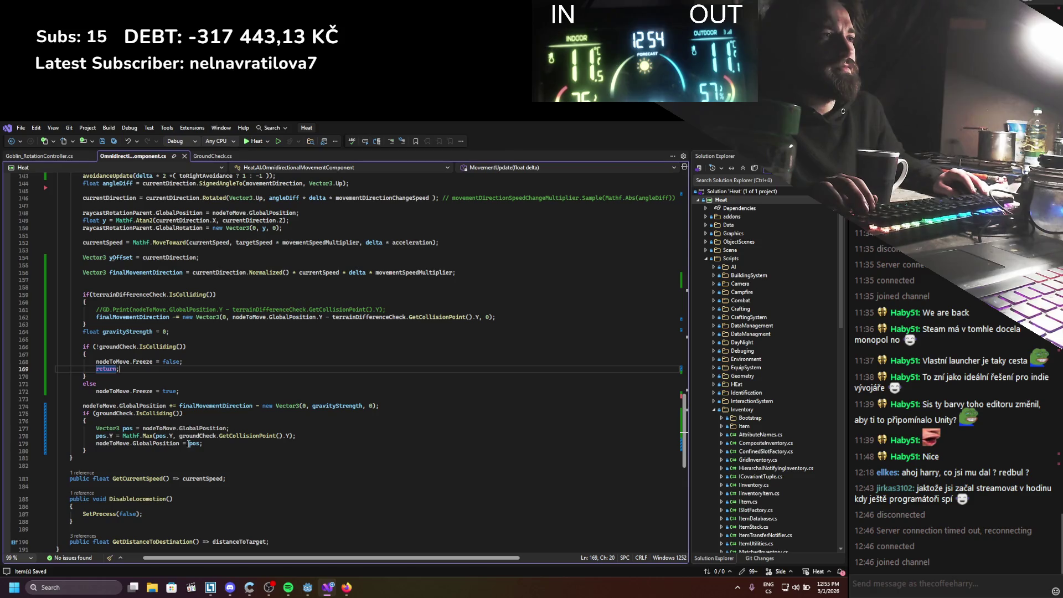
Delete the old ground-snapping block and check the uses of finalMovementDirection
mouse_move(188, 450)
left_mouse_down()
mouse_move(183, 428)
mouse_move(381, 406)
left_mouse_up()
key("Delete")
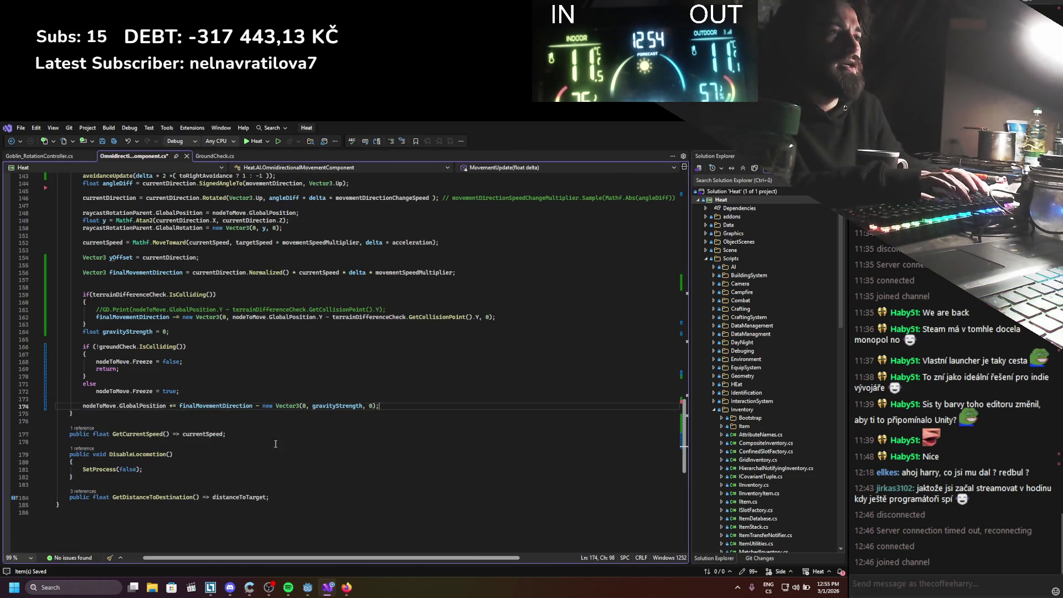
left_click_drag(144, 406, 148, 409)
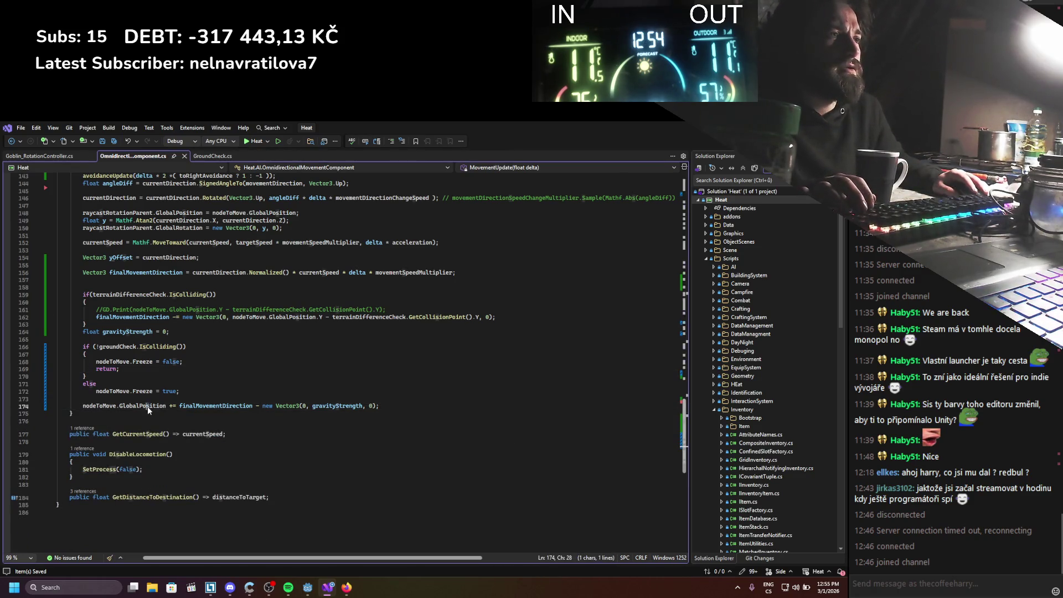
left_click(213, 408)
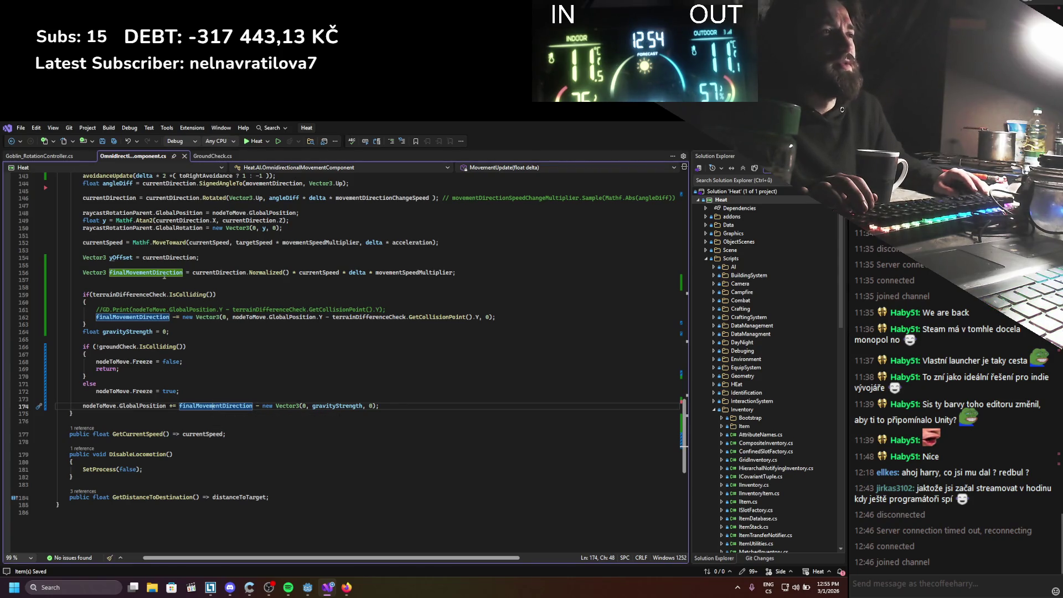
Delete the gravityStrength declaration and its gravity term in the position update, save, and run the game
left_click(193, 329)
key("shift+Home")
key("BackSpace")
key("BackSpace")
key("ctrl+s")
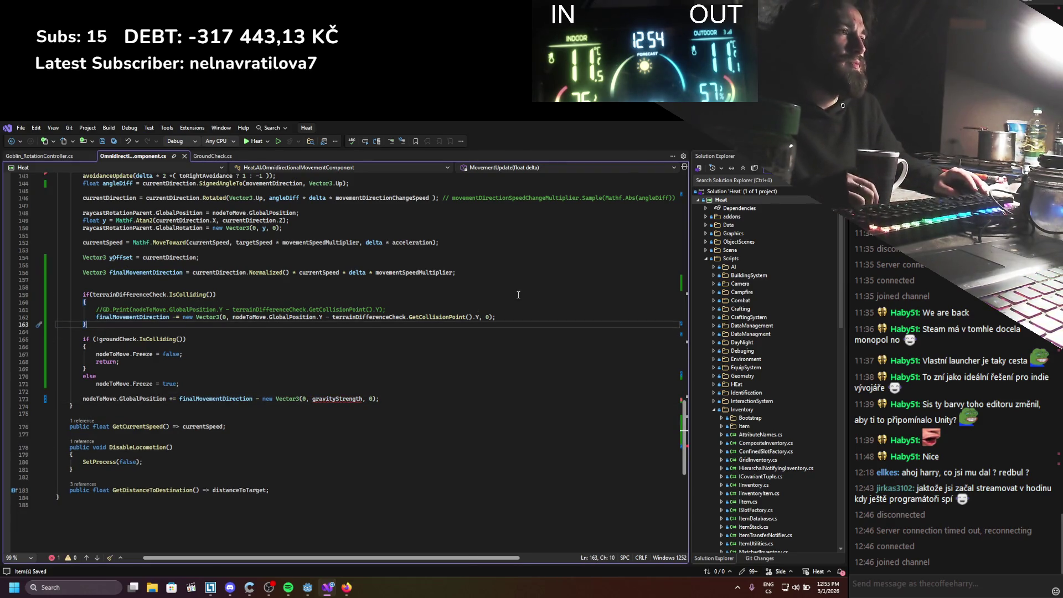
left_click(377, 399)
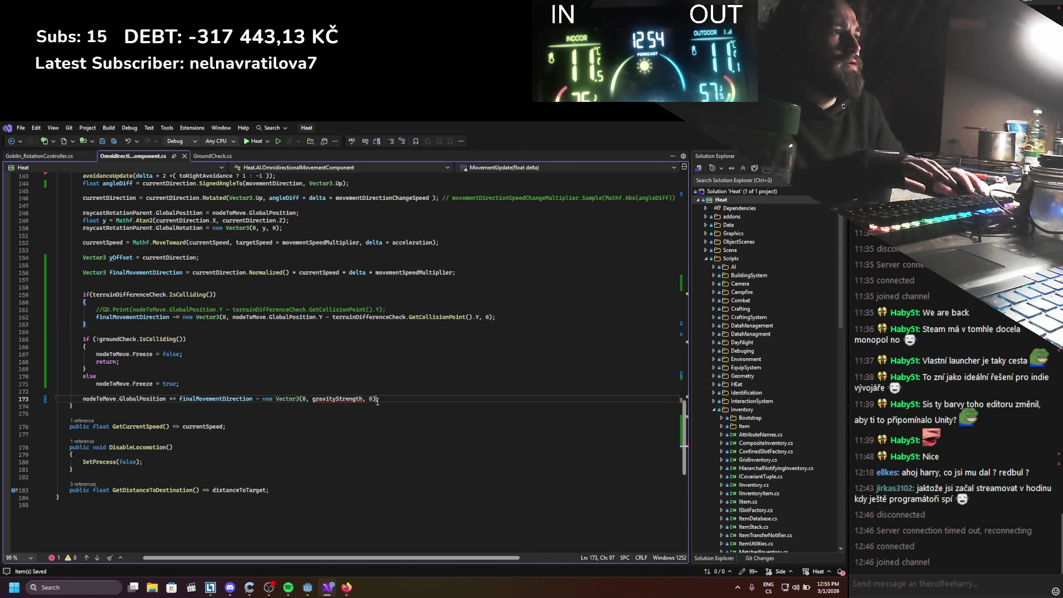
key("ctrl+shift+Left")
key("ctrl+shift+Left")
key("ctrl+shift+Left")
key("BackSpace")
key("ctrl+s")
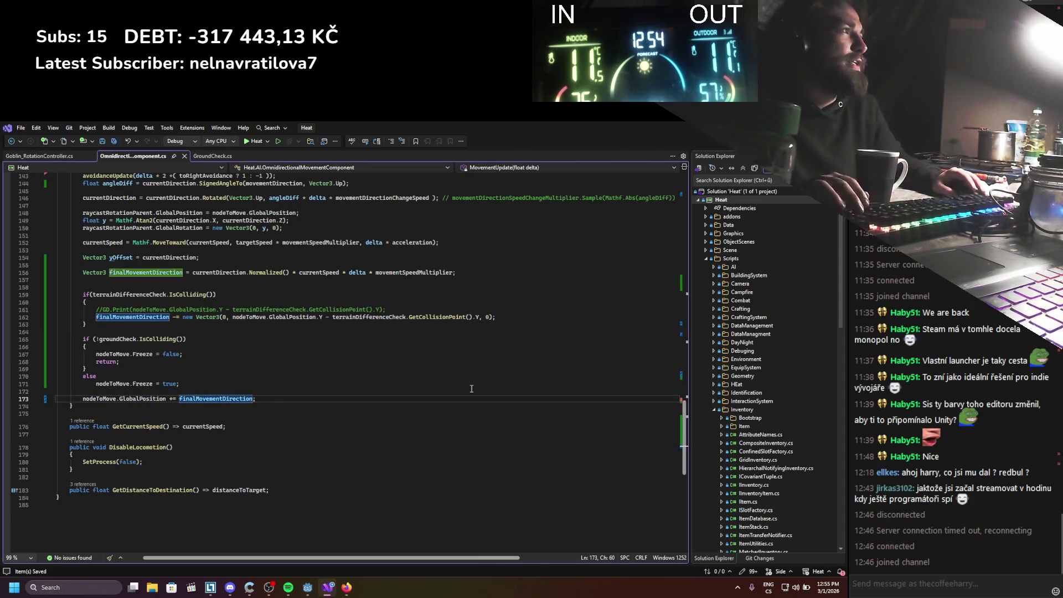
key("alt+Tab")
left_click(707, 142)
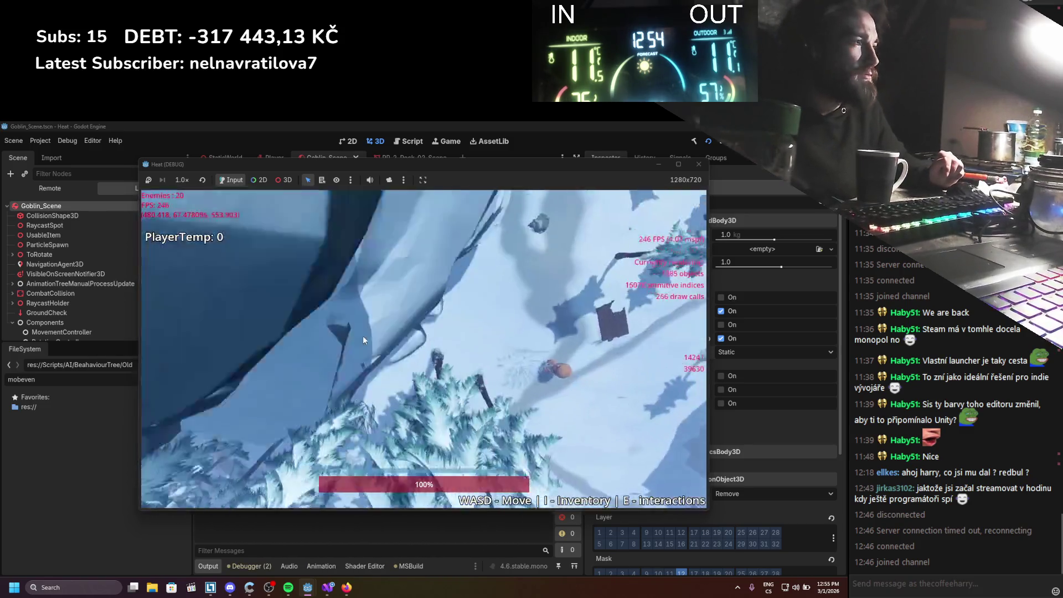
Try the goblin briefly, stop the game, check the Mass Distribution settings, and run again
key("s")
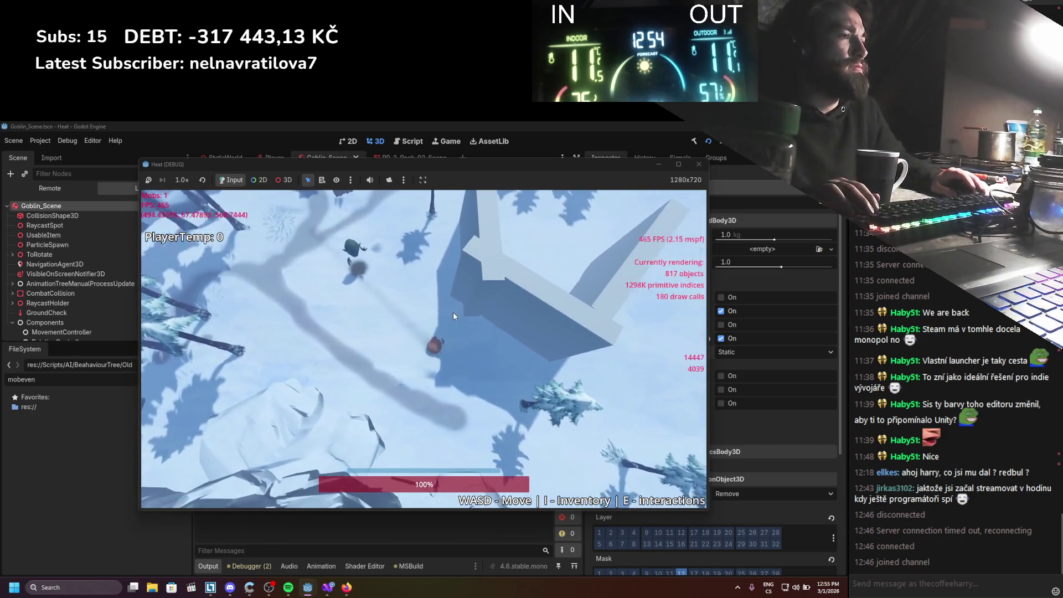
left_click(701, 164)
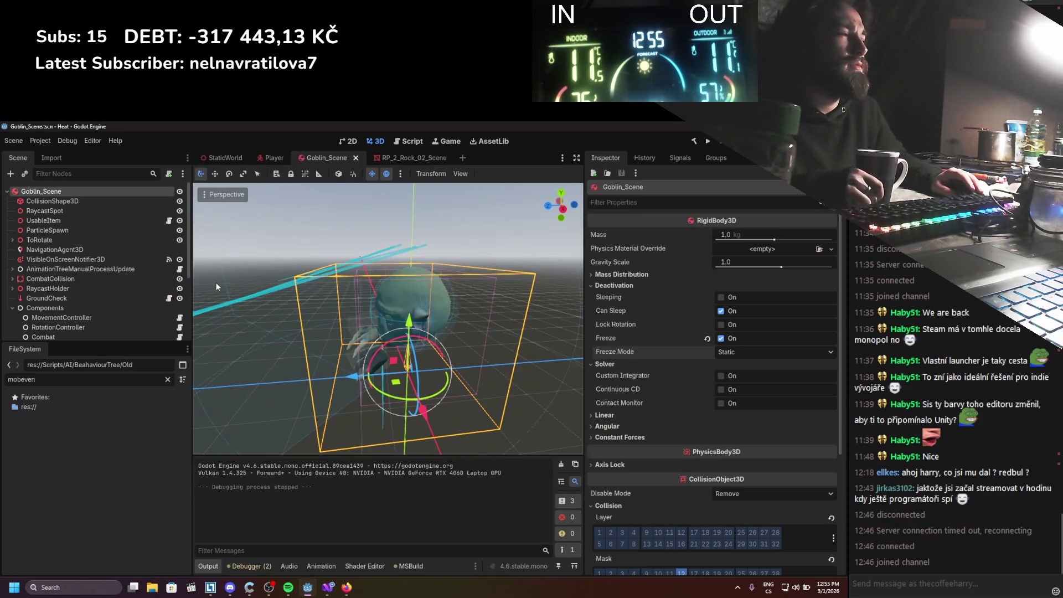
left_click(332, 589)
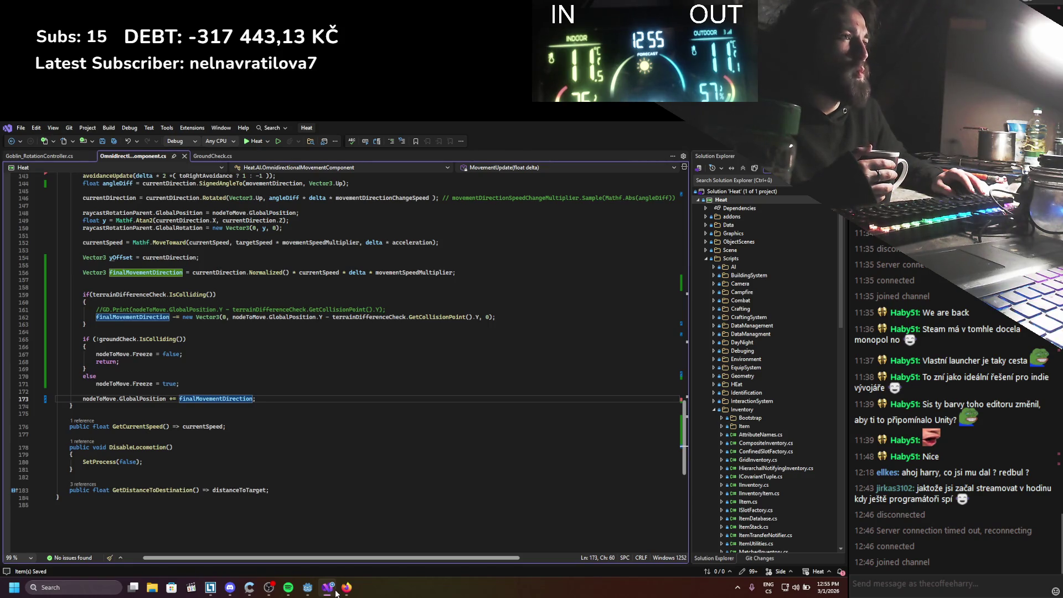
left_click(336, 591)
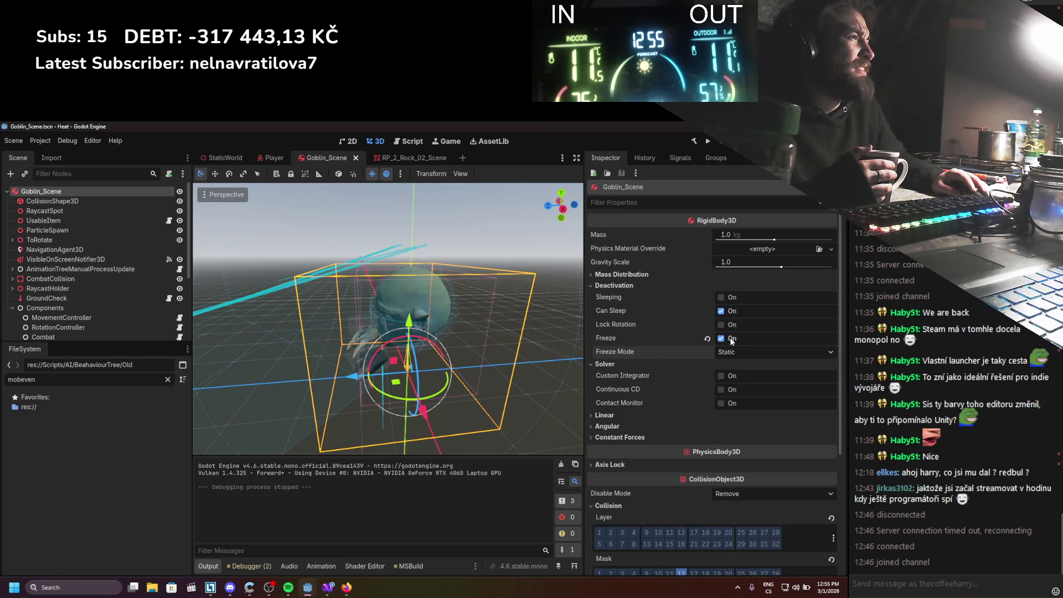
left_click(675, 275)
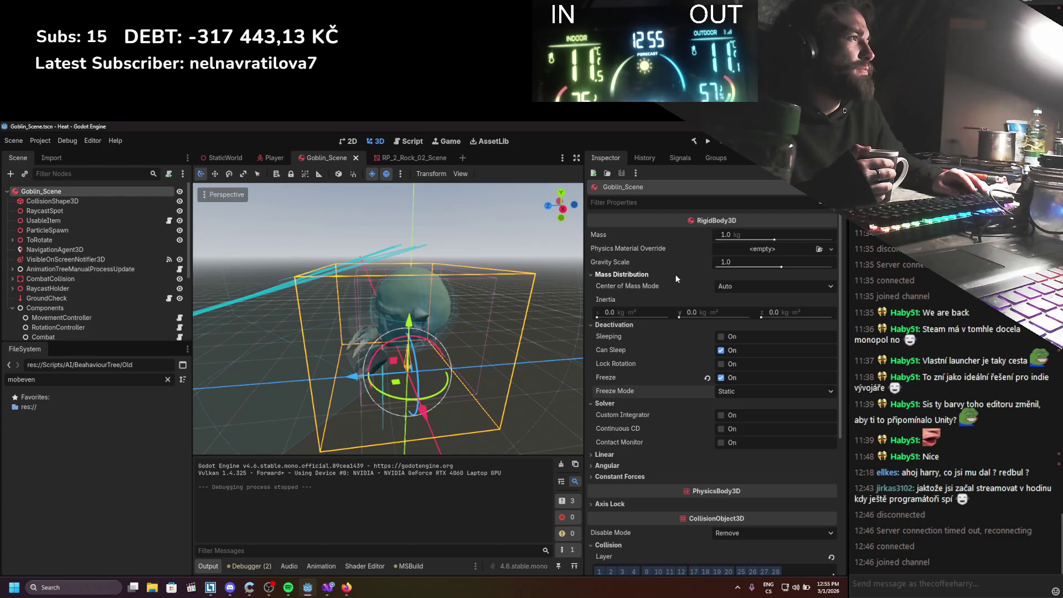
left_click(675, 274)
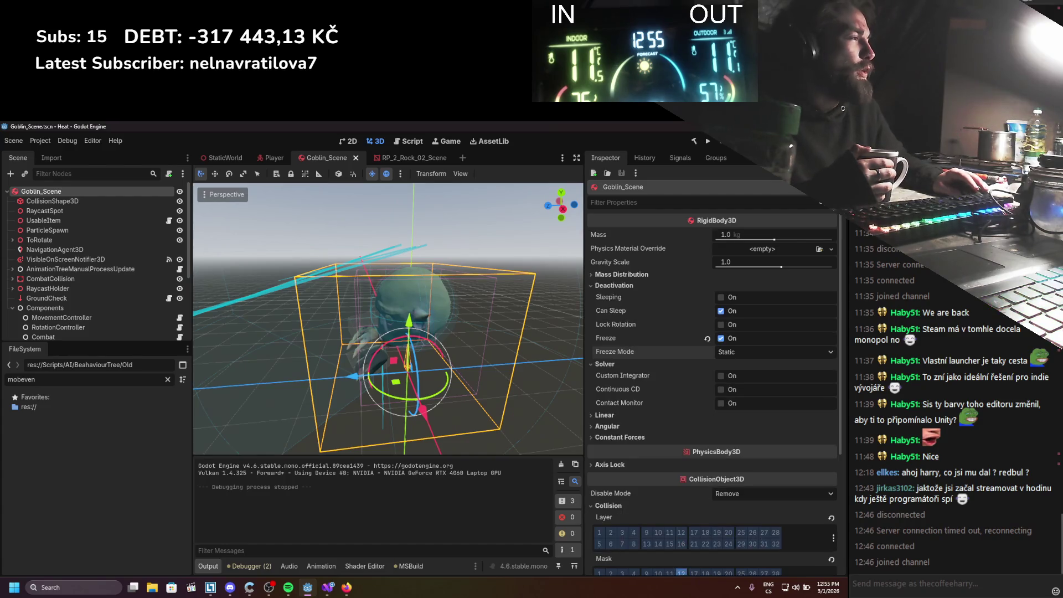
left_click(709, 141)
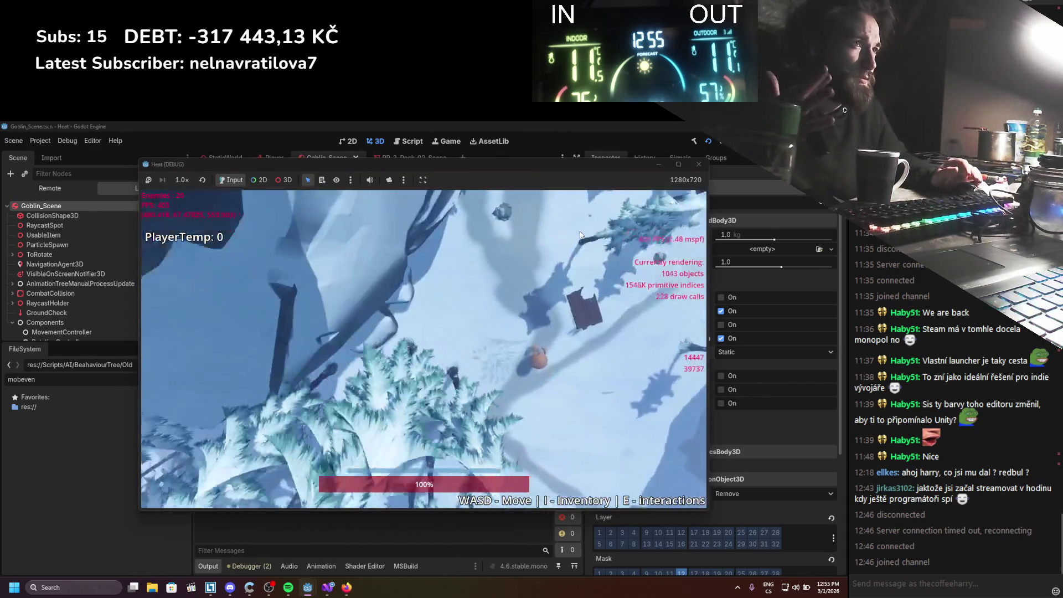
Enable Lock Rotation on the goblin's RigidBody3D, then play-test it with D, S and A and rerun
key("F8")
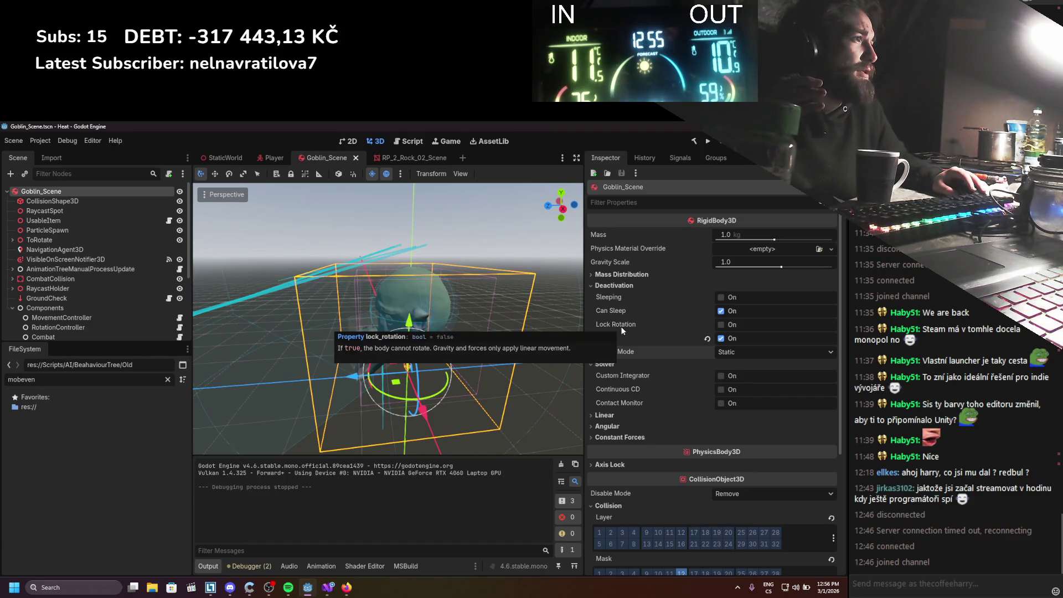
left_click(729, 327)
left_click(708, 140)
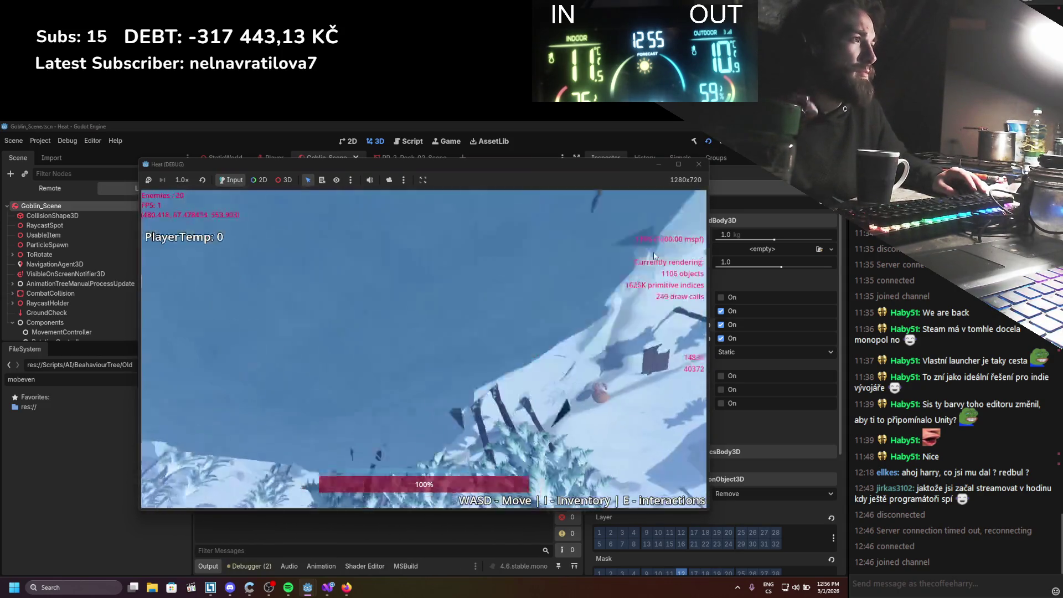
key("d")
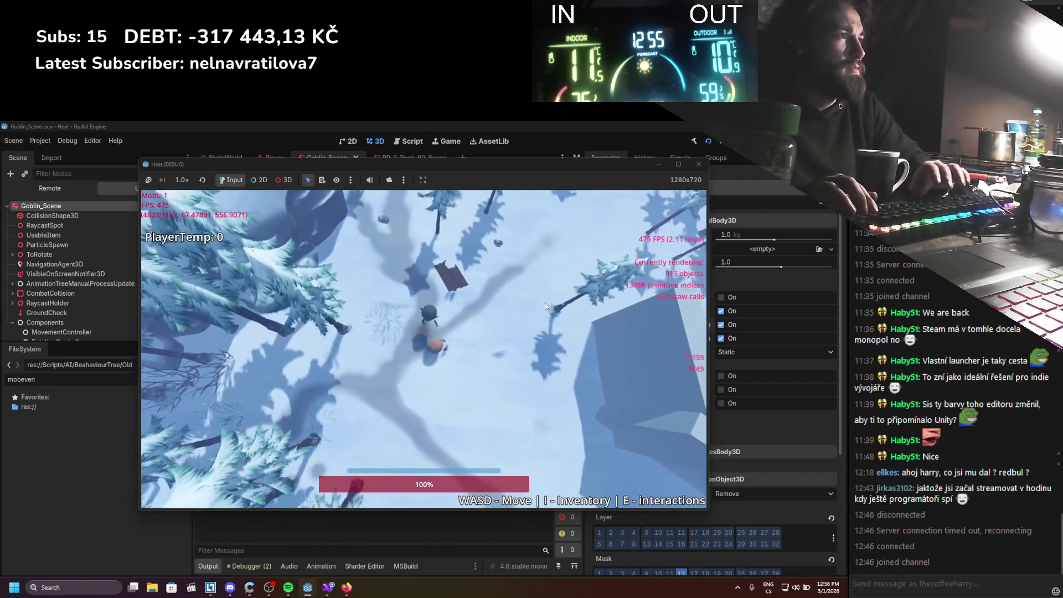
key("s")
key("a")
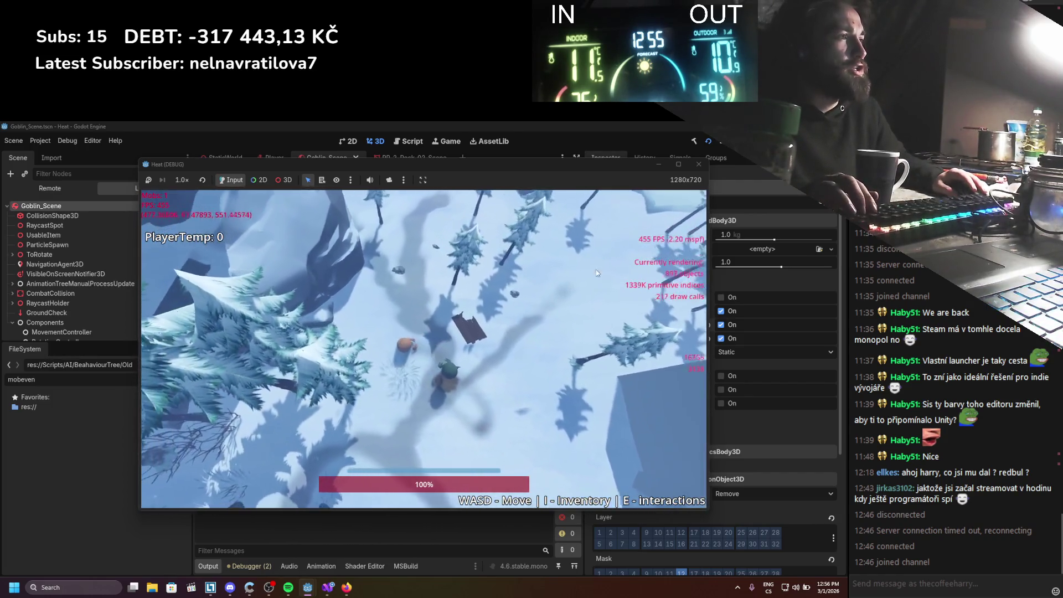
left_click(699, 164)
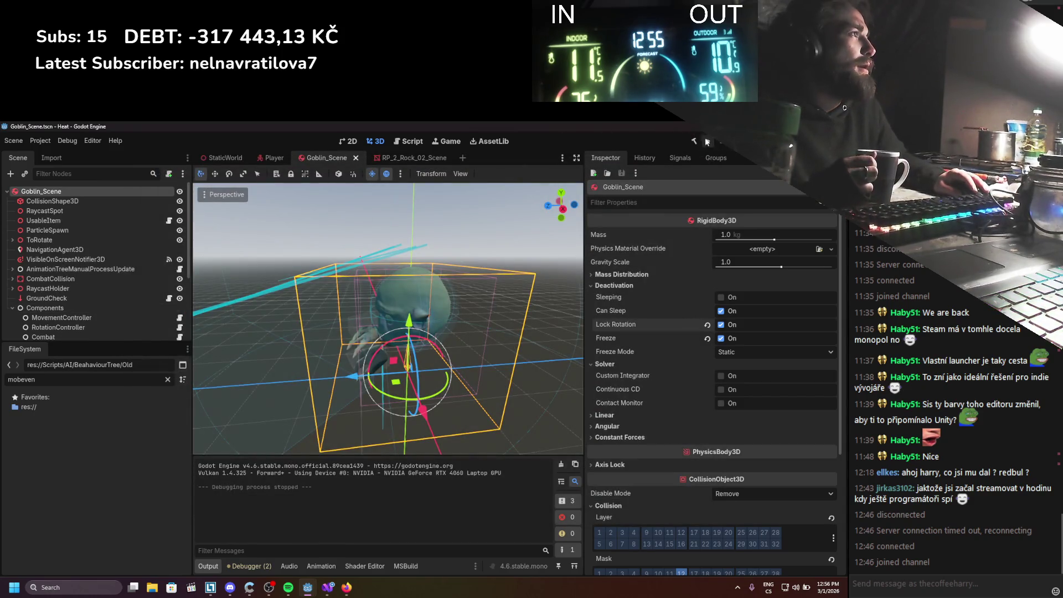
left_click(707, 141)
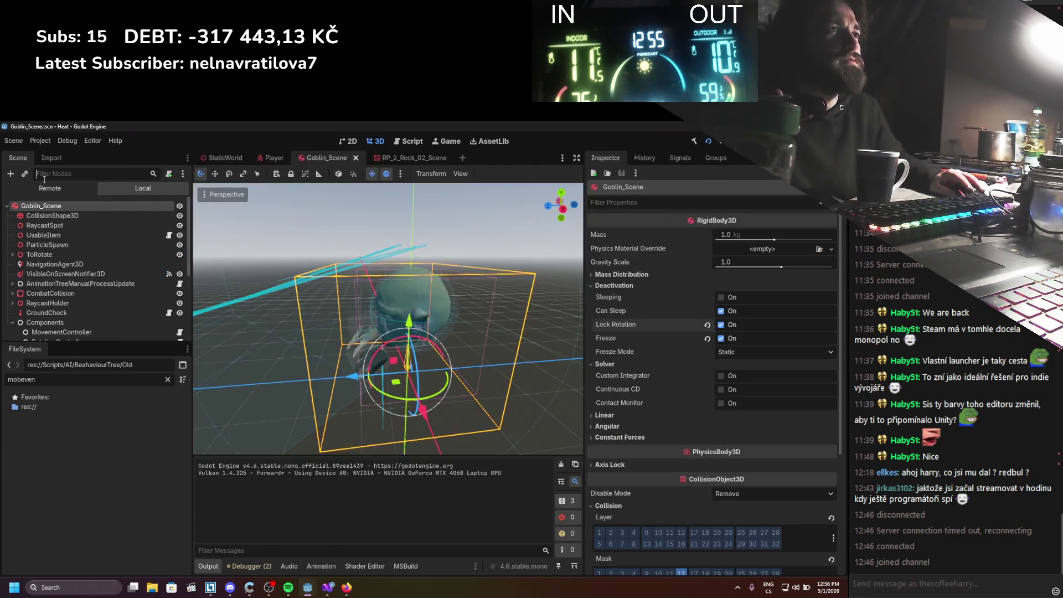
Browse the running game's Remote scene tree down through Main > Systems > AIManager > EnemySpawningManager
left_click(50, 189)
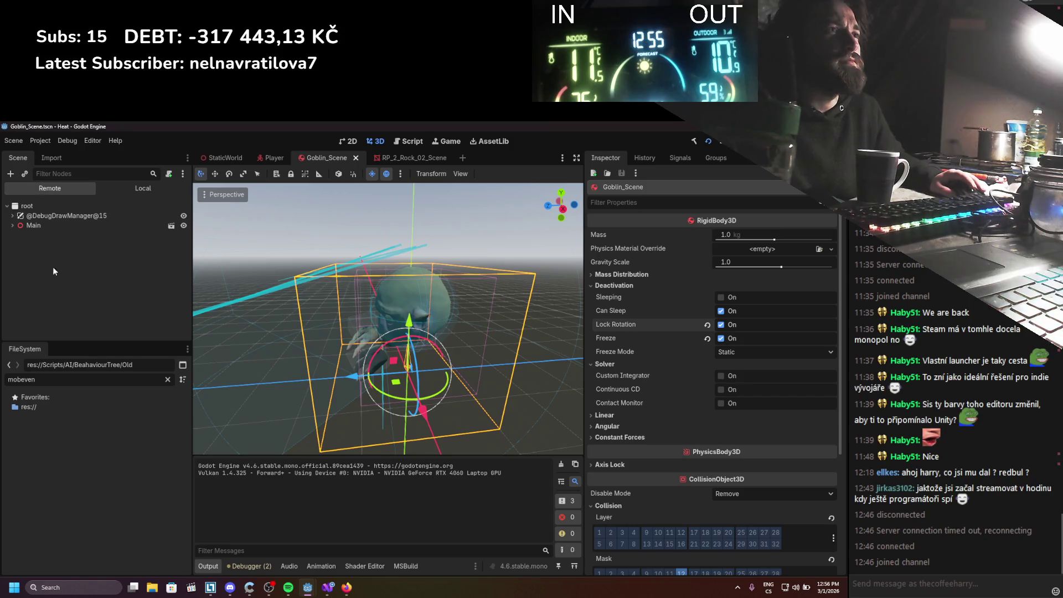
double_click(33, 225)
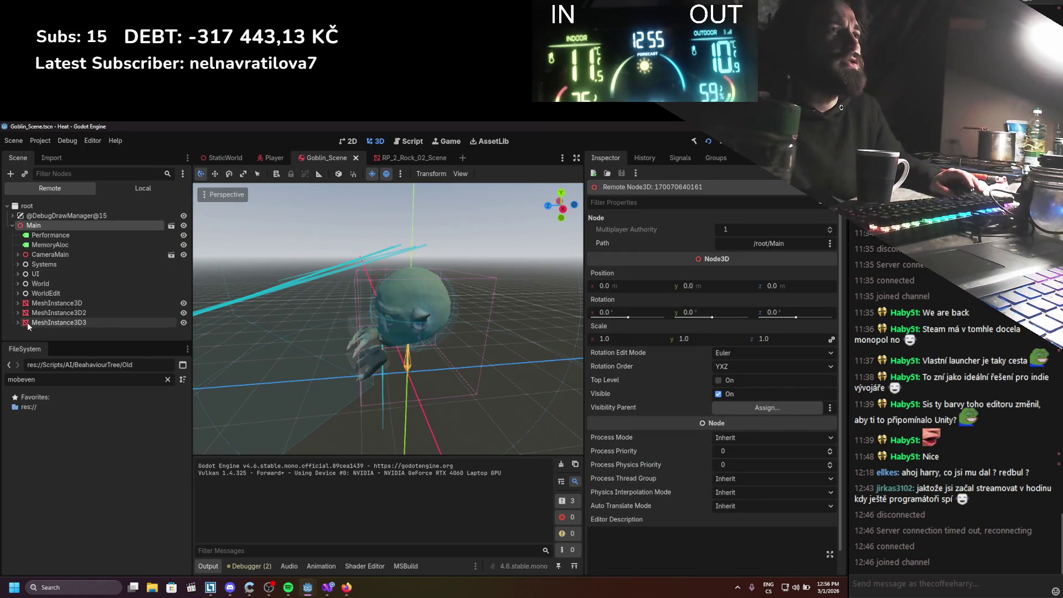
left_click(17, 283)
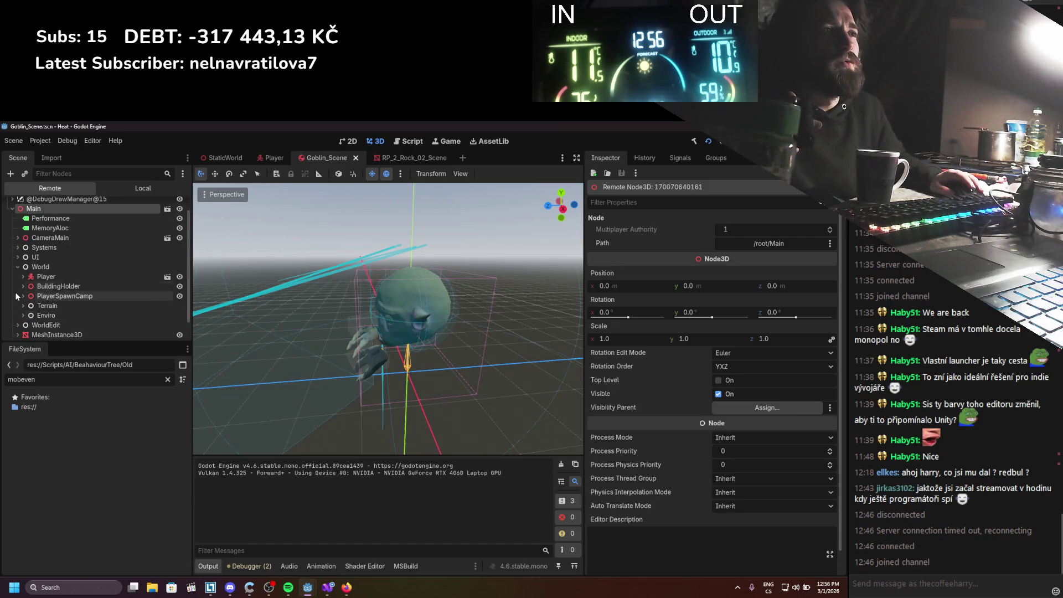
left_click(17, 266)
left_click(18, 264)
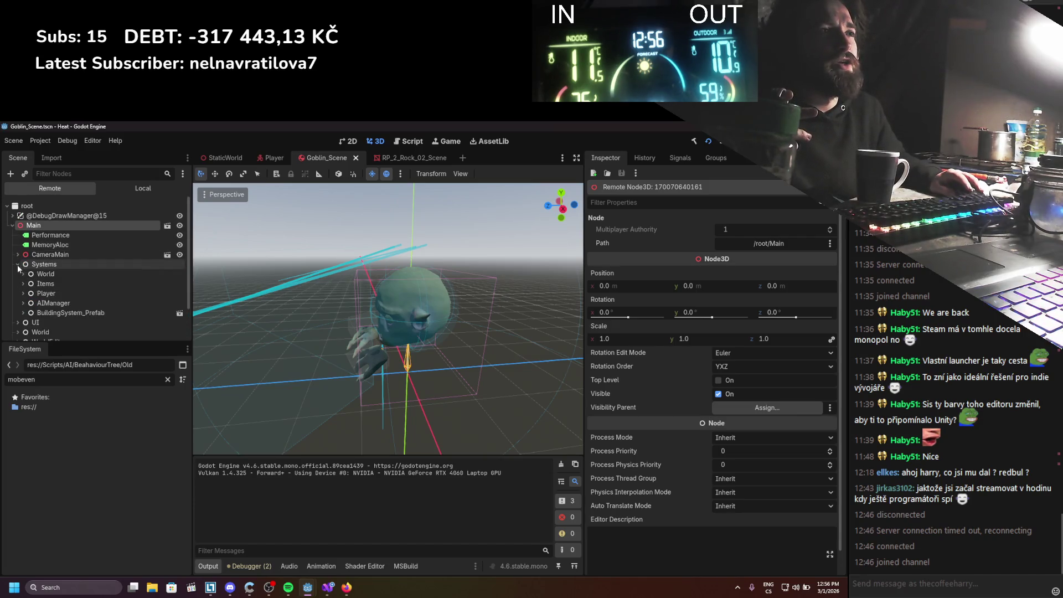
left_click(23, 303)
left_click(28, 296)
Inspect the spawned Goblin_Scene's live properties, then stop the game
left_click(55, 315)
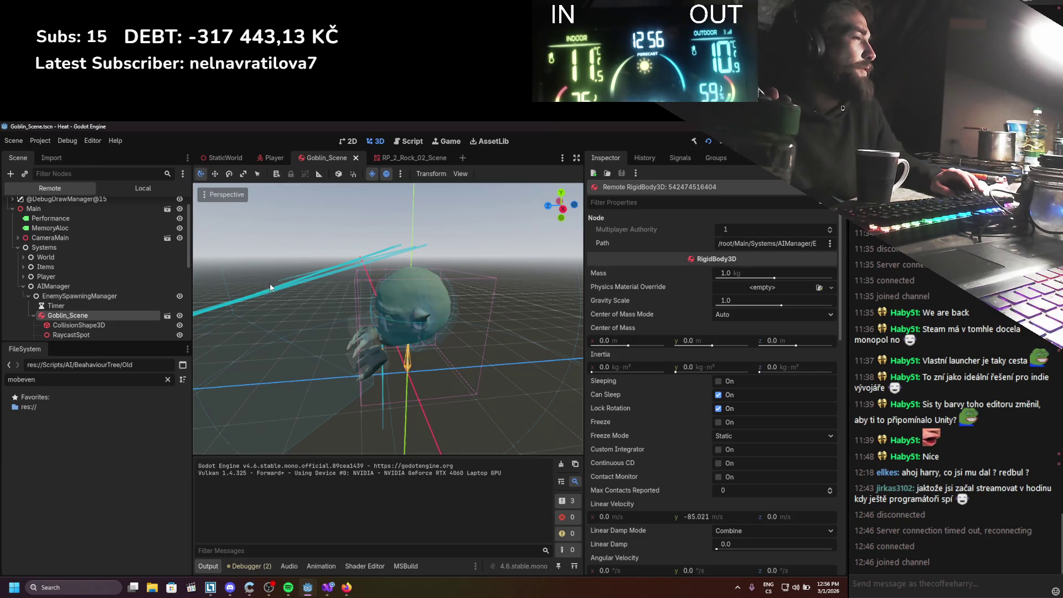
left_click(729, 150)
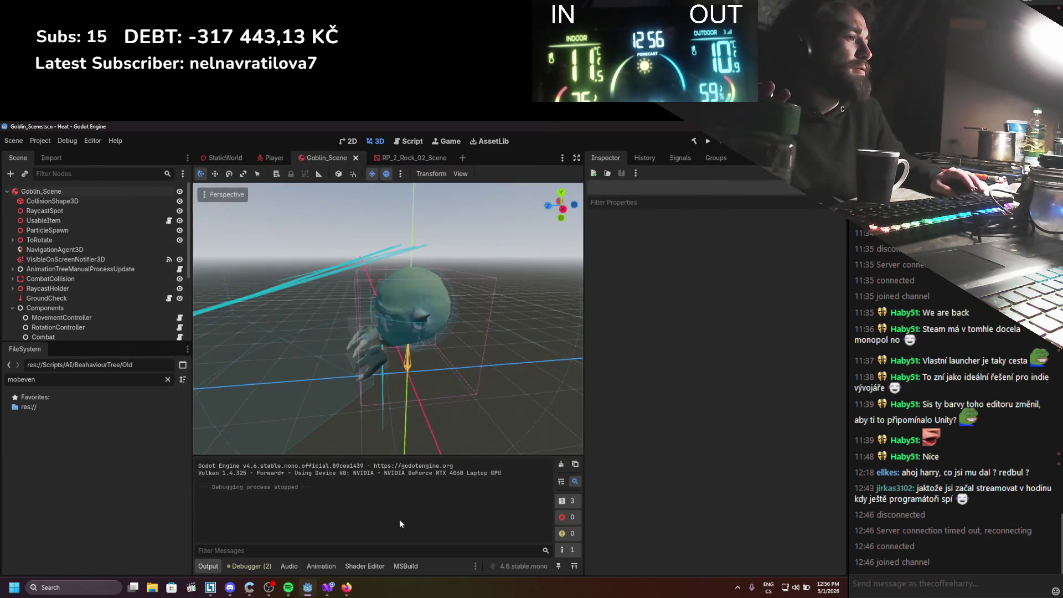
left_click(328, 587)
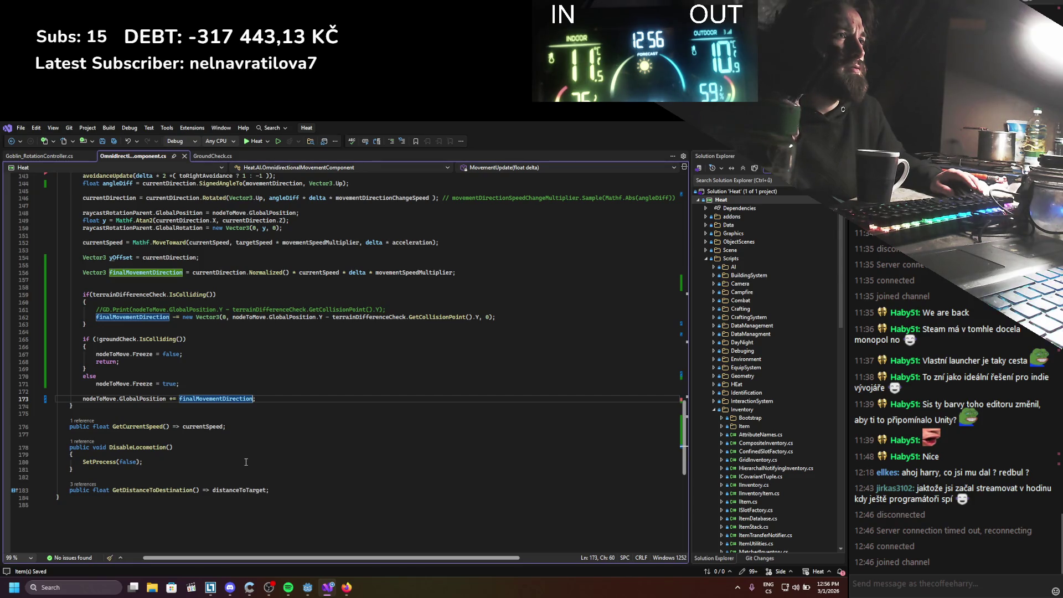
Comment out the nodeToMove.GlobalPosition += finalMovementDirection line and rerun the game with F5
left_click(134, 399)
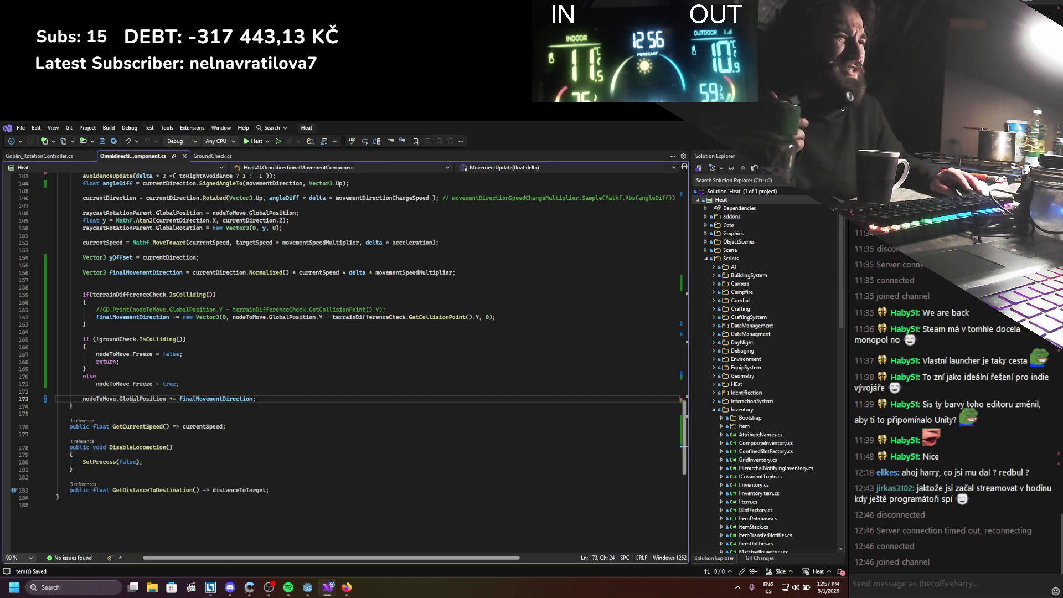
scroll(288, 463, "up", 3)
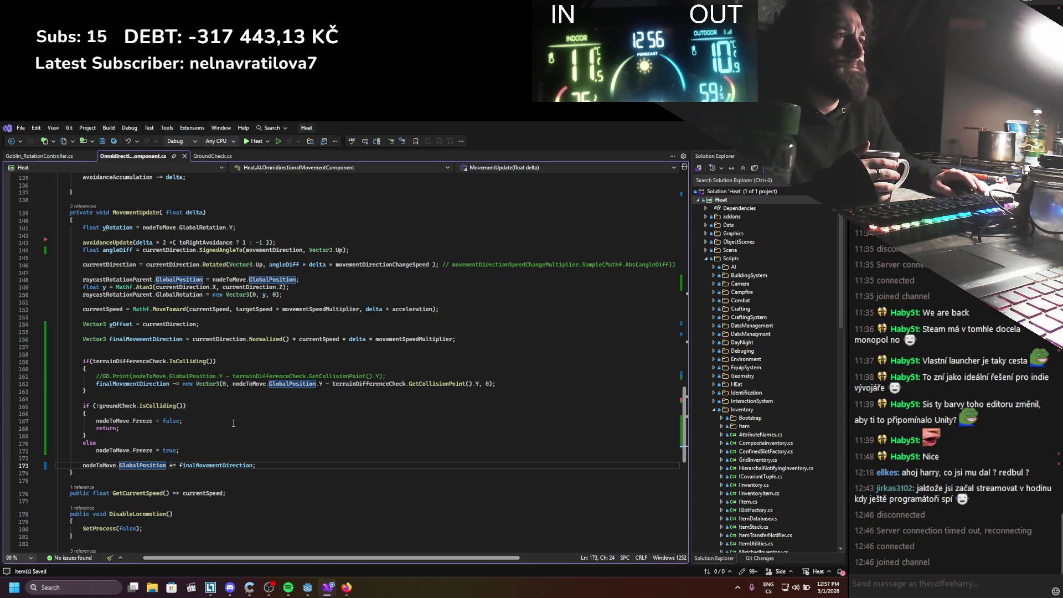
left_click(84, 465)
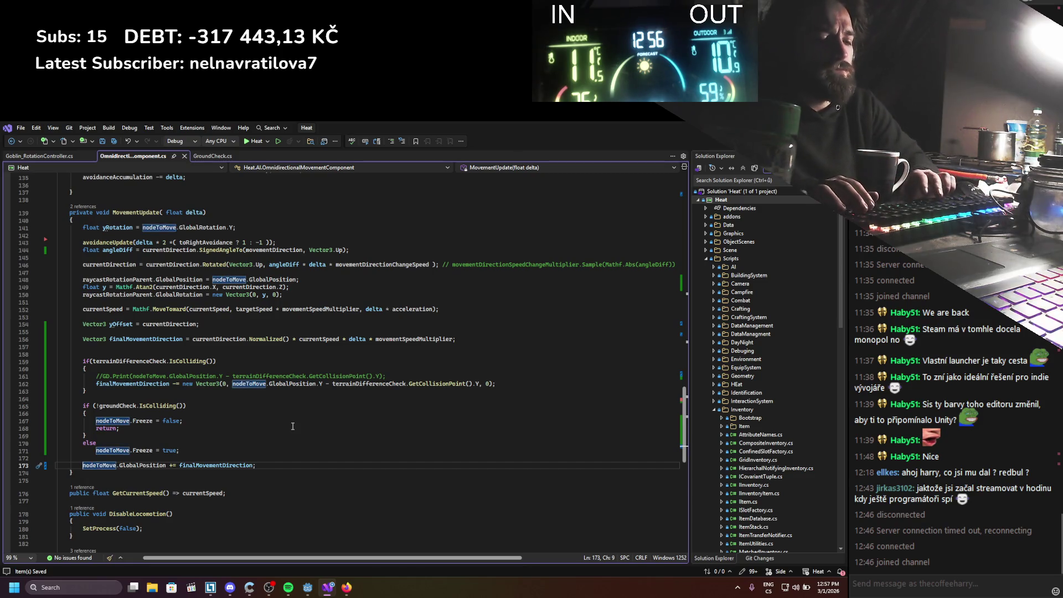
type("//")
key("alt+Tab")
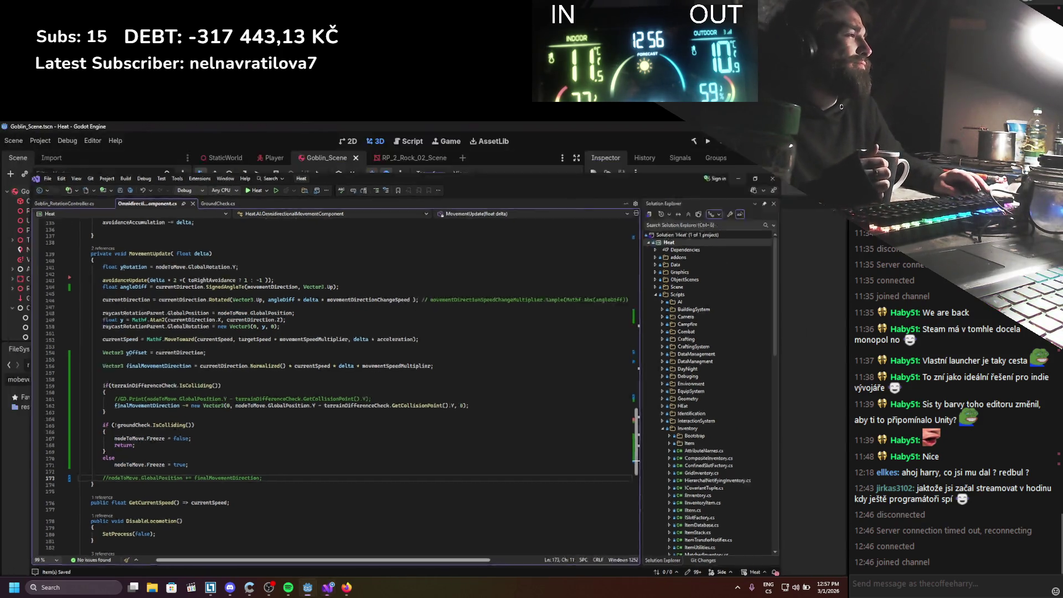
key("F5")
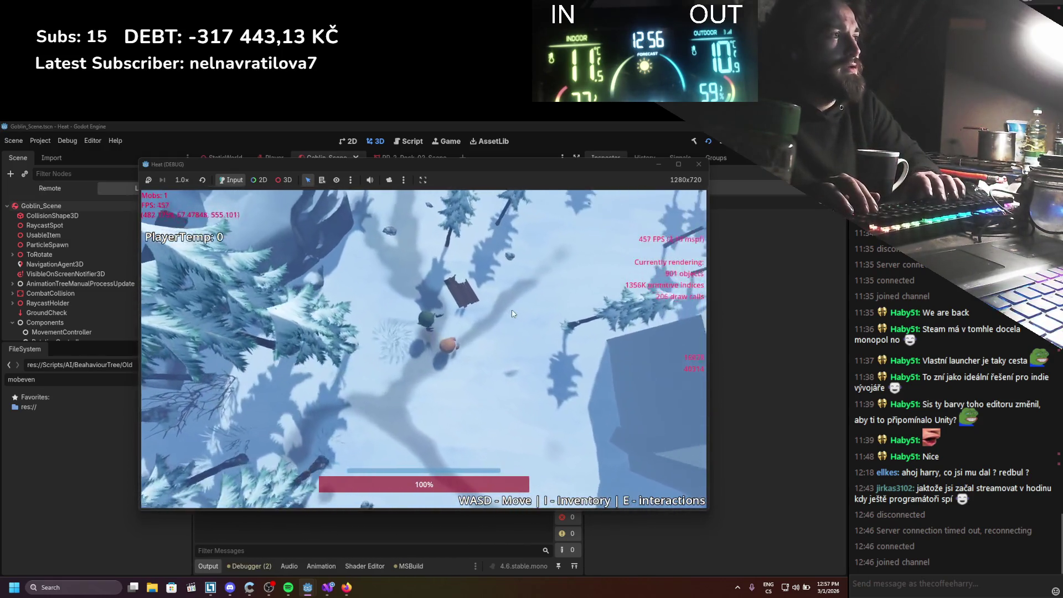
Stop the game and uncheck Deactivation > Can Sleep on the Goblin_Scene root body
left_click(688, 139)
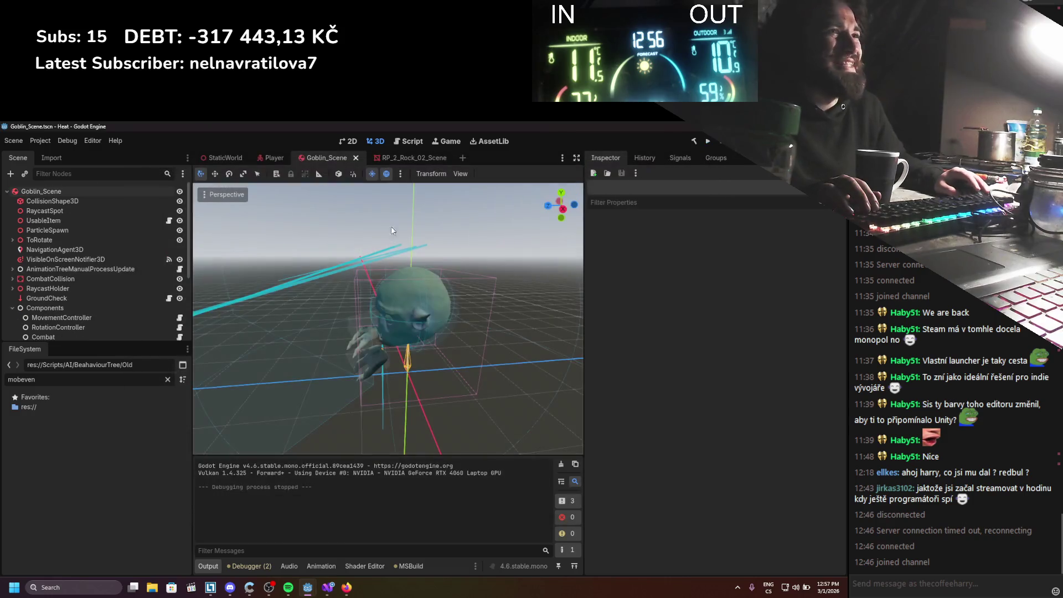
left_click(94, 192)
left_click(728, 311)
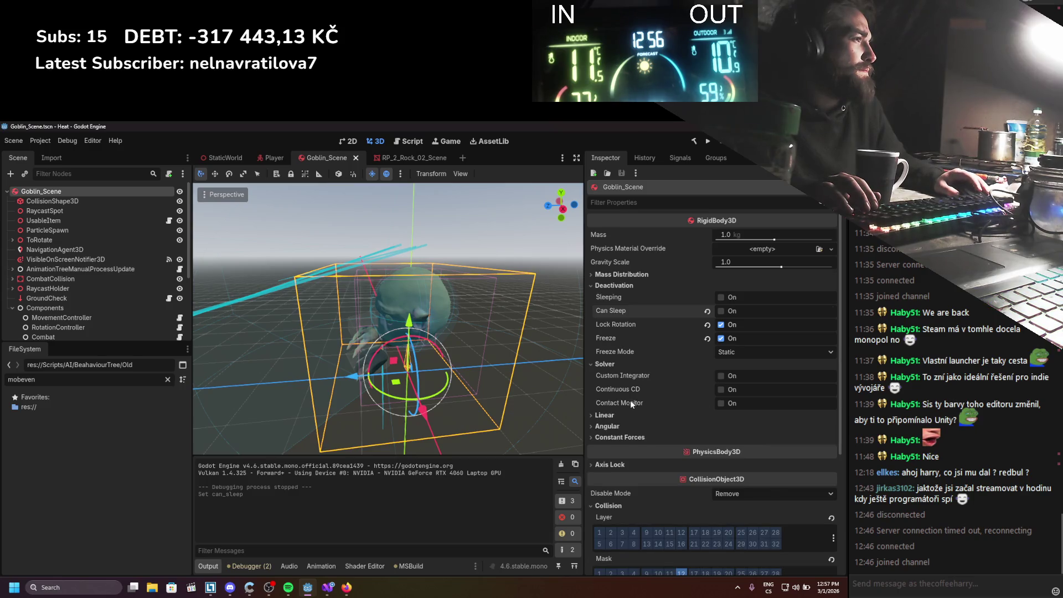
scroll(630, 400, "down", 2)
Test-run the game, walking the player around the snowy level, then stop it
left_click(708, 140)
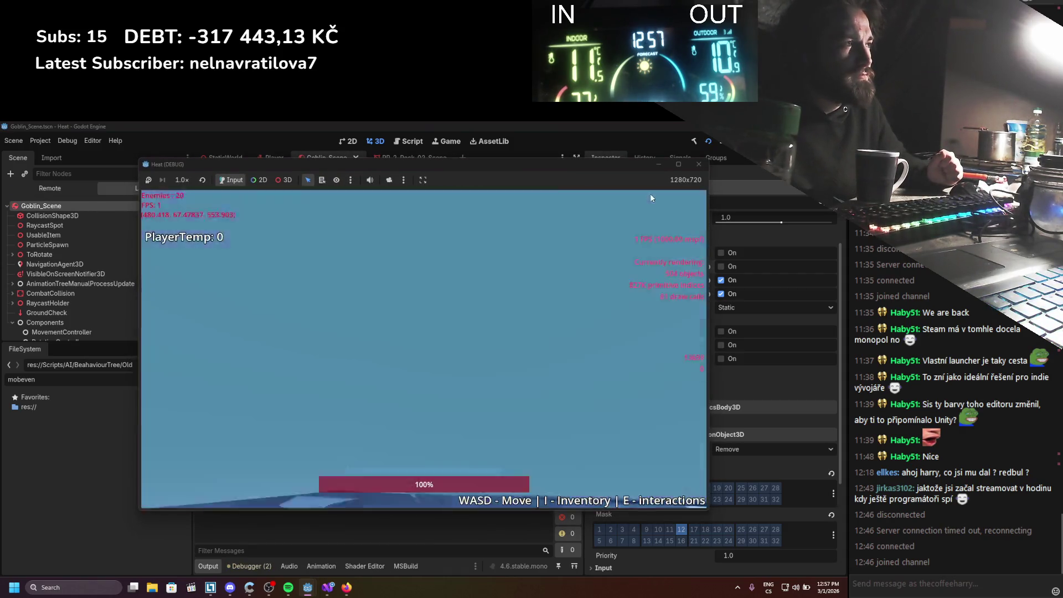
key("s+d")
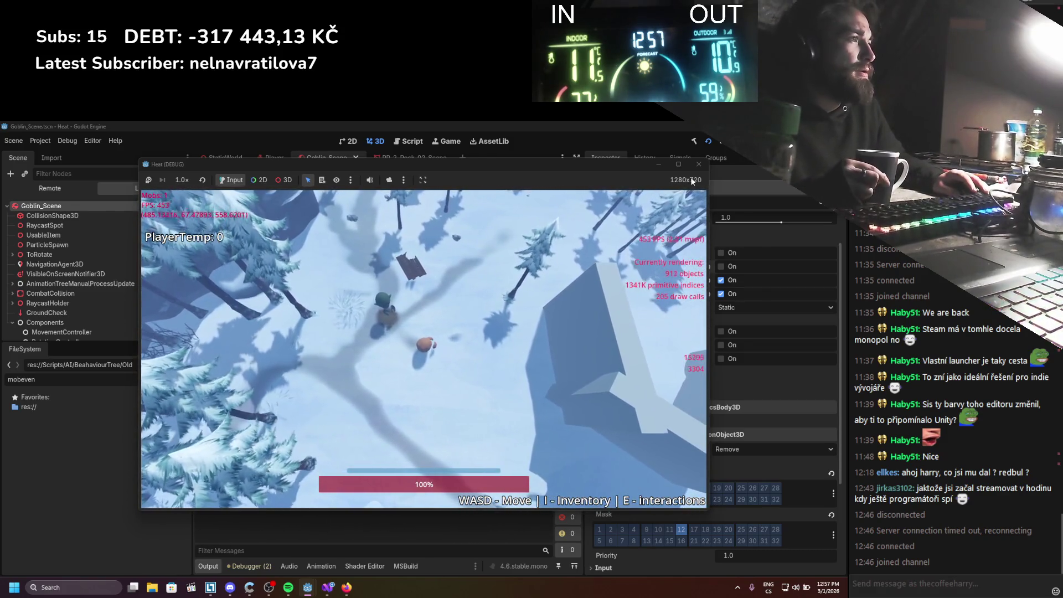
left_click(723, 145)
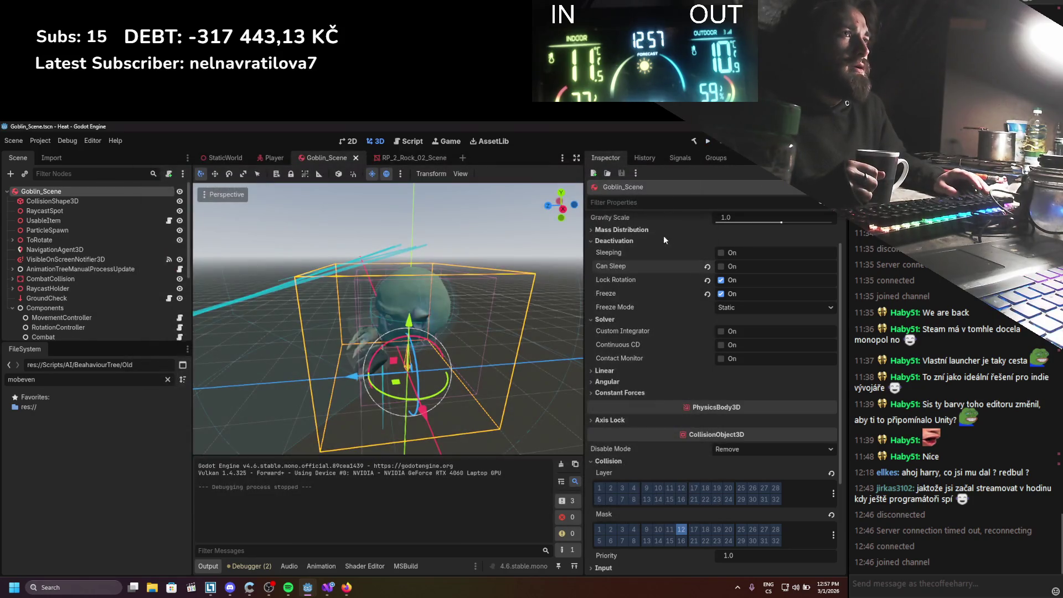
scroll(71, 288, "down", 3)
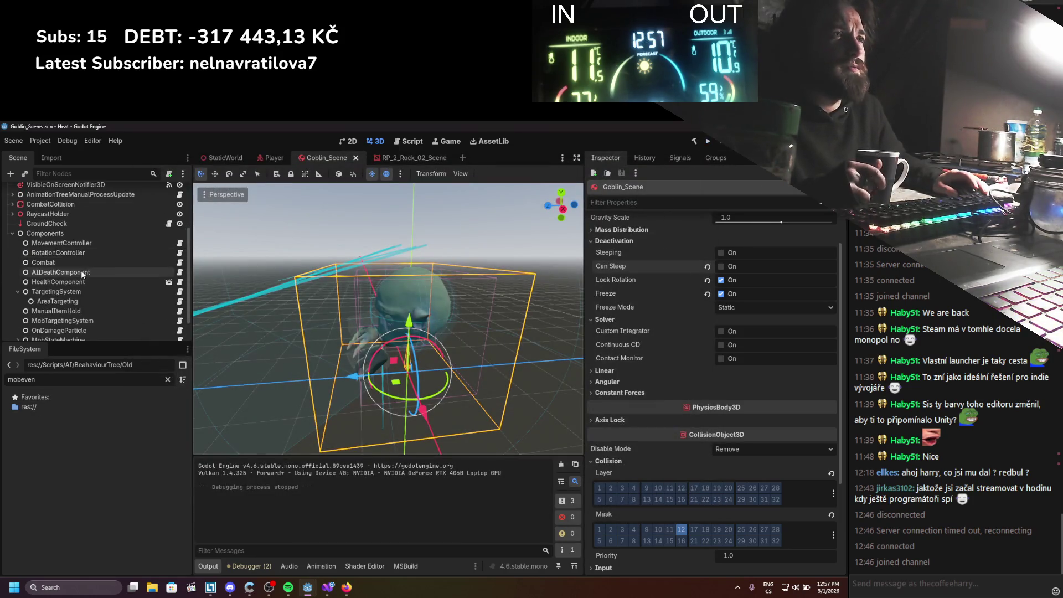
scroll(85, 277, "down", 1)
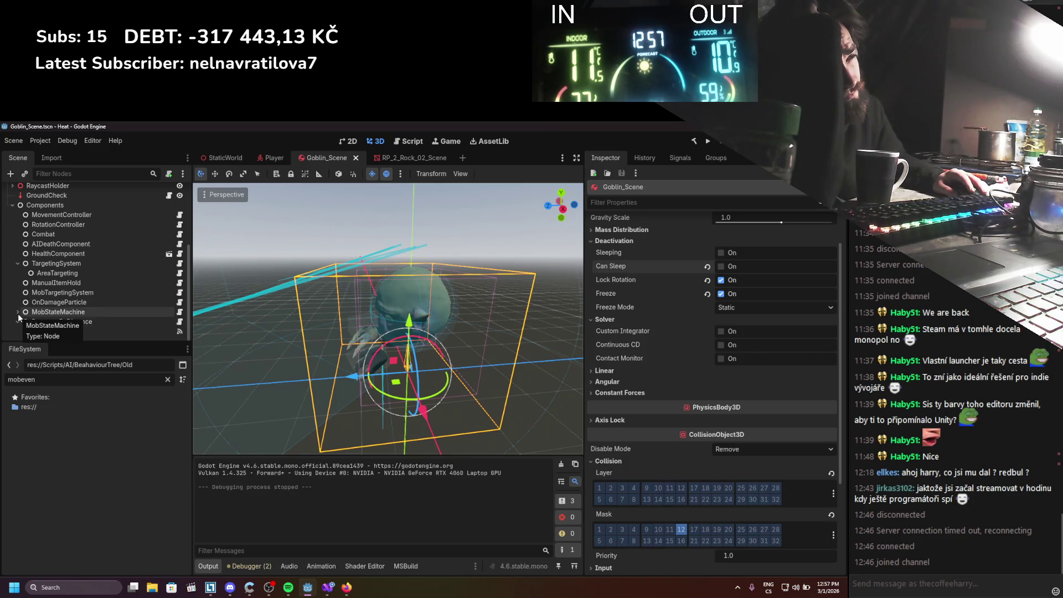
left_click(328, 587)
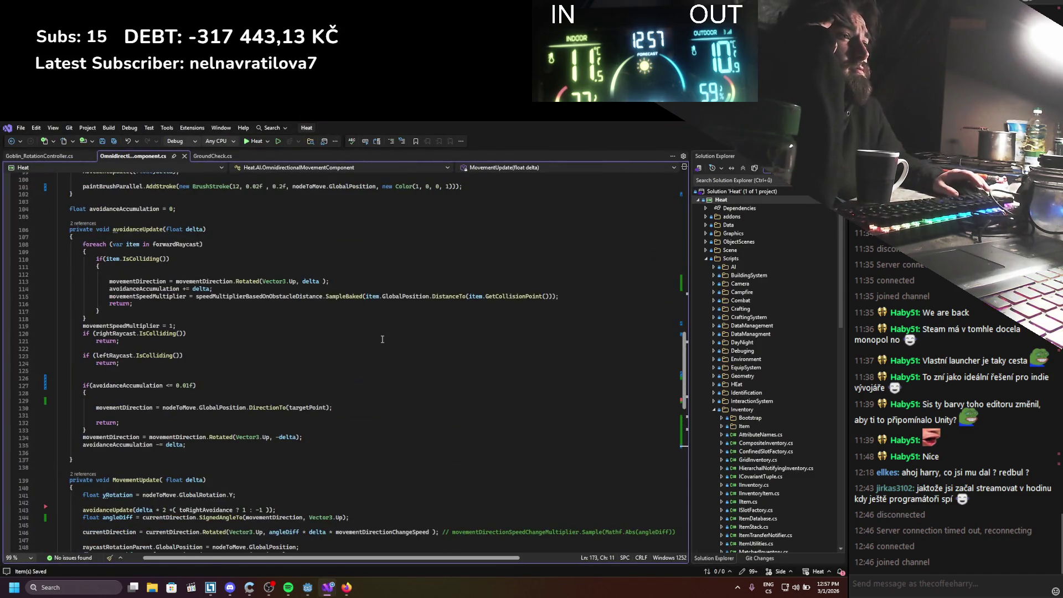
Uncheck Freeze and Lock Rotation on the goblin body, then test-run and stop the game
scroll(382, 339, "up", 5)
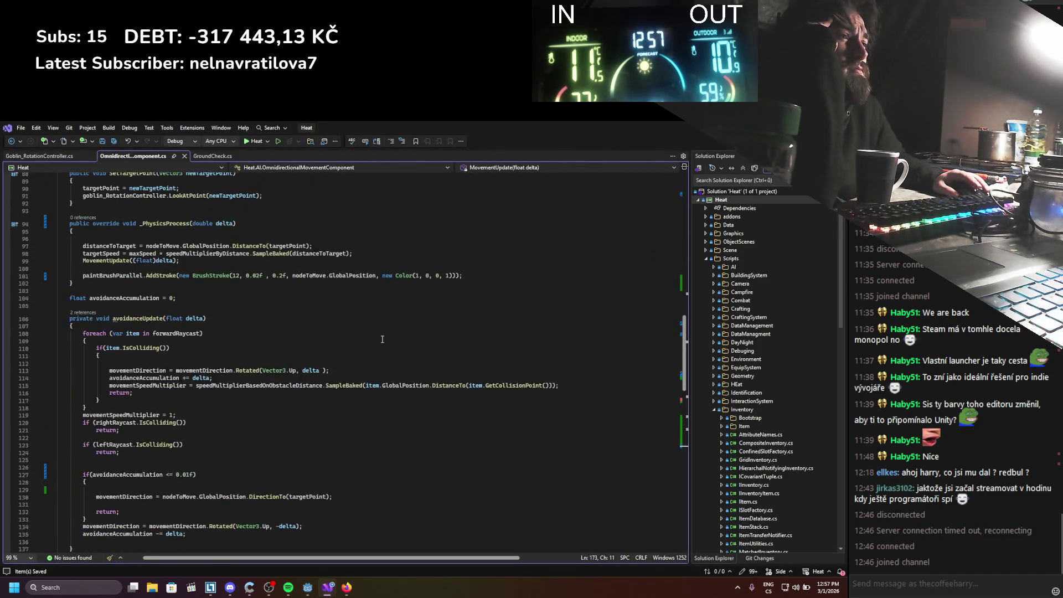
scroll(382, 339, "up", 10)
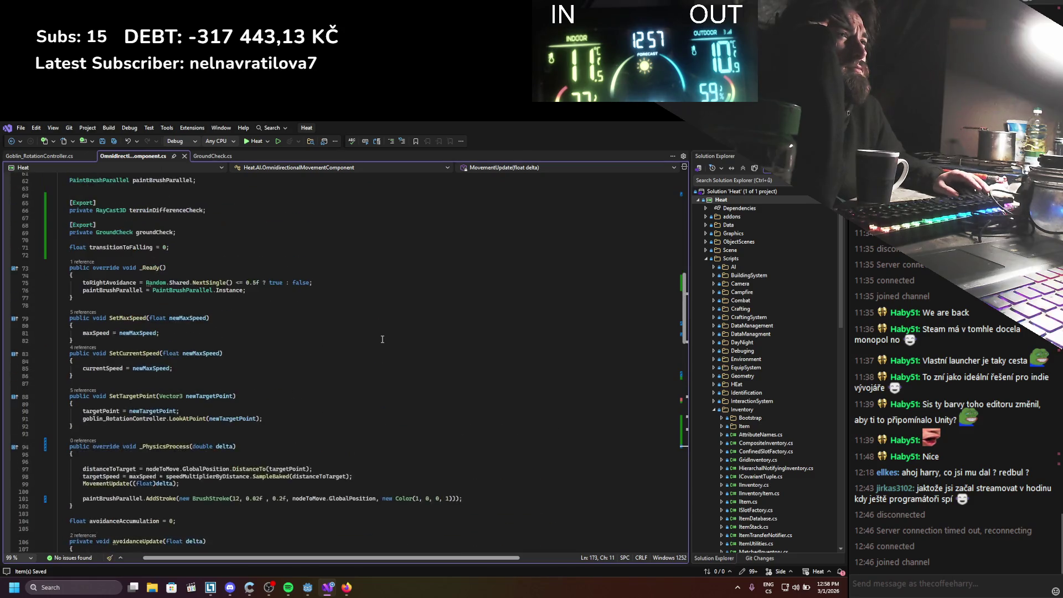
scroll(385, 340, "down", 2)
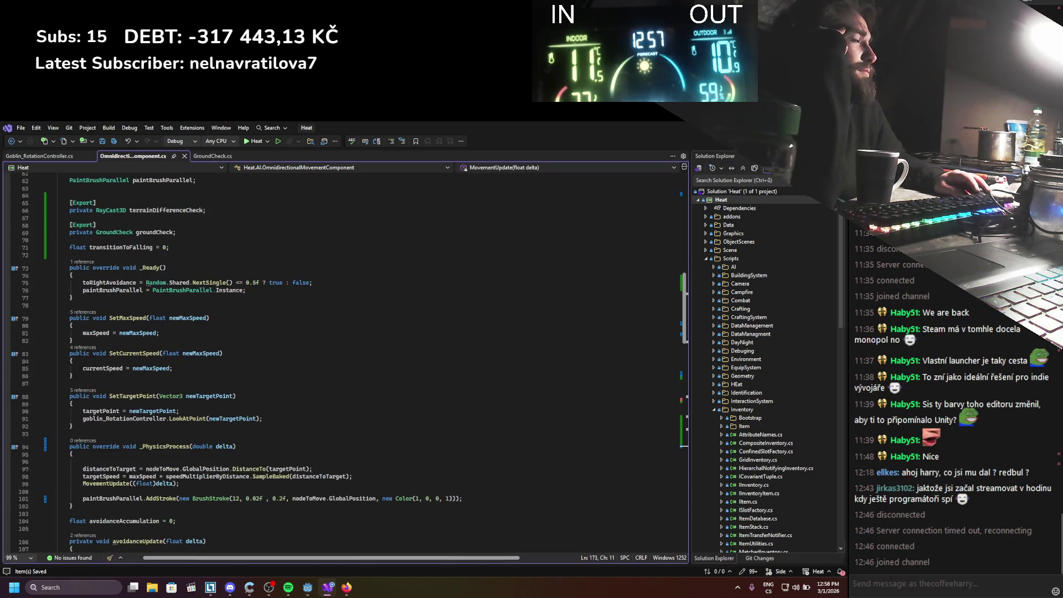
key("alt+Tab")
left_click(706, 294)
left_click(723, 280)
left_click(708, 142)
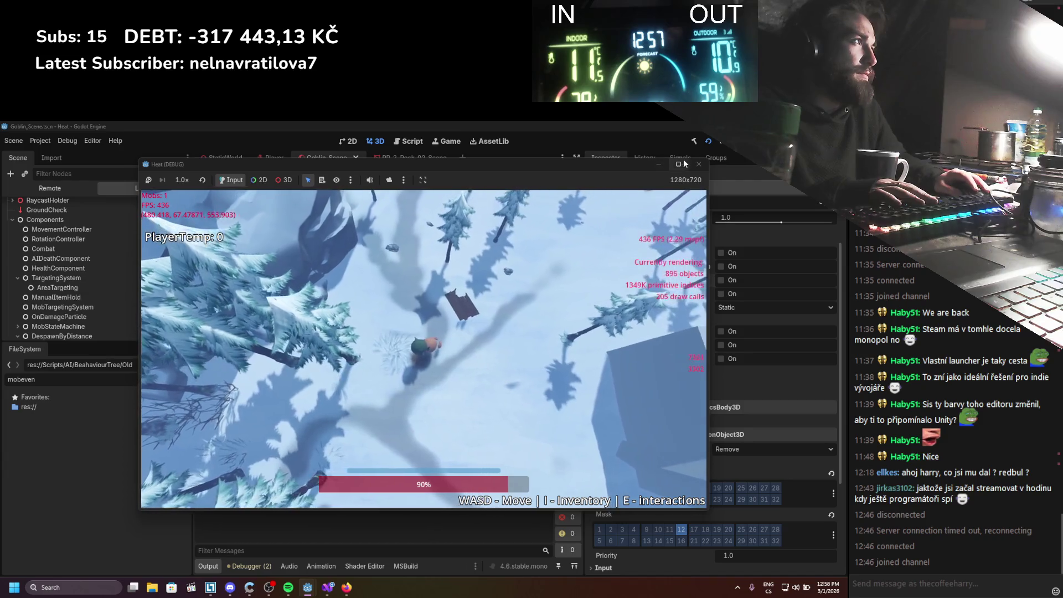
key("F8")
Comment out both nodeToMove.Freeze lines and the else line in MovementUpdate
key("alt+Tab")
scroll(84, 381, "up", 15)
scroll(84, 381, "down", 12)
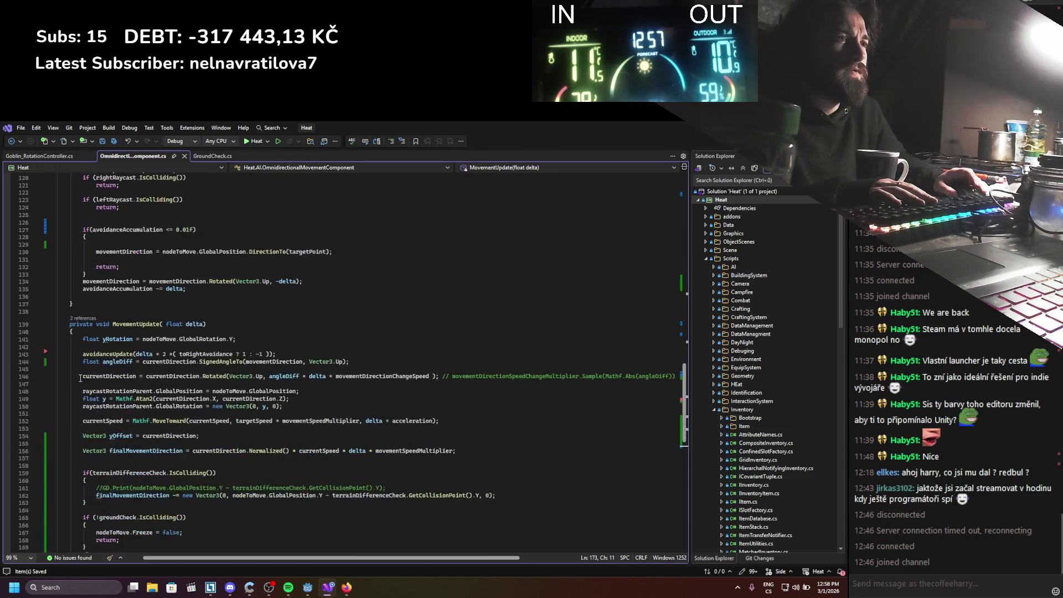
left_click(96, 399)
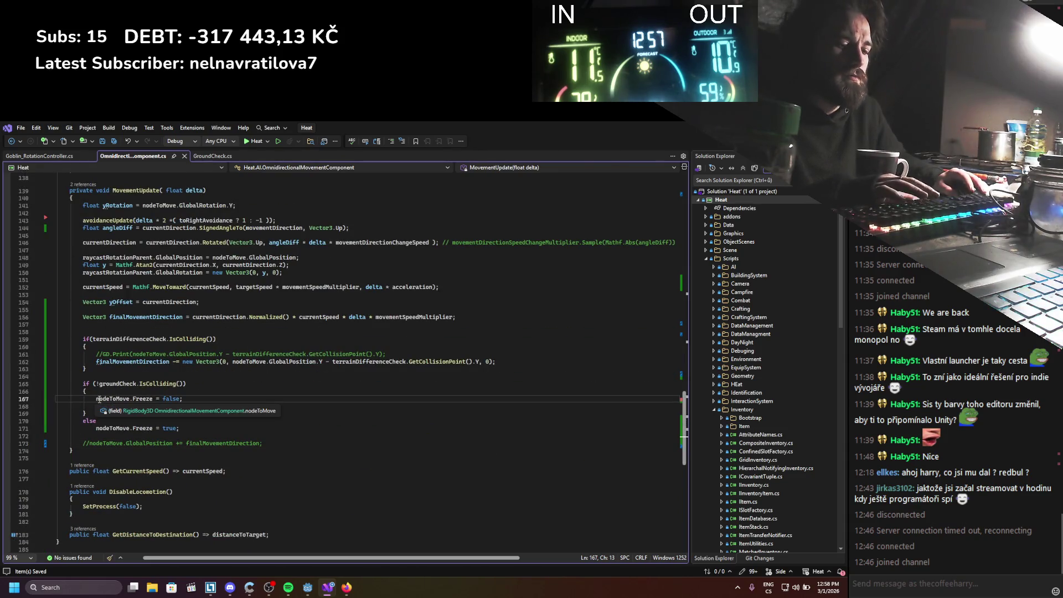
type("//")
left_click(94, 428)
type("//")
left_click(83, 421)
type("//")
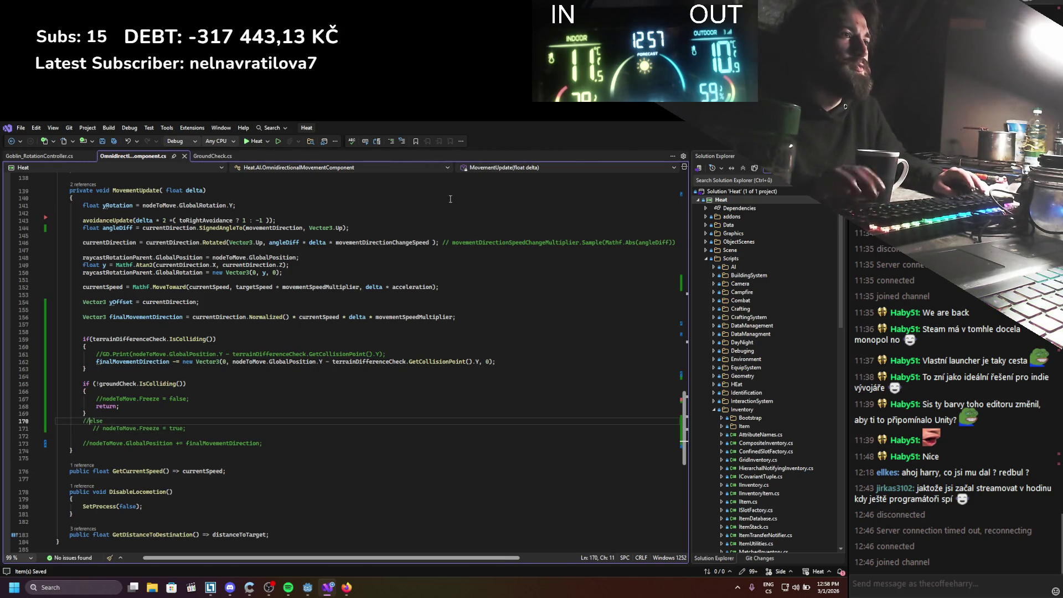
key("alt+Tab")
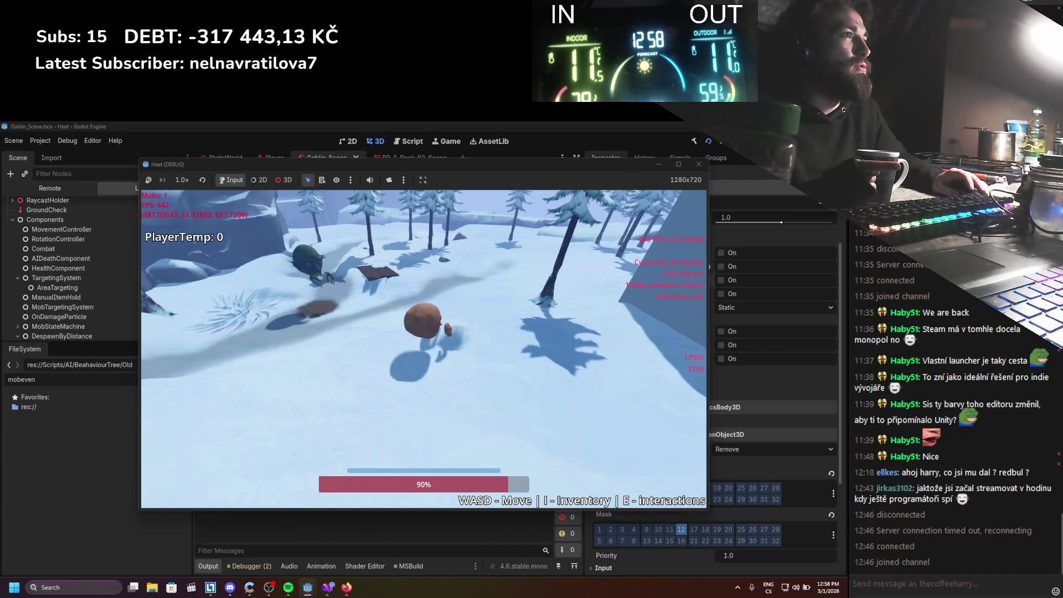
Stop the freeze-disabled test run, orbit around the goblin, and return to Visual Studio
left_click(732, 149)
scroll(403, 367, "up", 5)
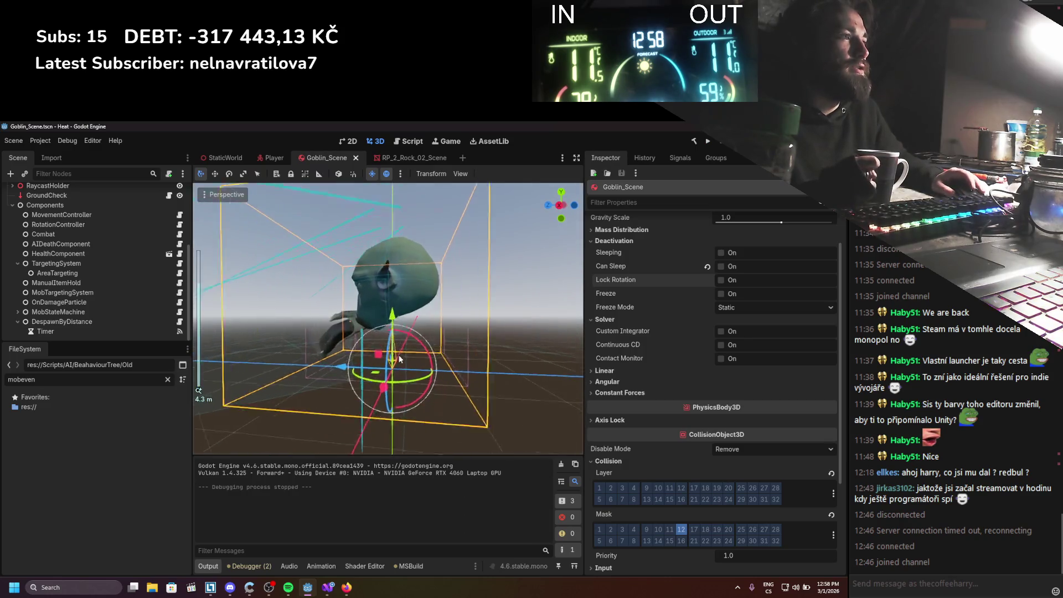
left_click_drag(403, 367, 437, 366)
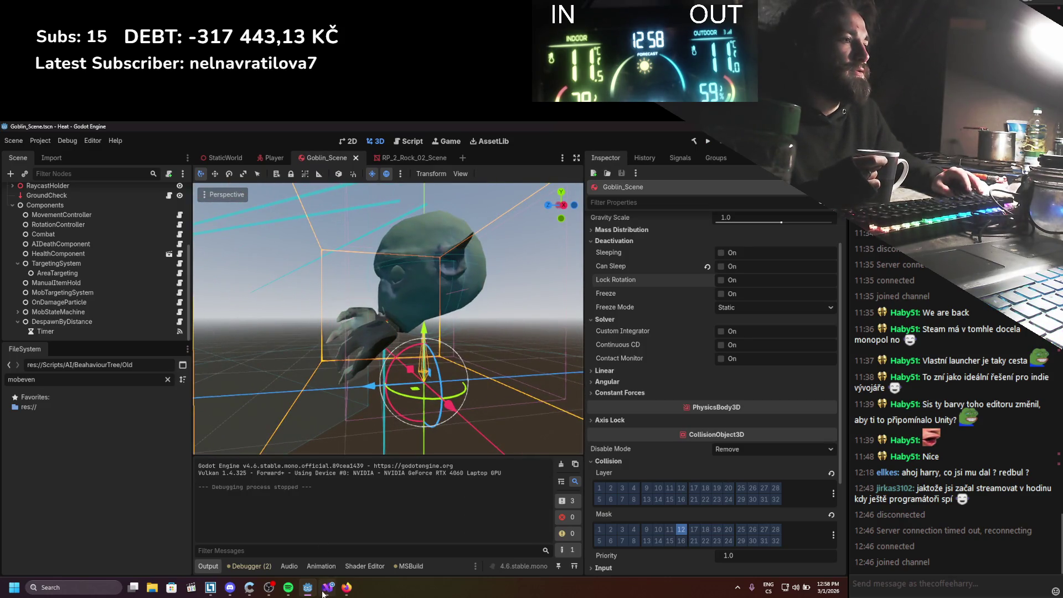
left_click(325, 589)
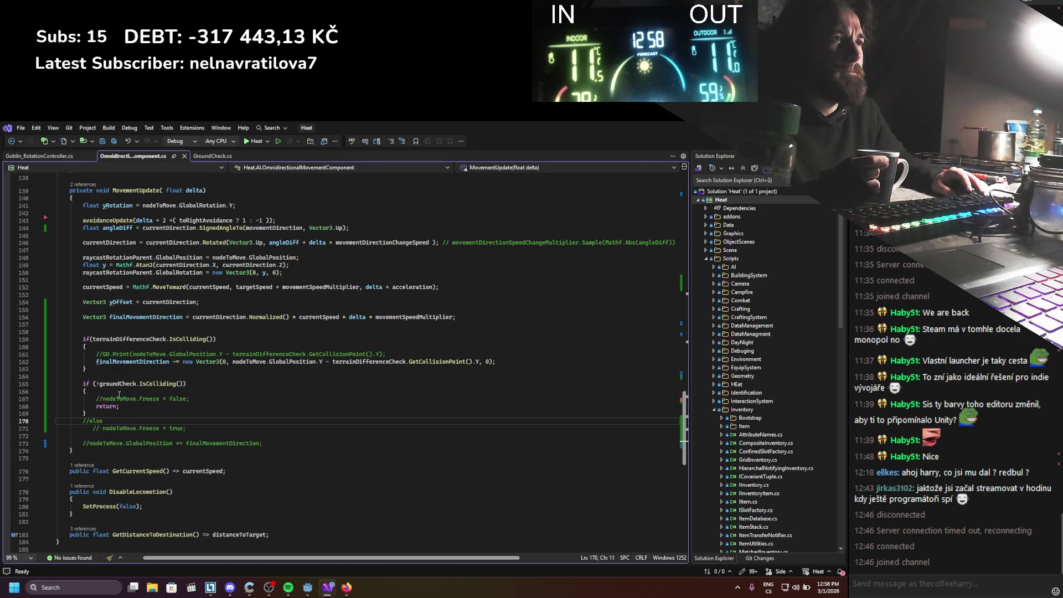
Restore the else branch with GD.Print("ground"), save the script, and run the project
key("BackSpace")
key("BackSpace")
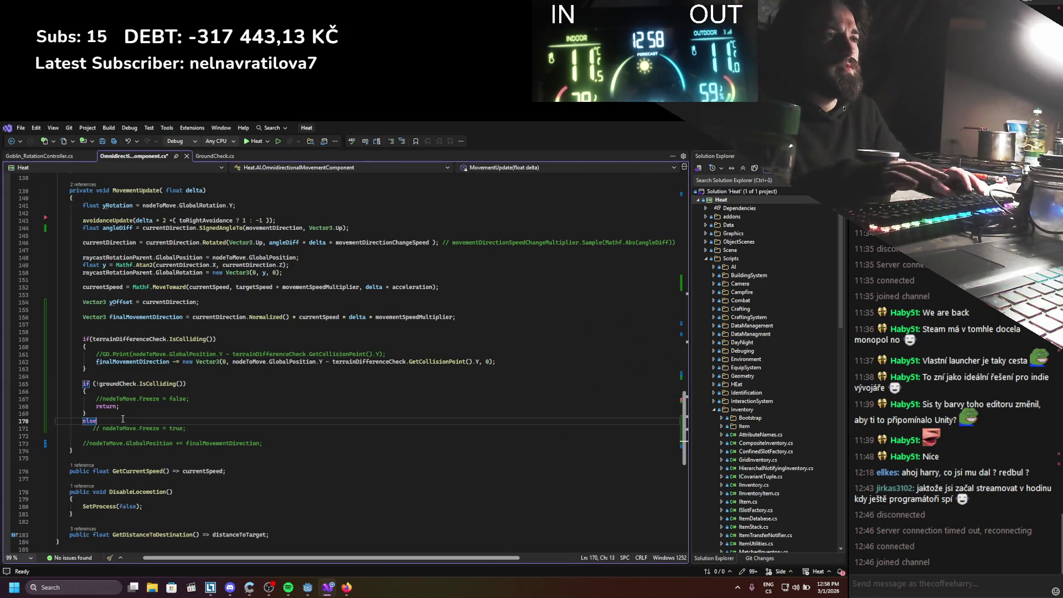
key("End")
key("Return")
type("gd.pr")
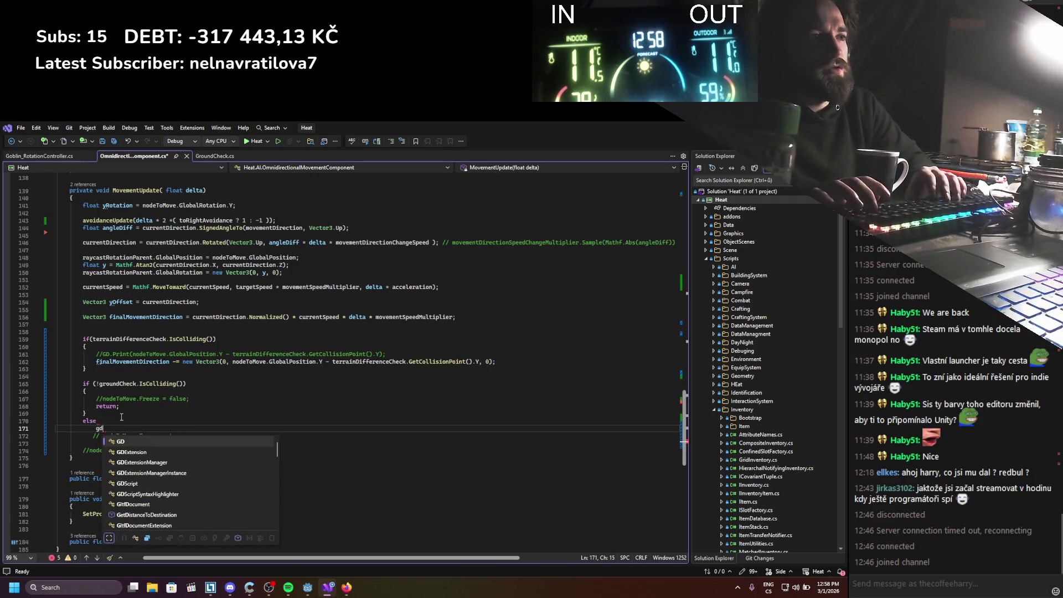
type("()")
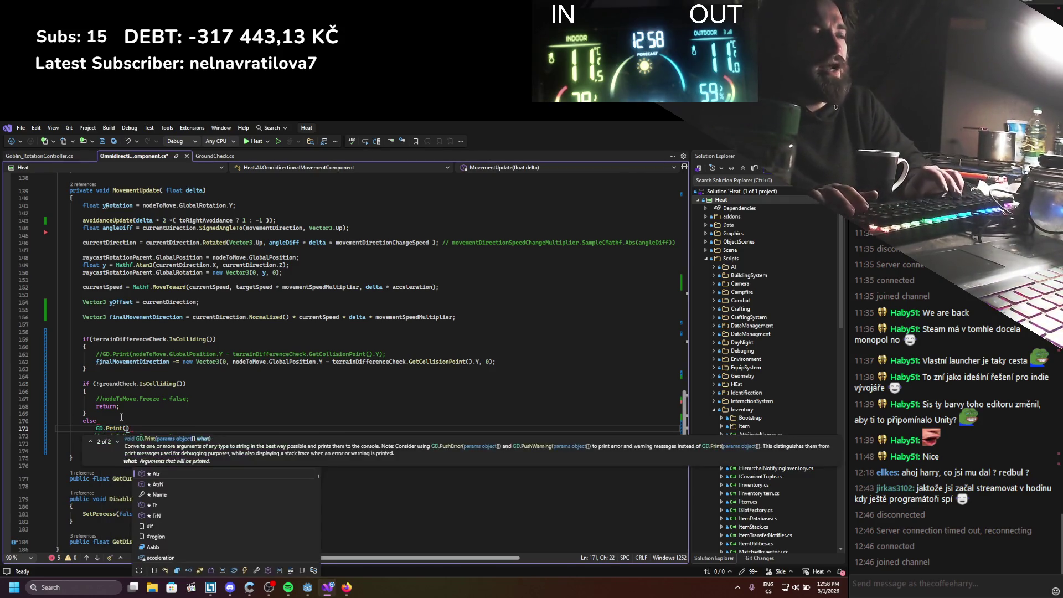
type("\"\"")
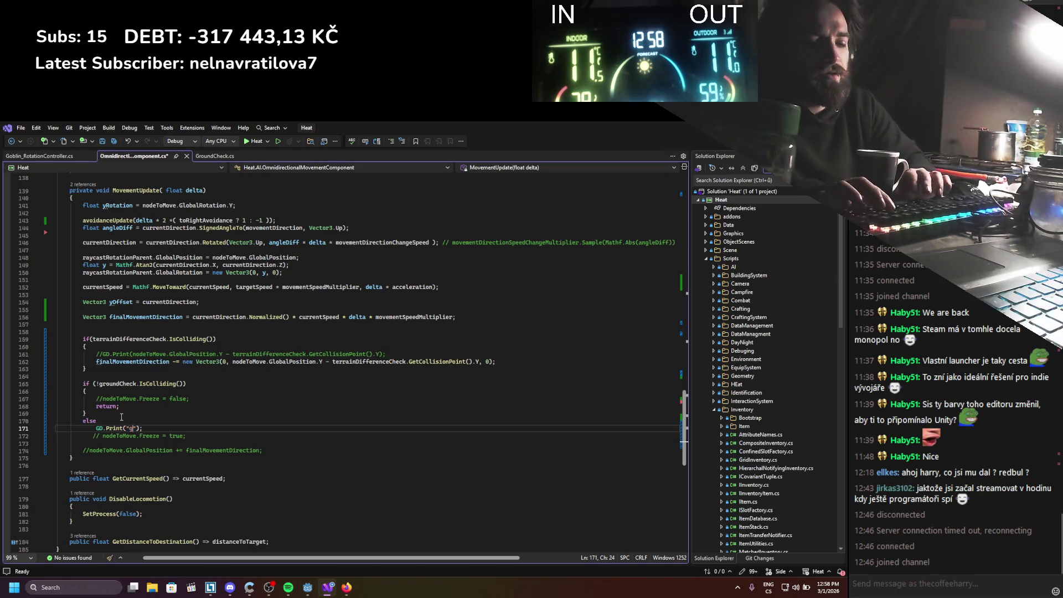
type("nd")
key("ctrl+s")
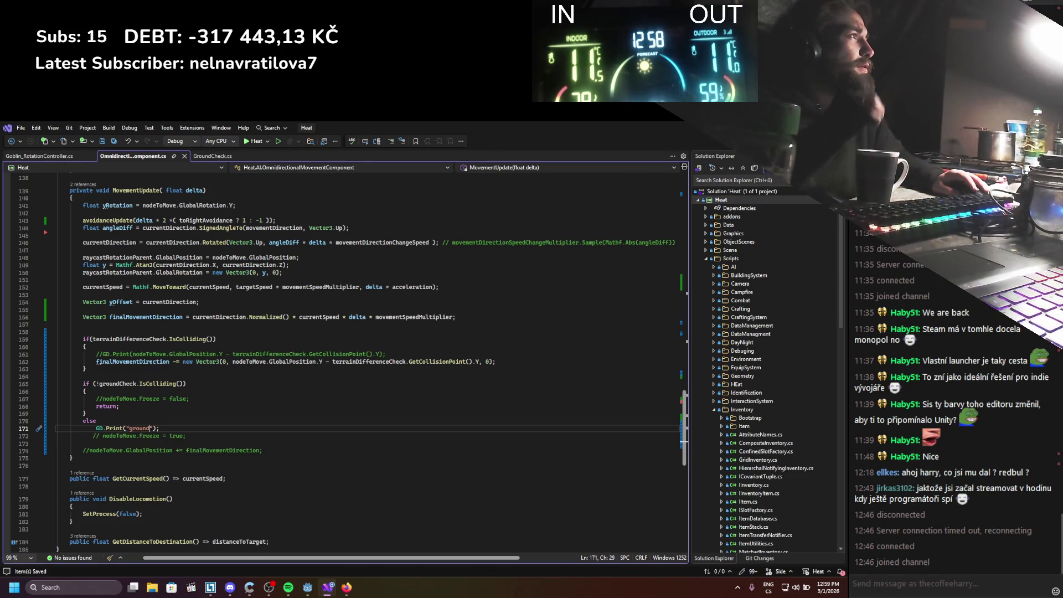
key("alt+Tab")
left_click(711, 142)
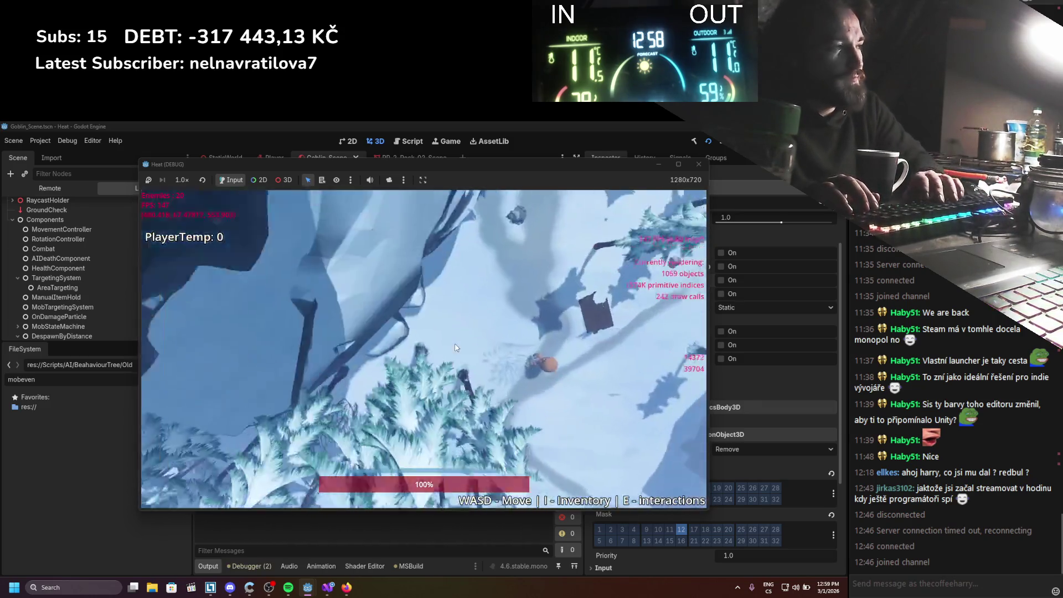
Turn on Debug > Visible Collision Shapes and restart the game
mouse_move(429, 162)
left_mouse_down()
mouse_move(531, 155)
mouse_move(434, 161)
left_mouse_up()
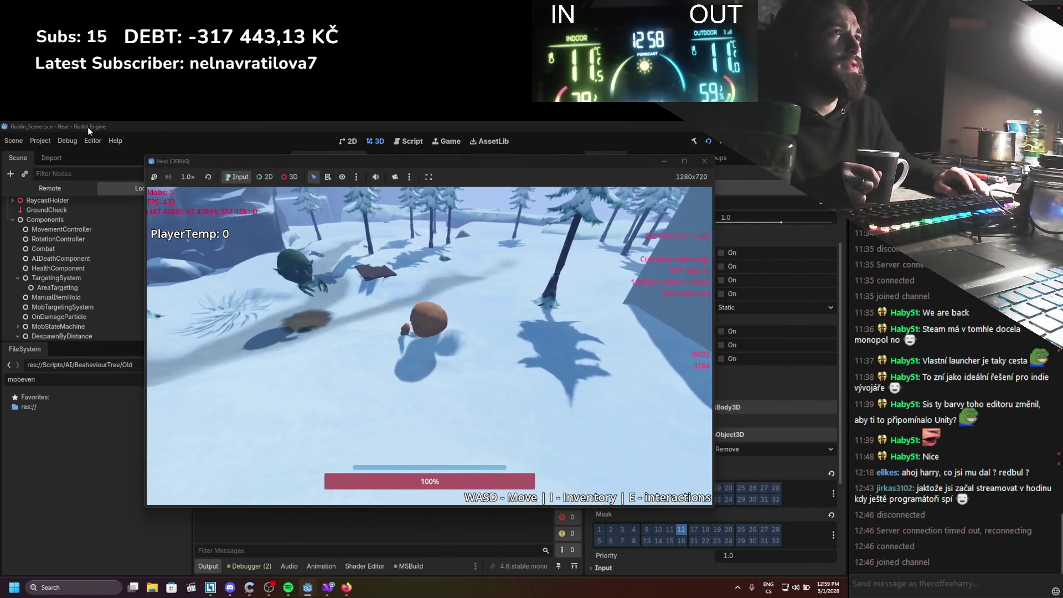
left_click(73, 143)
left_click(79, 180)
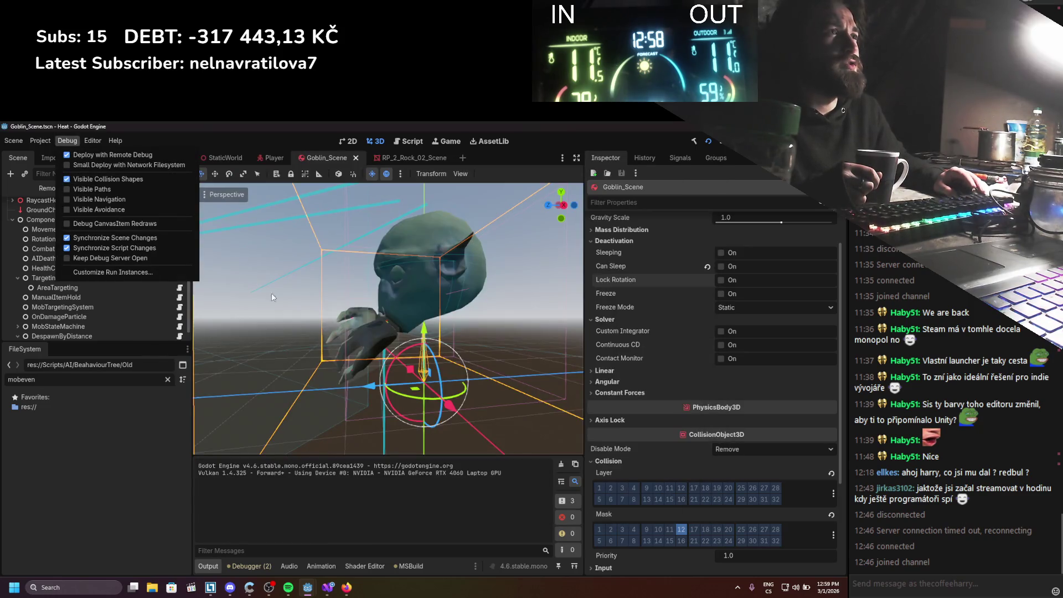
left_click(307, 588)
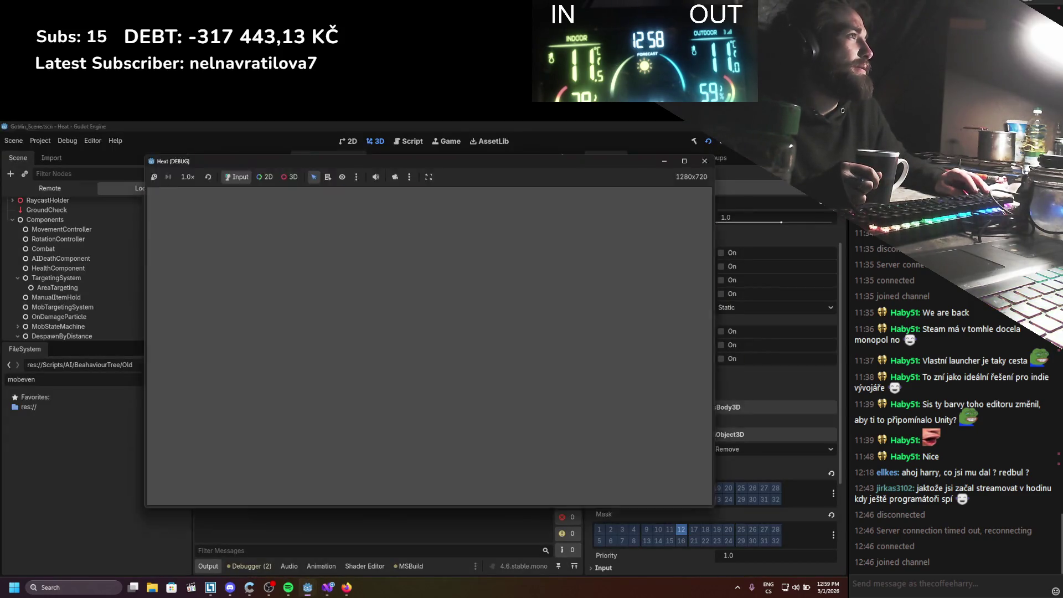
key("F8")
left_click(711, 142)
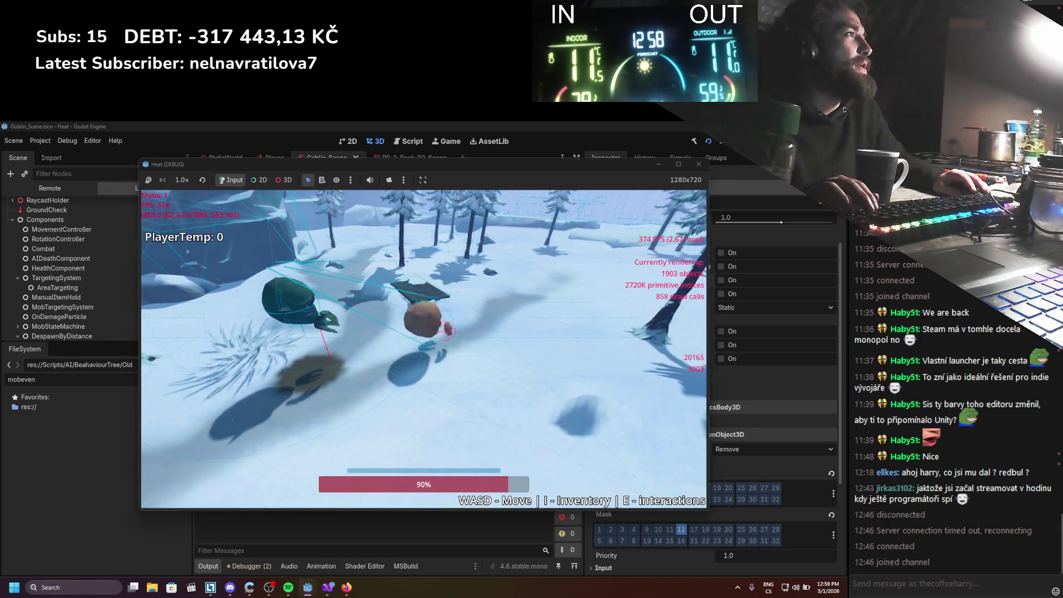
Close the running game and select the CombatCollision node
left_click(699, 163)
scroll(85, 289, "up", 1)
left_click(72, 278)
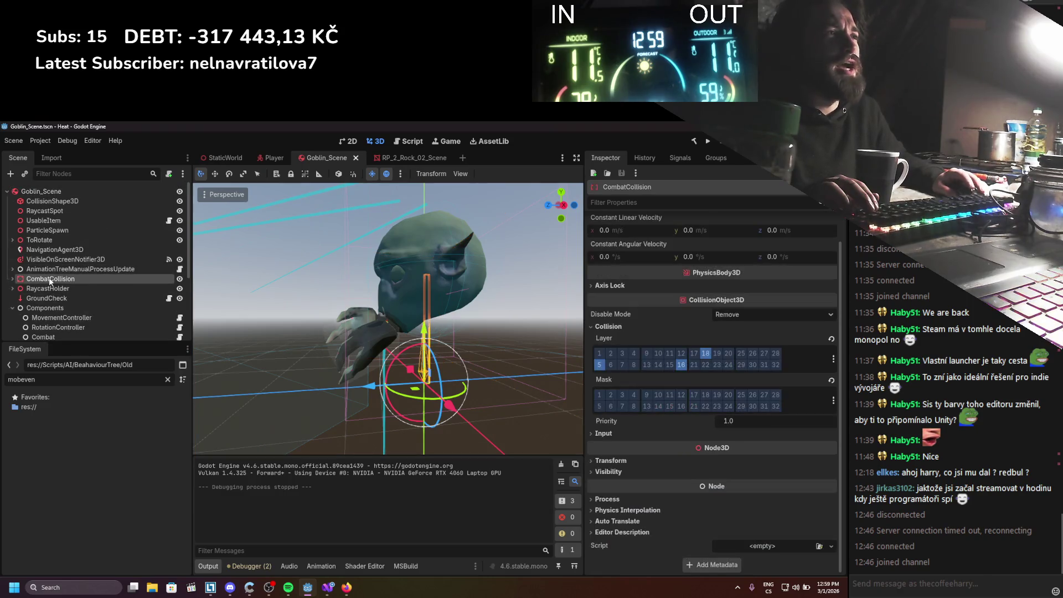
Disable CombatCollision's CollisionShape3D and test-run the game
left_click(12, 278)
left_click(55, 289)
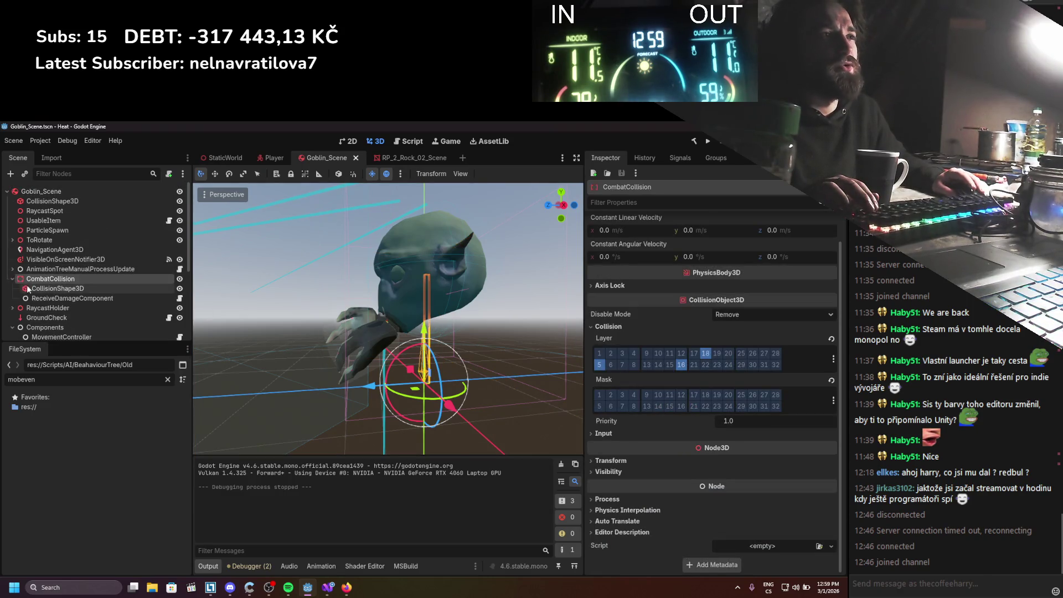
left_click(722, 249)
left_click(707, 141)
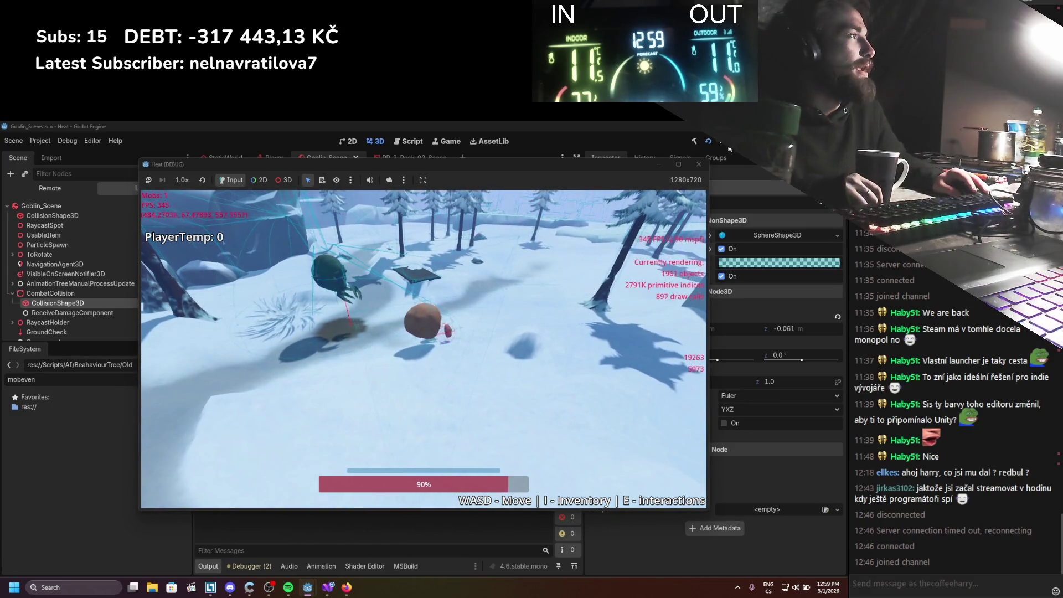
key("F8")
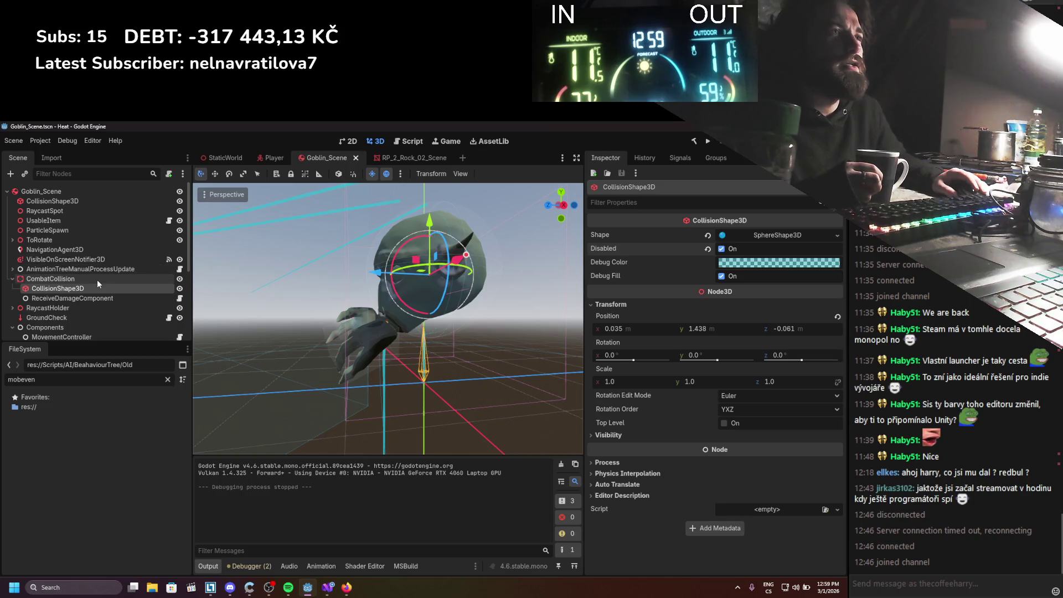
Inspect AnimationTreeManualProcessUpdate, ToRotate and RotationController, then select the goblin root body
left_click(12, 270)
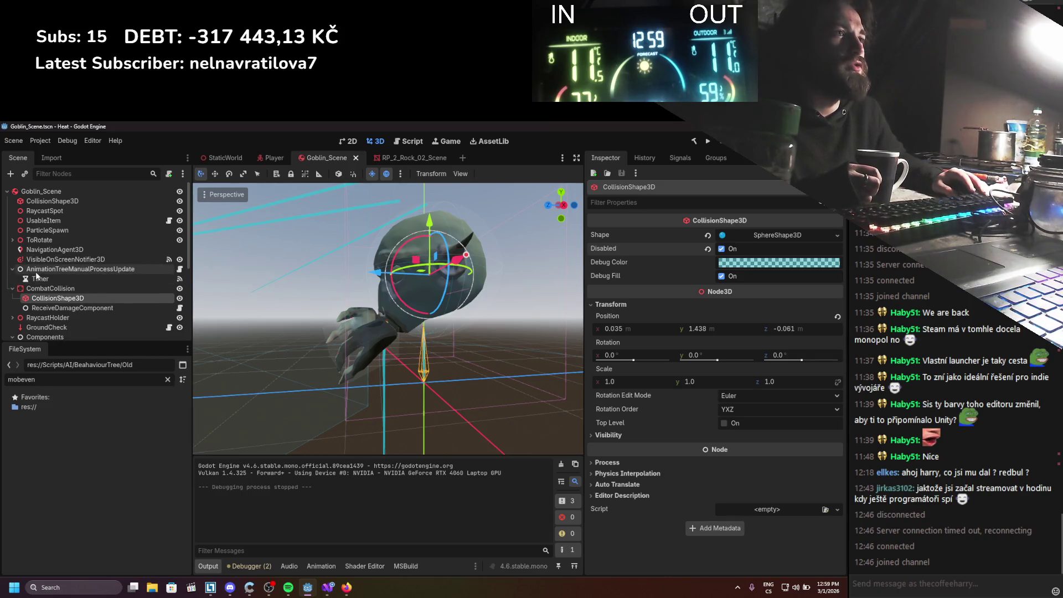
left_click(36, 271)
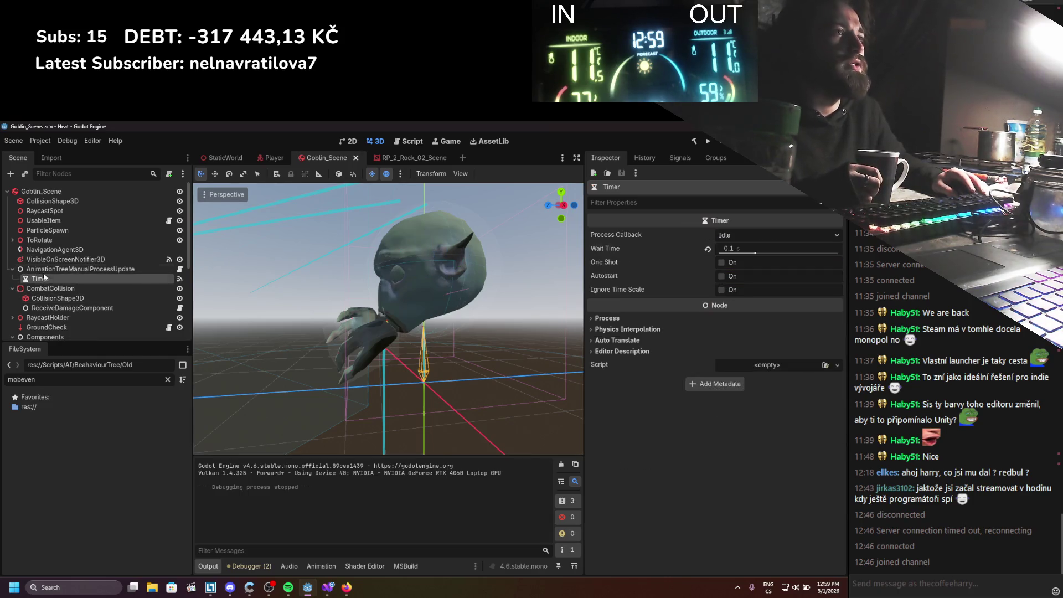
left_click(12, 270)
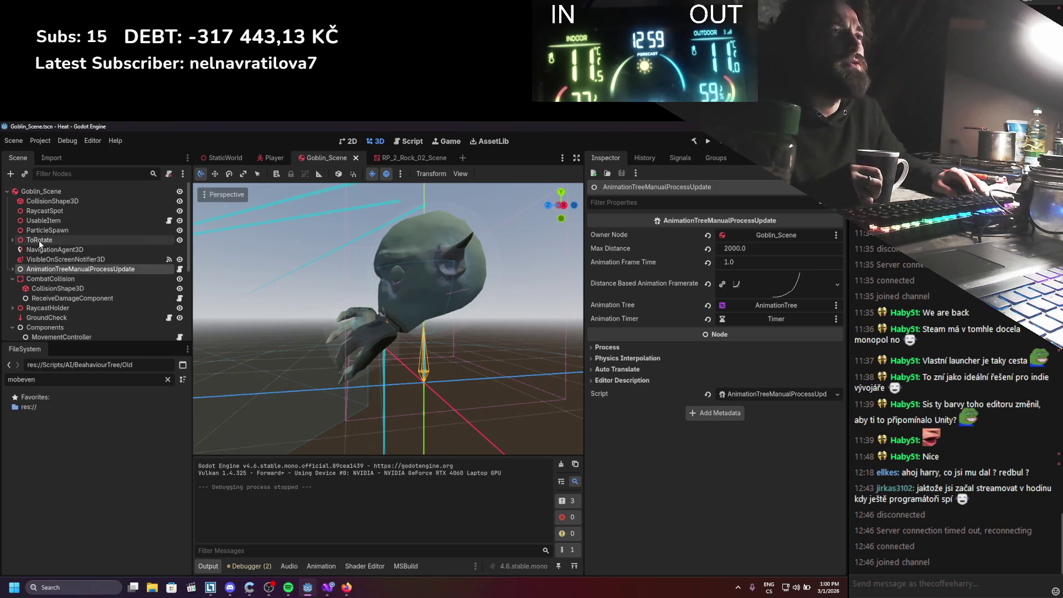
left_click(40, 241)
scroll(55, 268, "down", 4)
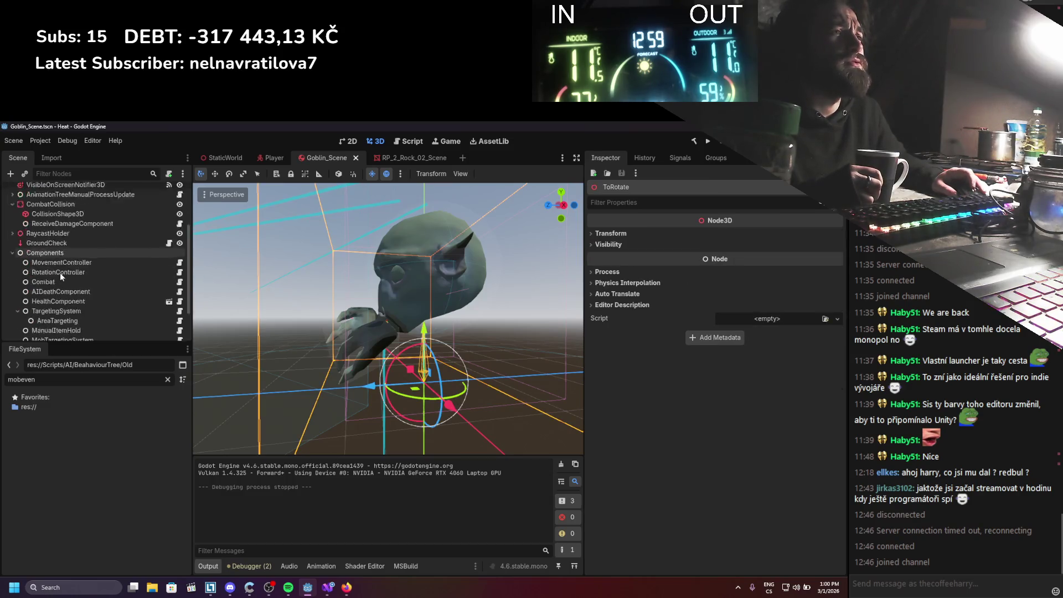
left_click(65, 255)
scroll(65, 258, "up", 4)
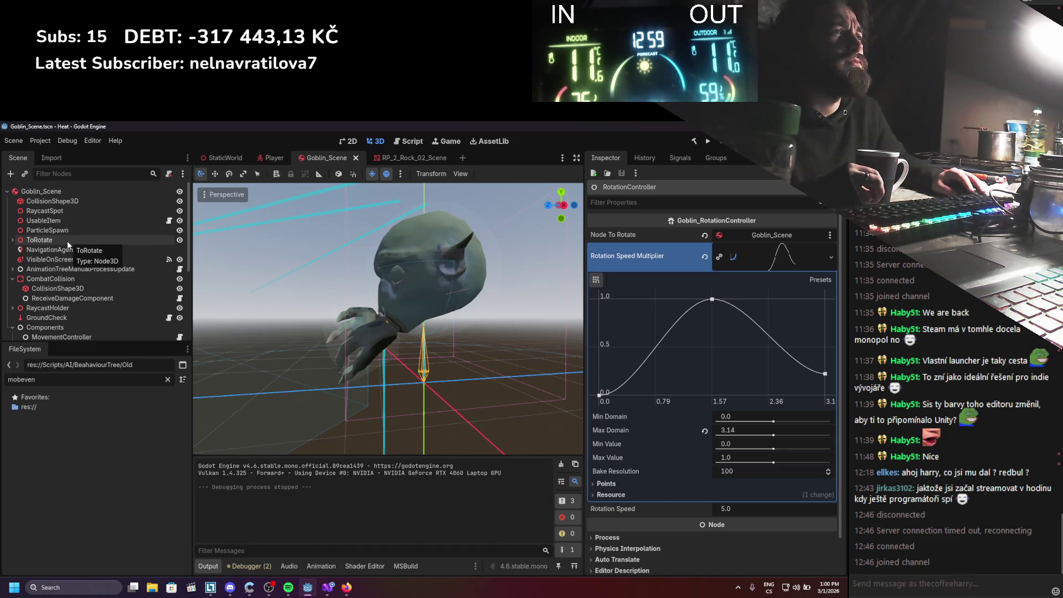
left_click(69, 191)
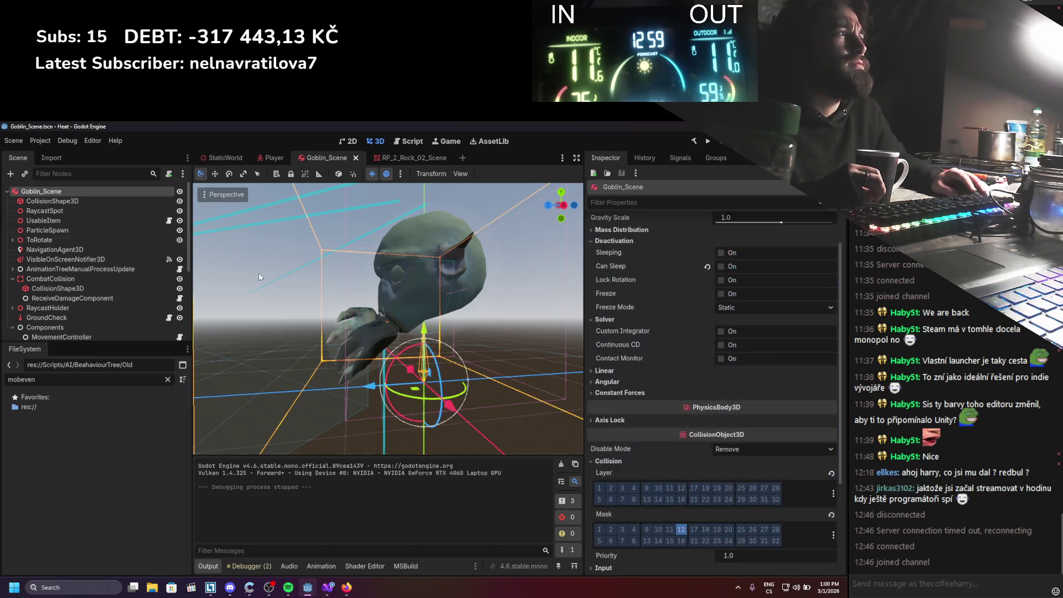
Change the goblin body's Freeze Mode from Static to Kinematic
scroll(597, 353, "up", 2)
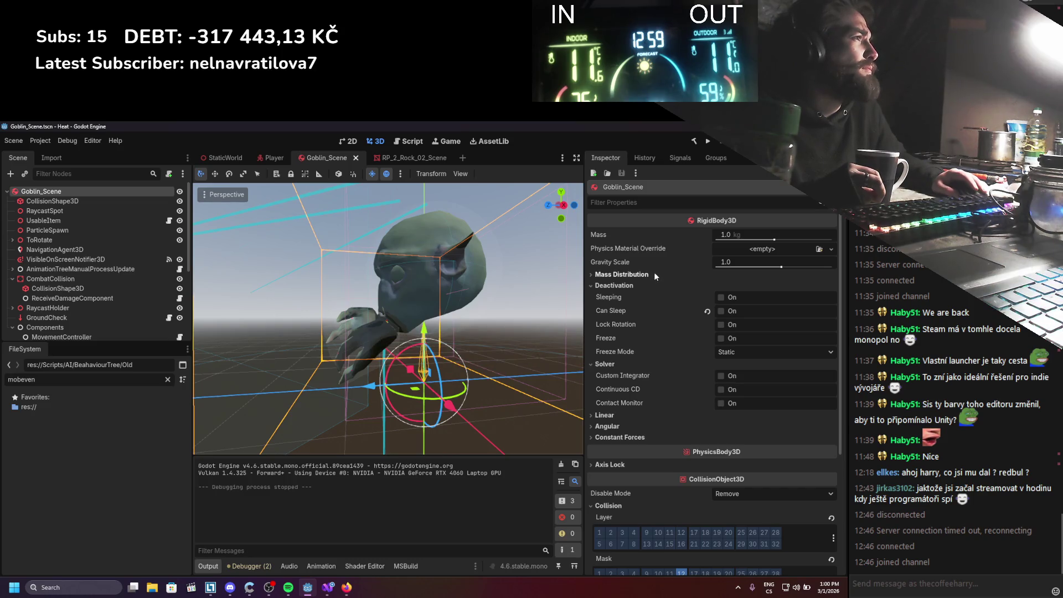
scroll(654, 282, "down", 8)
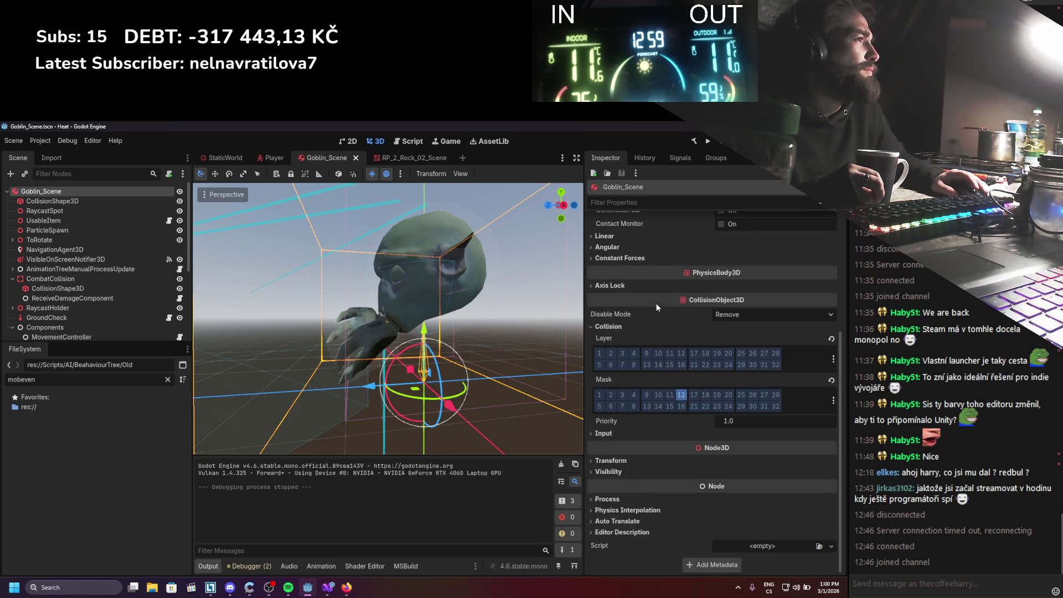
scroll(655, 303, "up", 8)
left_click(728, 353)
left_click(733, 373)
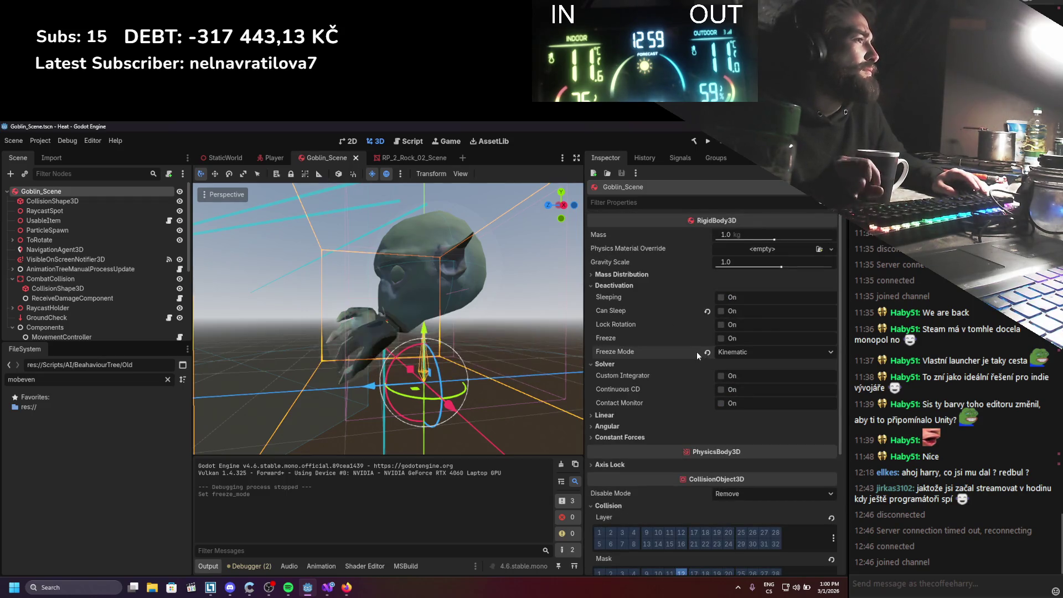
Check the Transform values: origin position, zero rotation, scale 1
scroll(696, 354, "down", 4)
left_click(637, 336)
left_click(635, 337)
scroll(635, 339, "down", 4)
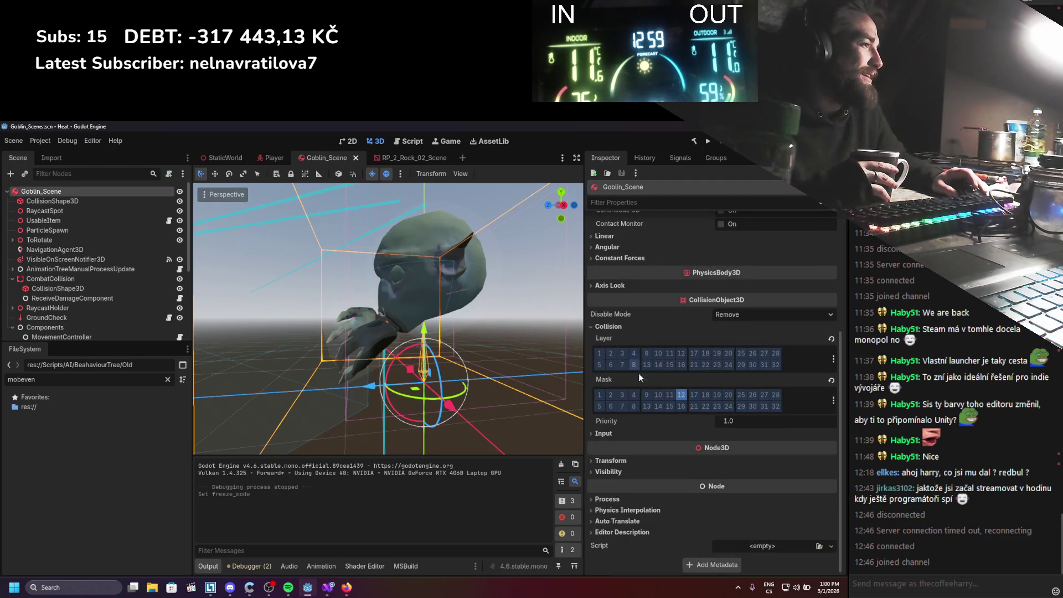
left_click(628, 463)
scroll(627, 463, "down", 5)
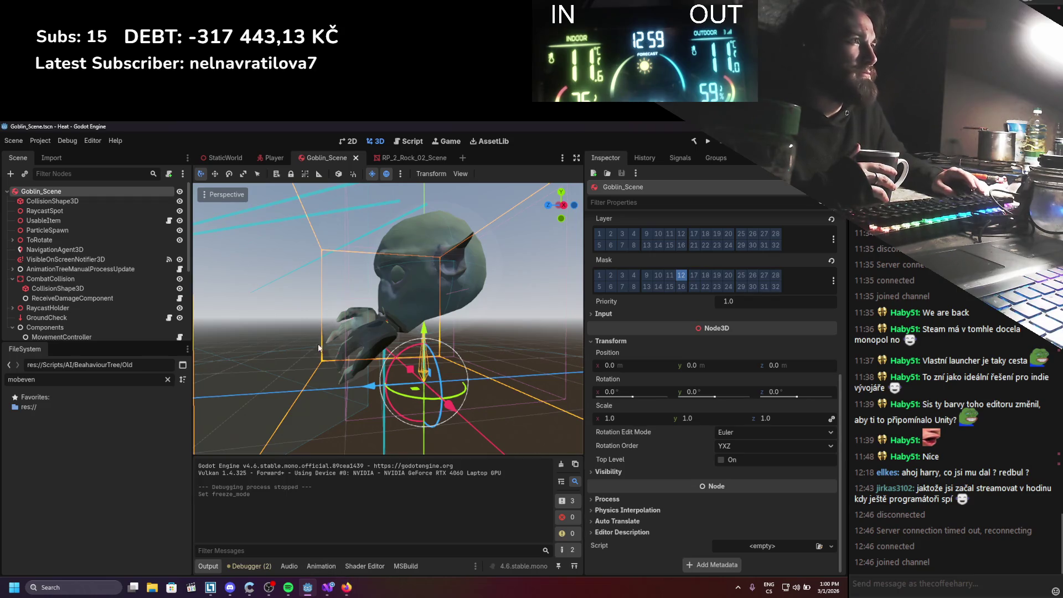
scroll(319, 335, "down", 5)
scroll(142, 273, "down", 3)
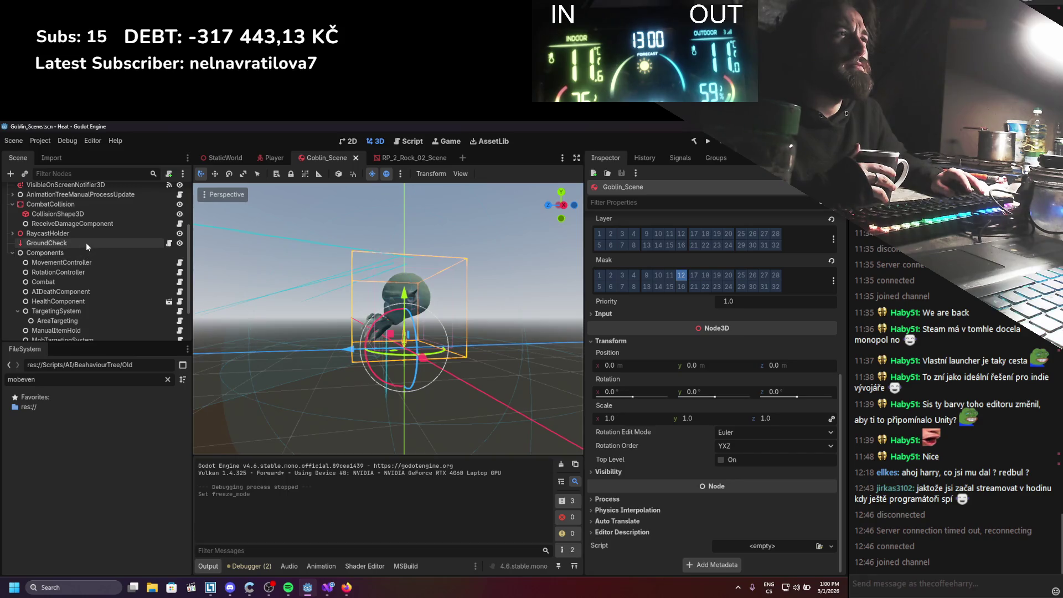
Reparent GroundCheck from RaycastHolder to the Goblin_Scene root and untick its Enabled
left_click(12, 234)
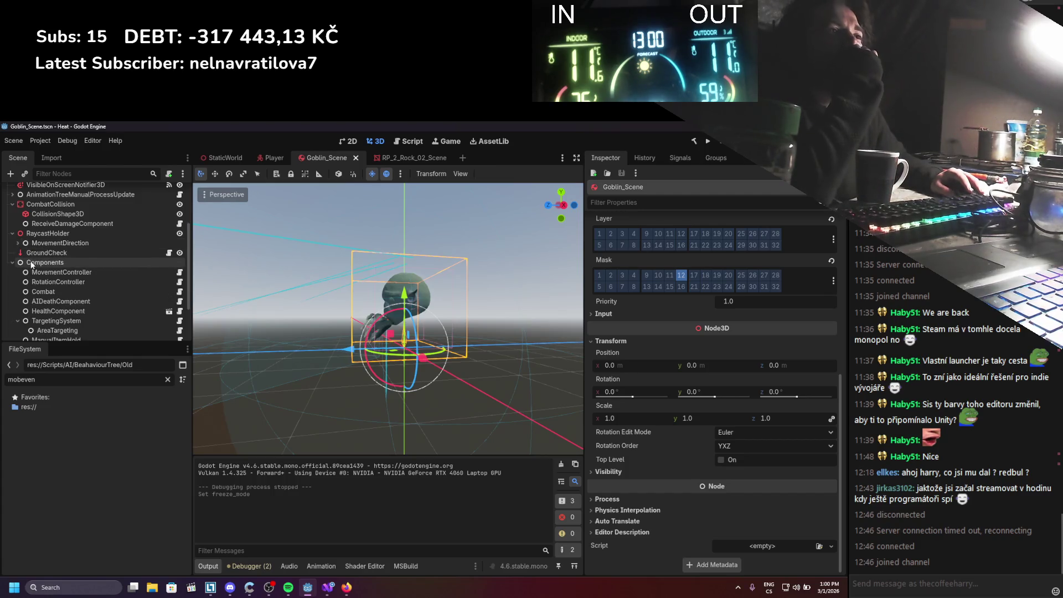
left_click(40, 253)
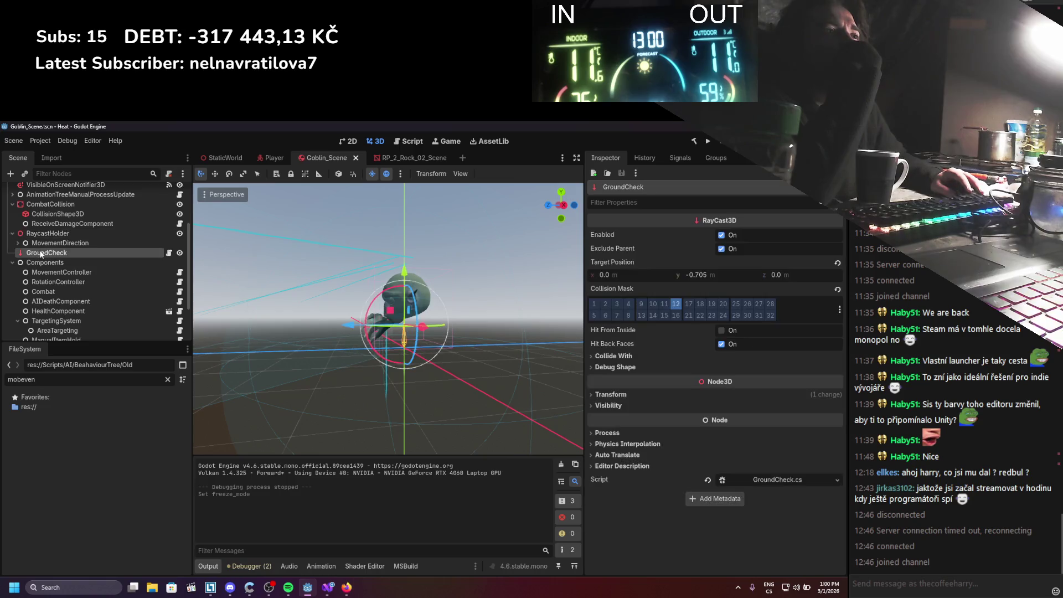
left_click_drag(33, 255, 31, 234)
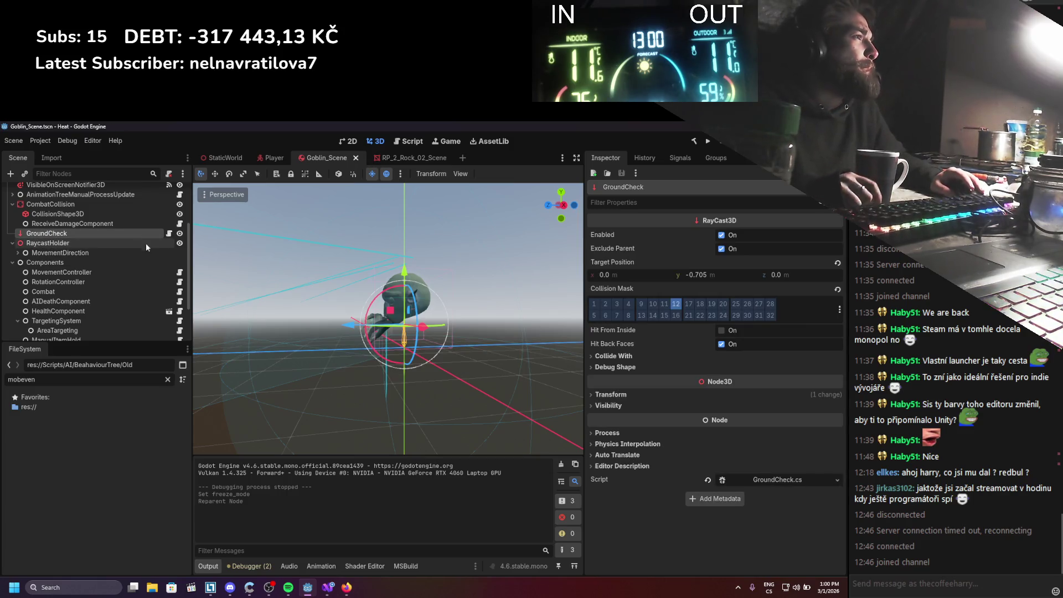
scroll(111, 226, "up", 3)
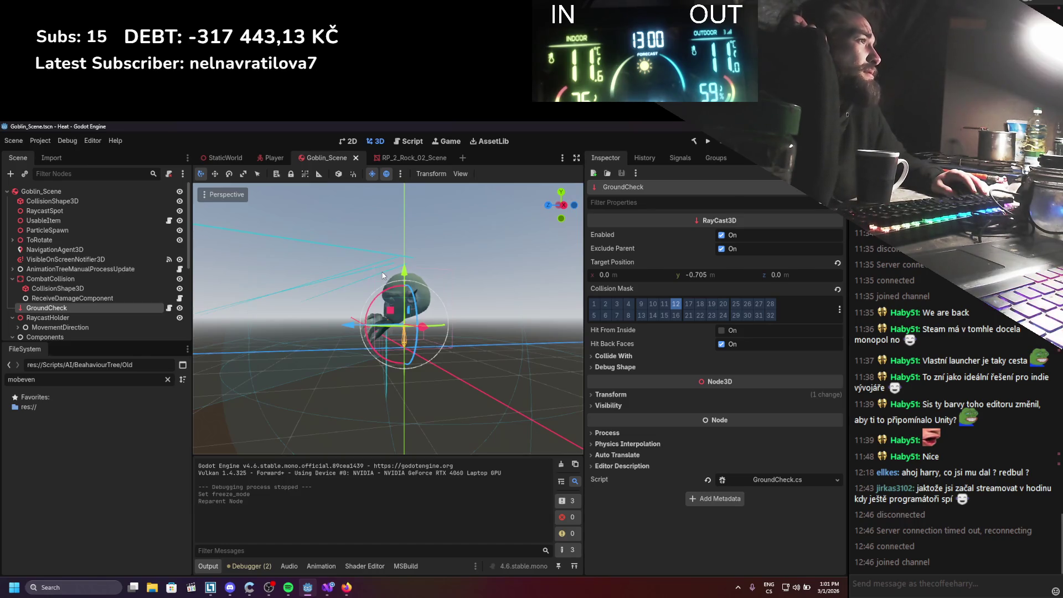
left_click(720, 235)
Save the goblin scene and run the game to test it
key("ctrl+shift+s")
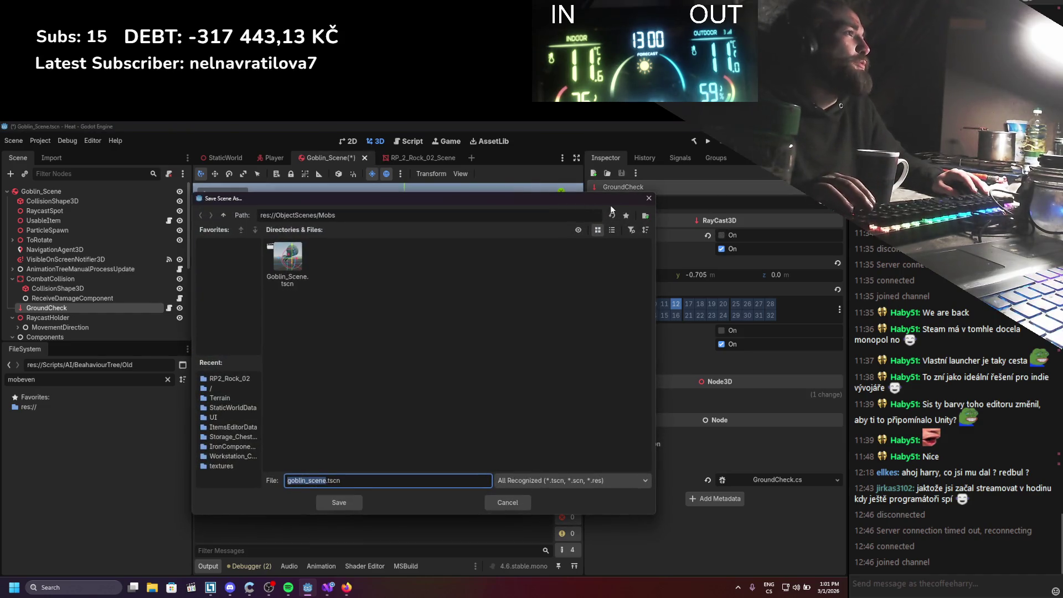
key("Return")
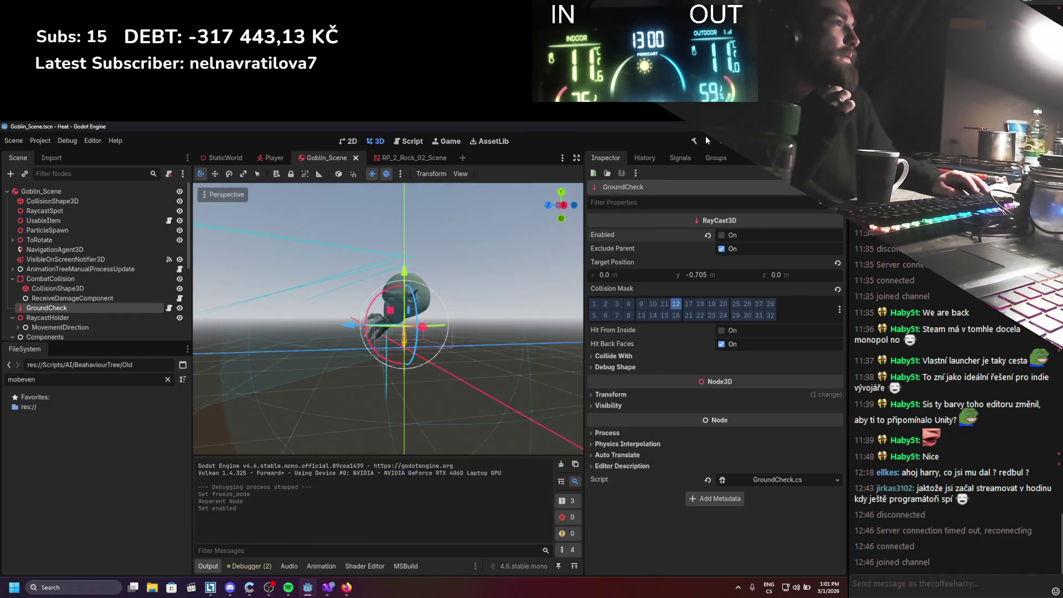
left_click(707, 140)
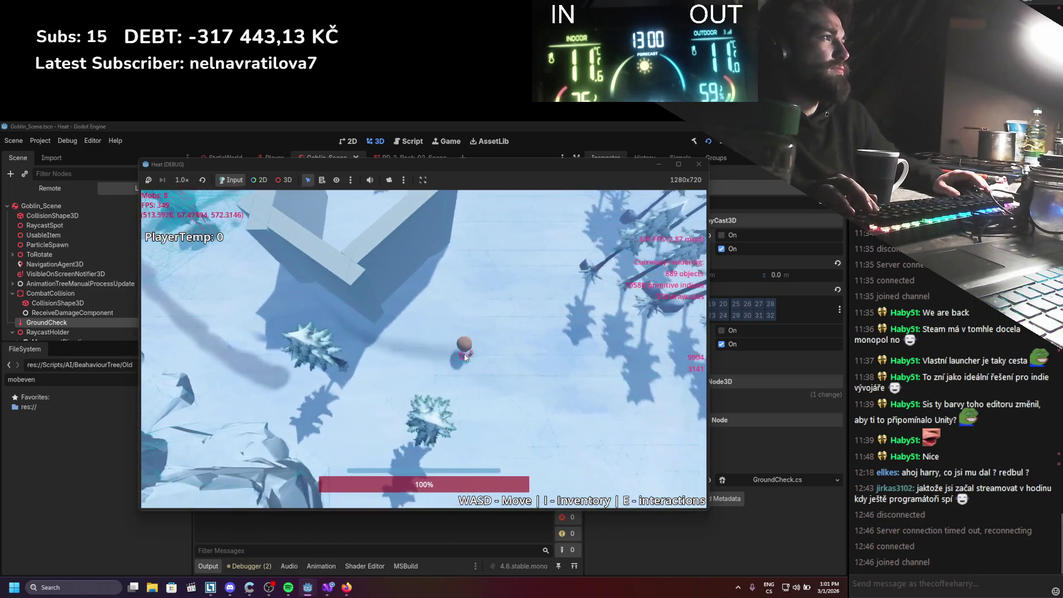
key("alt+Tab")
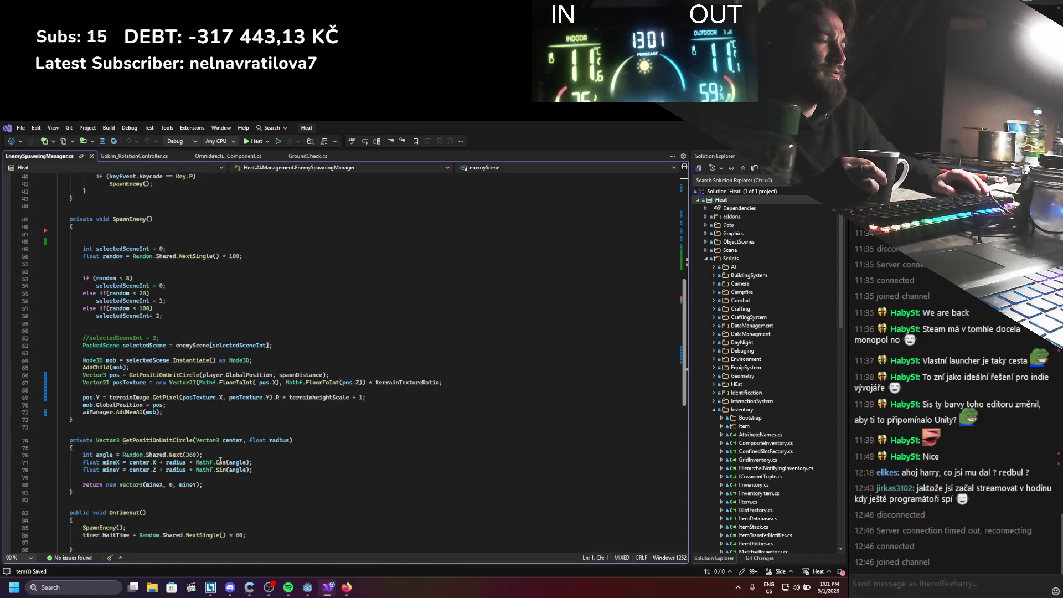
Change line 69 of EnemySpawningManager.cs from '+ 1' to '+ 3', then rebuild and run in Godot
left_click(366, 398)
key("BackSpace")
type("3")
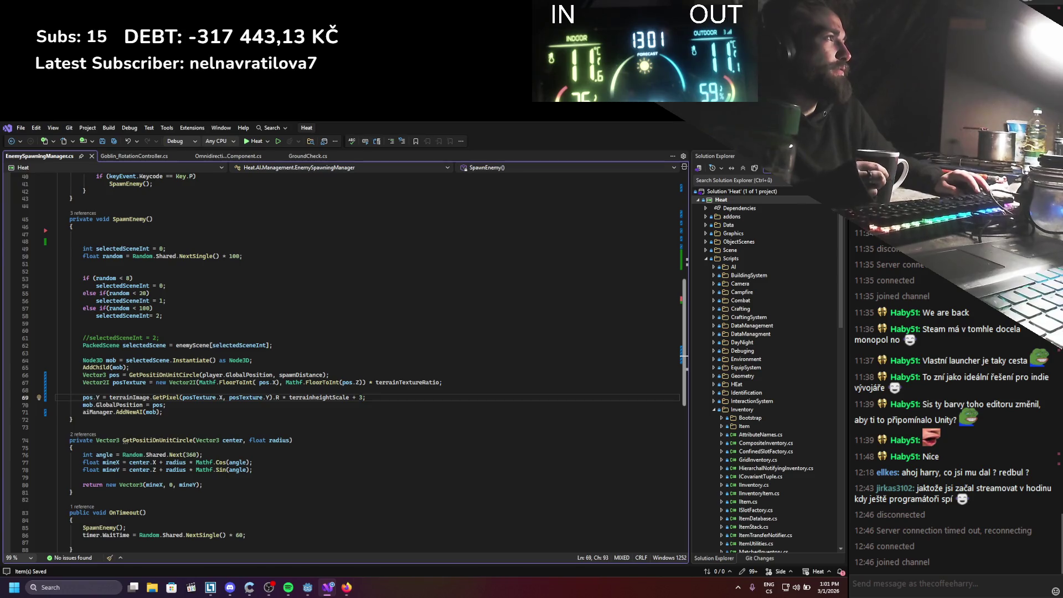
key("alt+Tab")
left_click(708, 141)
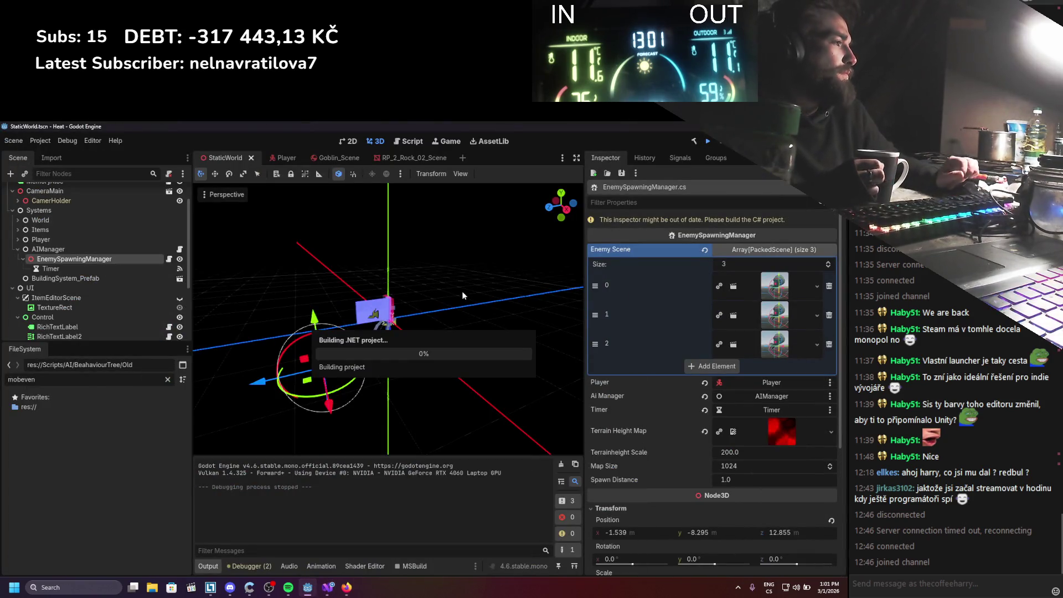
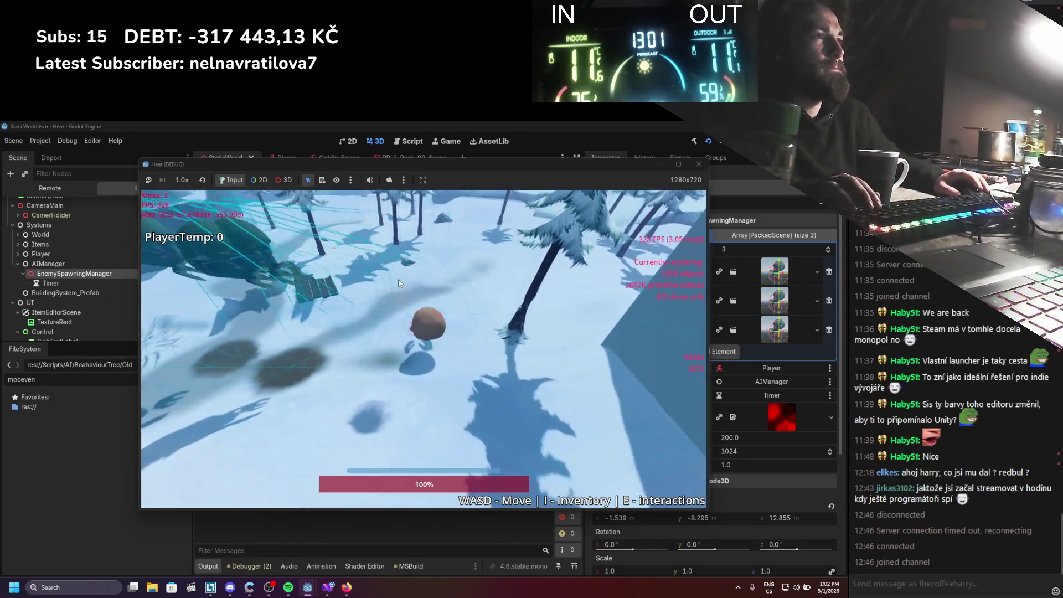
Stop the running game and select the goblin scene's root body
key("F8")
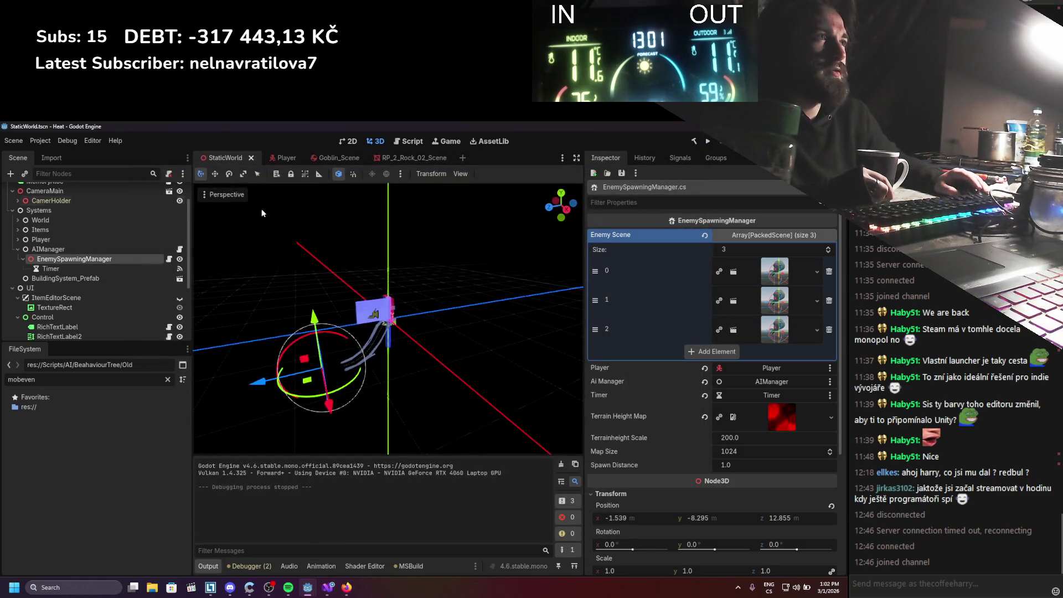
left_click(331, 158)
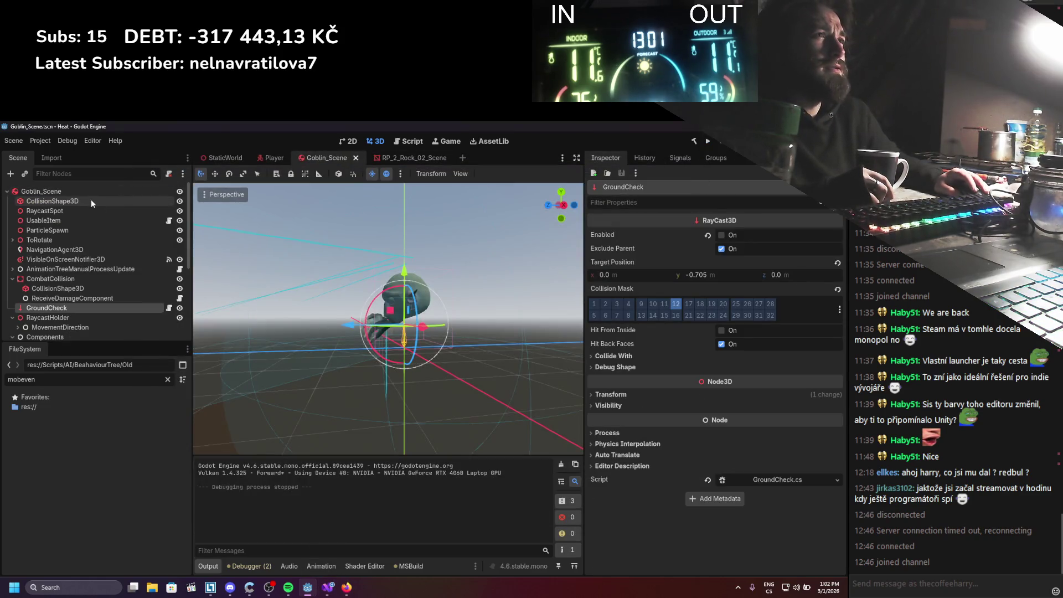
left_click(89, 192)
scroll(709, 338, "up", 5)
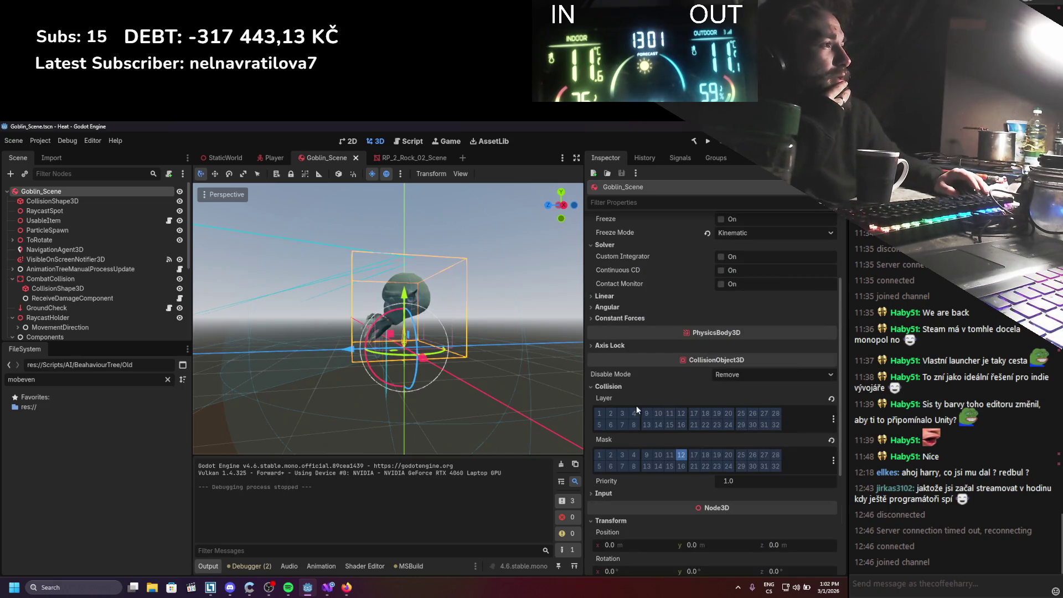
mouse_move(602, 398)
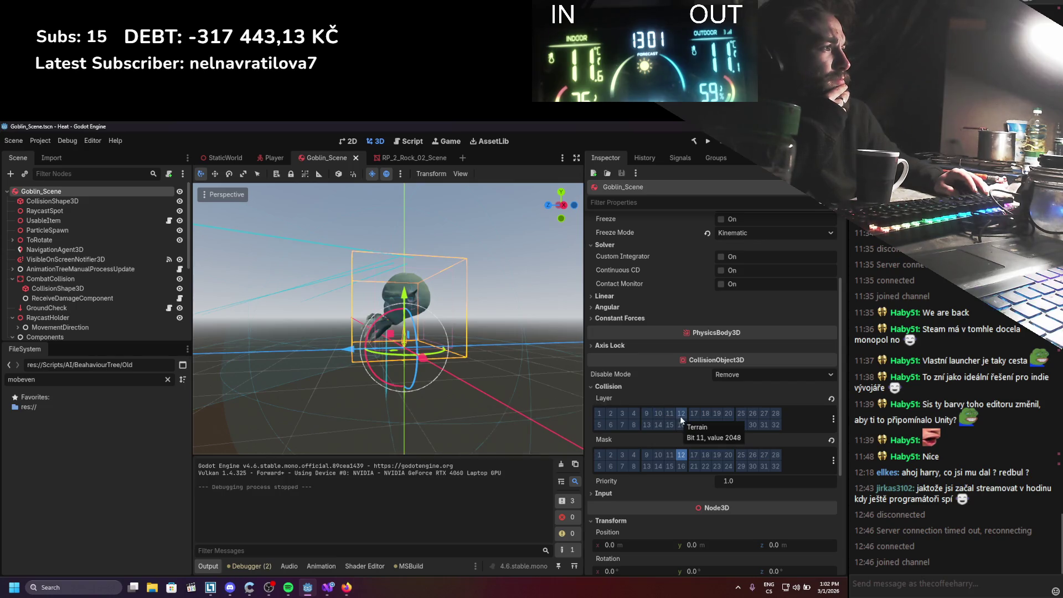
Set the root body's Constant Forces y value to -0.445
left_click(735, 376)
left_click(693, 376)
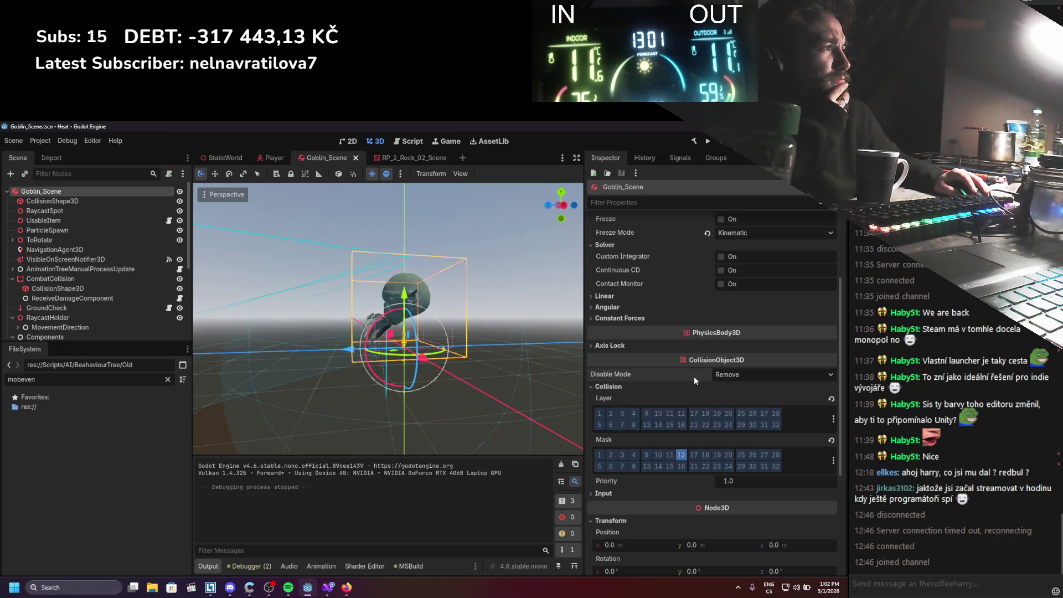
scroll(695, 377, "up", 2)
left_click(633, 392)
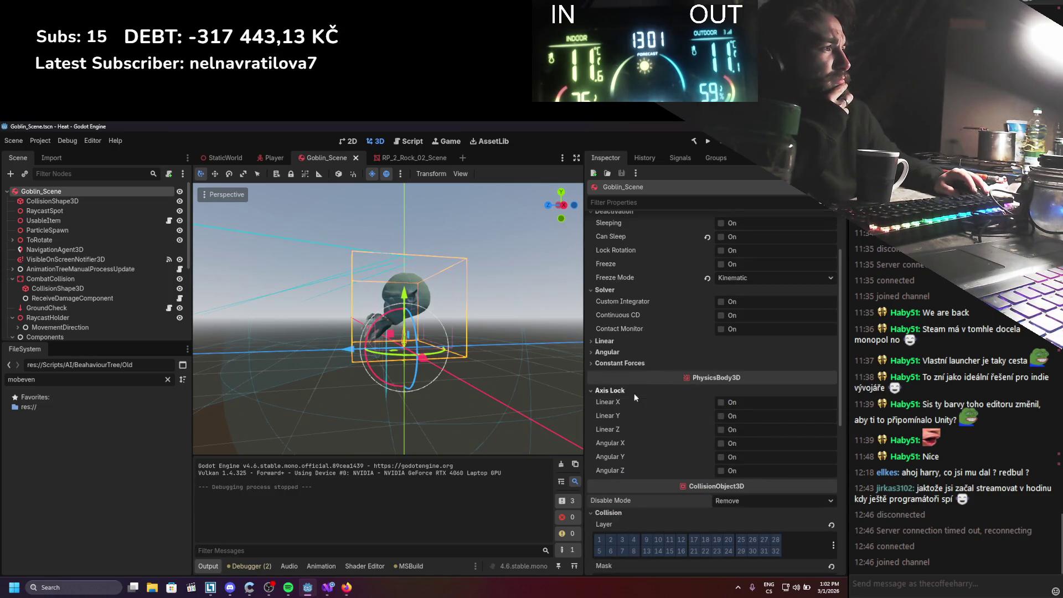
left_click(633, 392)
left_click(632, 366)
left_click(631, 353)
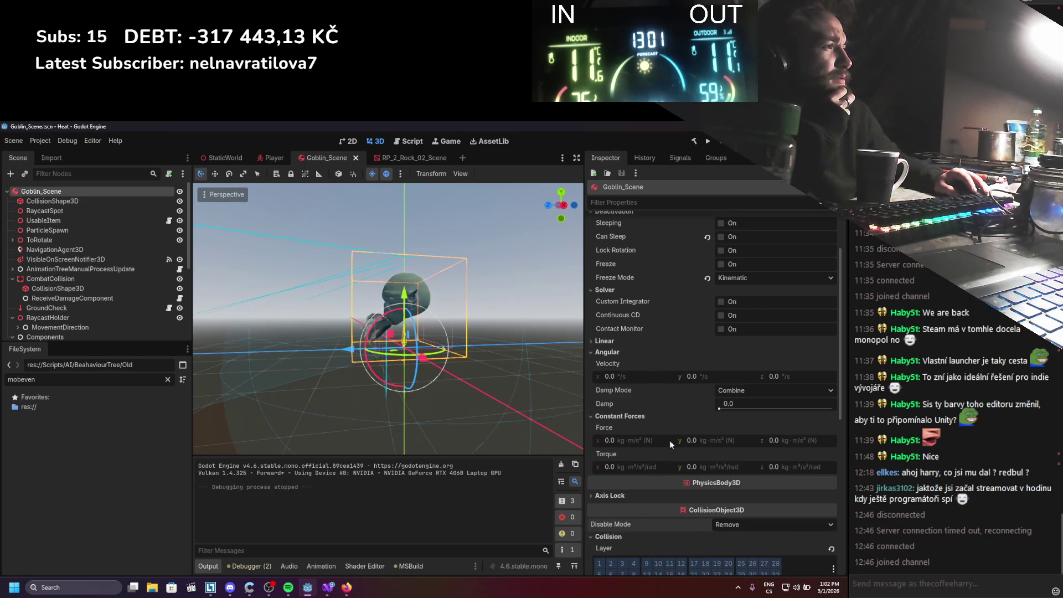
left_click_drag(689, 440, 678, 440)
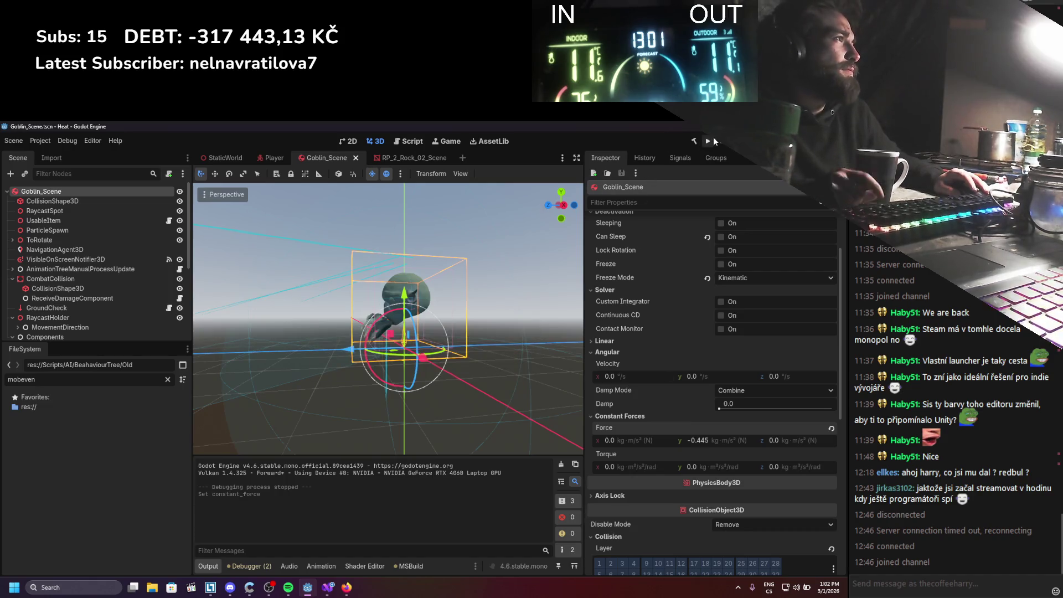
Test the force in-game, then open the WanderBehaviour script under MobStateMachine
left_click(713, 140)
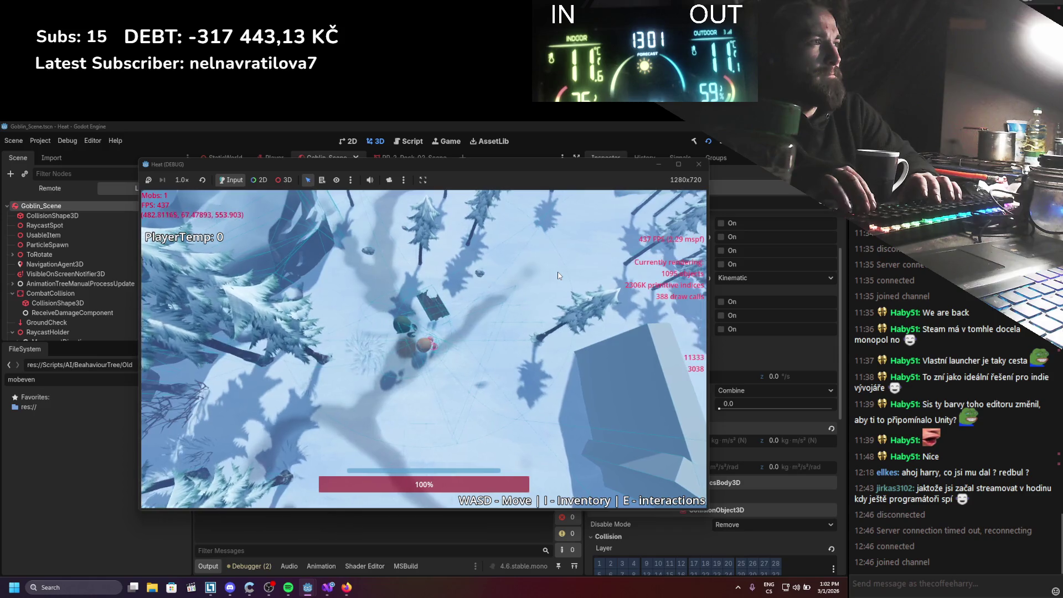
left_click(703, 163)
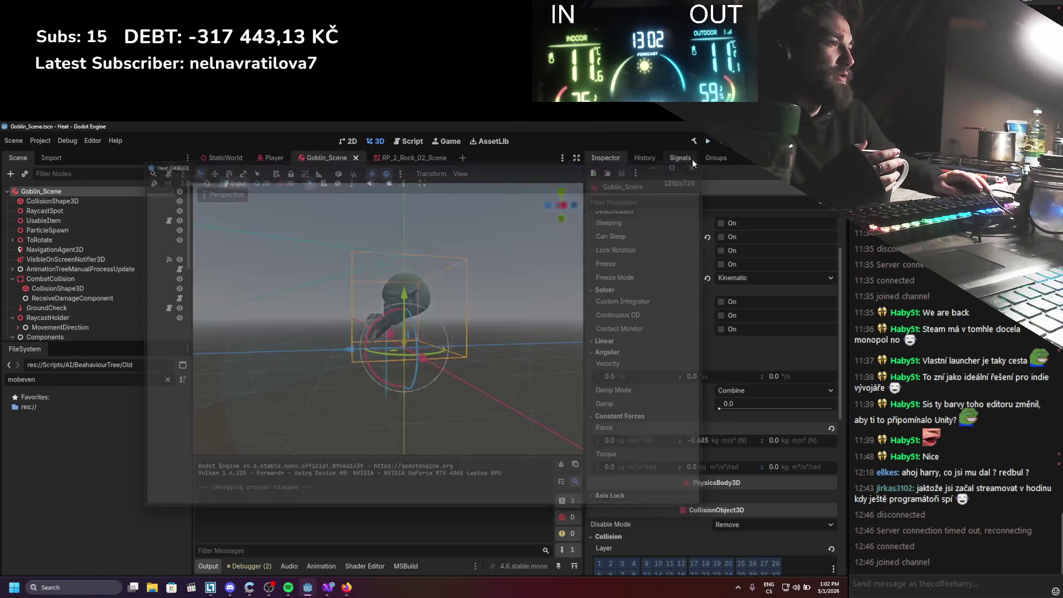
scroll(89, 298, "down", 1)
scroll(89, 299, "down", 2)
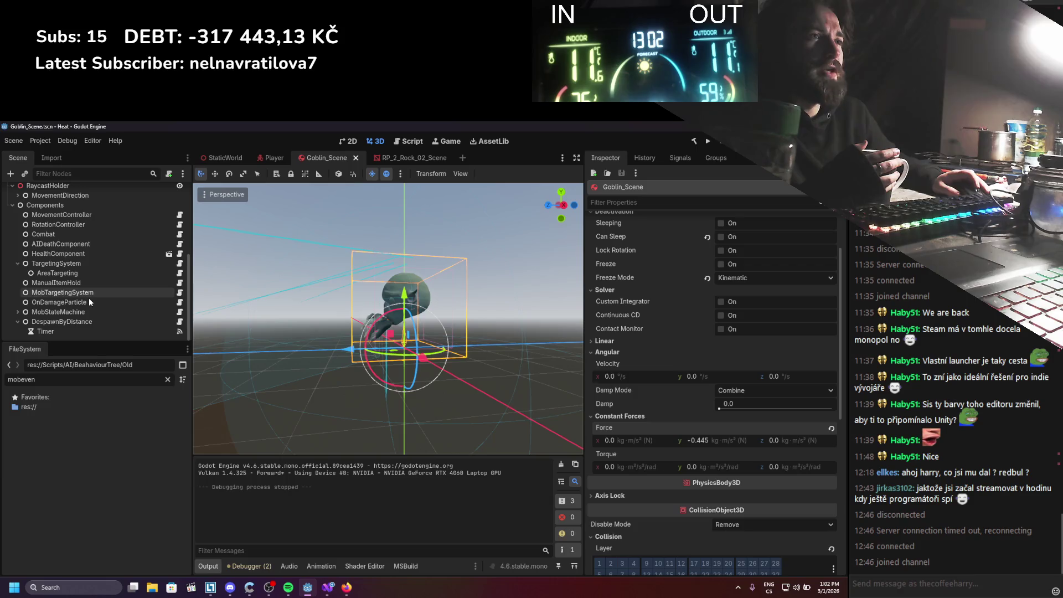
left_click(17, 312)
scroll(110, 288, "down", 3)
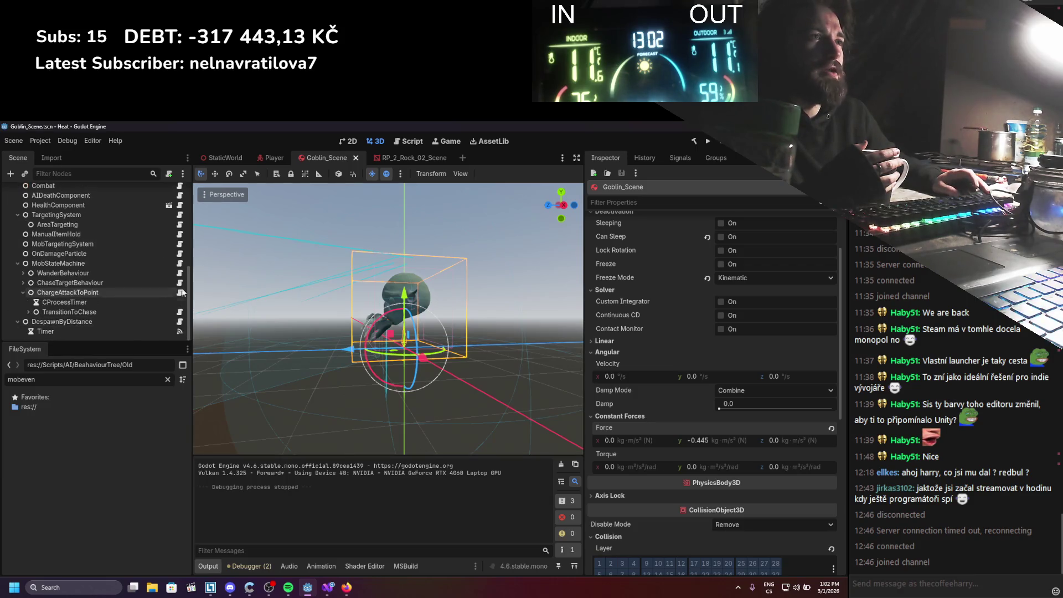
left_click(180, 274)
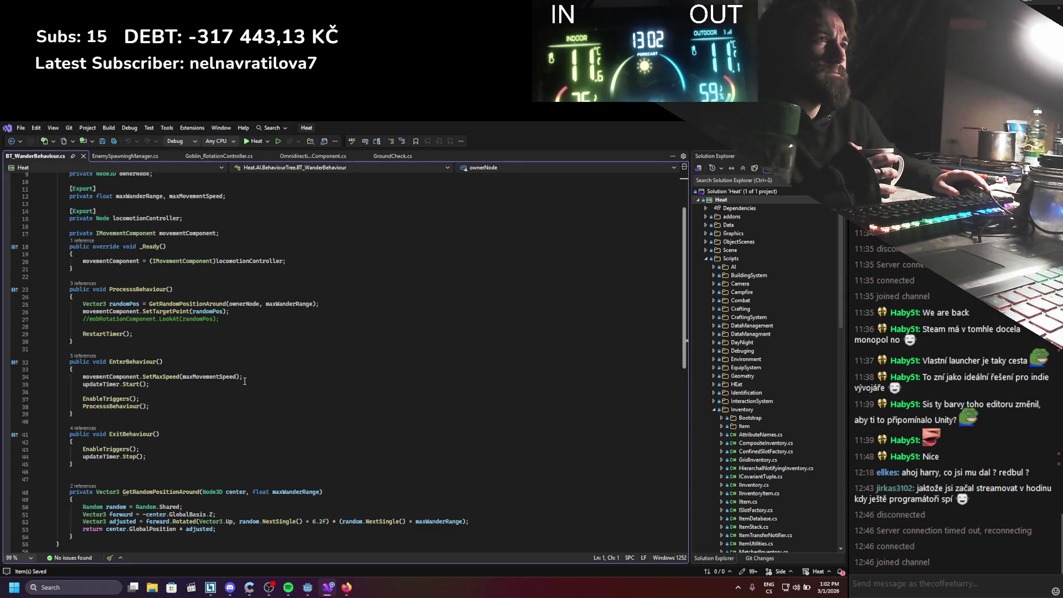
Replace ownerNode with Owner in the wander call and save
scroll(245, 381, "up", 3)
left_click(146, 240)
scroll(228, 431, "down", 5)
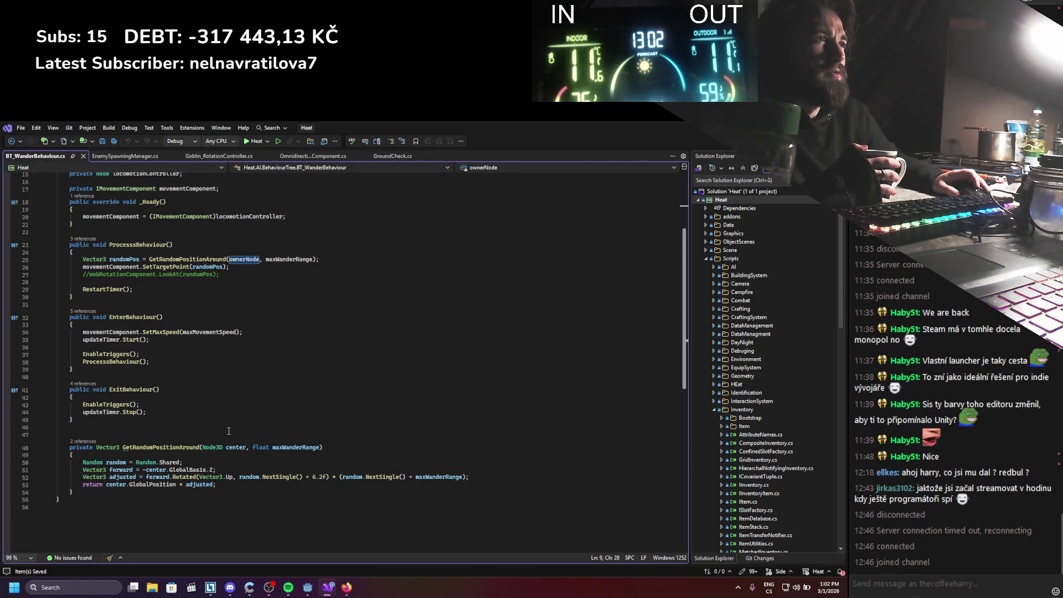
scroll(228, 430, "up", 5)
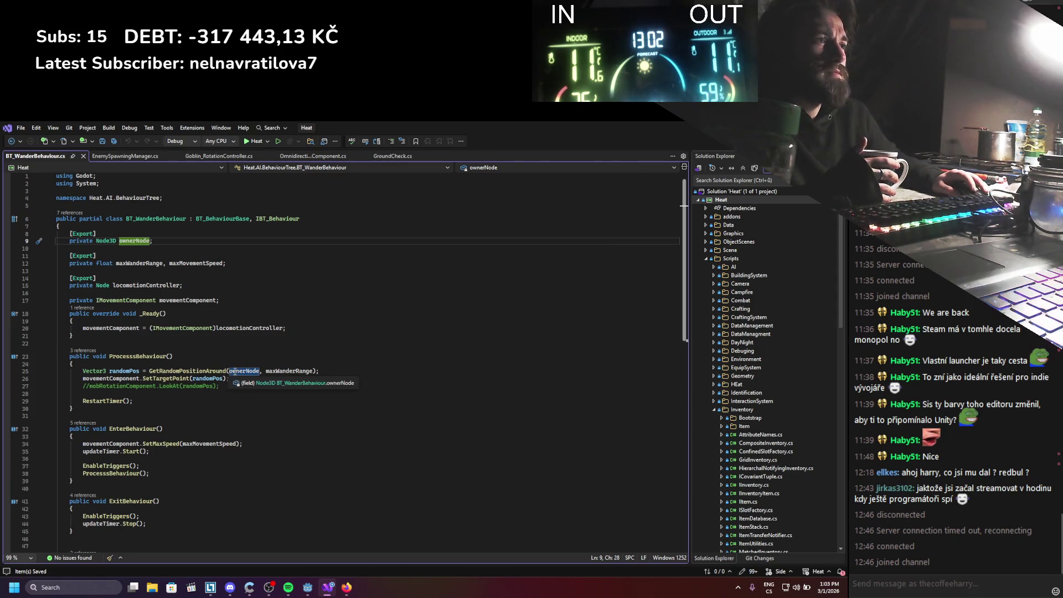
double_click(244, 371)
type("Own")
key("Tab")
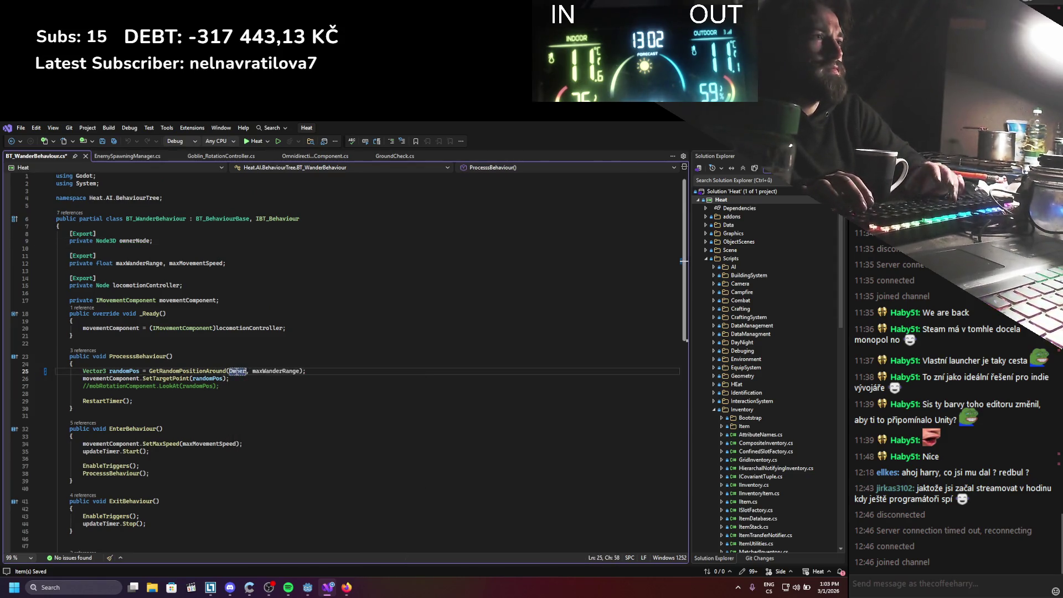
key("ctrl+s")
Delete the exported ownerNode field declaration and save
left_click(155, 243)
key("shift+Up")
key("shift+Up")
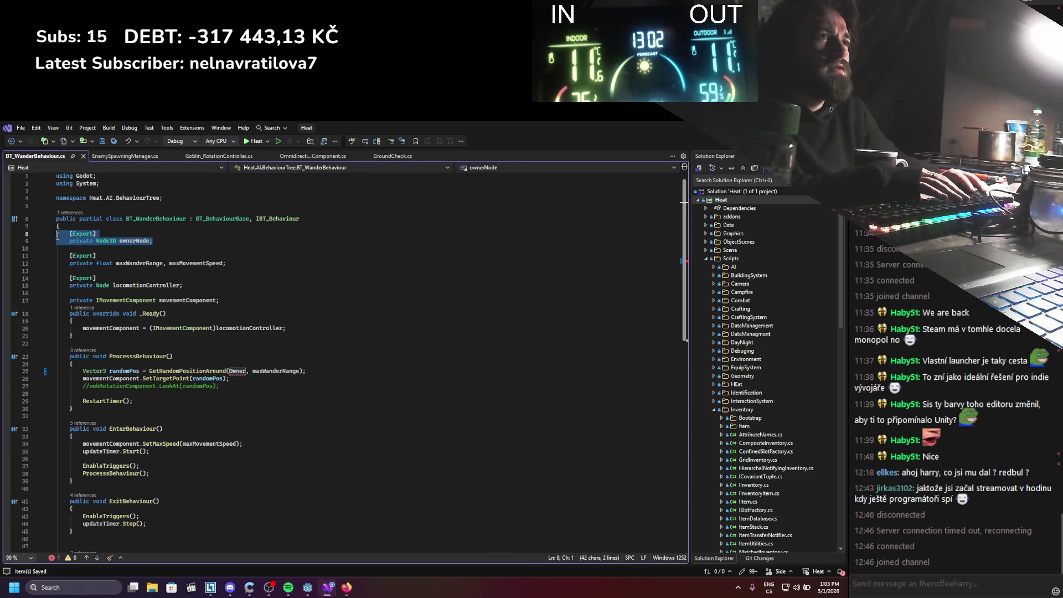
key("BackSpace")
key("ctrl+s")
Cast the Owner argument to Node3D in ProcessBehaviour and save
left_click(221, 335)
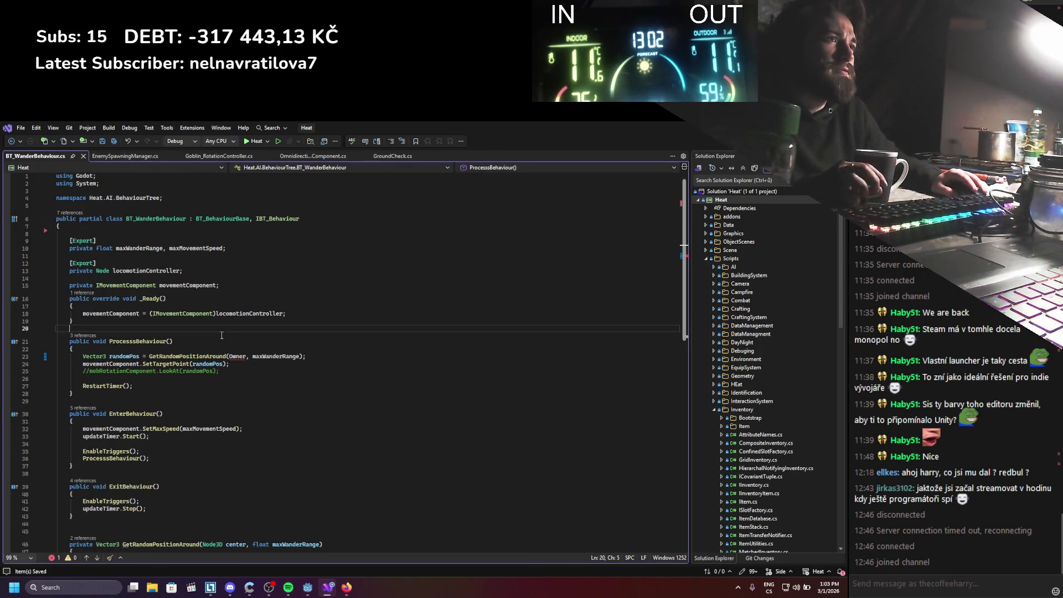
mouse_move(239, 357)
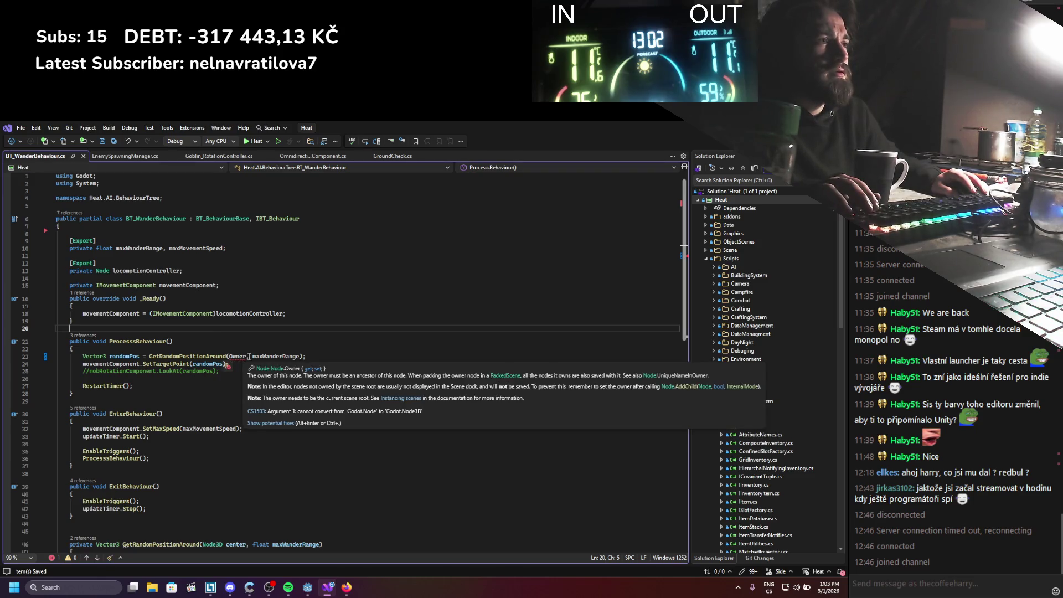
left_click(240, 357)
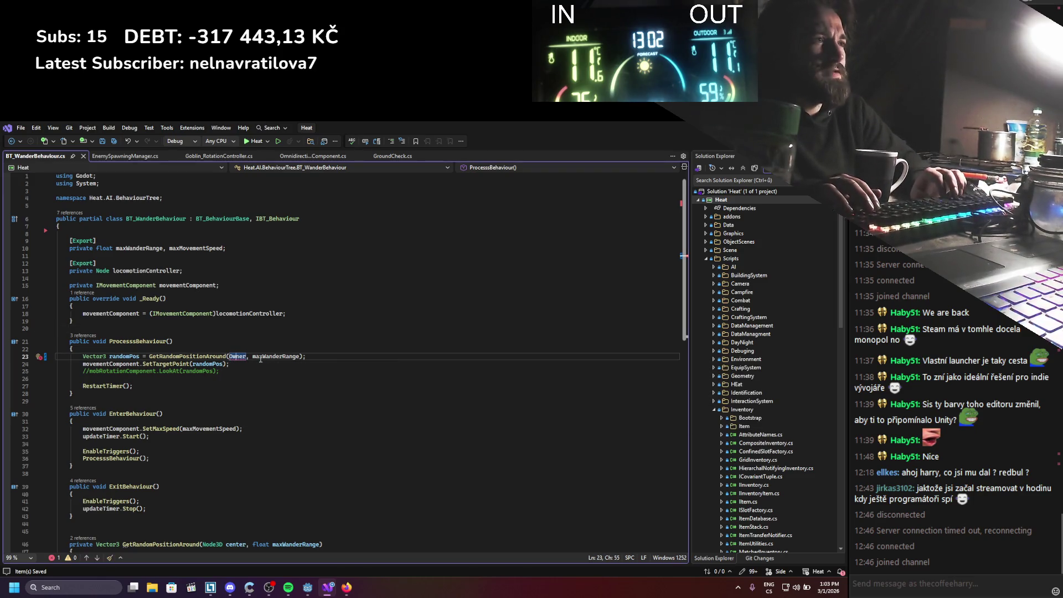
type("(Node")
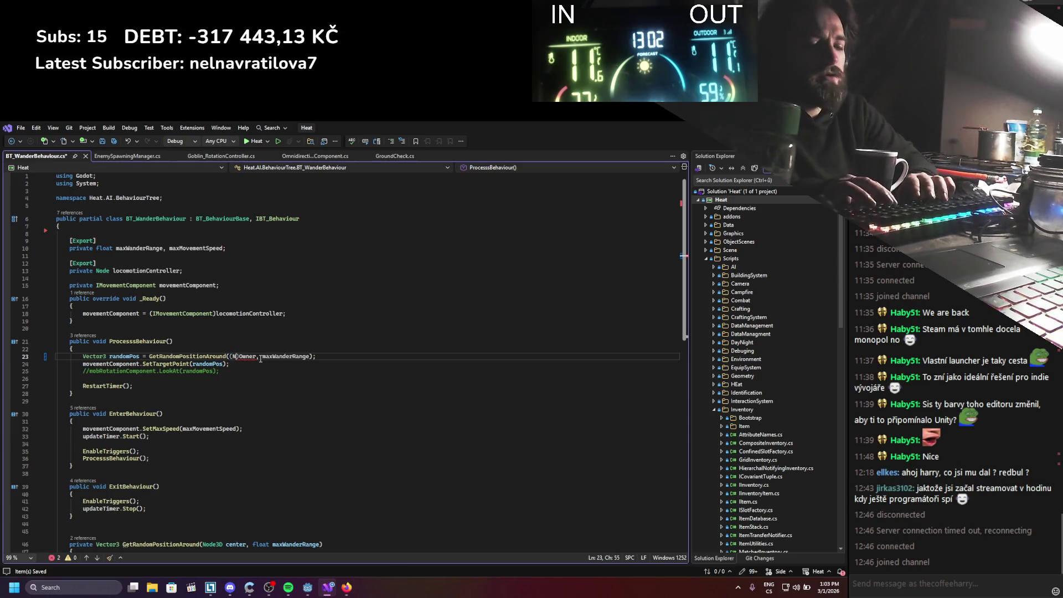
key("Tab")
key("ctrl+s")
Add a private Node3D owner => Owner as Node3D property and save it
key("Up")
key("Up")
key("Up")
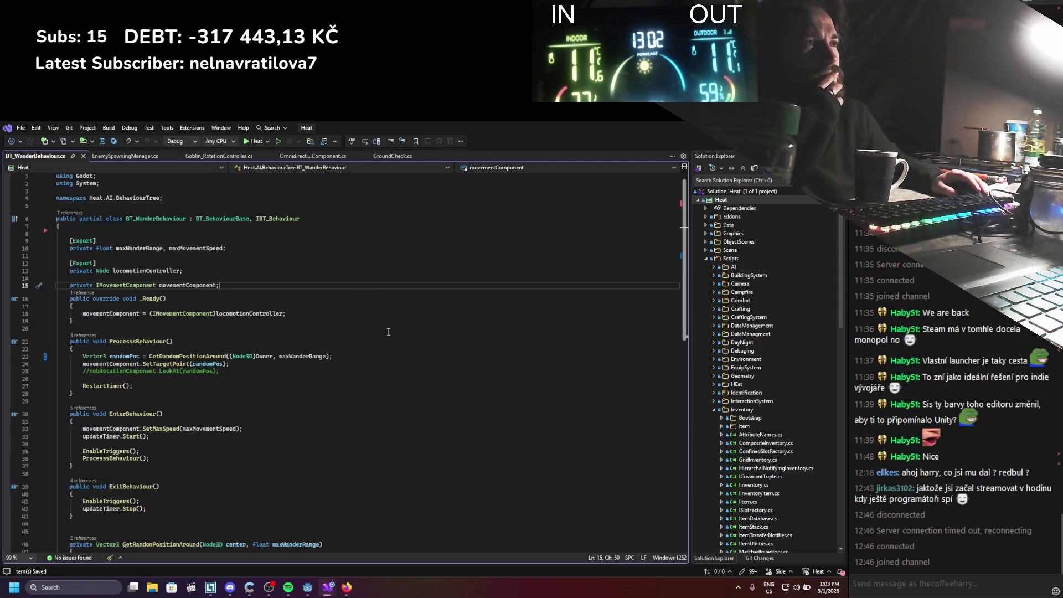
left_click(153, 234)
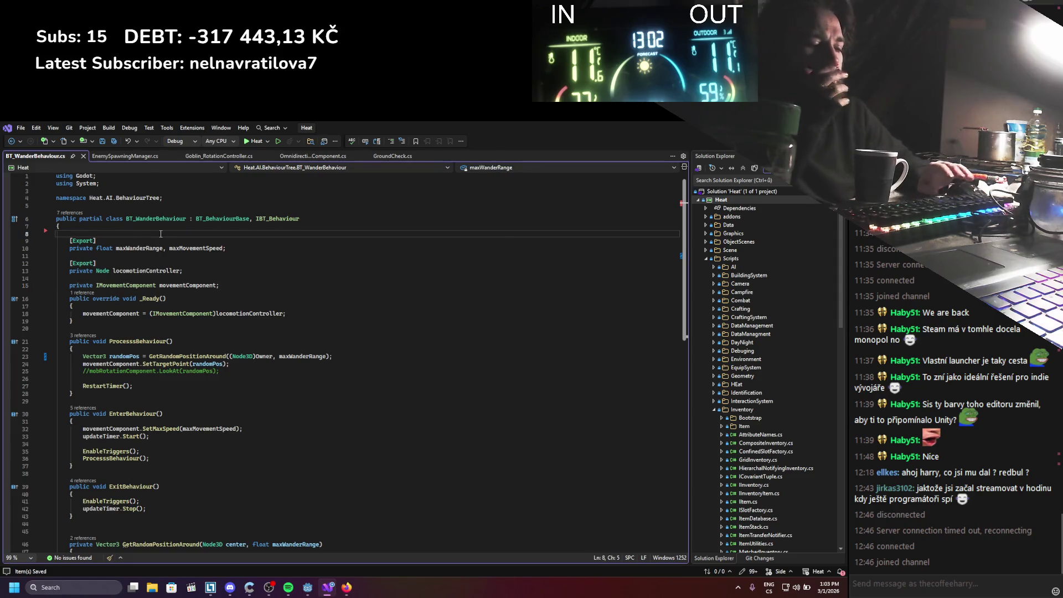
key("Return")
type("private ")
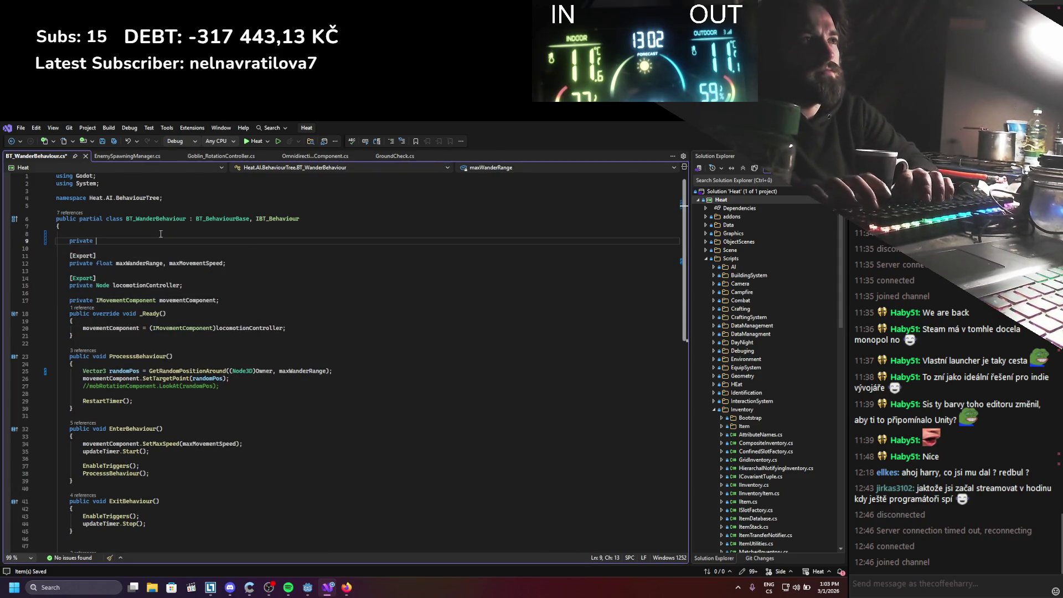
type("ow")
key("BackSpace")
key("BackSpace")
type("node")
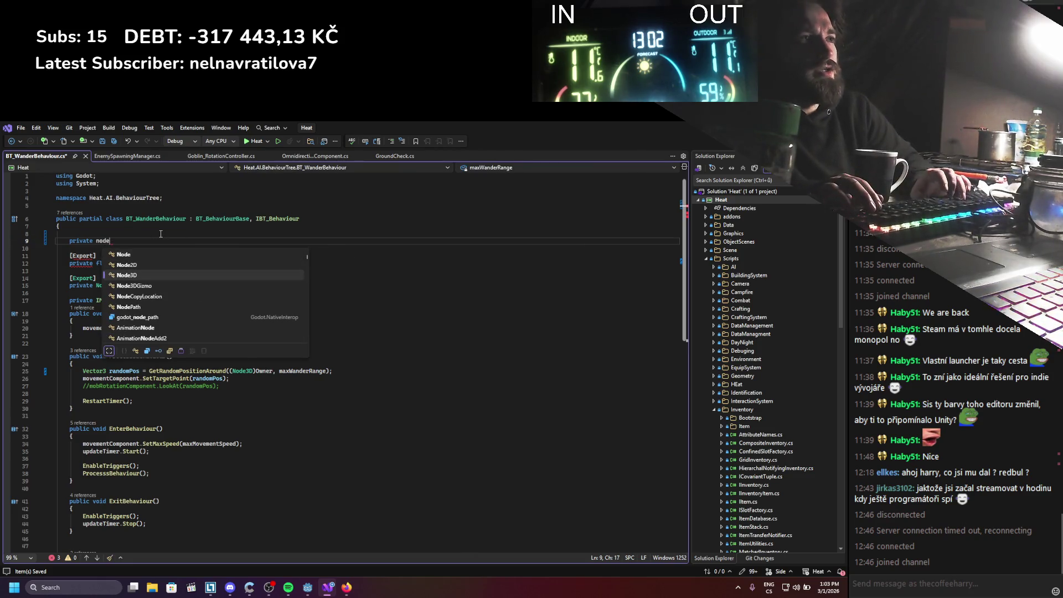
type(" owe")
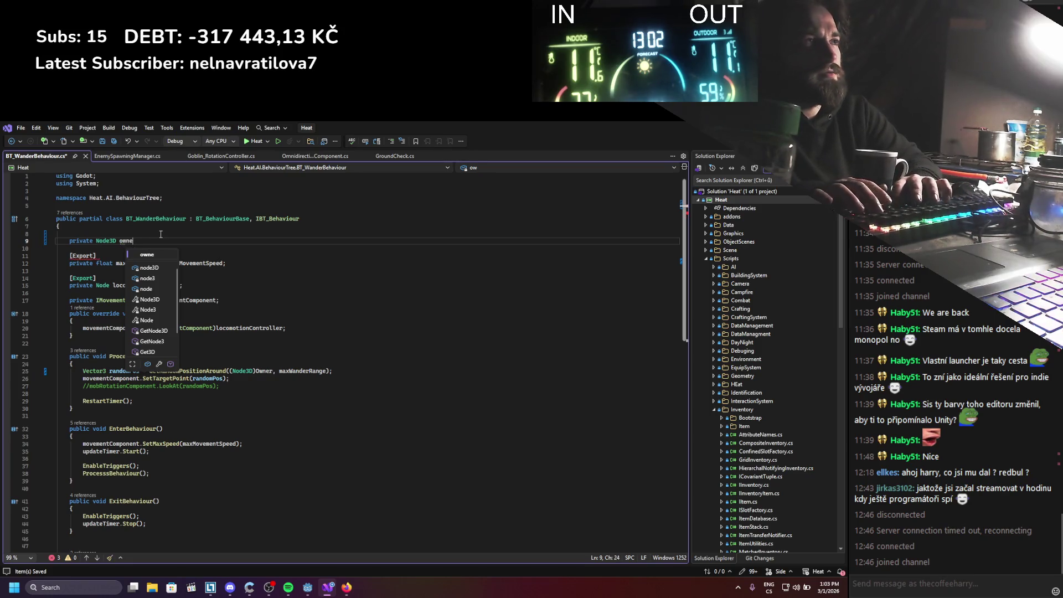
type(" = Own")
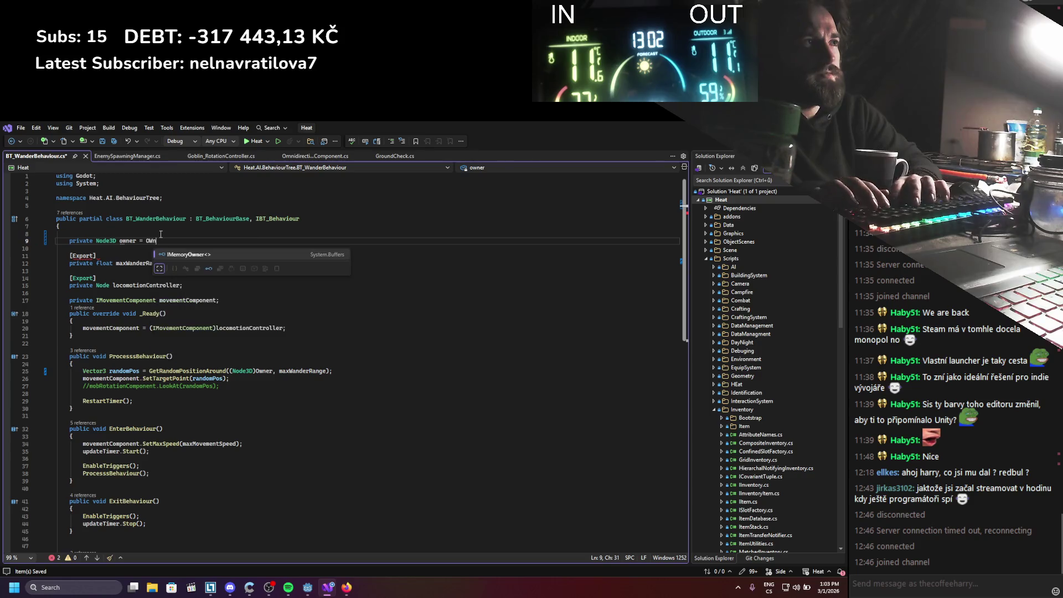
key("BackSpace")
key("BackSpace")
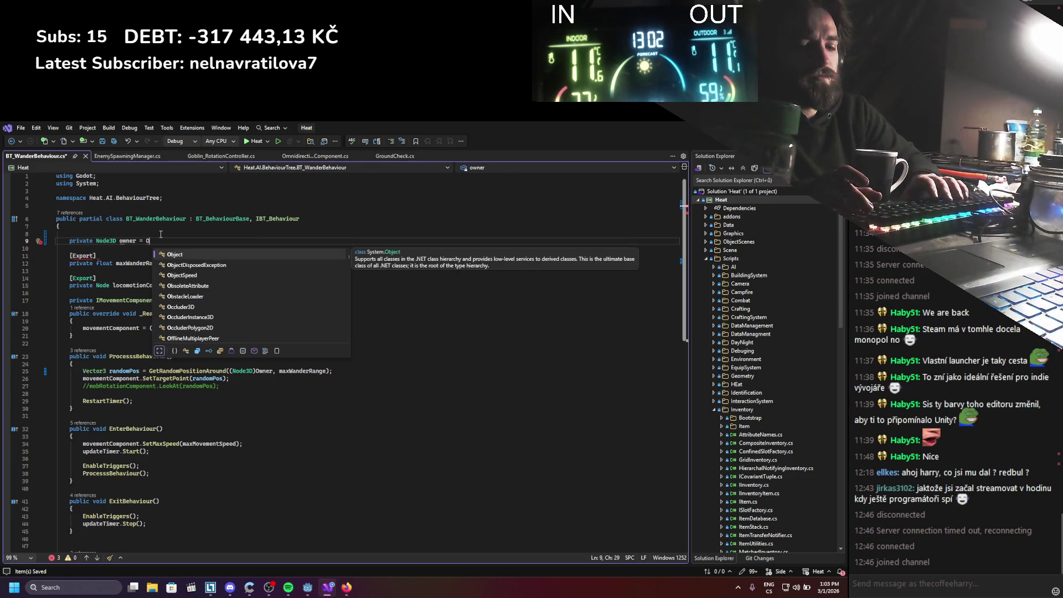
key("BackSpace")
key("BackSpace")
type("> O")
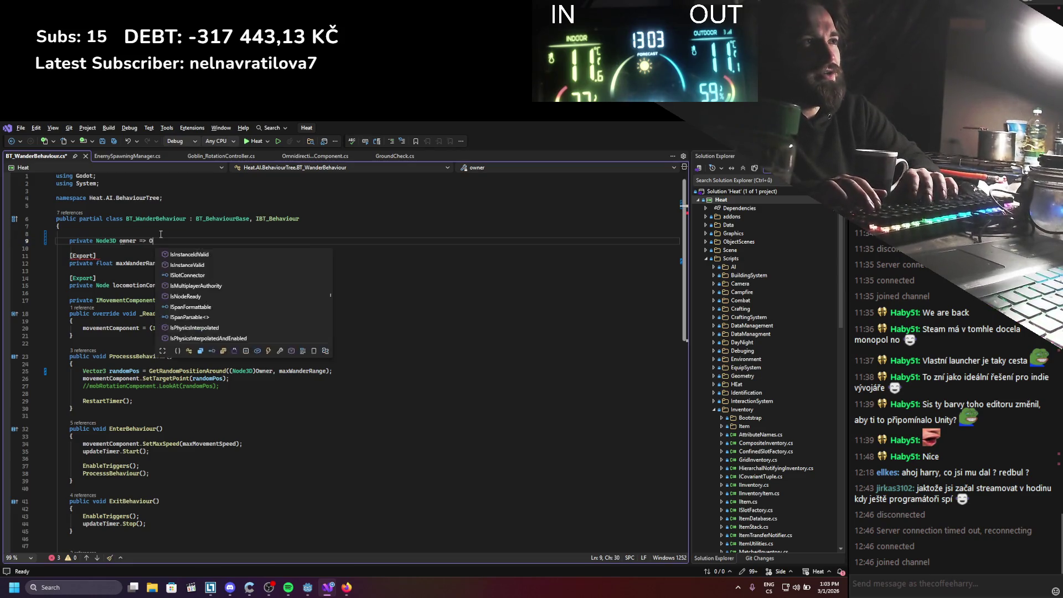
type("wner as ")
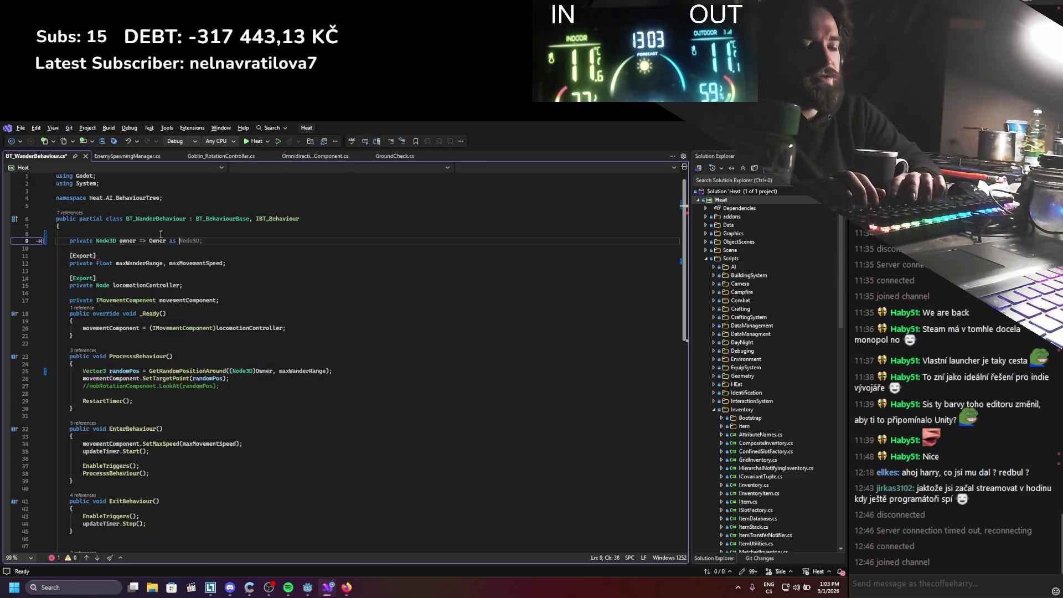
type("Node3D;")
key("ctrl+s")
double_click(127, 240)
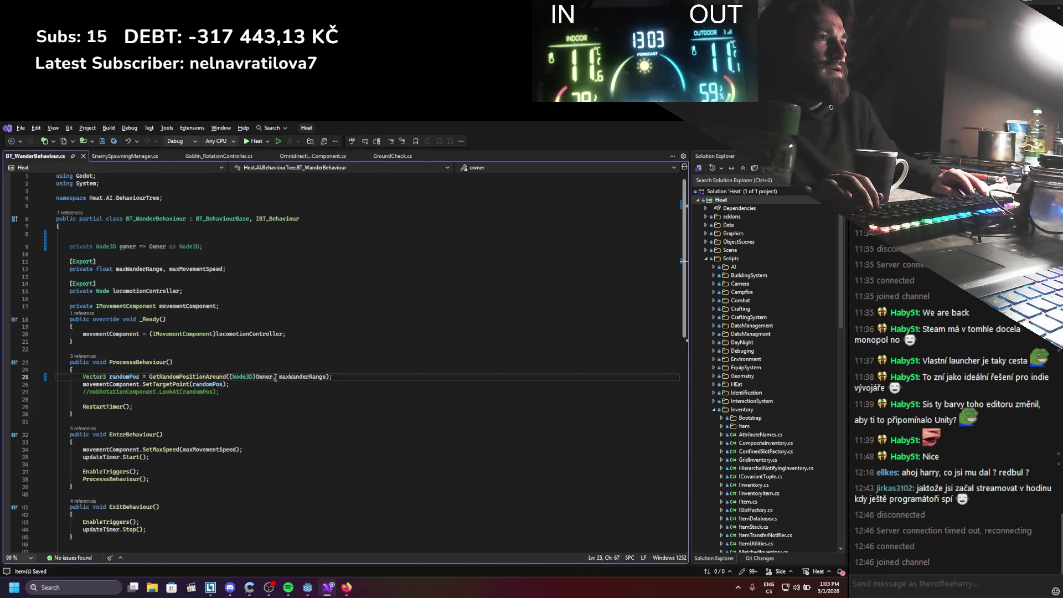
left_click_drag(273, 377, 232, 377)
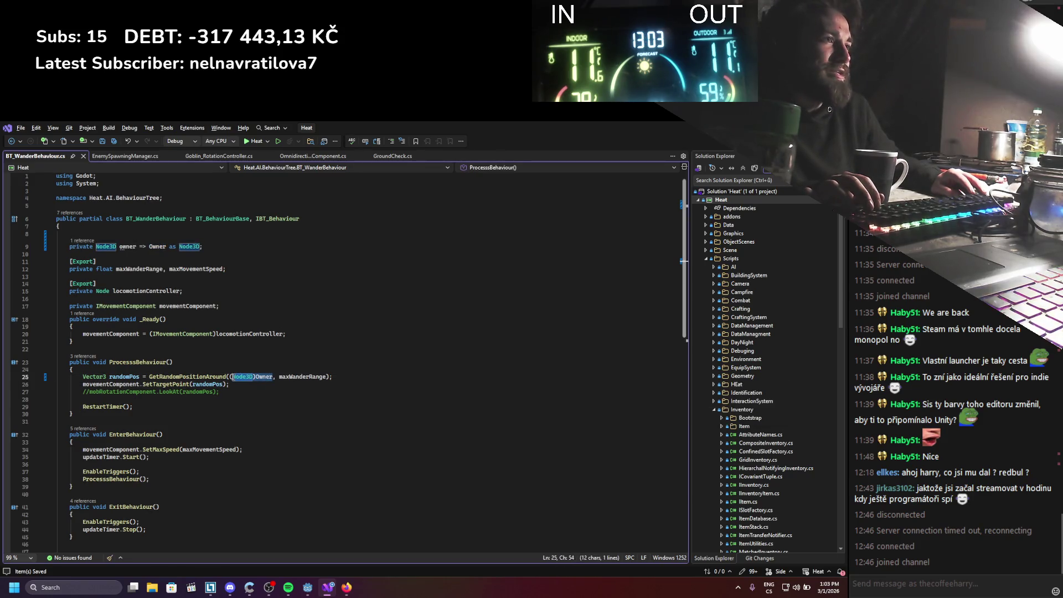
key("alt+Tab")
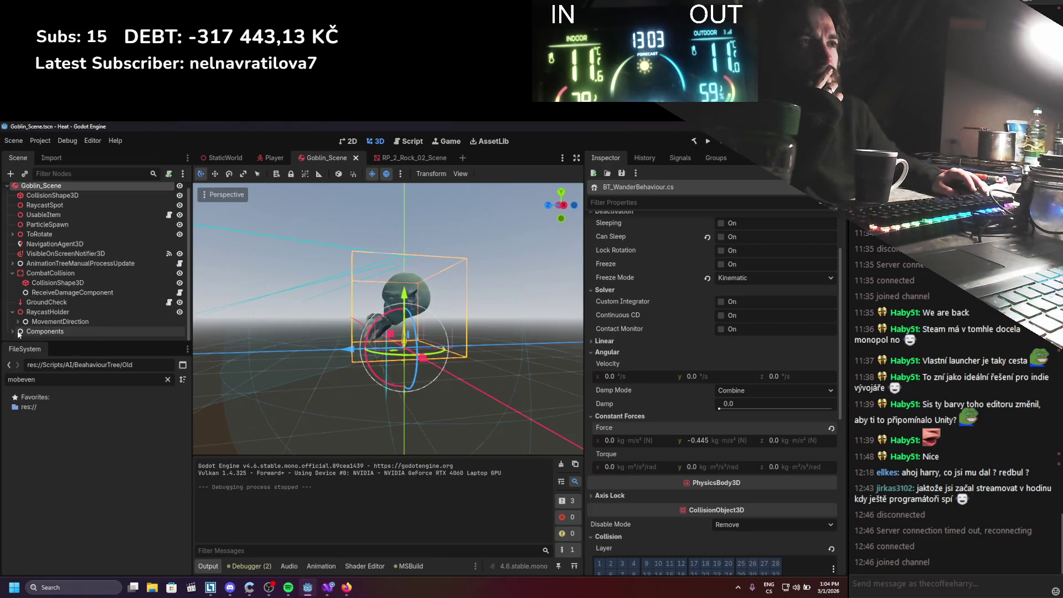
Delete the 17 nodes from RotationController down to Timer and save the goblin scene
scroll(33, 321, "down", 3)
left_click(59, 294)
scroll(50, 332, "down", 5)
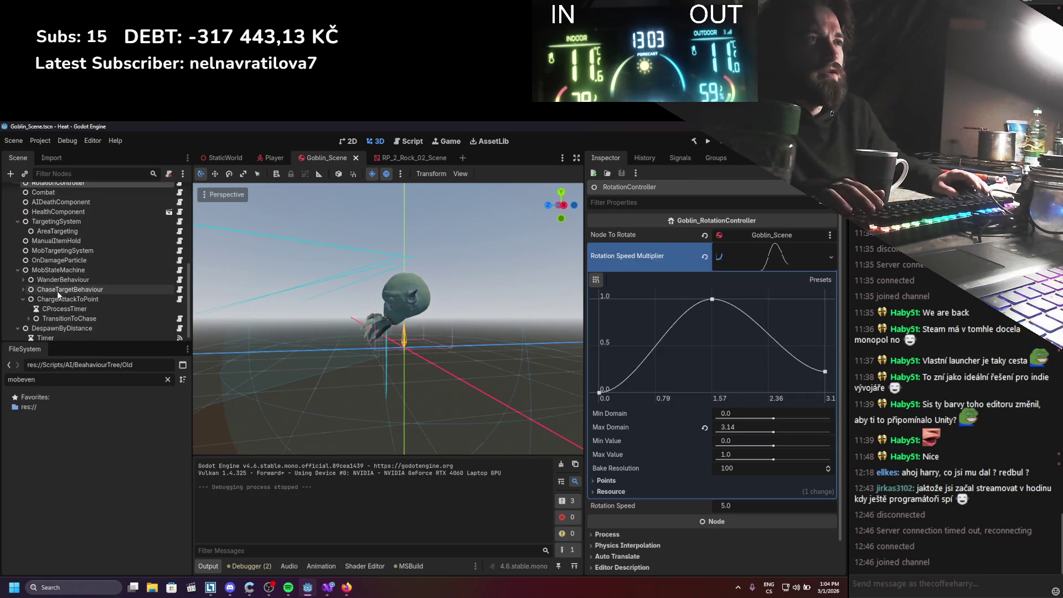
left_click(48, 335, "shift")
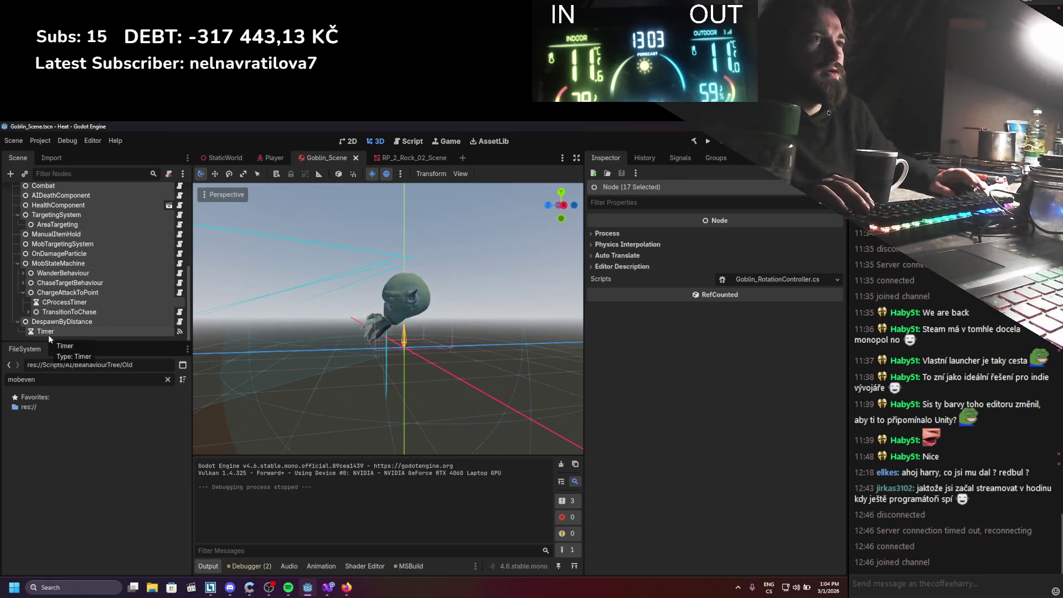
right_click(56, 326)
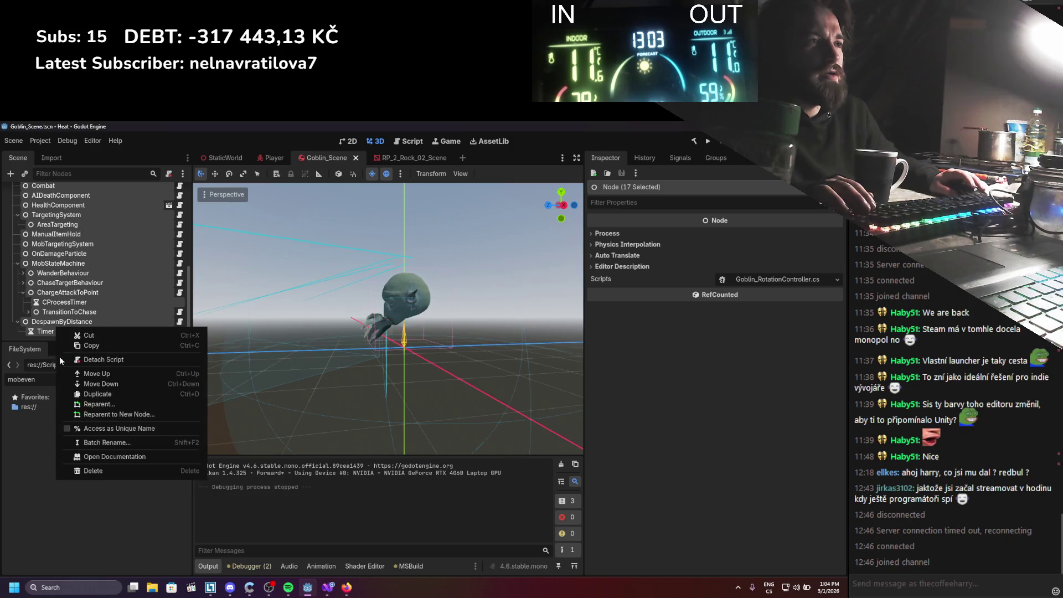
left_click(88, 470)
left_click(396, 367)
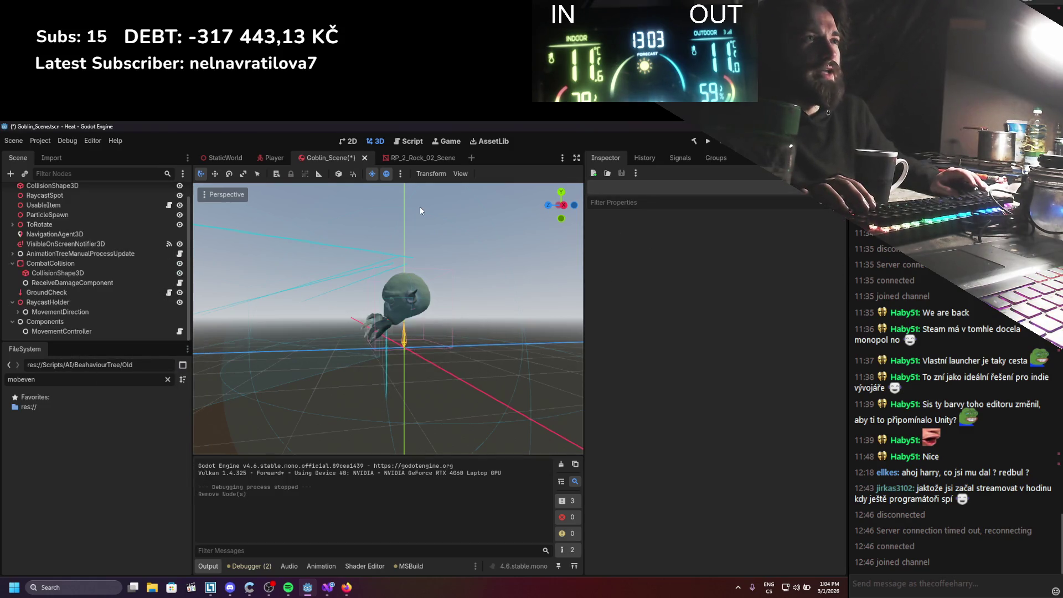
key("ctrl+s")
Test the game, undo the deletion, and inspect the Combat and AIDeathComponent nodes
left_click(707, 141)
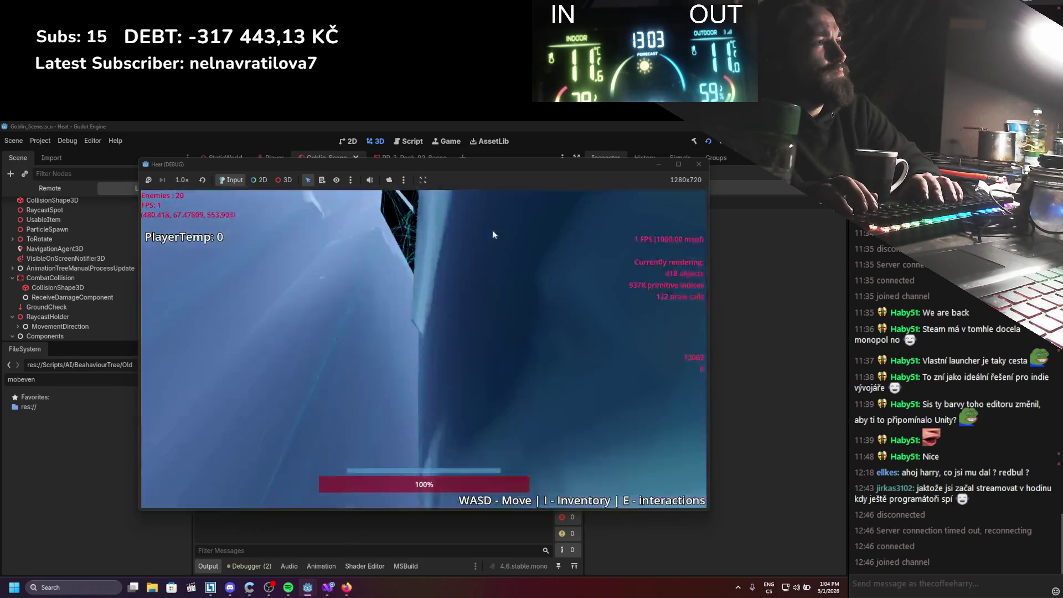
key("d")
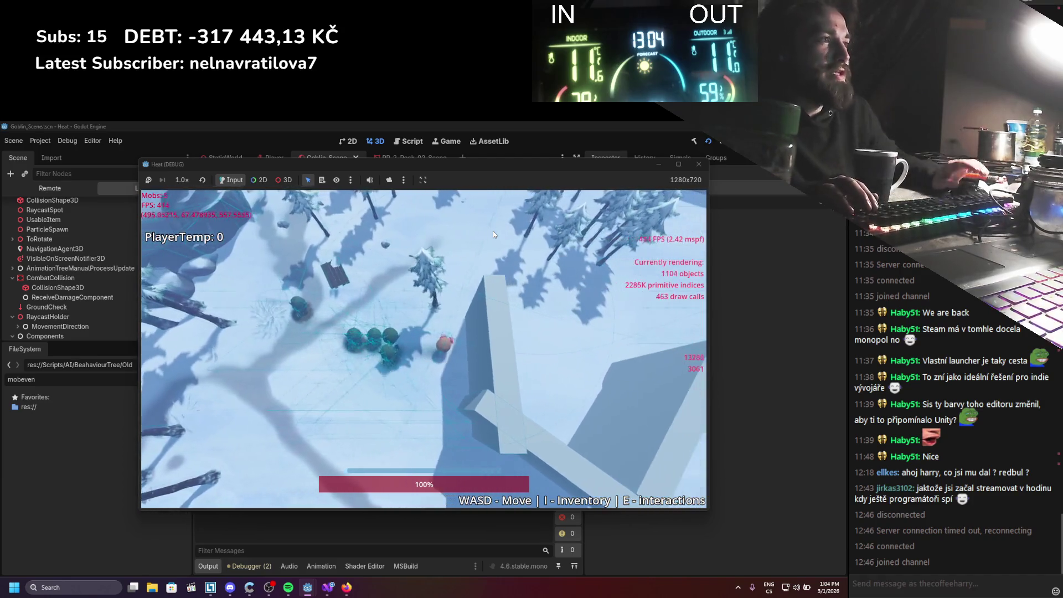
left_click(698, 163)
key("ctrl+z")
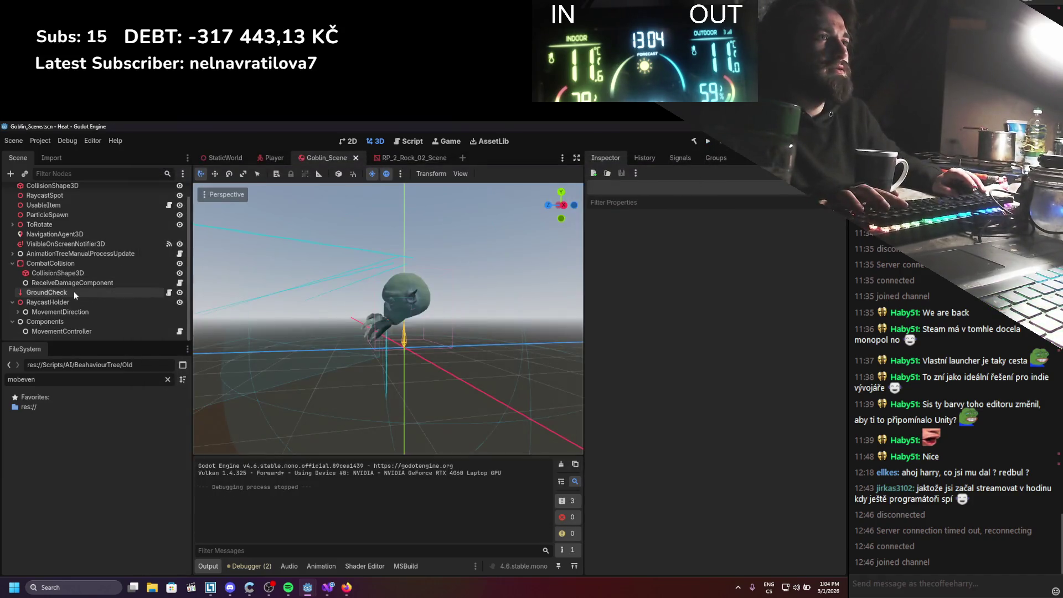
scroll(74, 292, "down", 3)
left_click(74, 291)
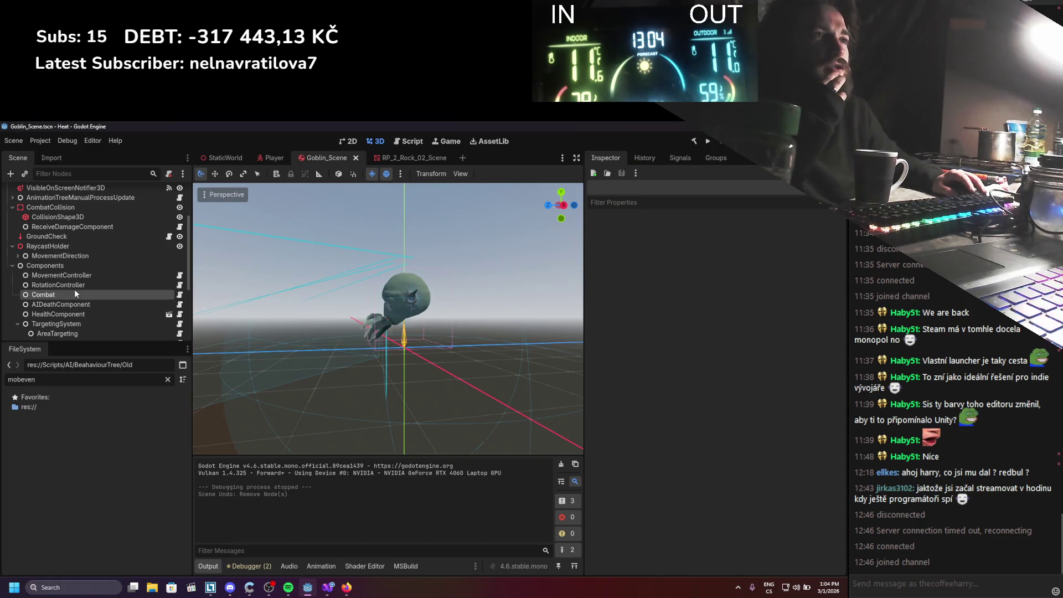
left_click(81, 304)
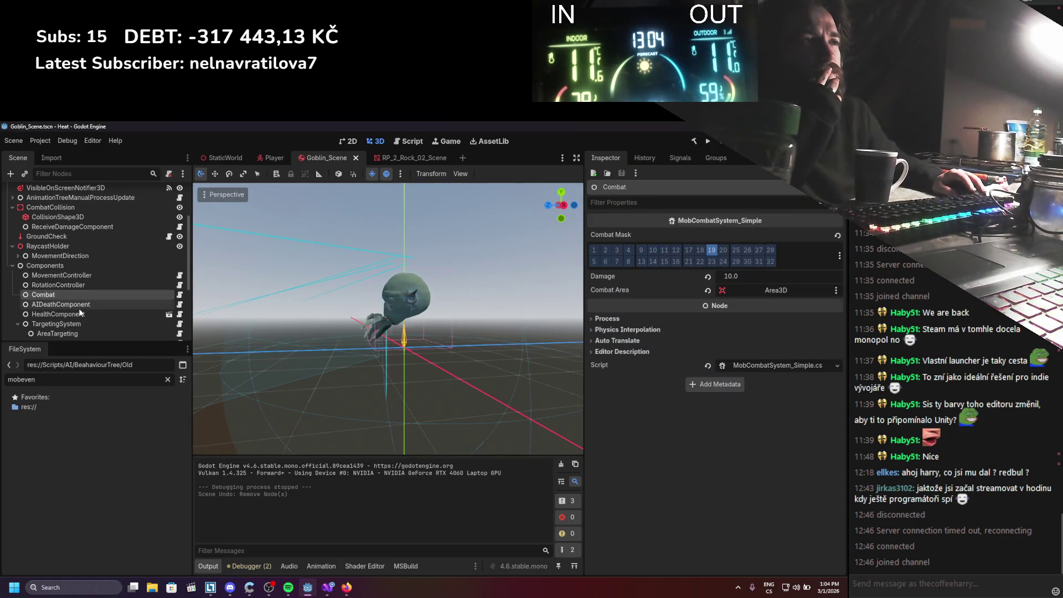
Review the MobTargetingSystem script in the code editor, then close it
scroll(87, 297, "down", 3)
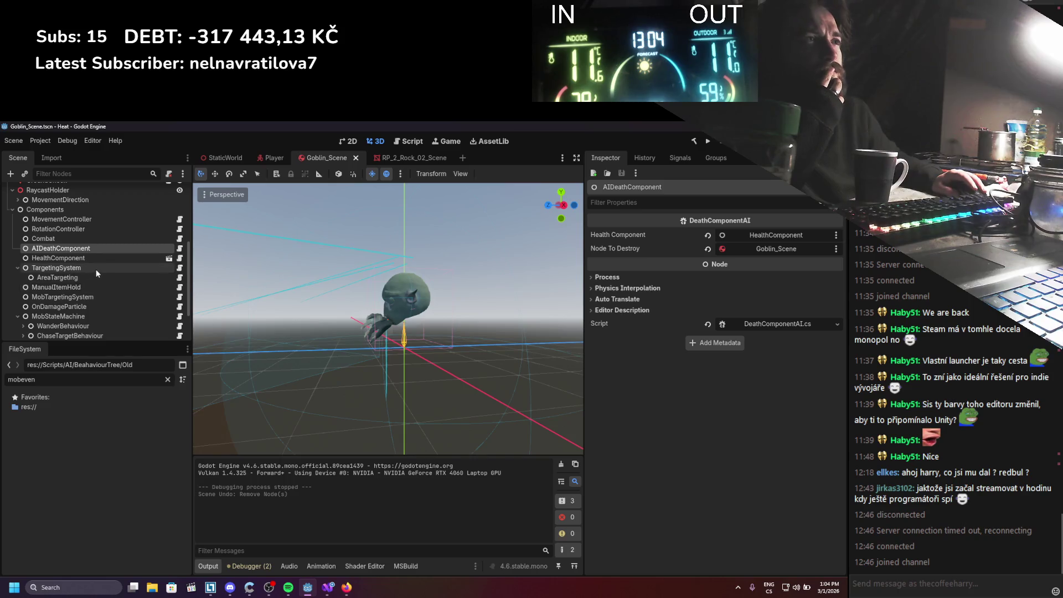
left_click(91, 297)
left_click(179, 297)
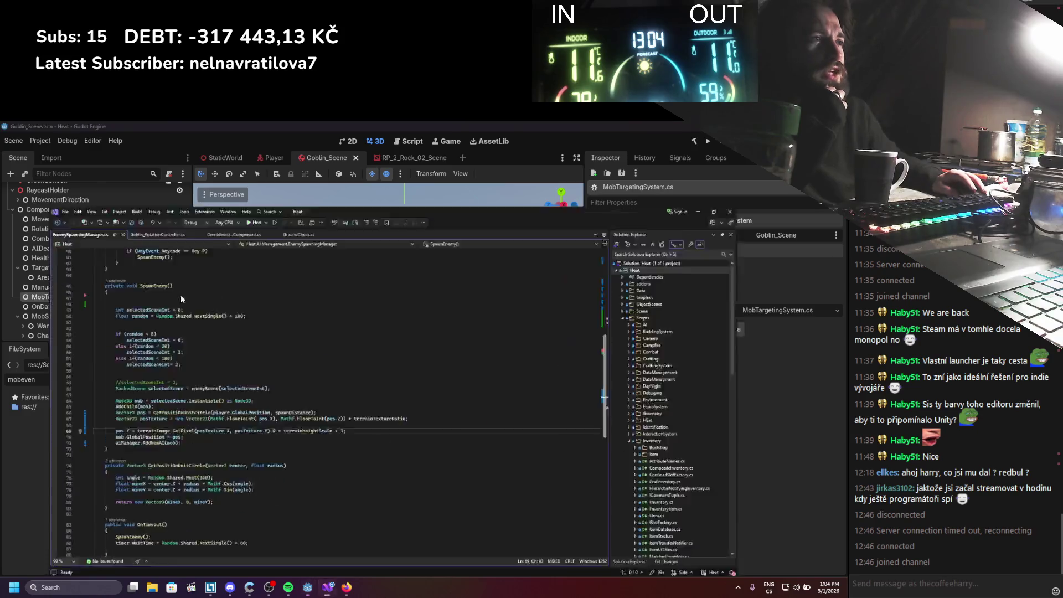
scroll(228, 314, "down", 10)
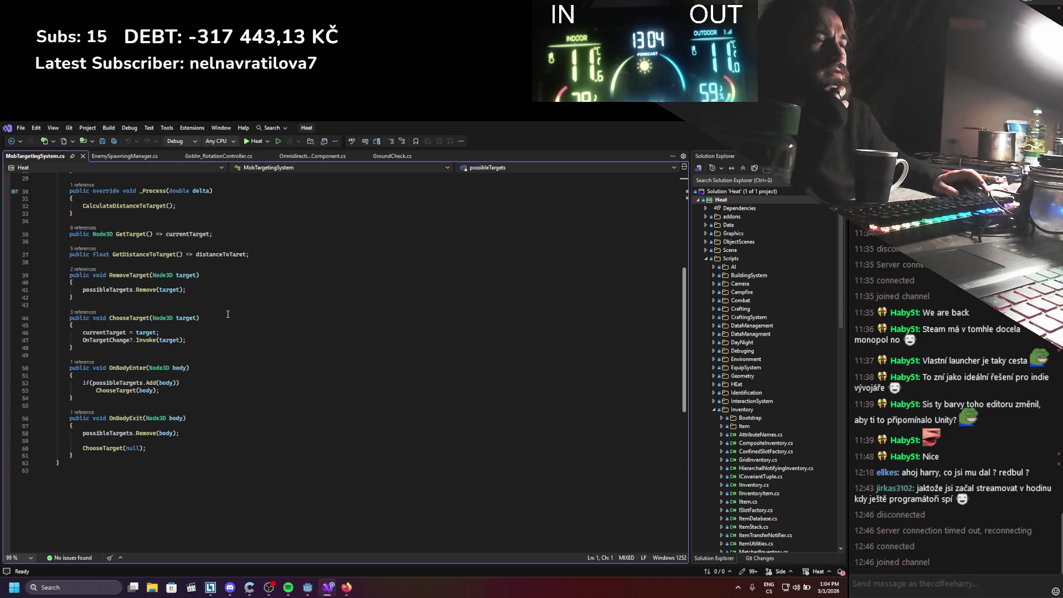
scroll(227, 314, "up", 5)
key("alt+F4")
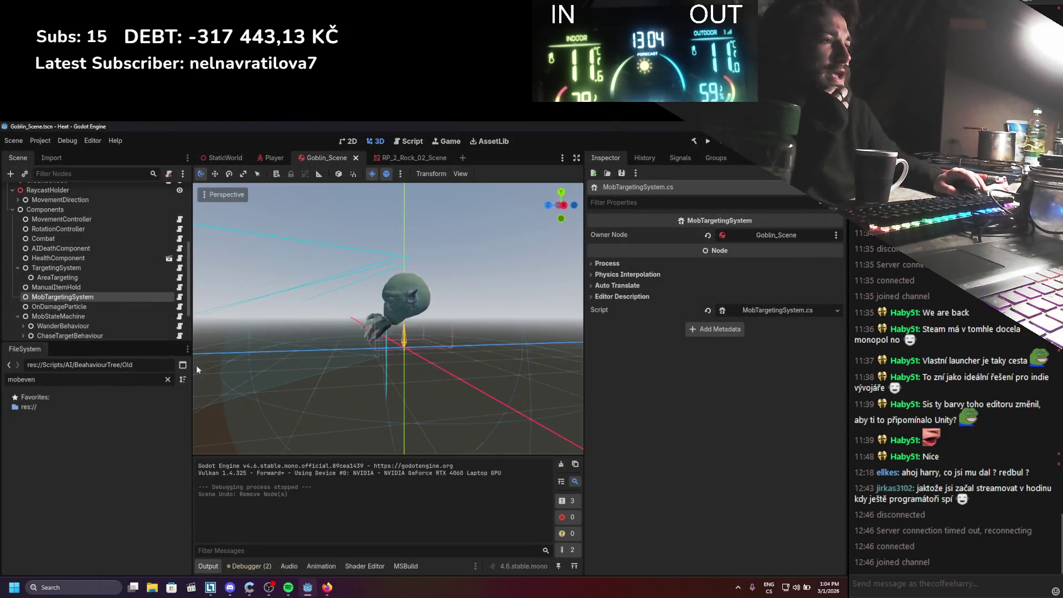
Delete the nodes from MobStateMachine down to Timer and run the game
scroll(78, 305, "down", 3)
left_click(56, 264)
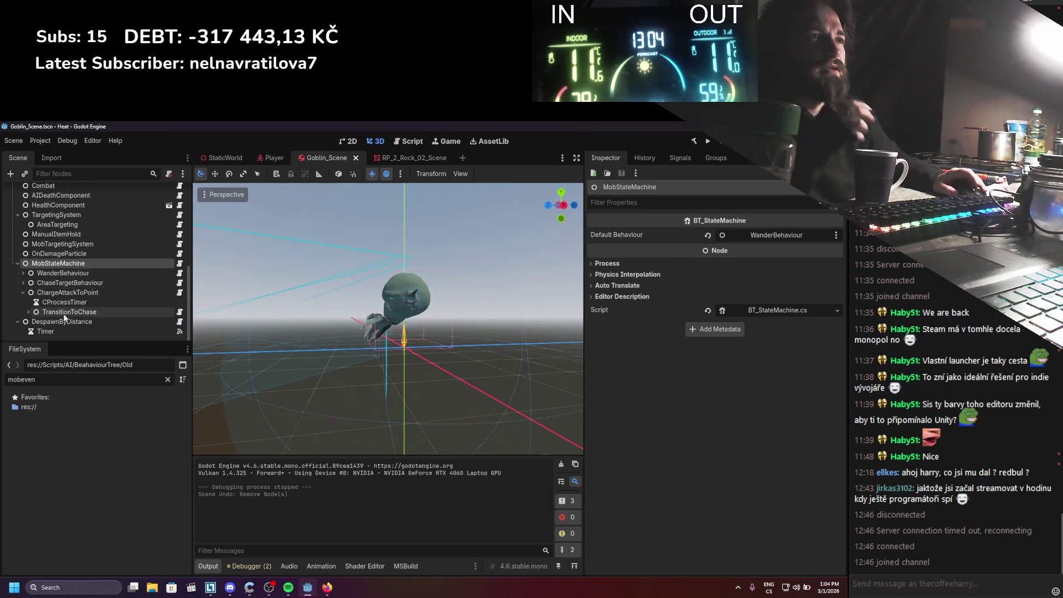
left_click(53, 331, "shift")
right_click(53, 331)
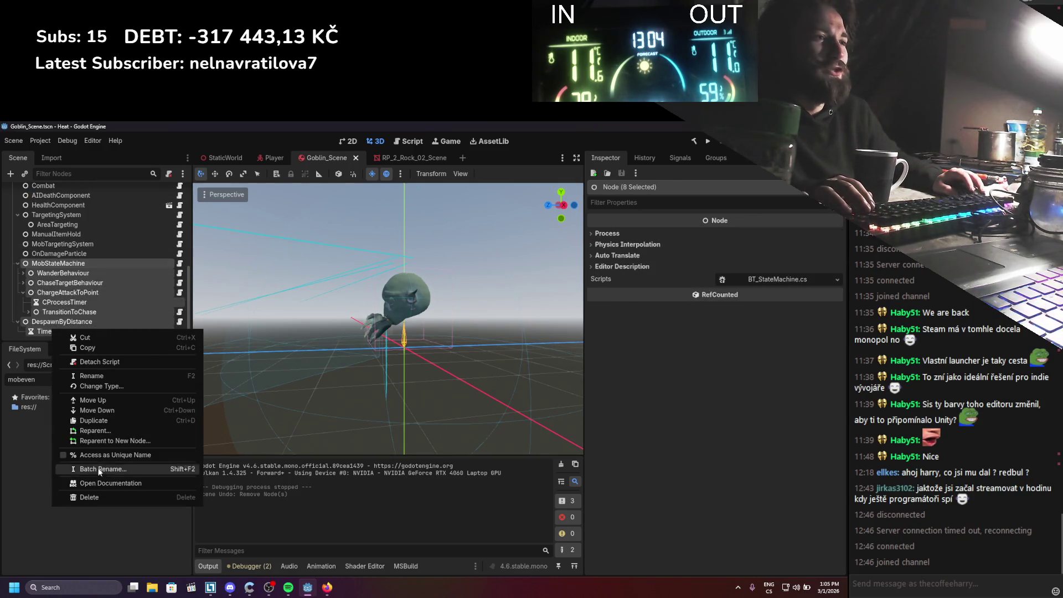
left_click(95, 497)
left_click(398, 368)
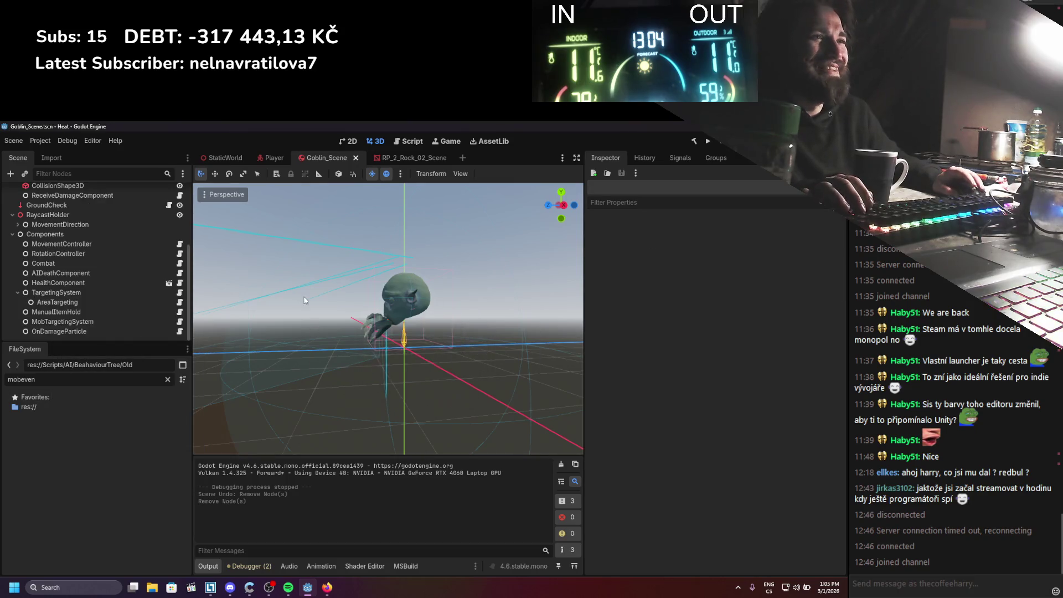
left_click(708, 140)
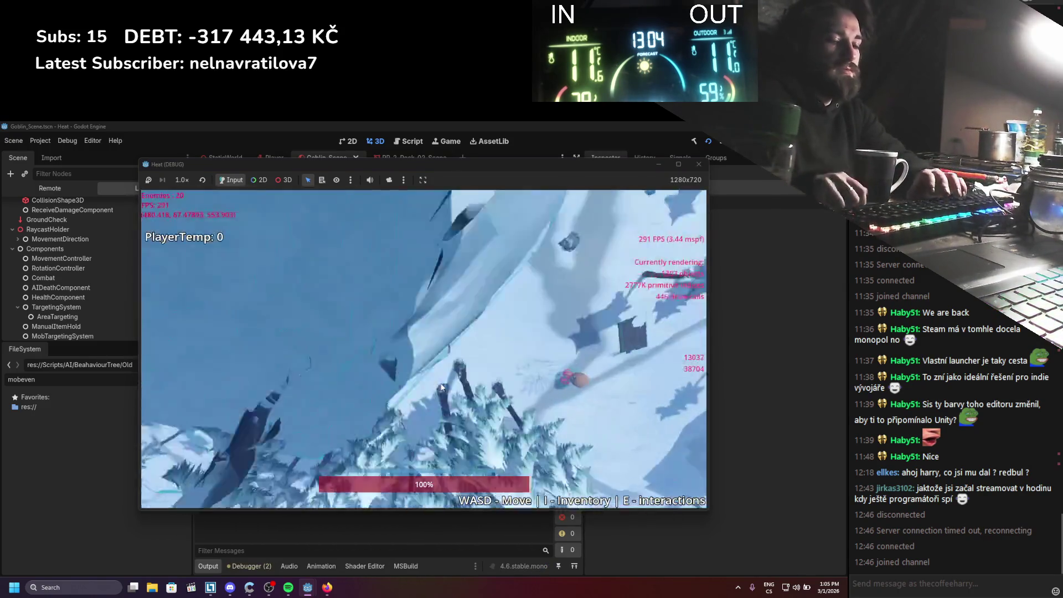
Stop the game and review the RotationController script
key("d")
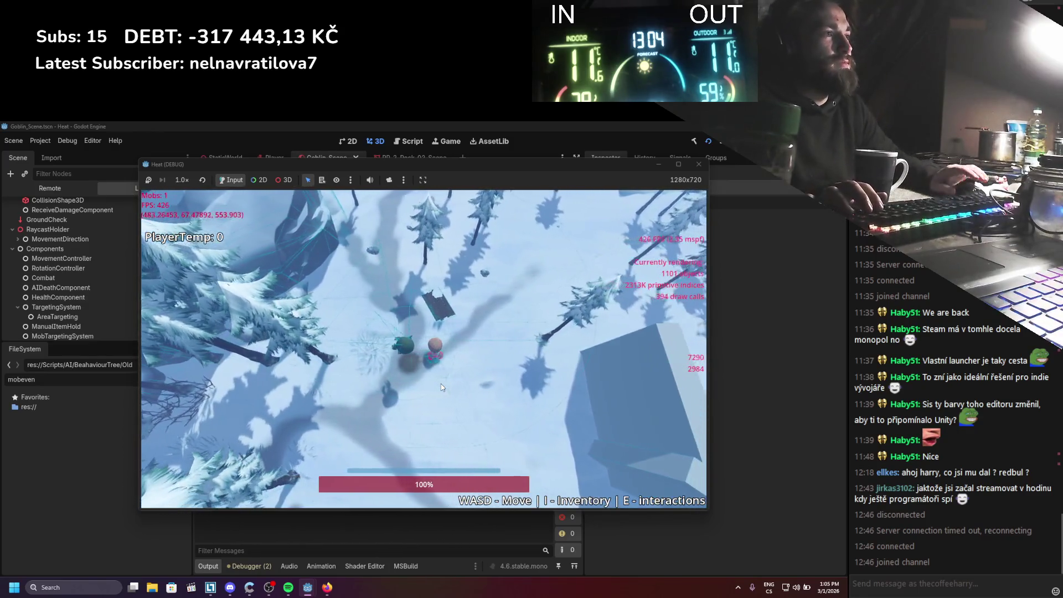
key("F8")
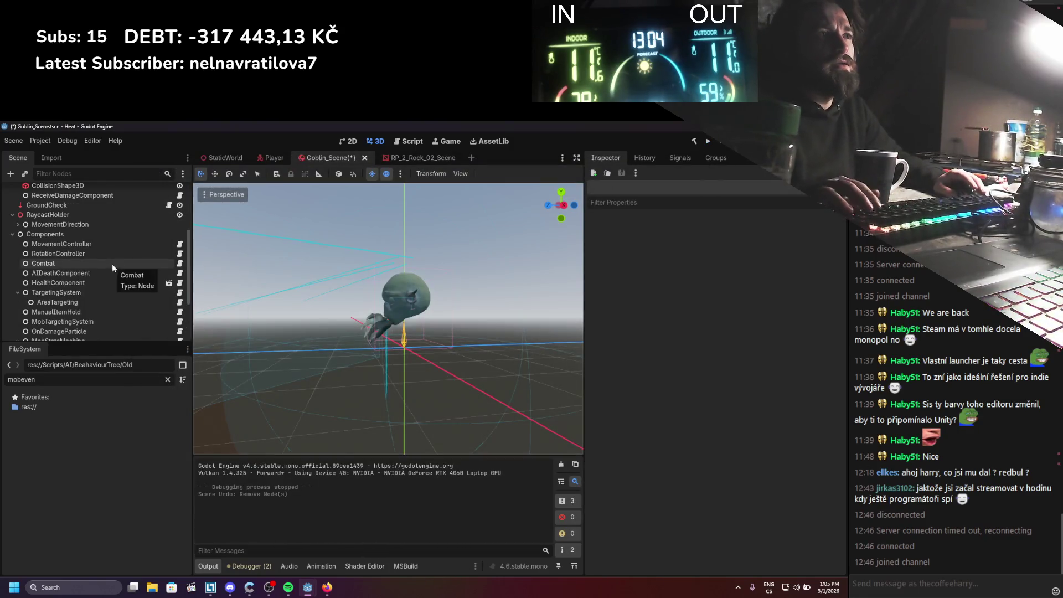
left_click(118, 256)
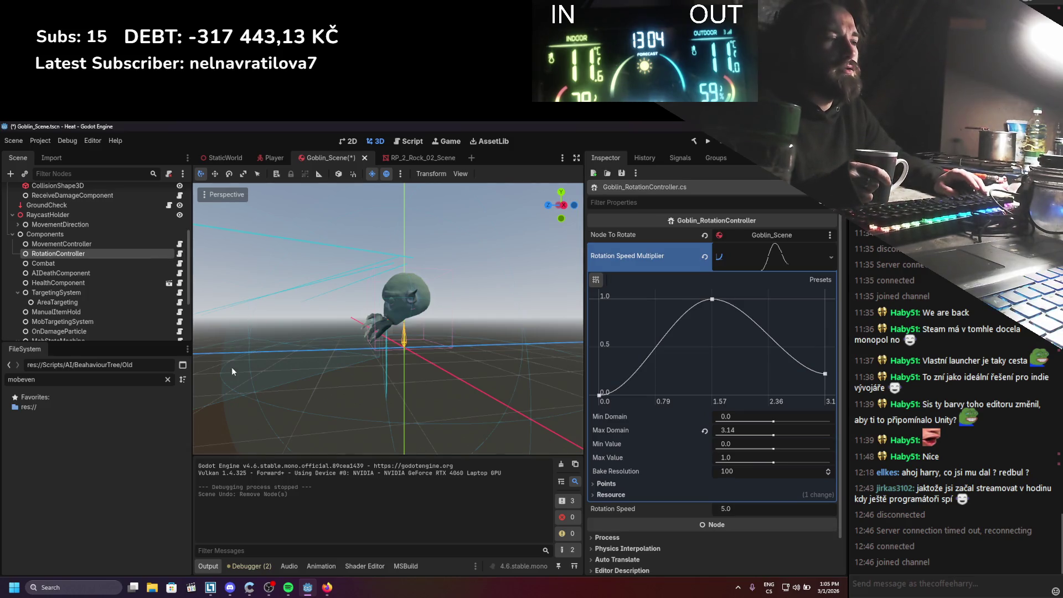
left_click(347, 587)
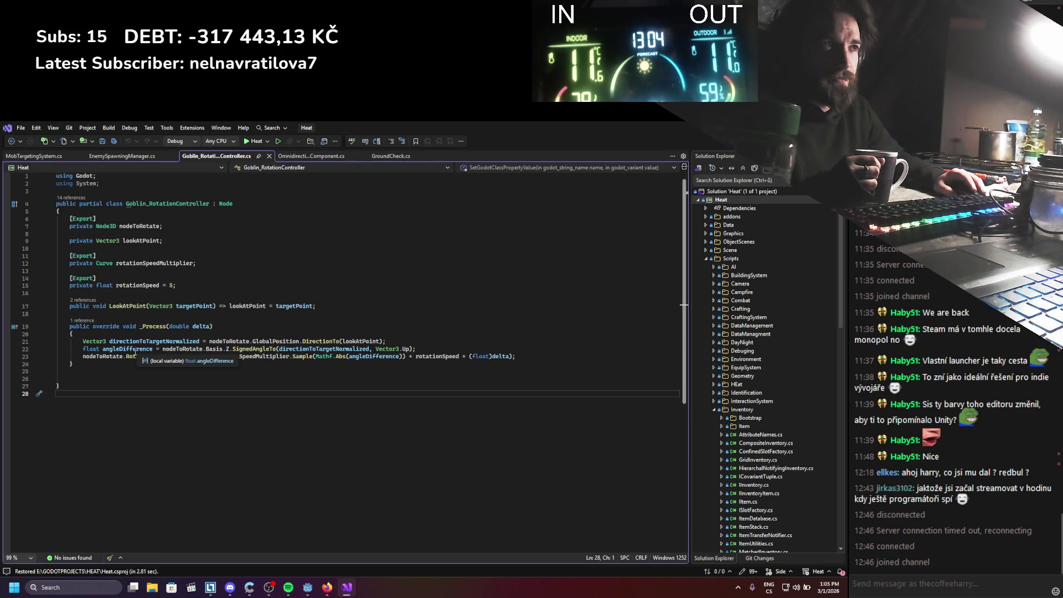
key("alt+Tab")
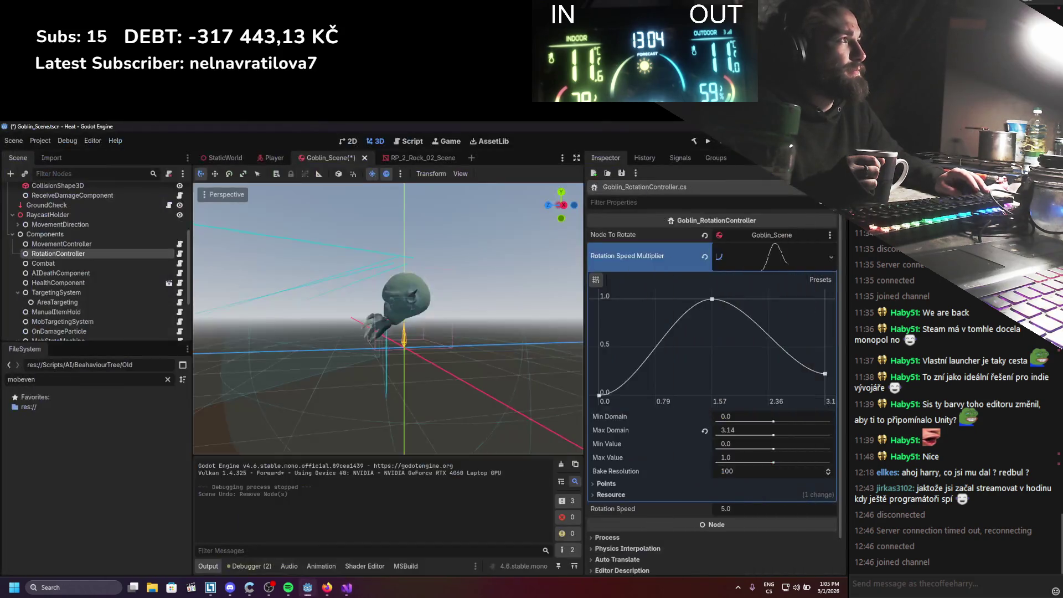
Delete RotationController, test the game without it, then restore the node with undo
right_click(88, 254)
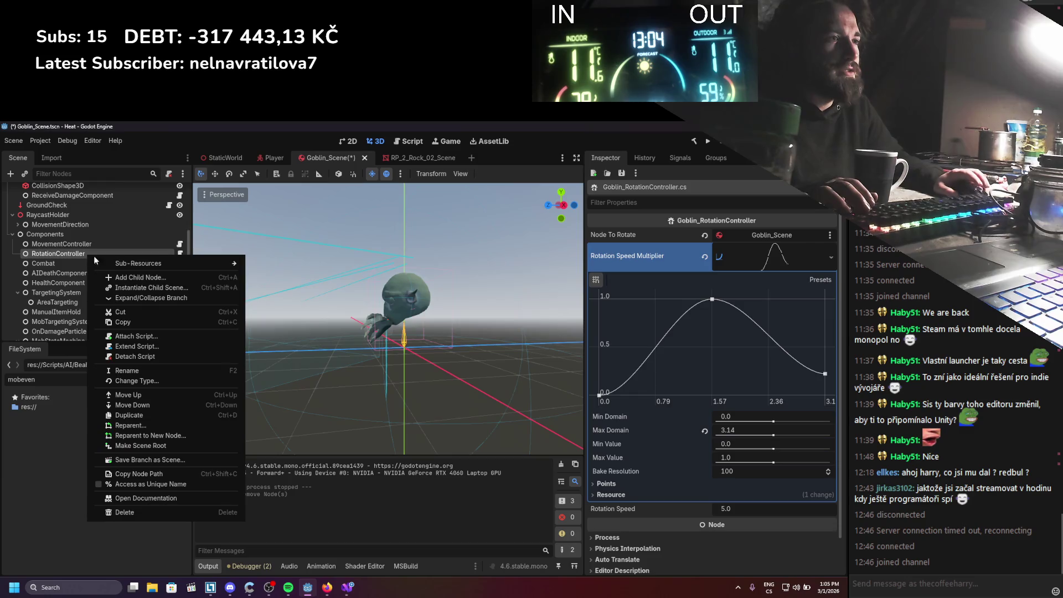
left_click(124, 514)
left_click(397, 366)
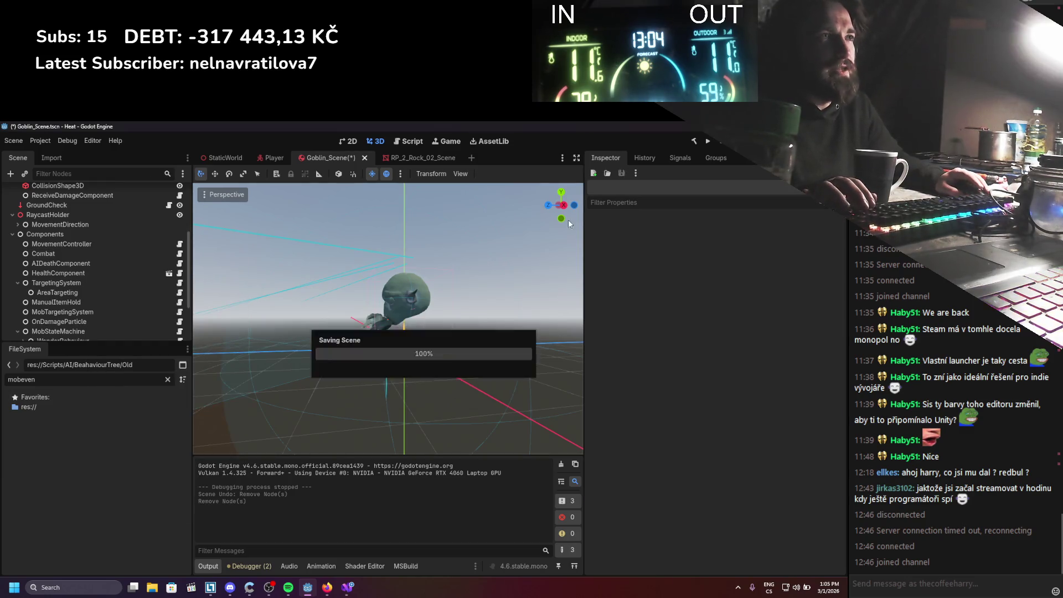
left_click(708, 142)
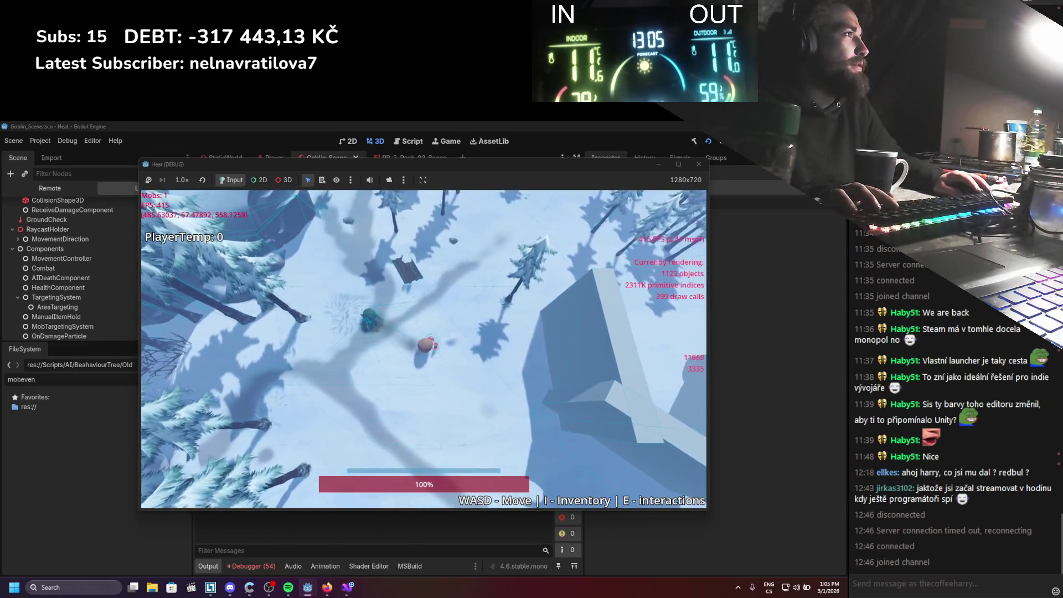
left_click(698, 163)
key("ctrl+z")
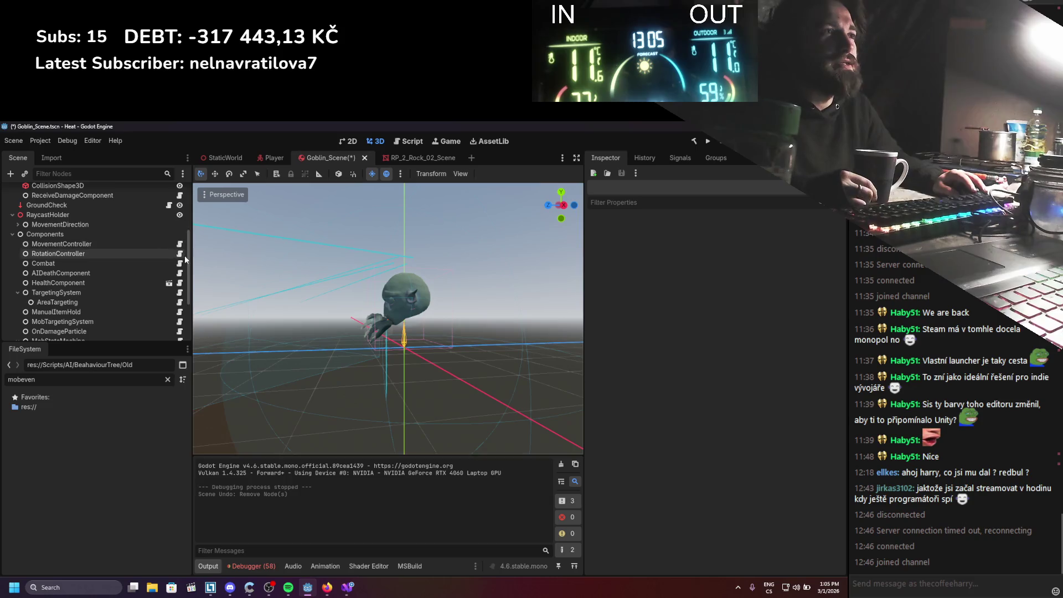
Comment out the RotateY call on line 23, save, and test the game
left_click(179, 254)
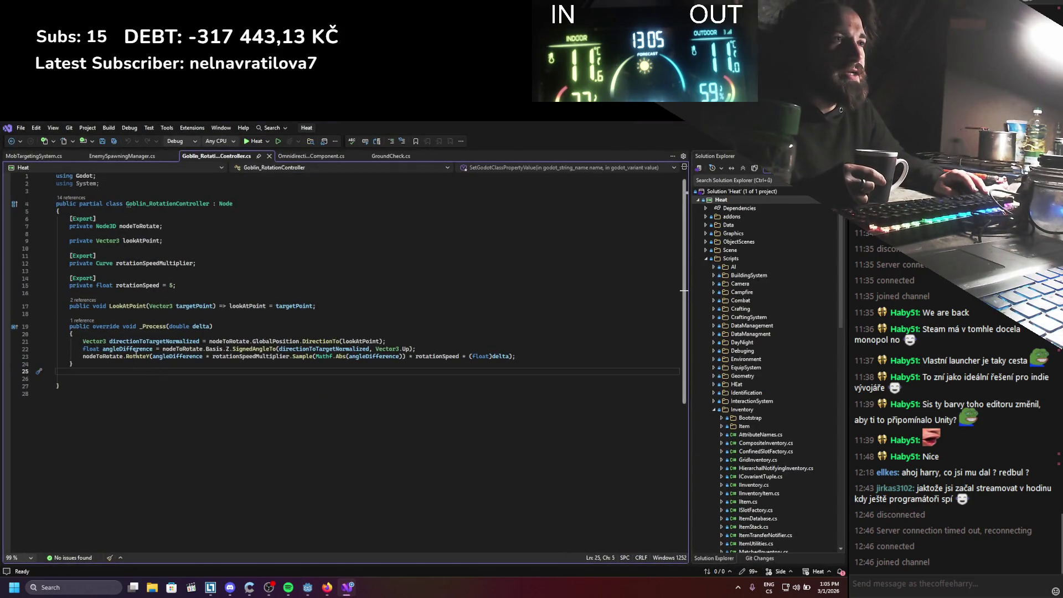
mouse_move(136, 354)
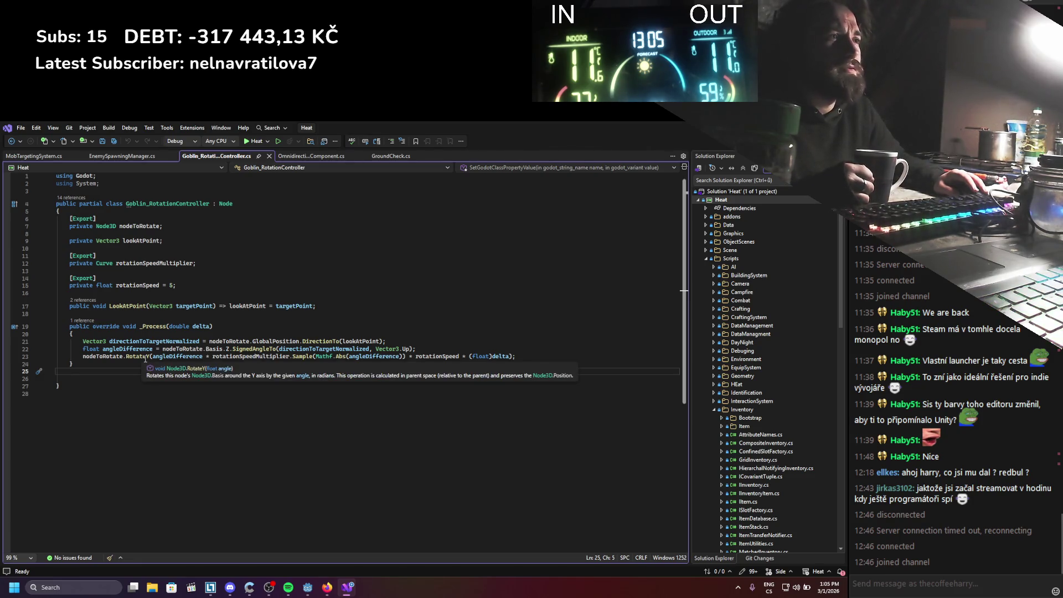
left_click(82, 356)
type("//")
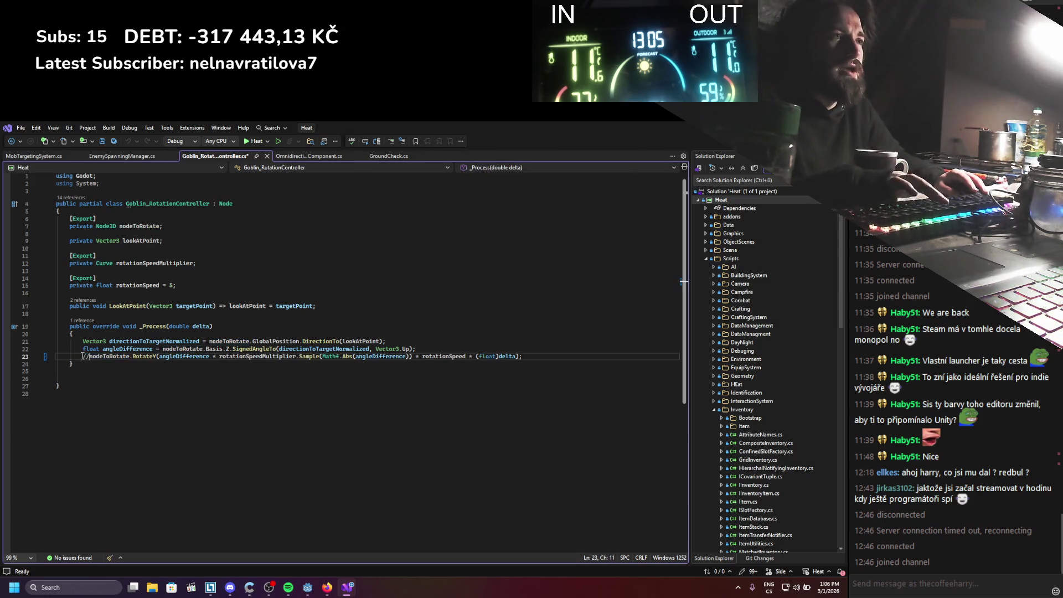
key("ctrl+s")
key("alt+Tab")
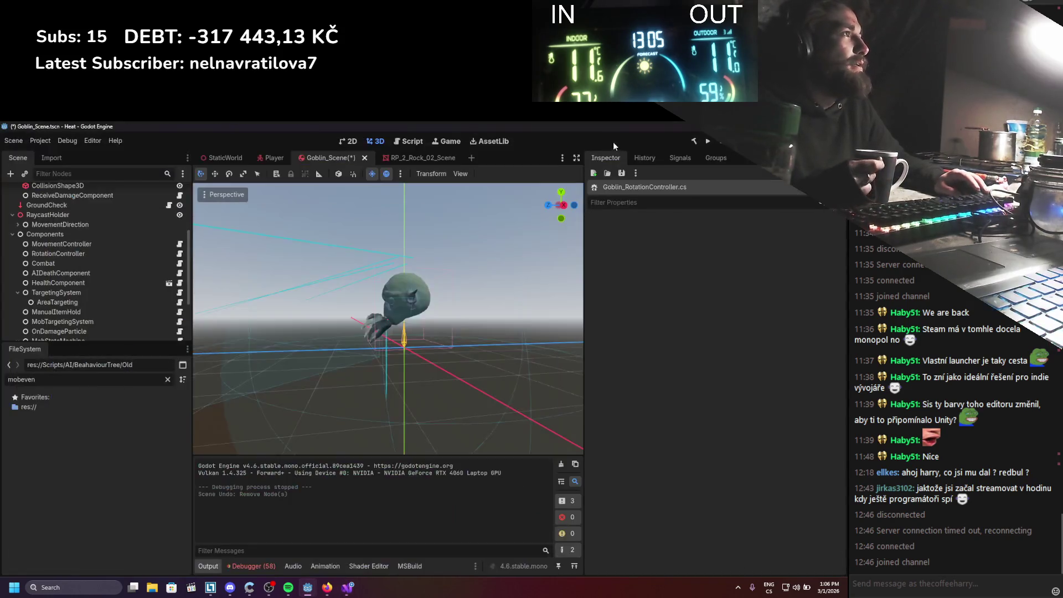
left_click(705, 142)
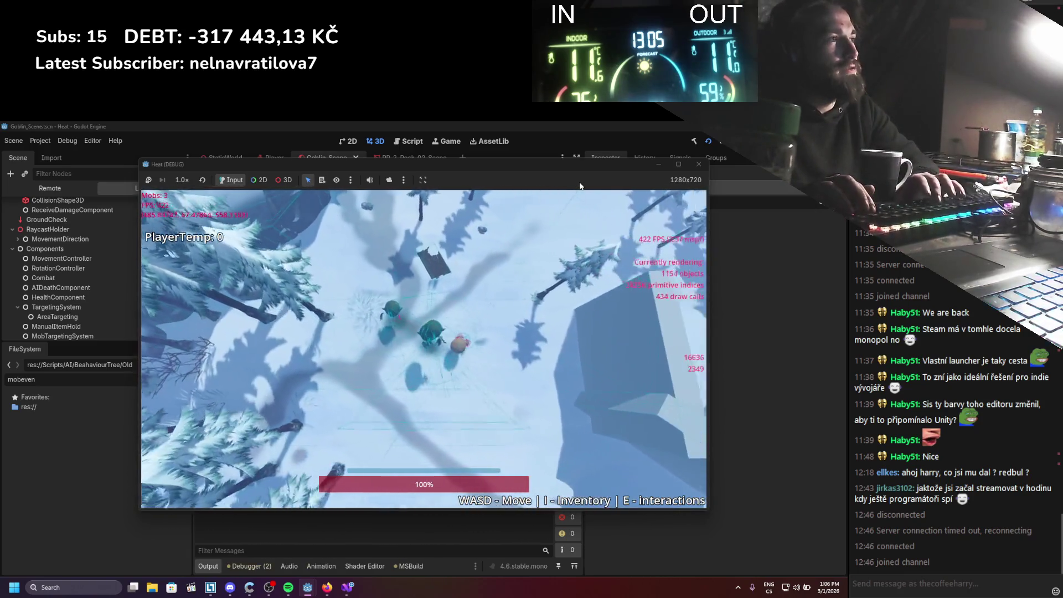
key("s")
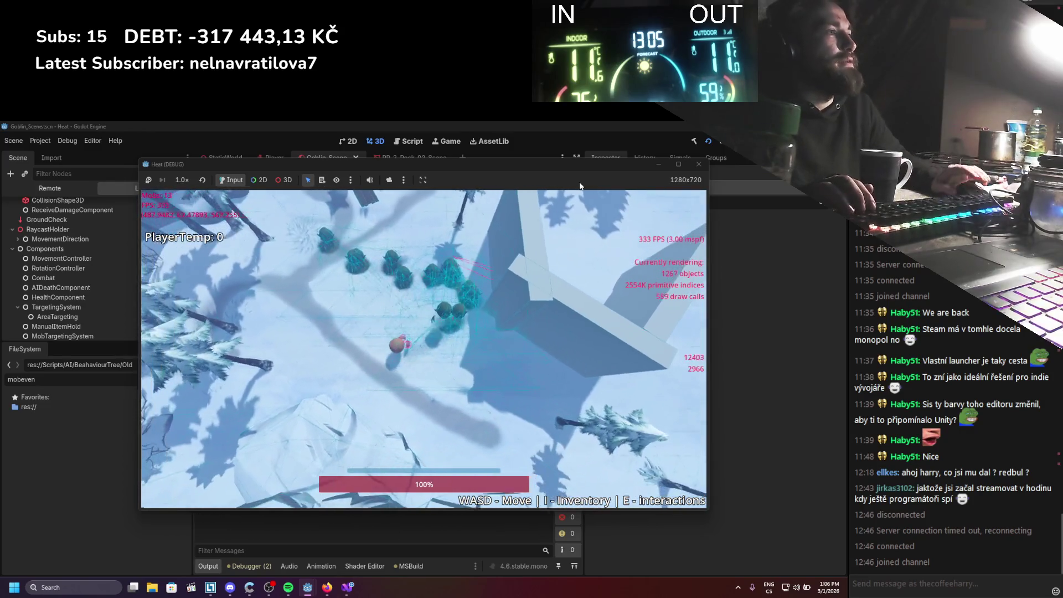
left_click(731, 148)
Insert a blank line after line 22, then select the Goblin_Scene root in Godot
mouse_move(347, 587)
left_click(262, 463)
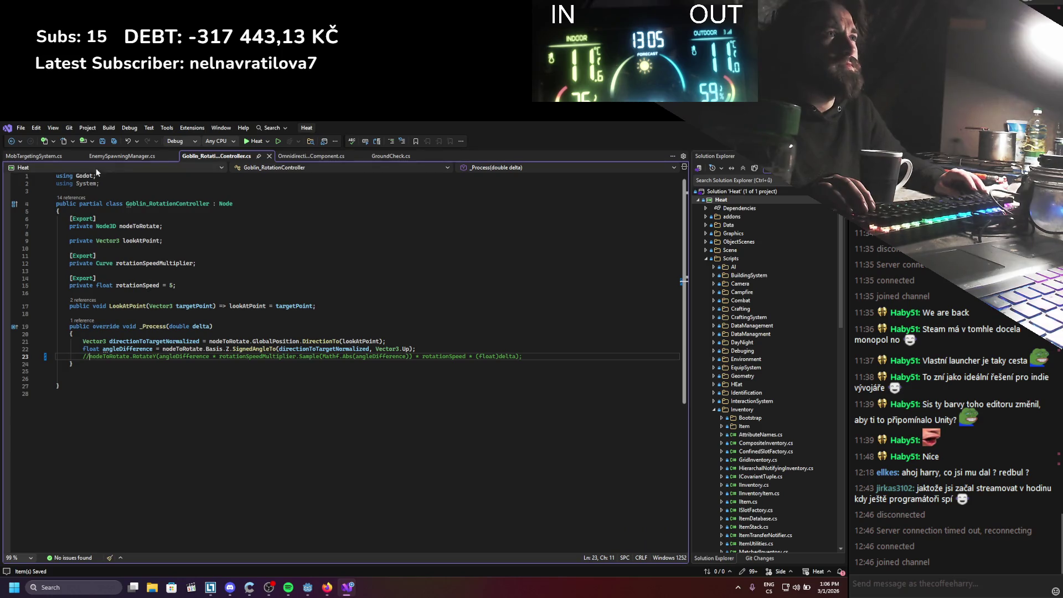
left_click(420, 349)
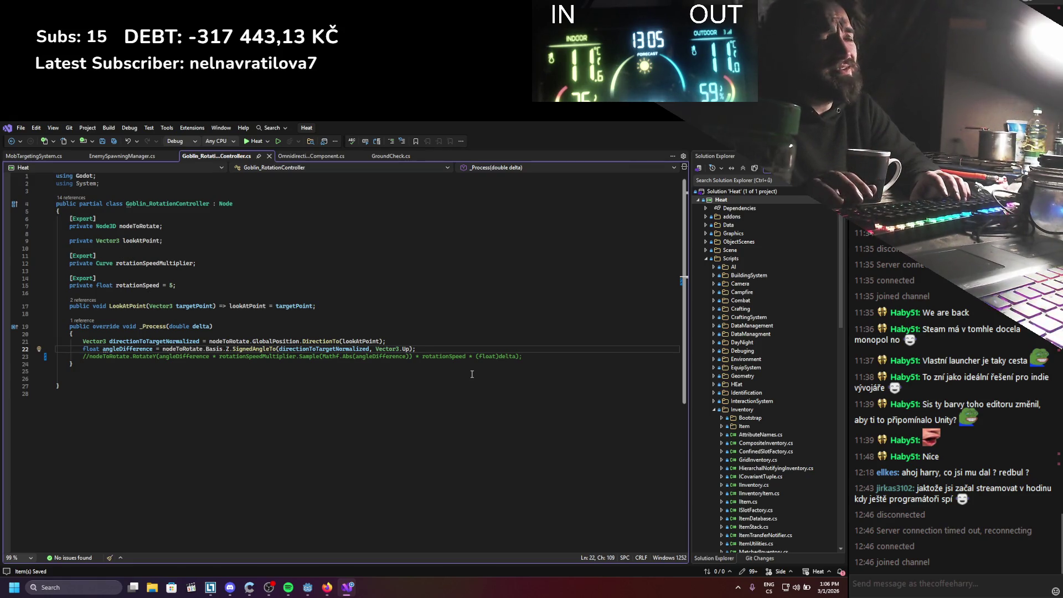
key("Return")
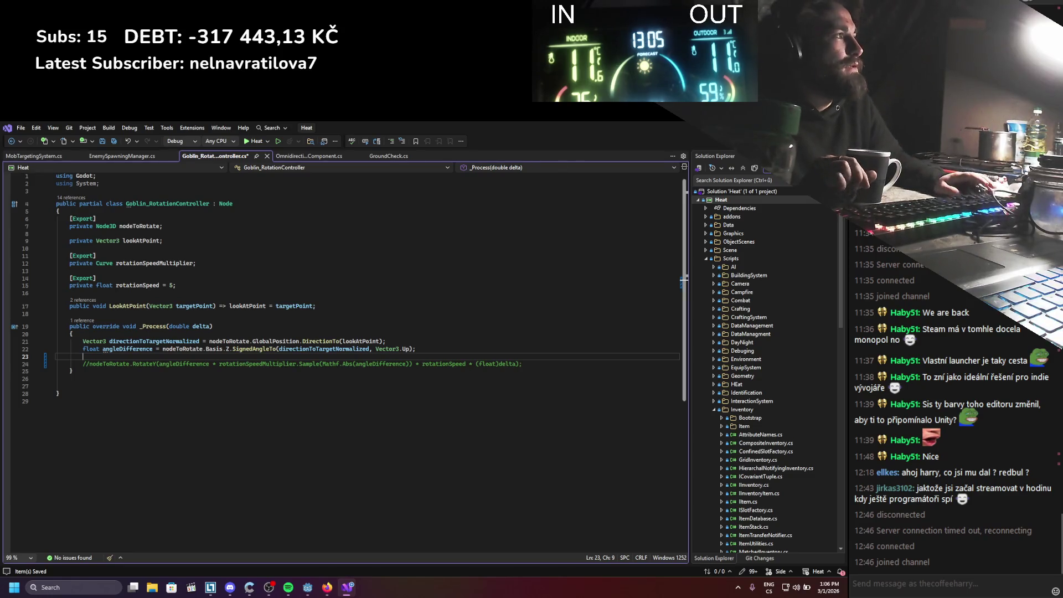
key("alt+Tab")
scroll(145, 288, "up", 3)
left_click(85, 191)
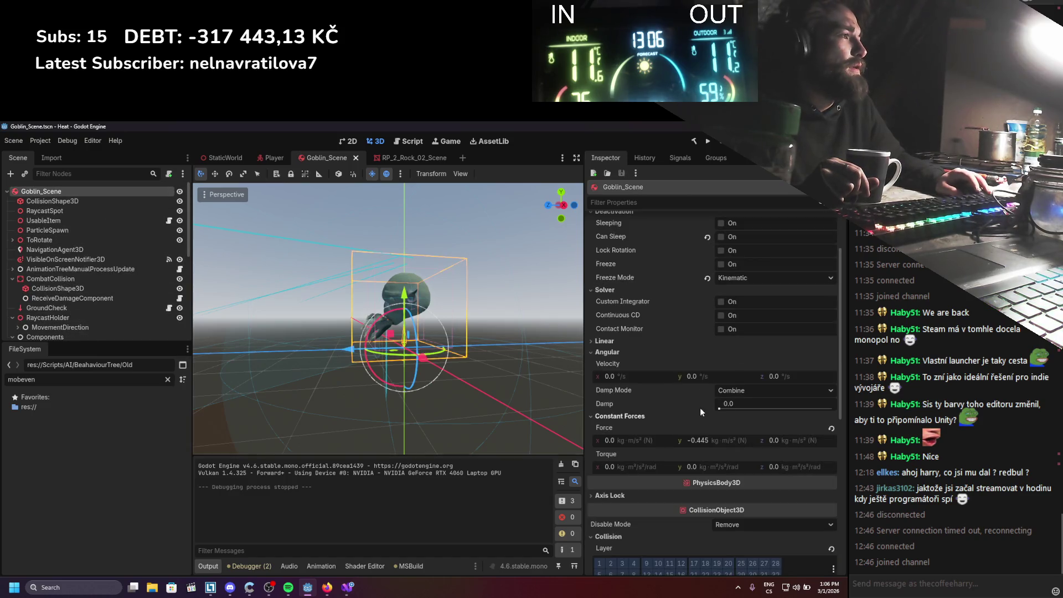
Uncomment the RotateY line, save, and test-run the game from Godot
scroll(700, 346, "up", 3)
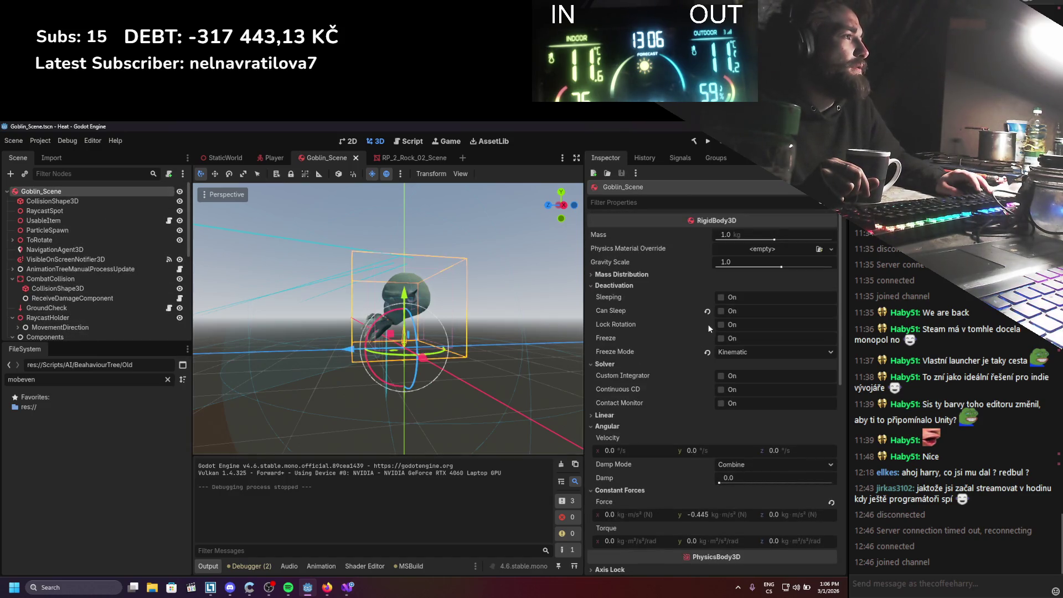
left_click(348, 587)
left_click(90, 365)
key("BackSpace")
key("BackSpace")
key("ctrl+s")
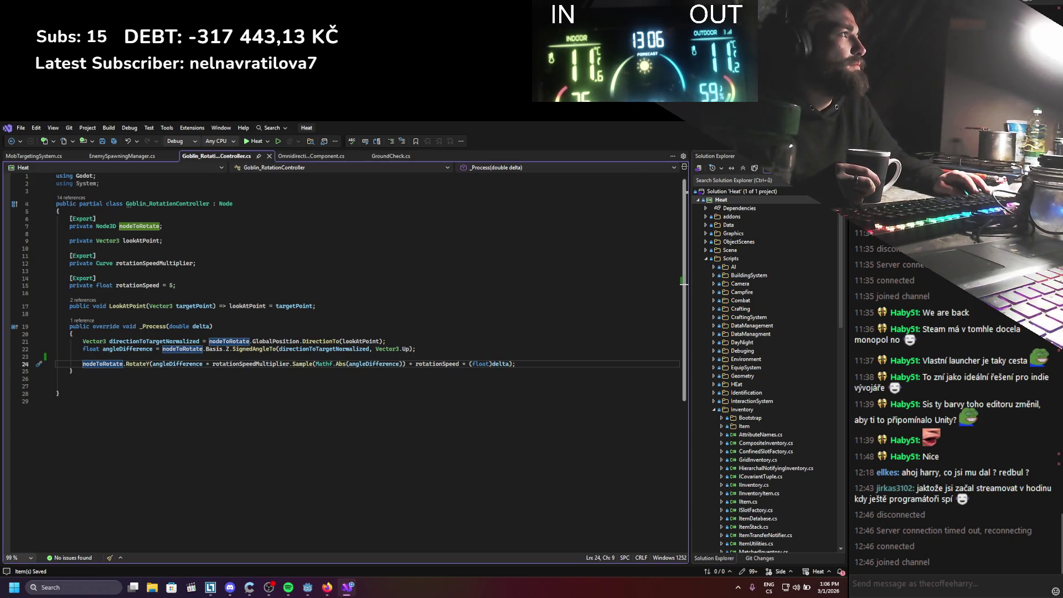
key("alt+Tab")
left_click(707, 140)
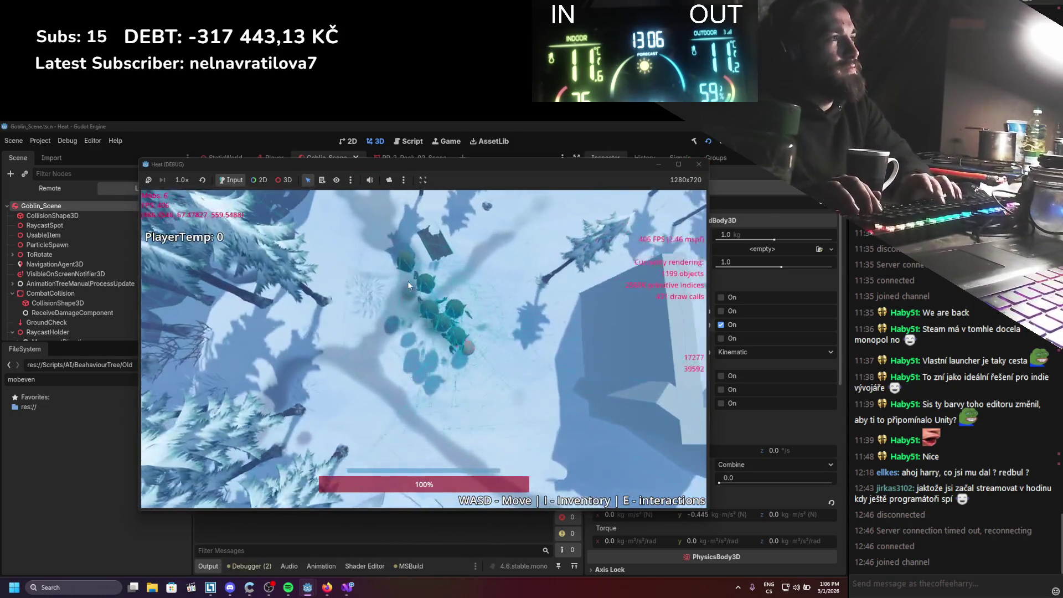
key("alt+F4")
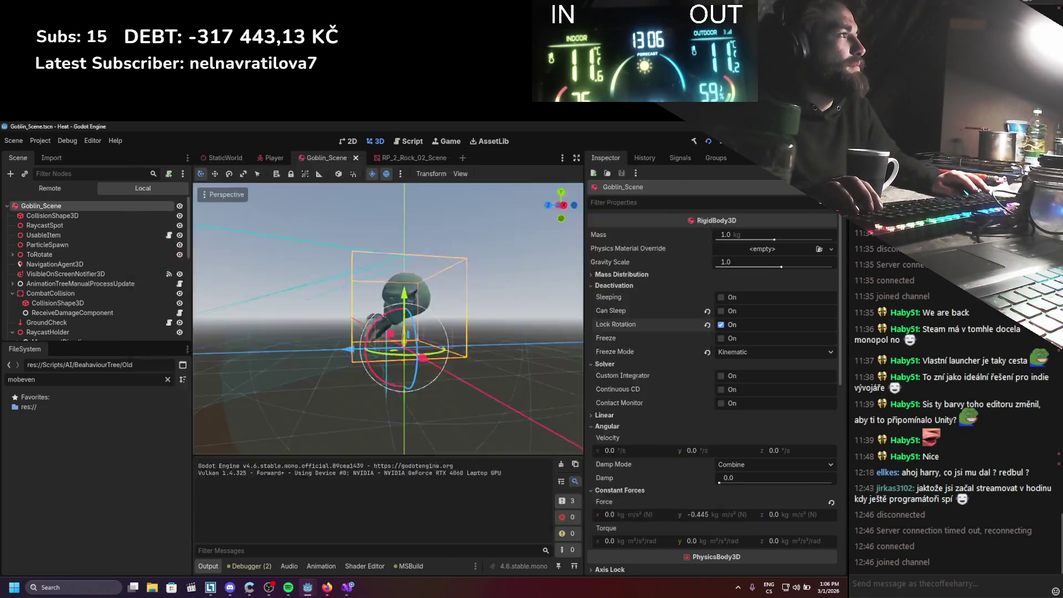
left_click(348, 587)
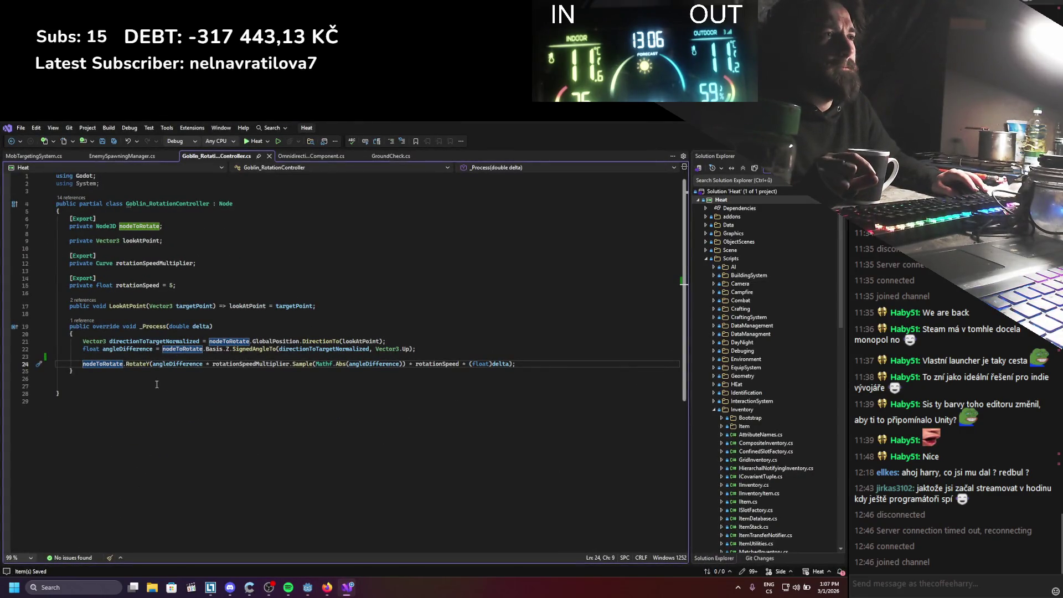
Start a new line above the RotateY call beginning with nodeToRotate.Rotation
key("Up")
key("Return")
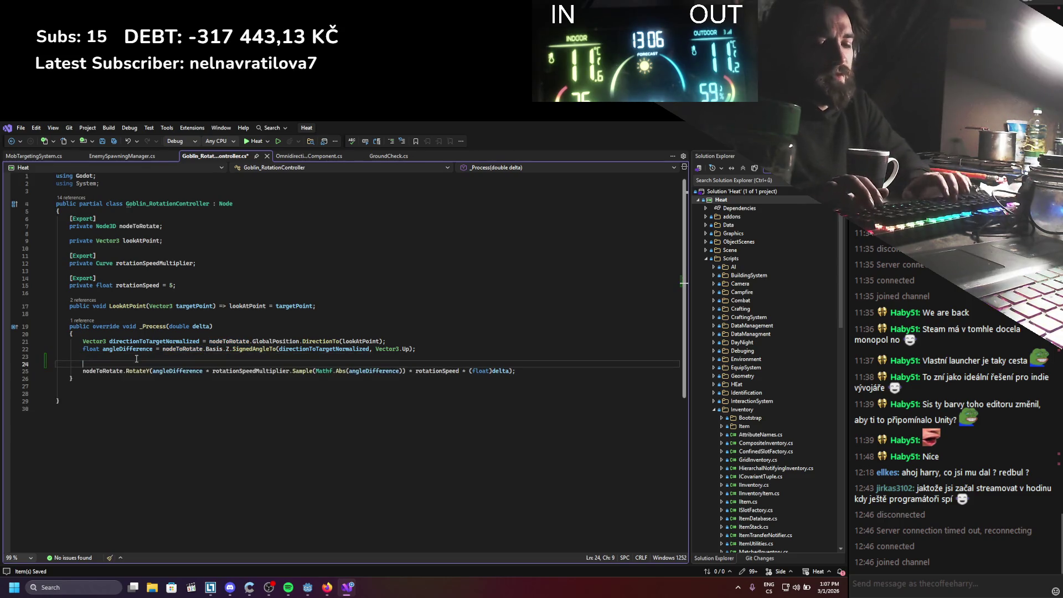
type("nod")
key("Tab")
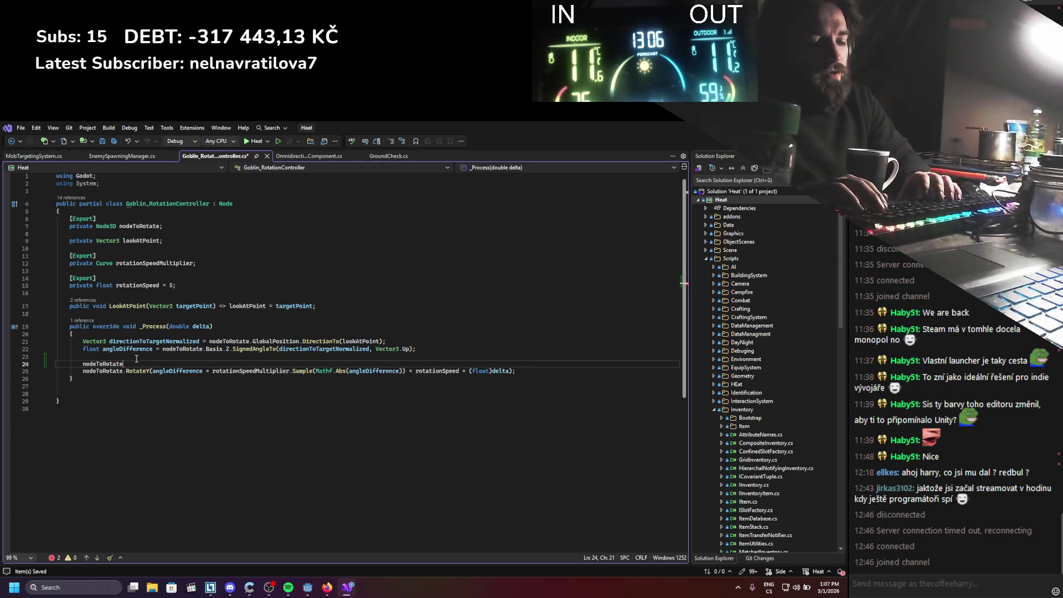
type(".")
type("rota")
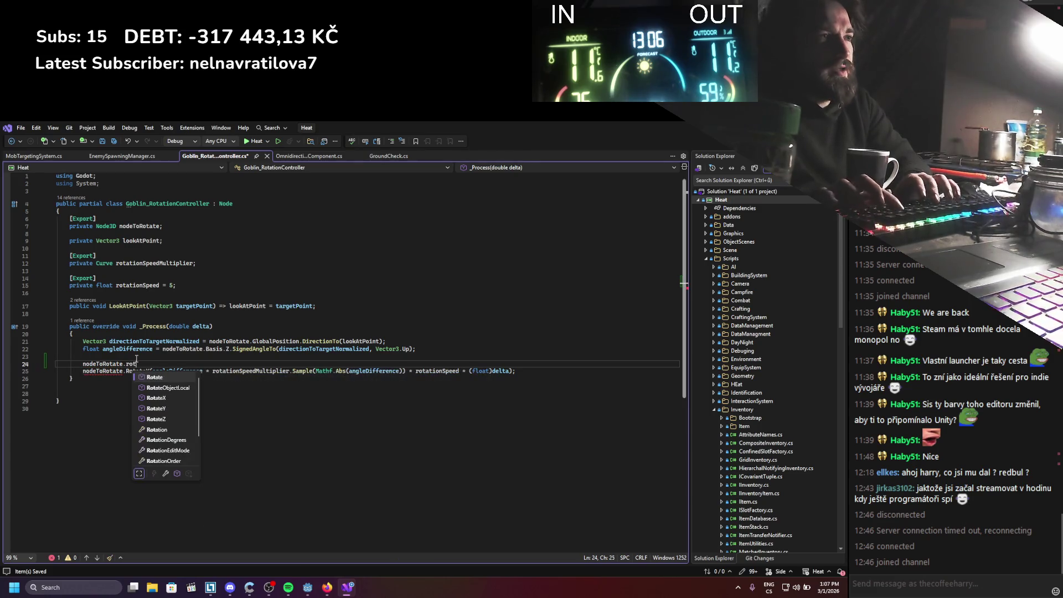
key("Down")
key("Down")
key("Down")
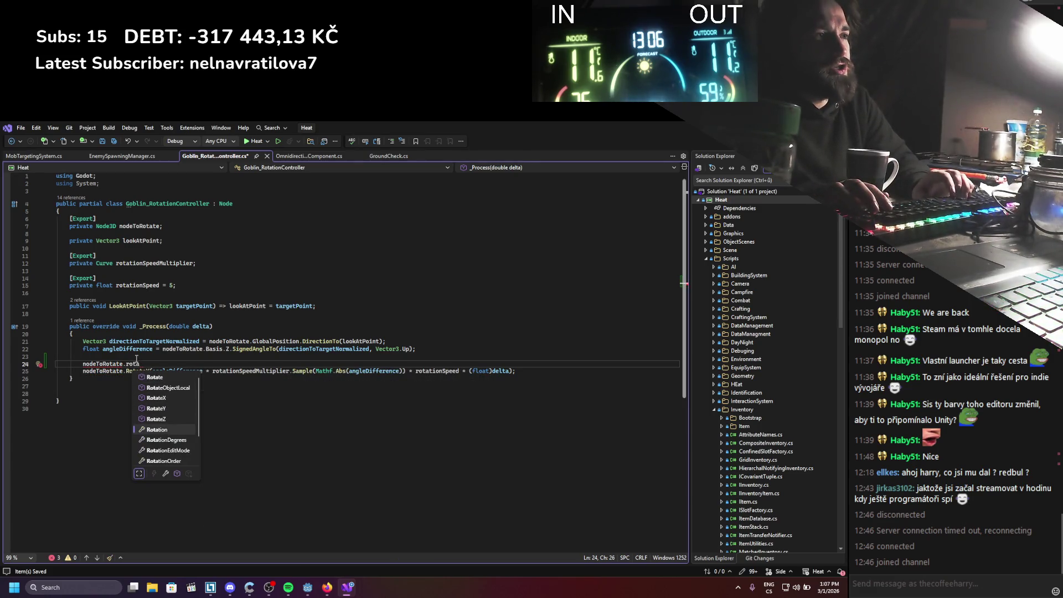
key("Tab")
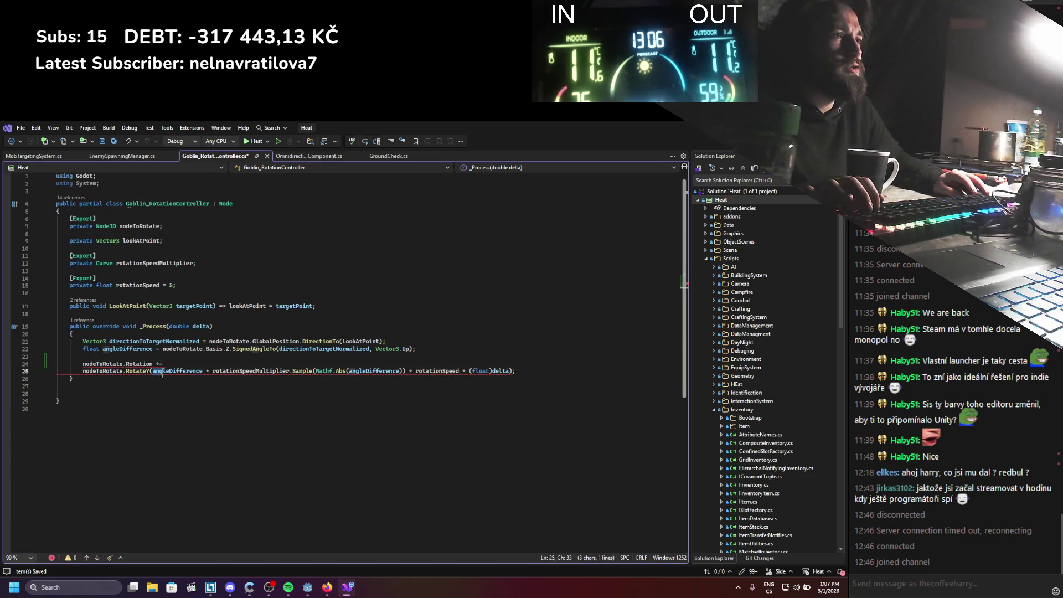
Extend the nodeToRotate.Rotation line with an empty new Vector3()
left_click_drag(154, 373, 508, 370)
left_click(443, 363)
type("vec.Zero;")
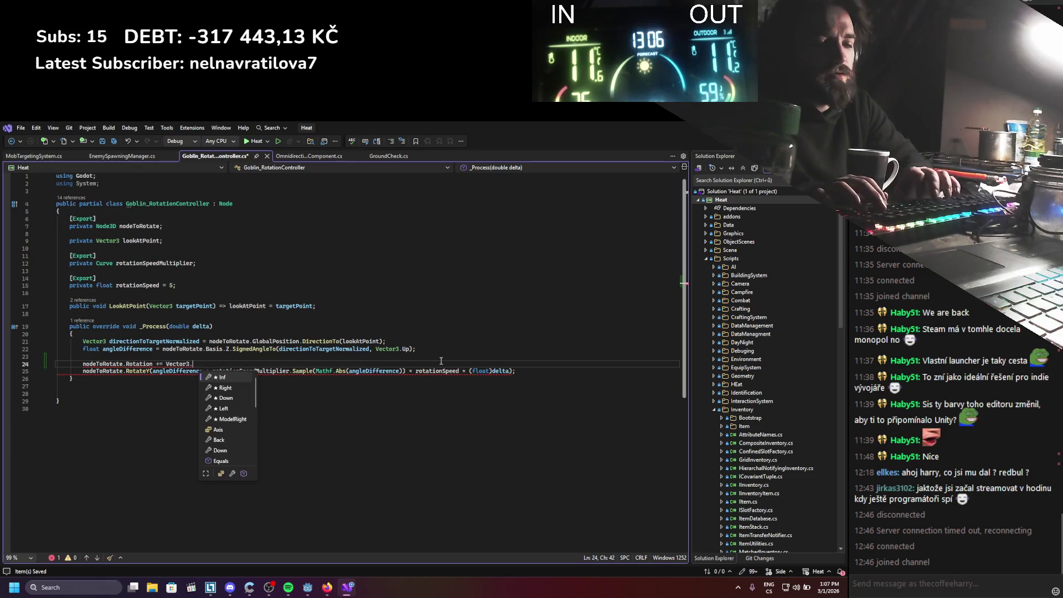
key("Down")
key("Down")
key("Down")
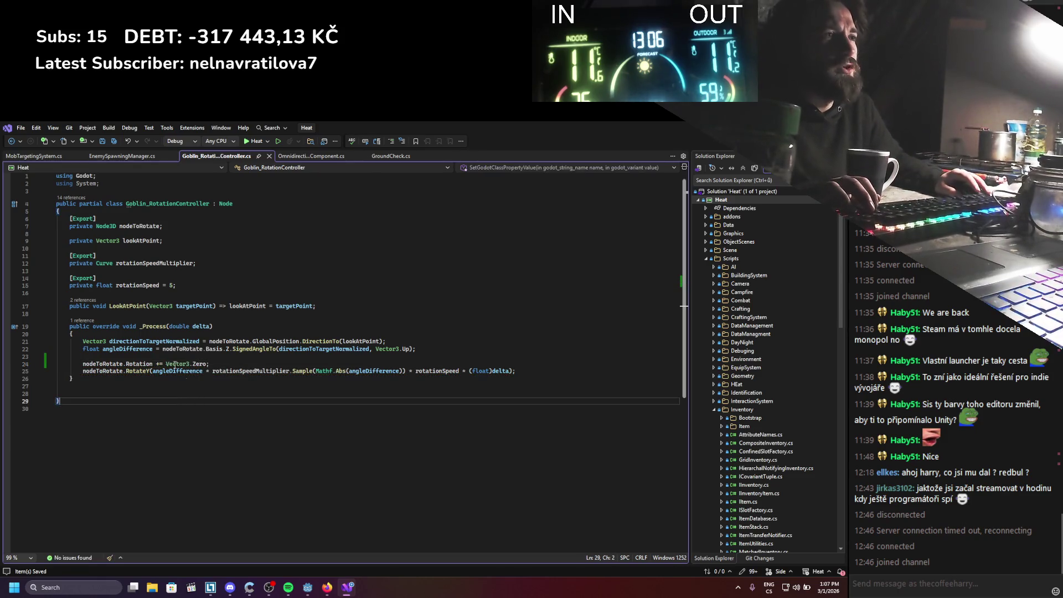
mouse_move(144, 364)
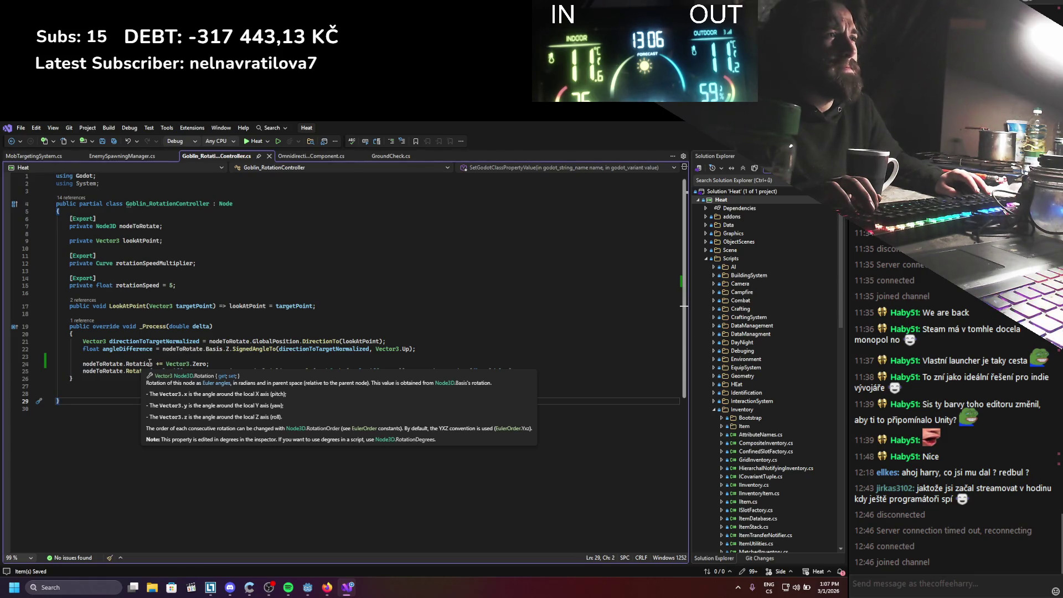
left_click_drag(206, 364, 166, 366)
type("new Vector3(")
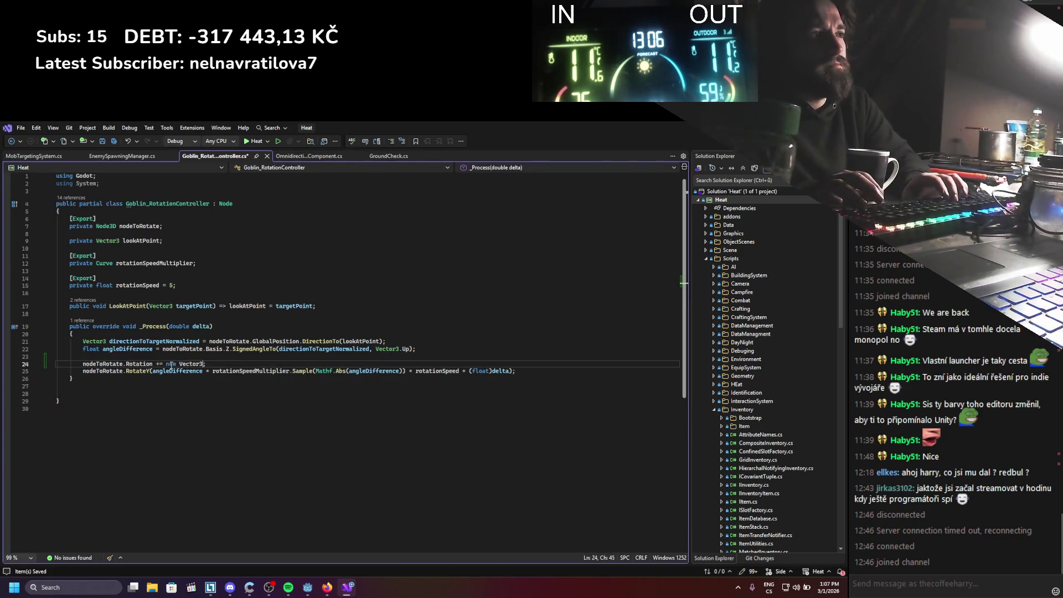
type(");")
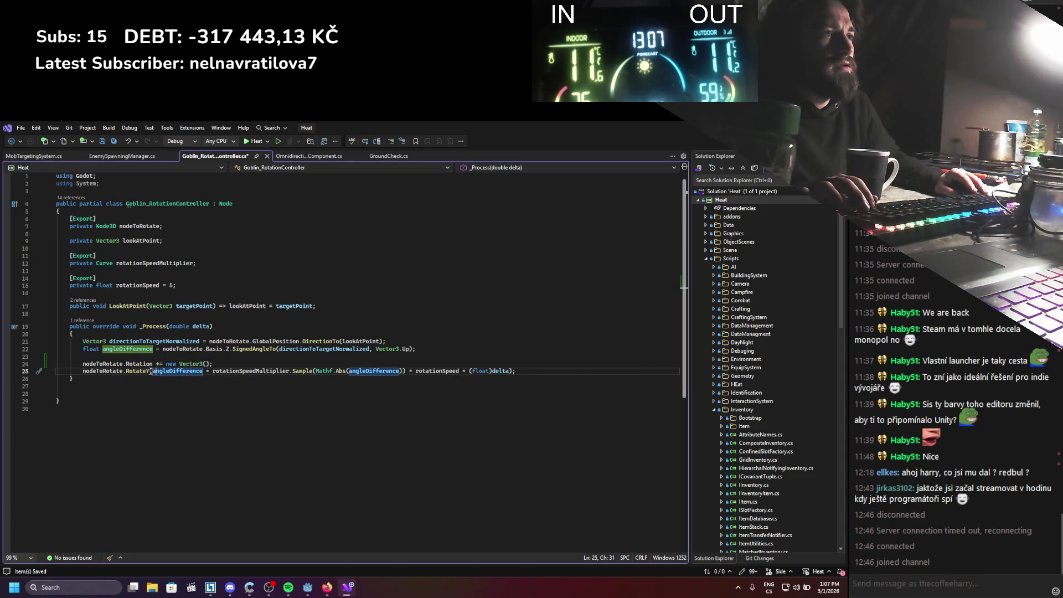
Fill the Vector3 with 0 and the RotateY rotation amount as its Y component
key("shift+Left")
left_click_drag(154, 372, 505, 375)
key("ctrl+c")
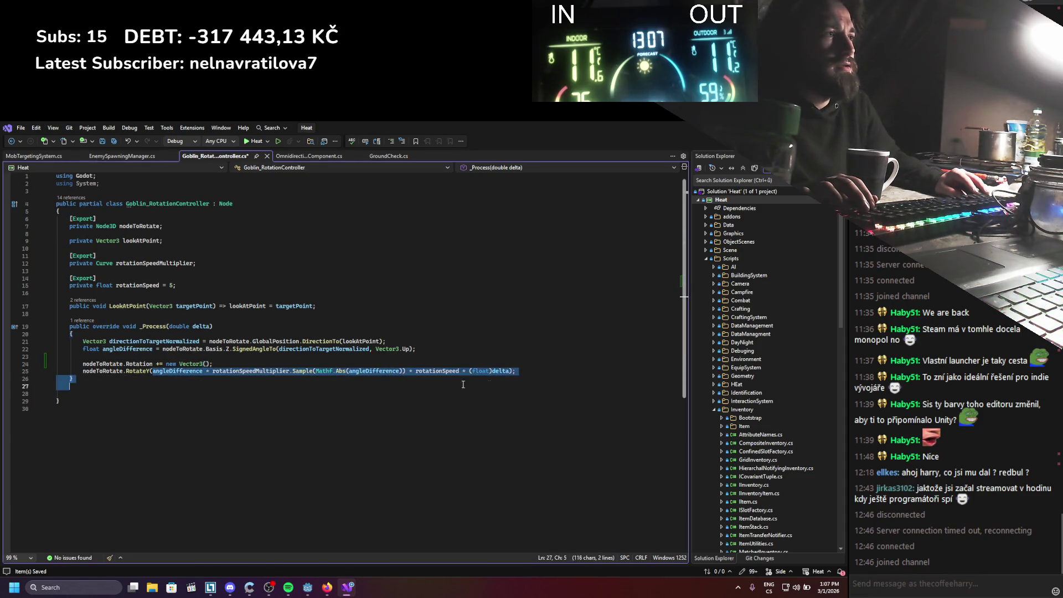
left_click(207, 364)
key("ctrl+v")
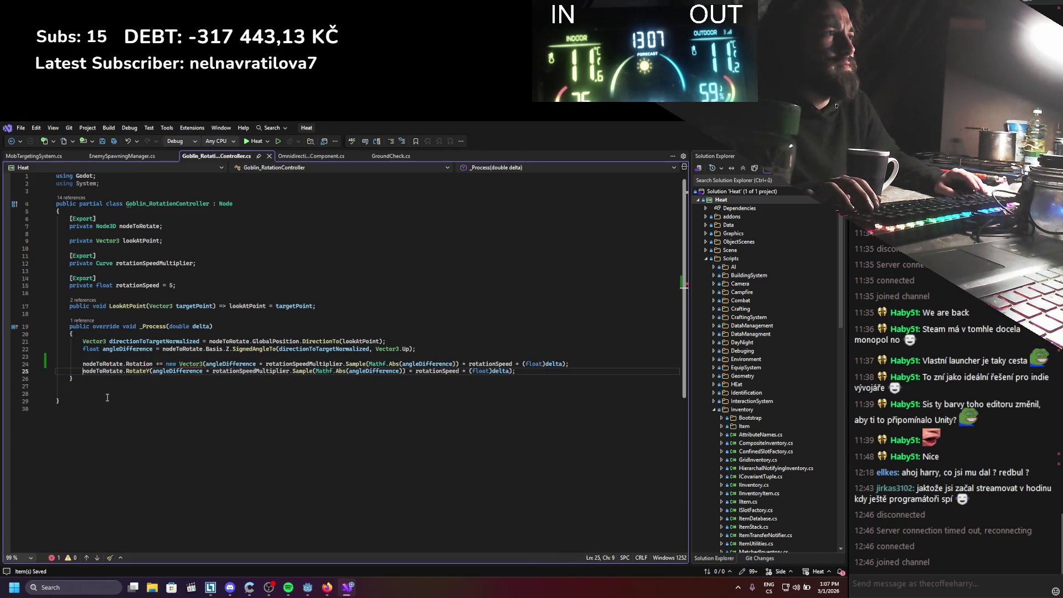
left_click(82, 370)
left_click(205, 363)
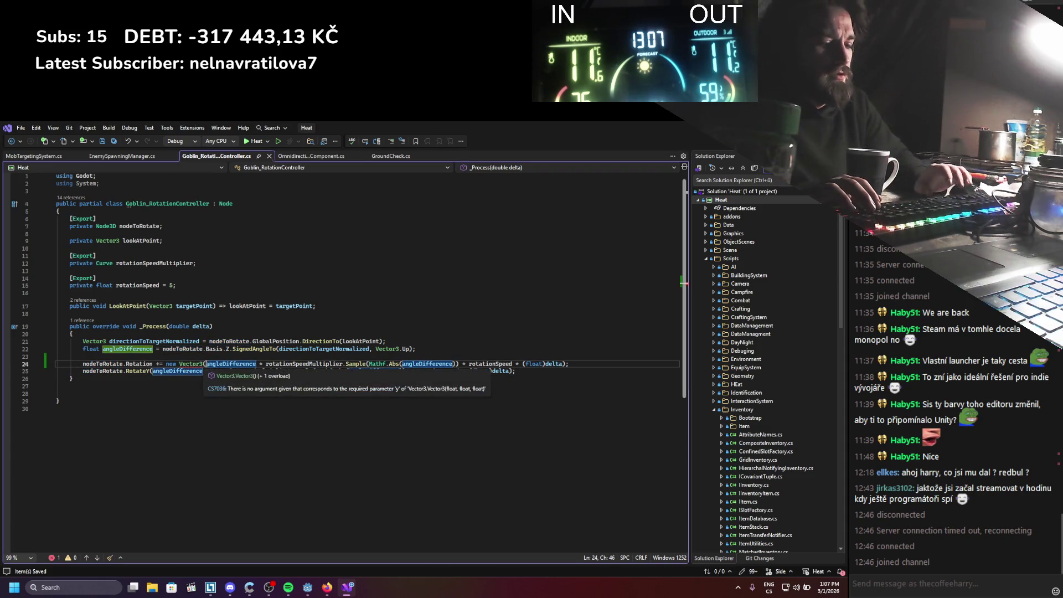
type("0,")
left_click(574, 364)
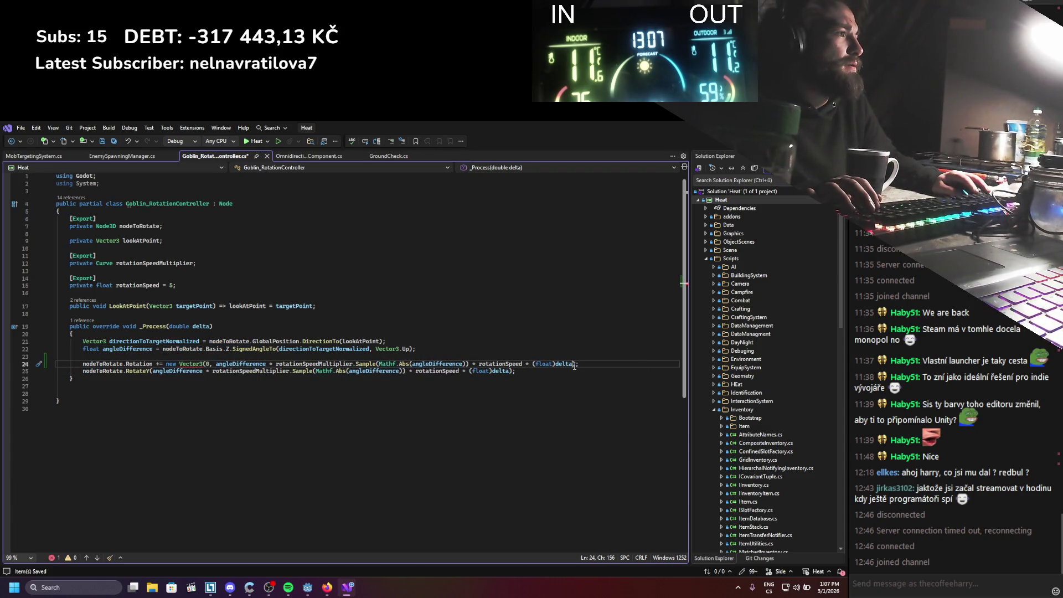
type(", 0")
Save the rotation script, comment out the RotateY line, and return to Godot
key("ctrl+s")
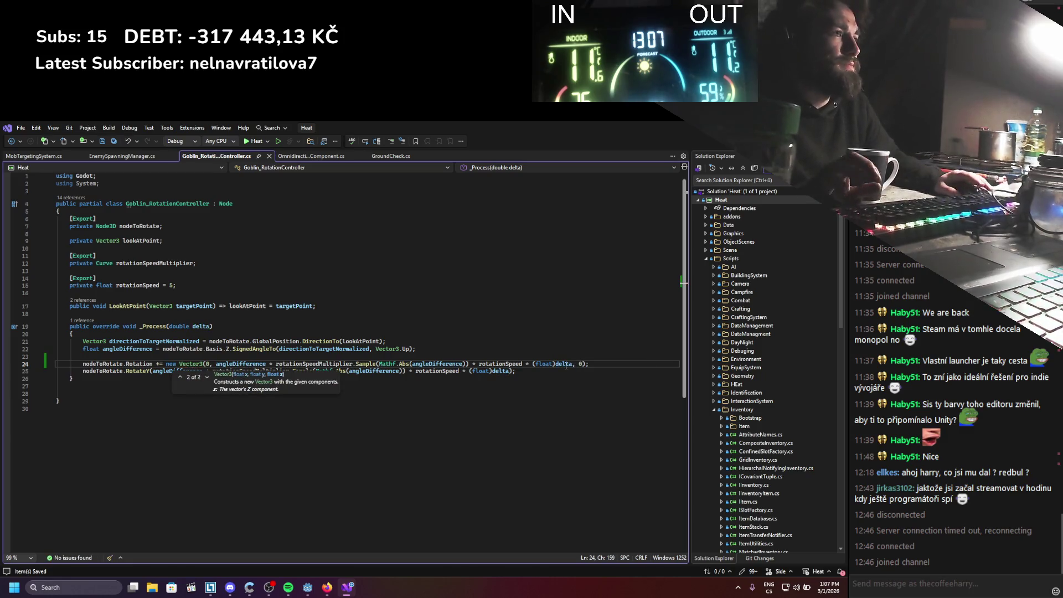
left_click(84, 372)
type("//")
key("alt+Tab")
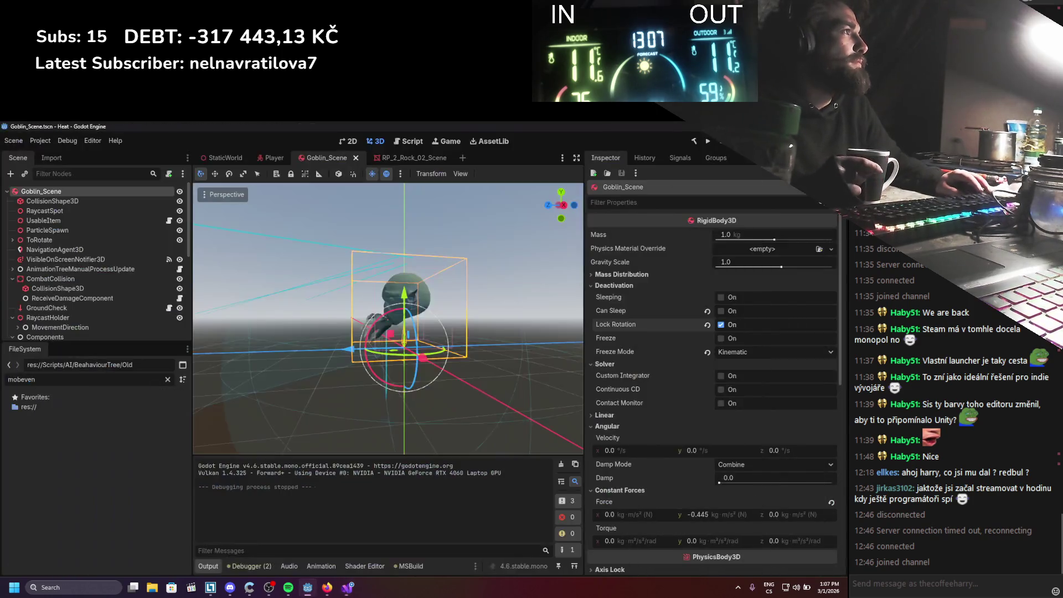
left_click(707, 141)
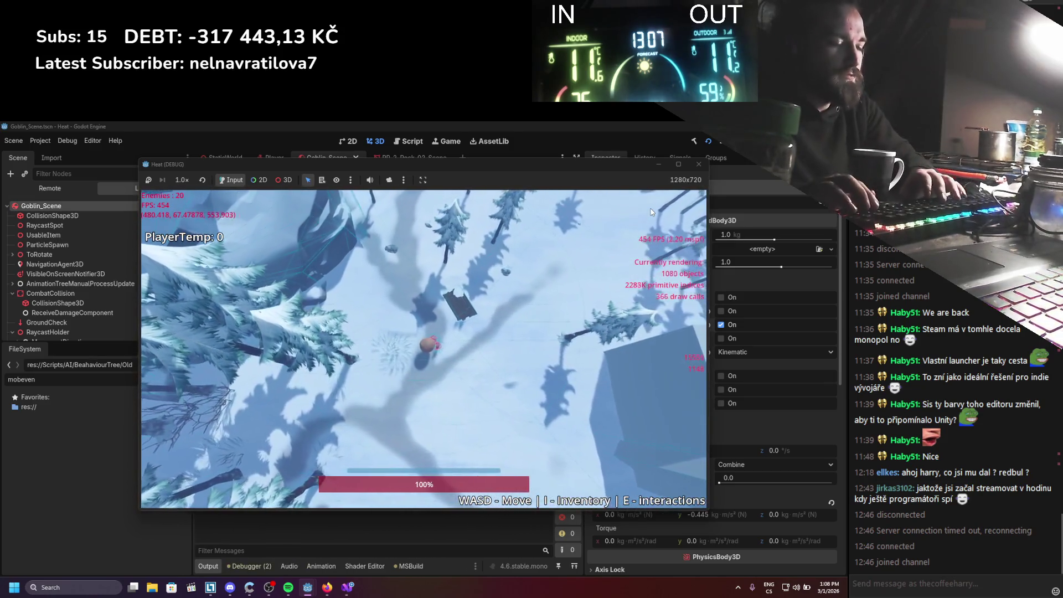
key("s+d")
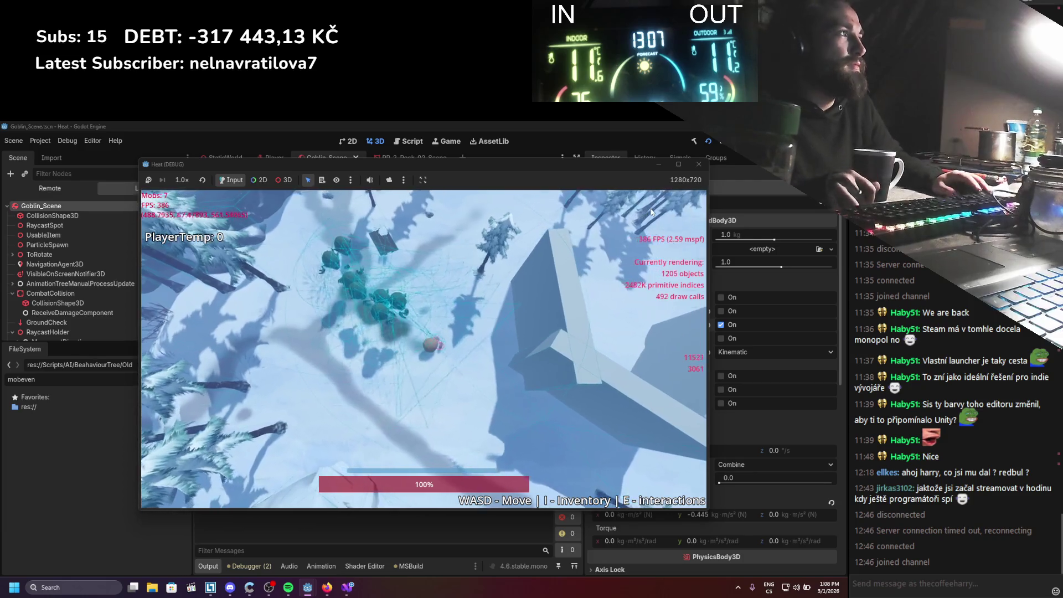
left_click(721, 140)
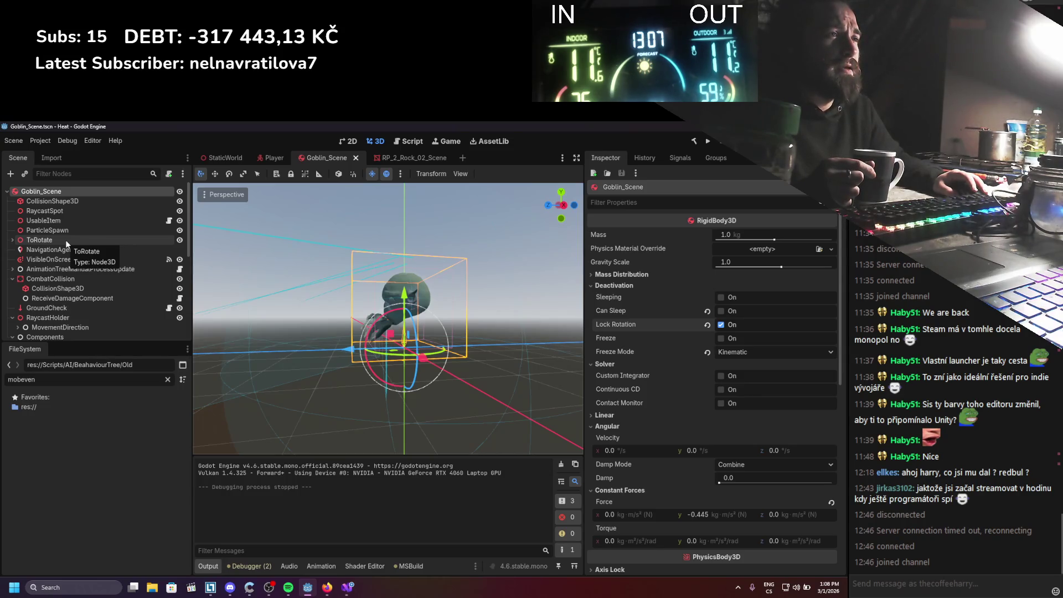
scroll(71, 239, "down", 5)
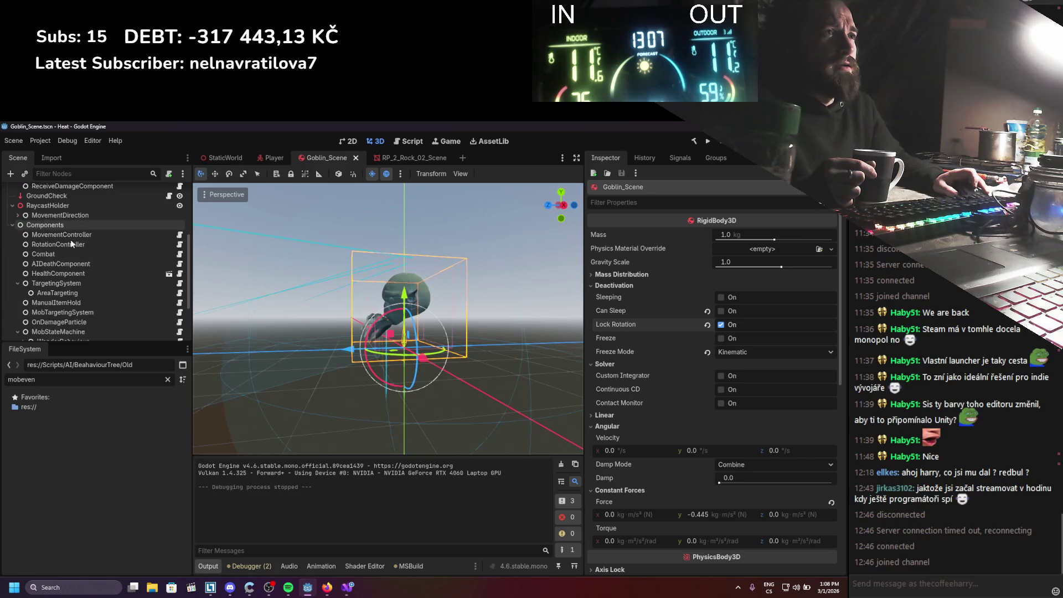
scroll(70, 239, "up", 5)
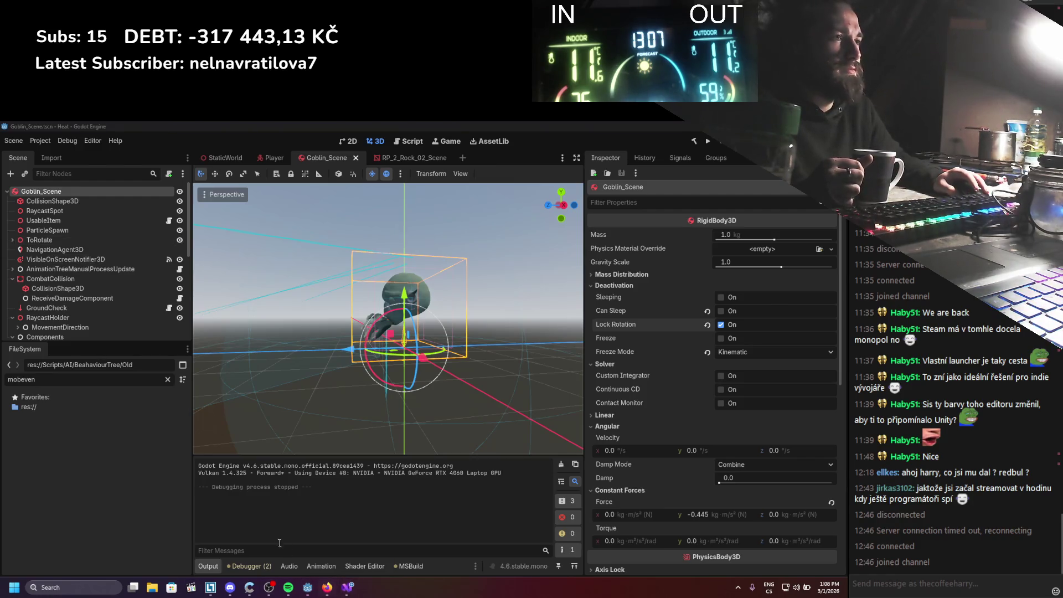
left_click(349, 588)
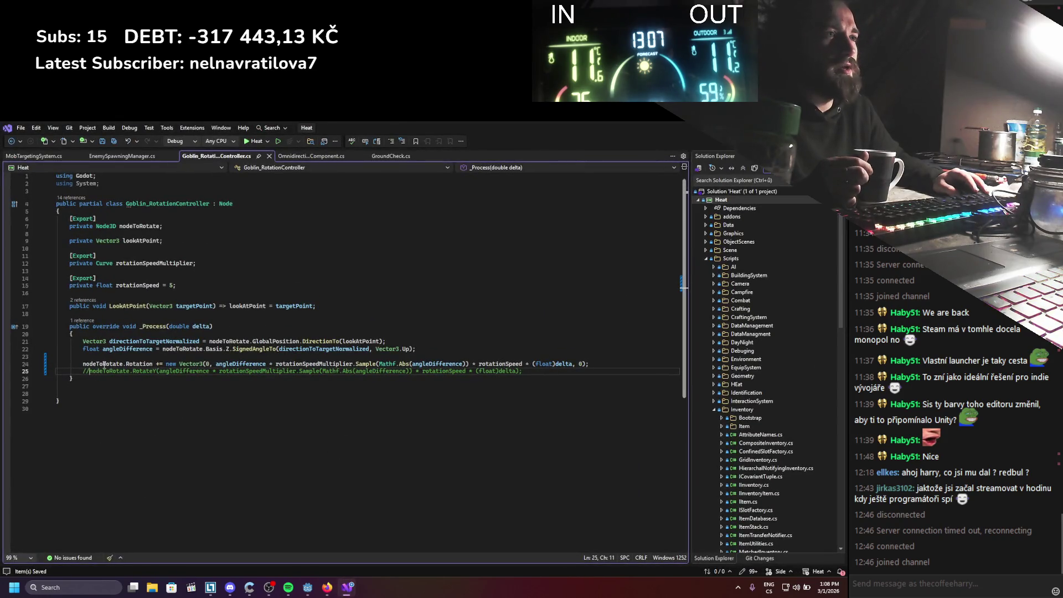
Change the nodeToRotate field's type from Node3D to RigidBody3D and save
double_click(110, 226)
type("Rigi")
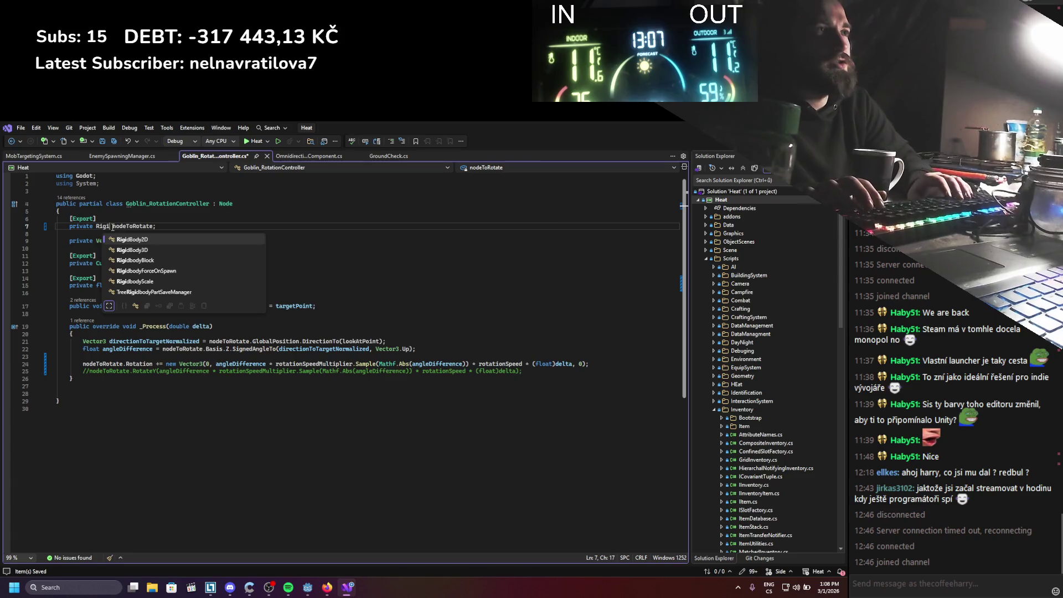
key("Down")
key("Tab")
key("ctrl+s")
Add a line setting nodeToRotate.AngularVelocity to the copied Vector3 rotation expression
left_click(108, 357)
key("Return")
type("nodeToRotate")
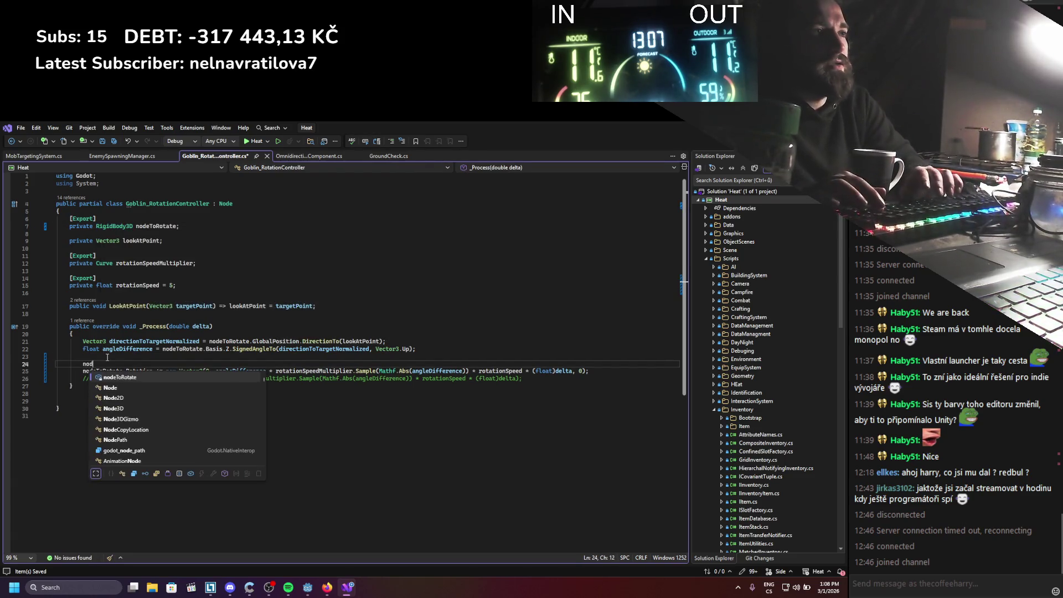
type(".angu")
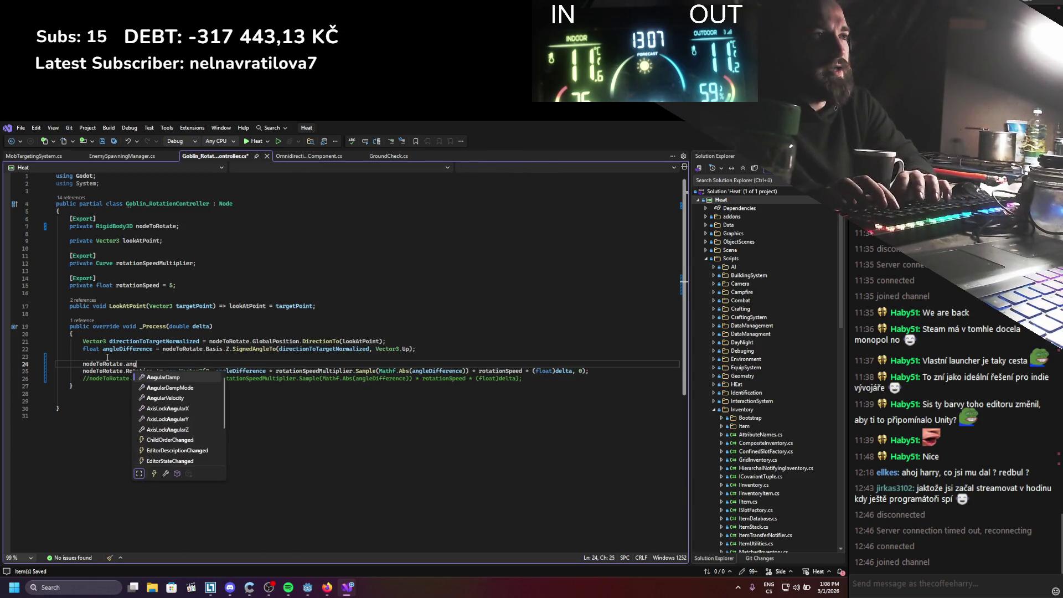
key("Down")
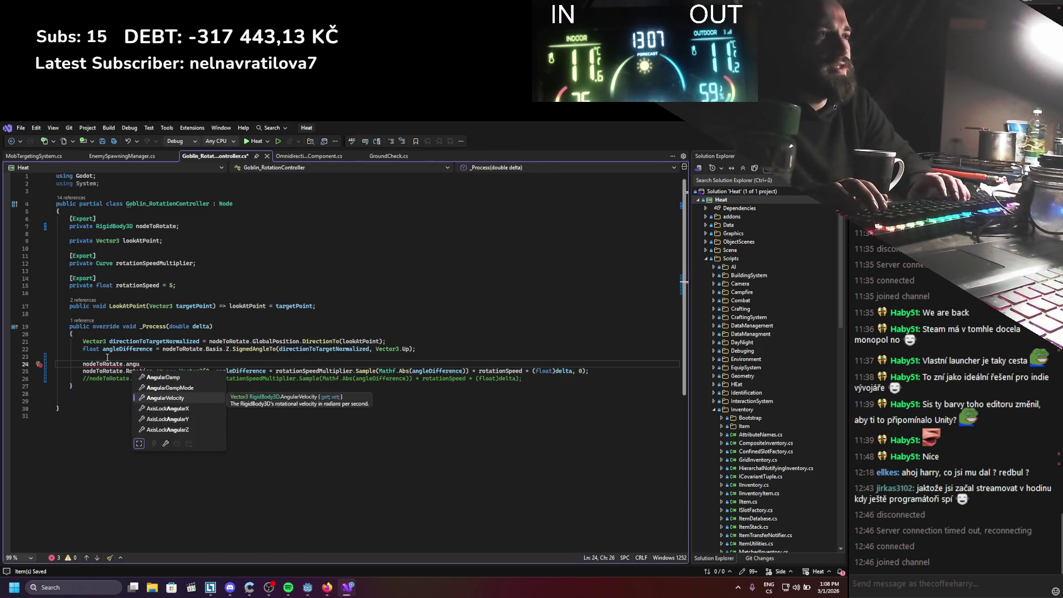
key("Tab")
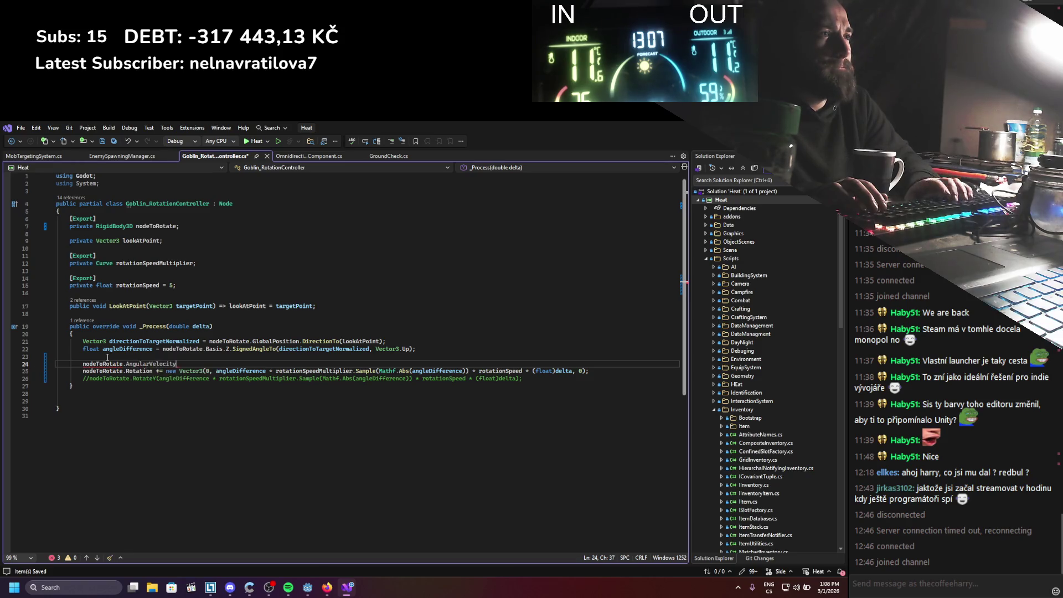
type(" =")
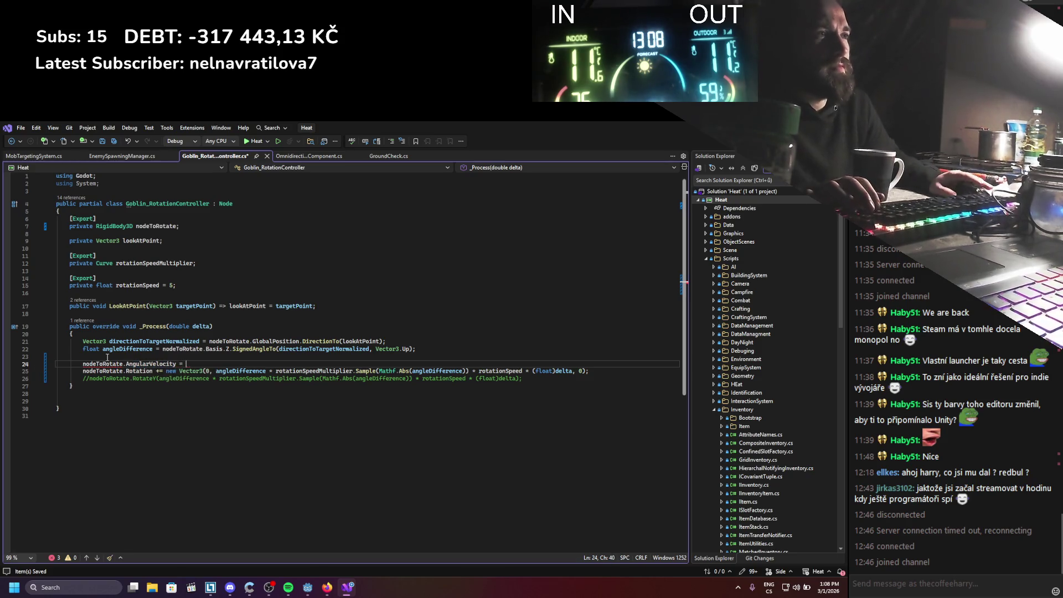
mouse_move(166, 371)
left_mouse_down()
mouse_move(307, 386)
mouse_move(556, 380)
mouse_move(563, 370)
left_mouse_up()
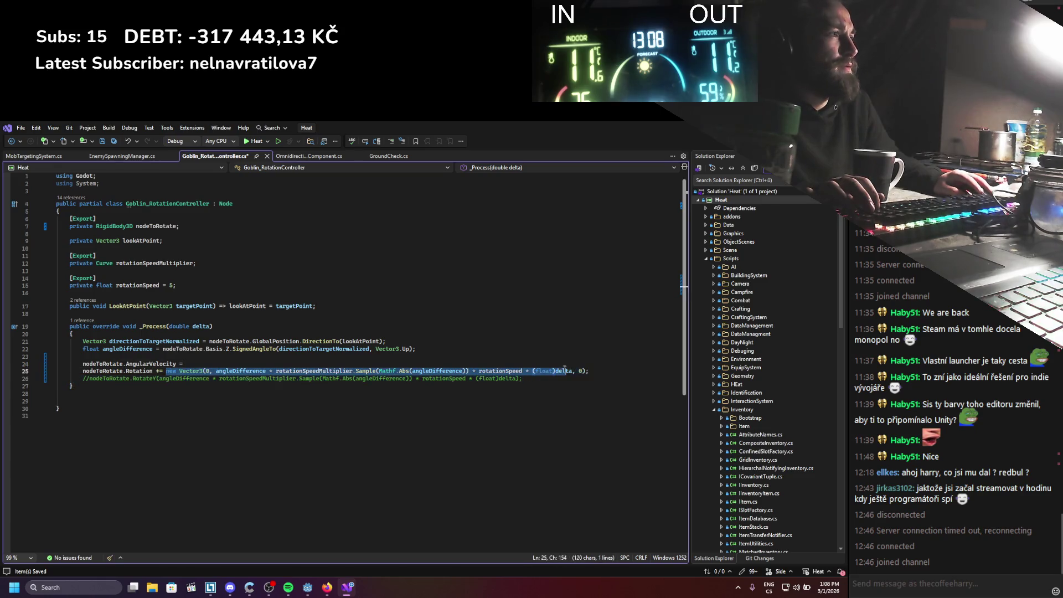
key("ctrl+c")
key("Up")
key("End")
key("ctrl+v")
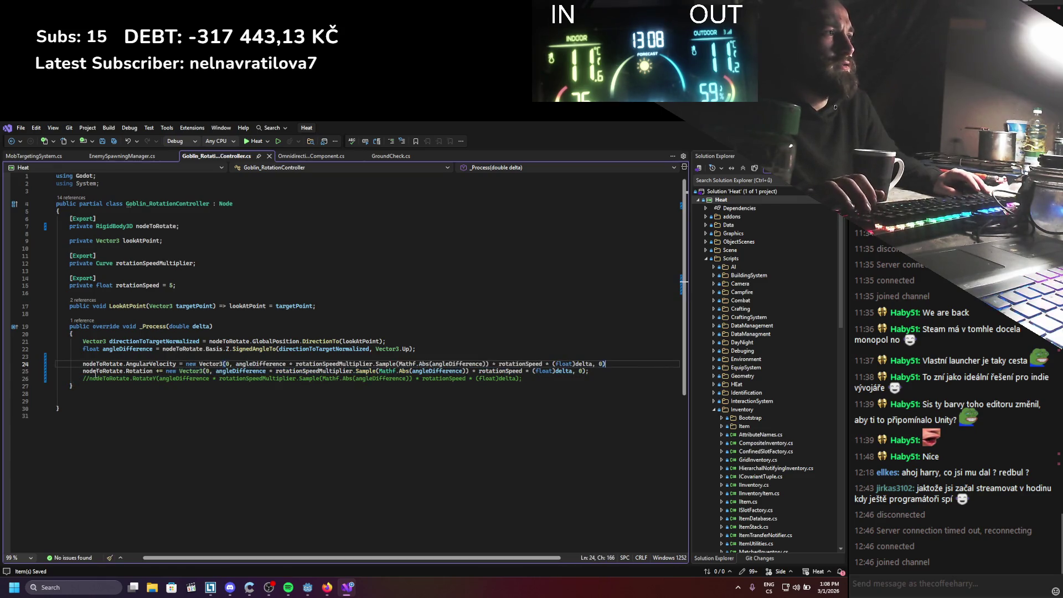
type(";")
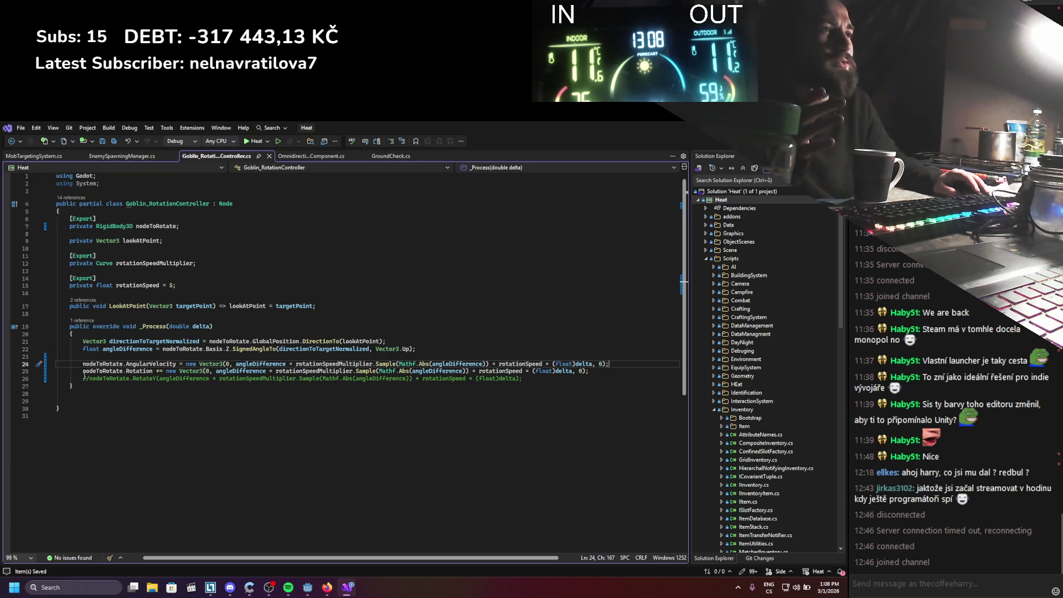
Comment out the Rotation += line and return to Godot
left_click(83, 374)
type("//")
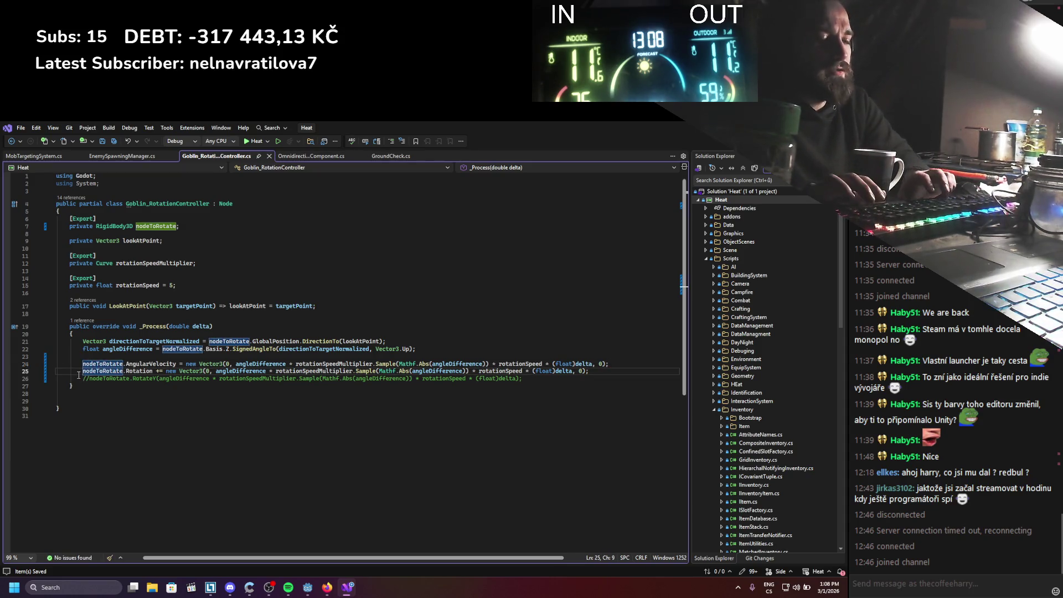
key("alt+Tab")
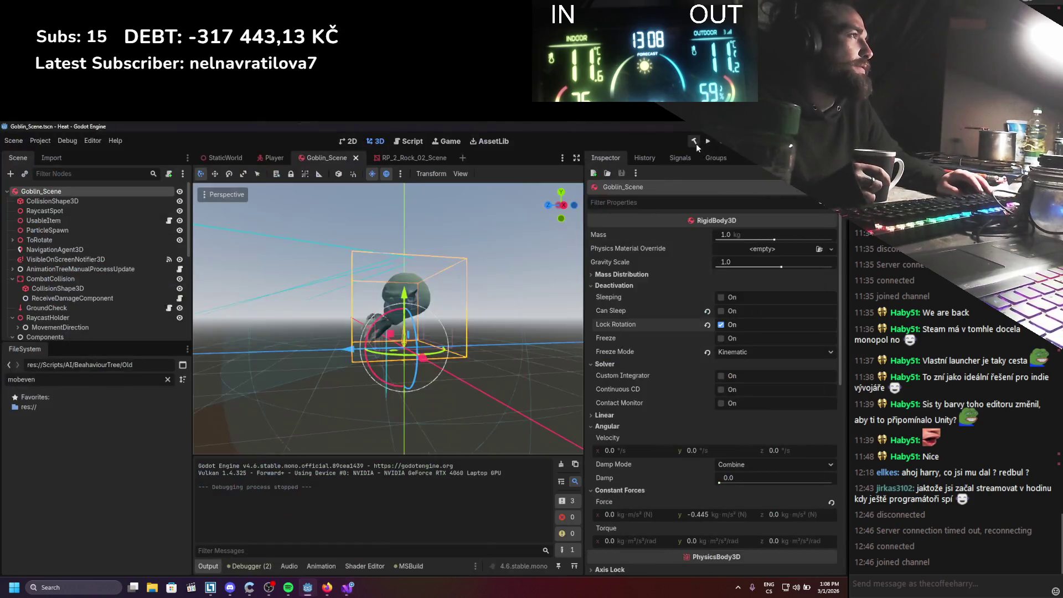
Run the game, walk the player with WASD to watch the goblins chase, then stop and reopen the script
key("F5")
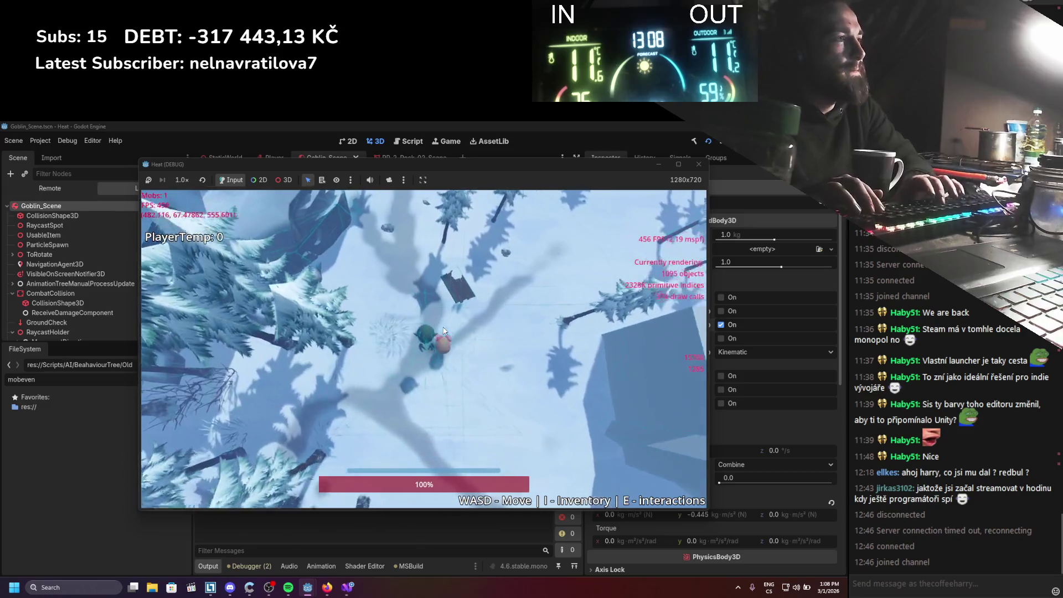
key("s")
key("d")
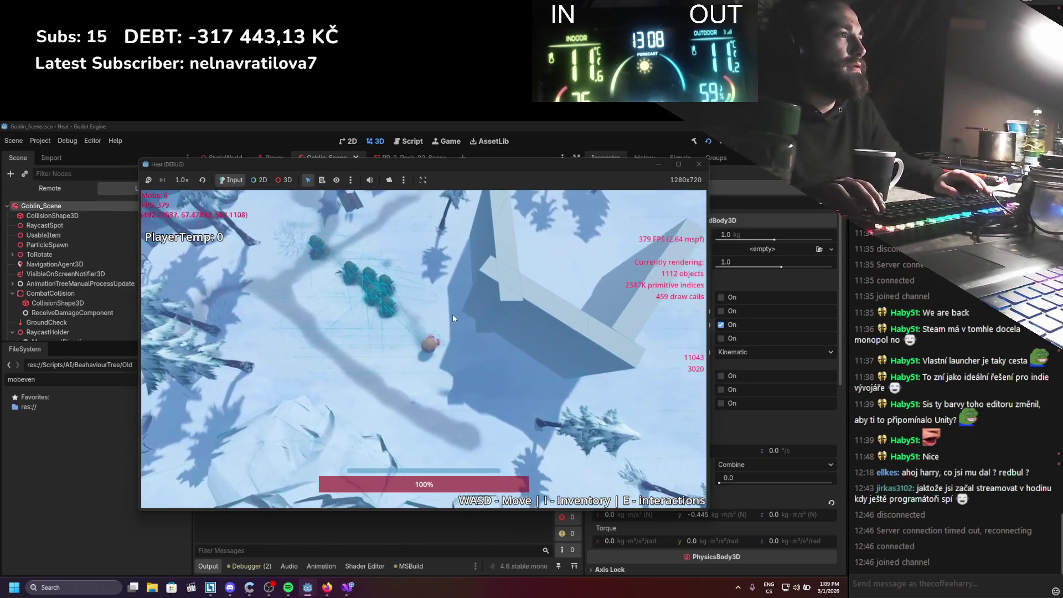
key("w")
key("s")
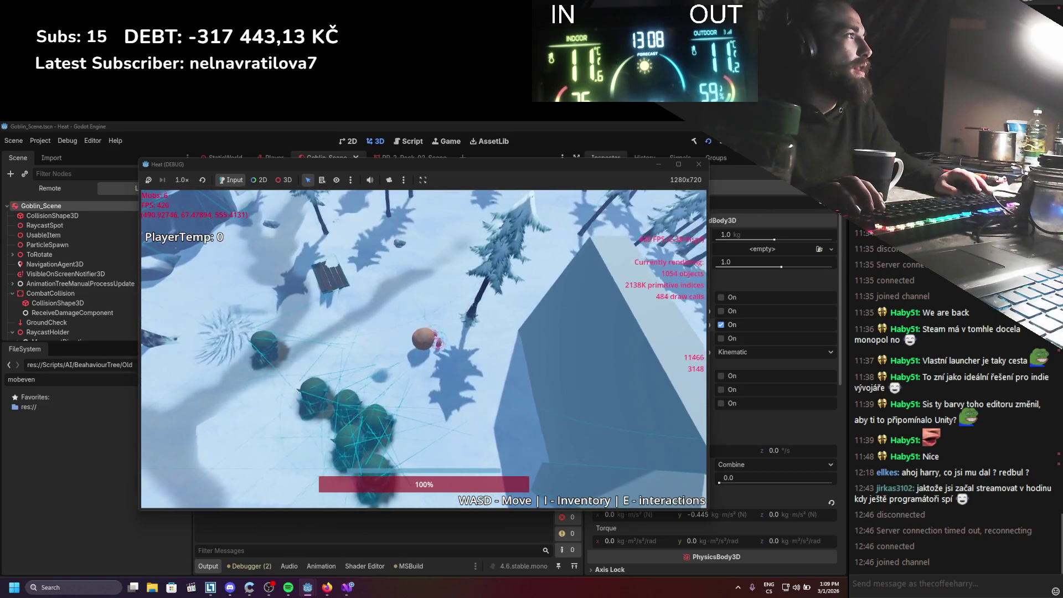
key("F8")
left_click(347, 587)
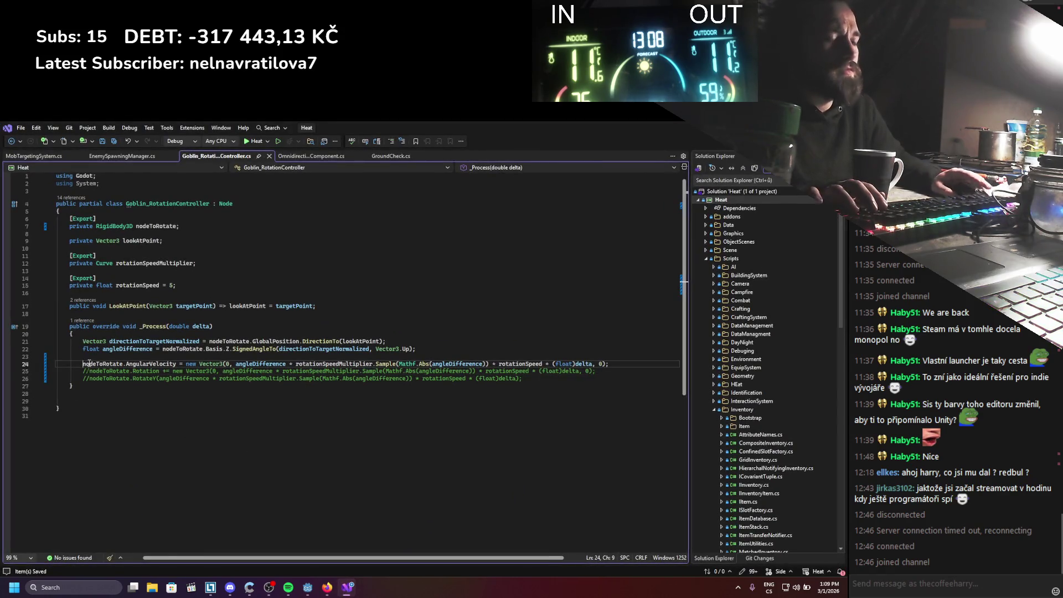
Comment out the AngularVelocity line with Ctrl+K, C
left_click(87, 363)
key("ctrl+k")
key("ctrl+c")
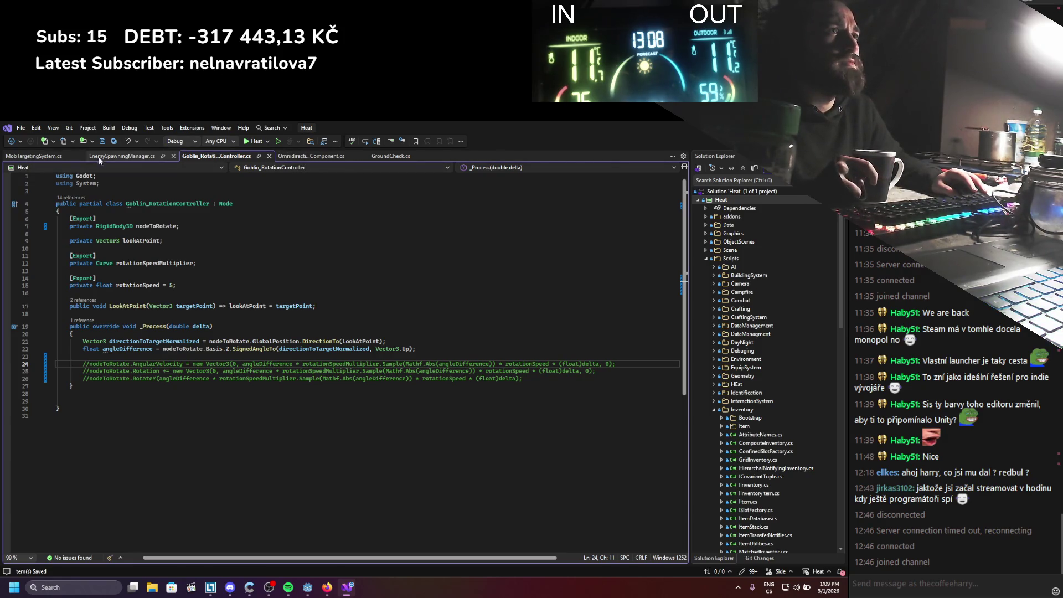
Open the goblin MovementController's script from the Godot scene
key("alt+Tab")
scroll(90, 244, "down", 5)
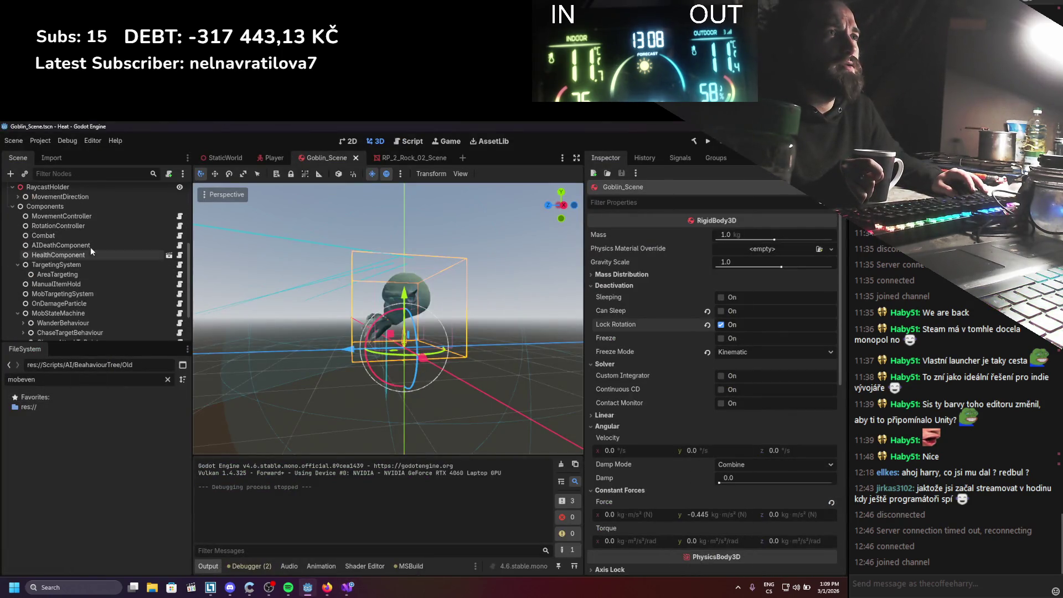
left_click(92, 224)
left_click(105, 217)
left_click(181, 217)
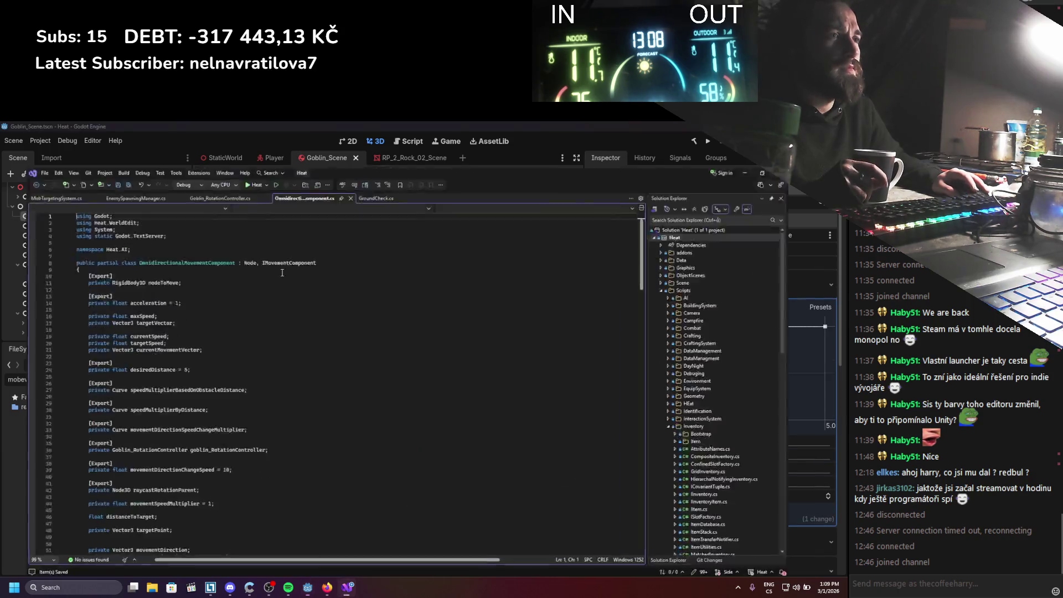
scroll(262, 459, "down", 20)
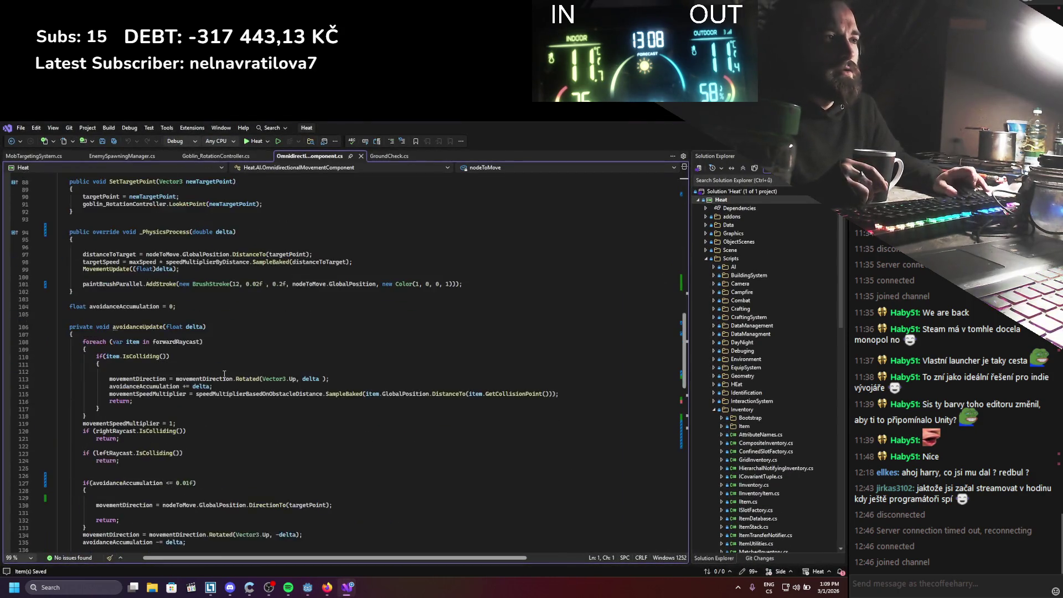
scroll(227, 389, "down", 2)
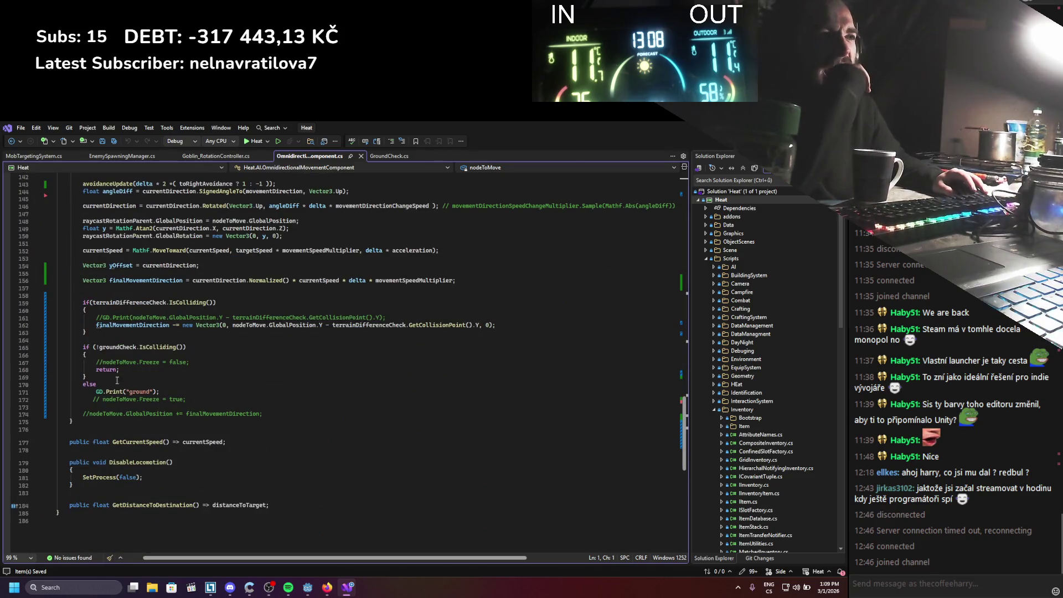
Uncomment both Freeze lines and the GlobalPosition update, delete the ground print, save, and run
left_click(103, 361)
key("BackSpace")
key("BackSpace")
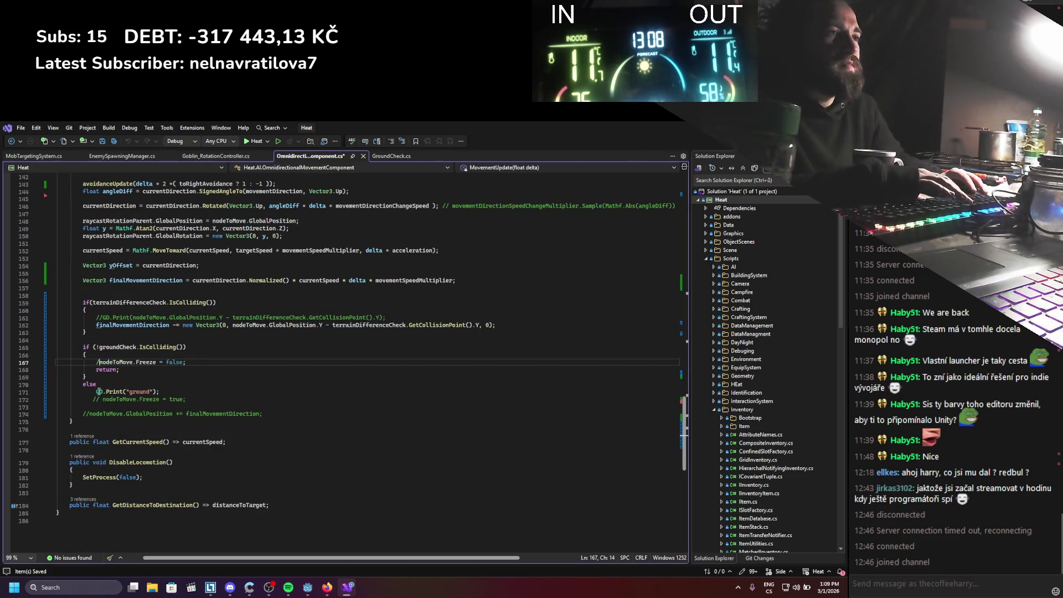
left_click(174, 393)
key("ctrl+x")
left_click(99, 391)
key("BackSpace")
key("BackSpace")
key("BackSpace")
key("ctrl+s")
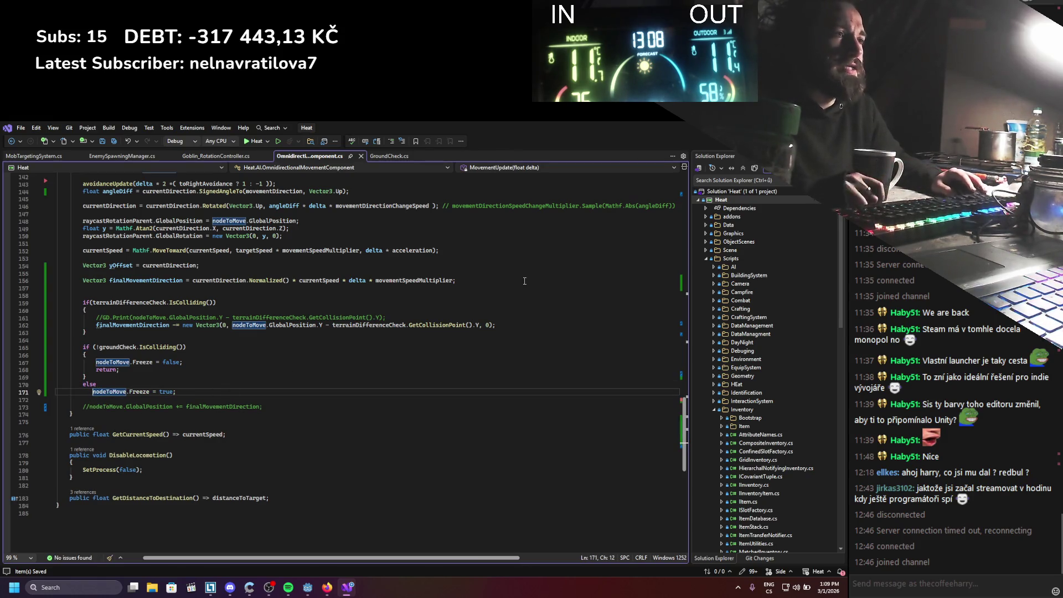
left_click(89, 409)
key("BackSpace")
key("BackSpace")
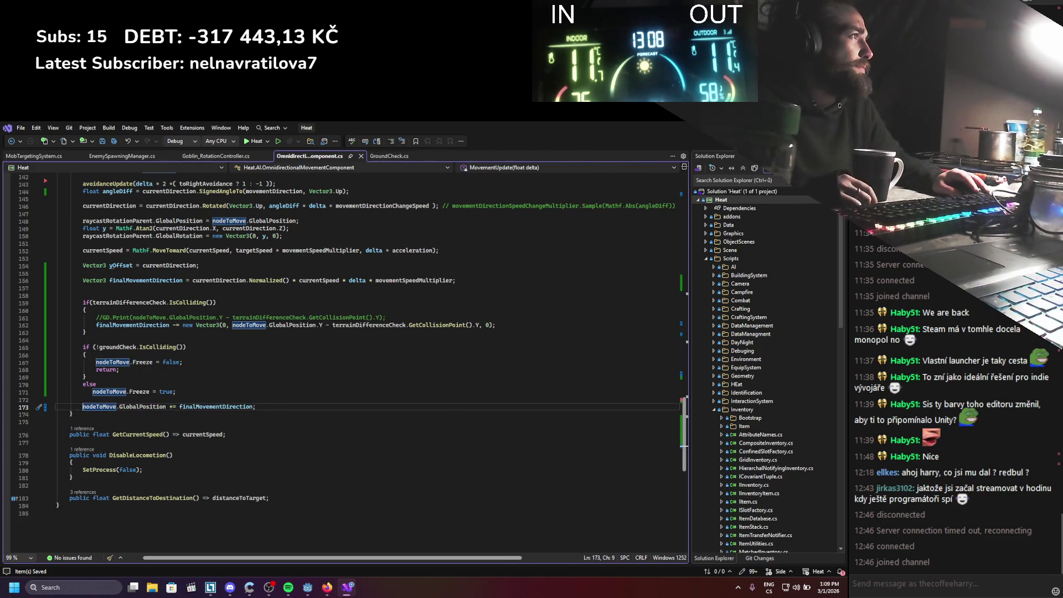
key("alt+Tab")
left_click(712, 142)
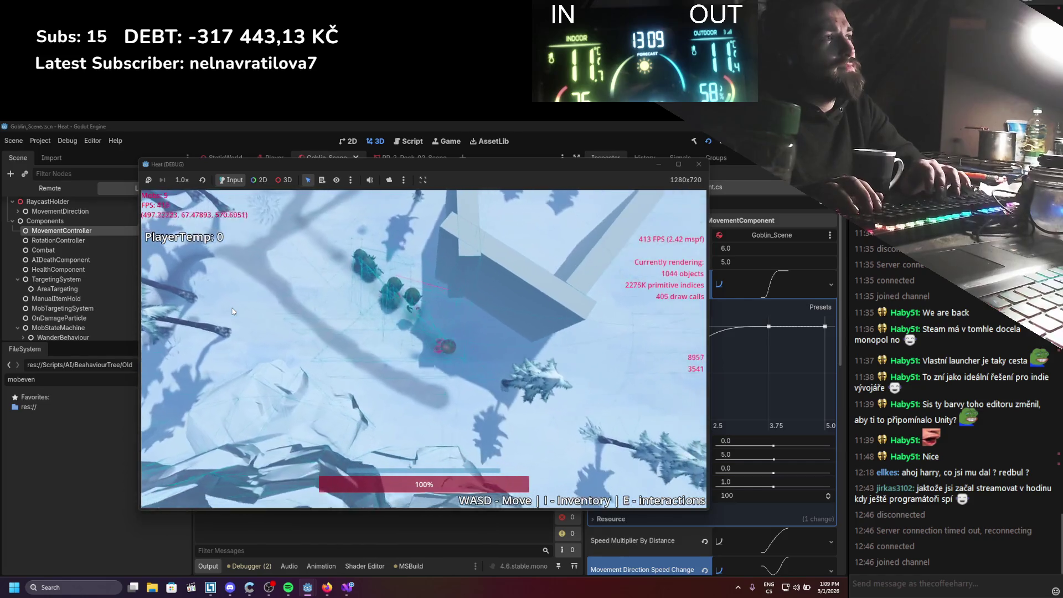
Walk the player up-left, zoom in to watch the goblins follow, then stop the game
key("w+a")
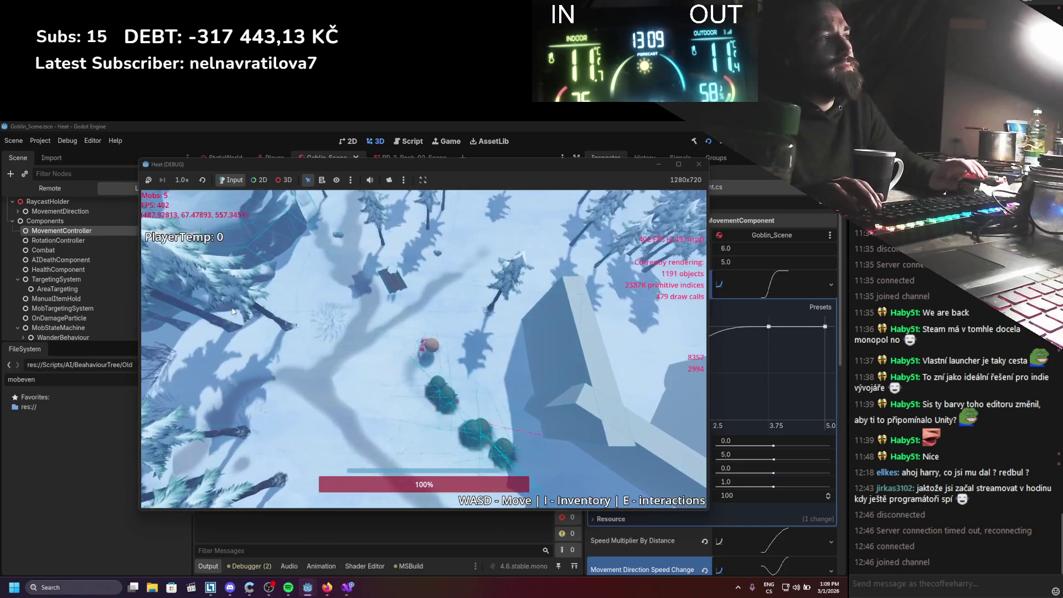
scroll(341, 378, "up", 3)
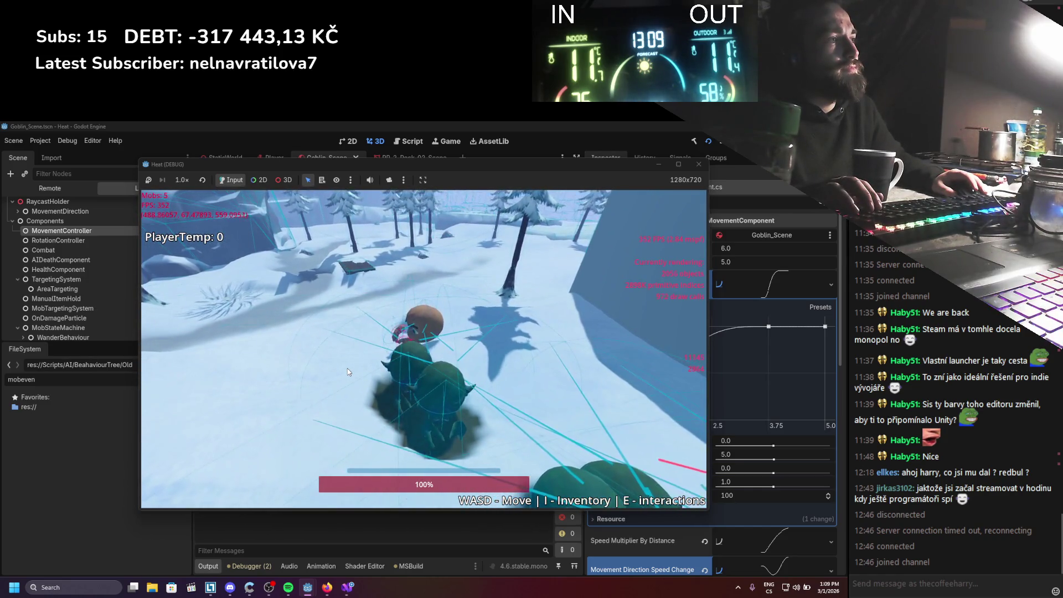
key("F8")
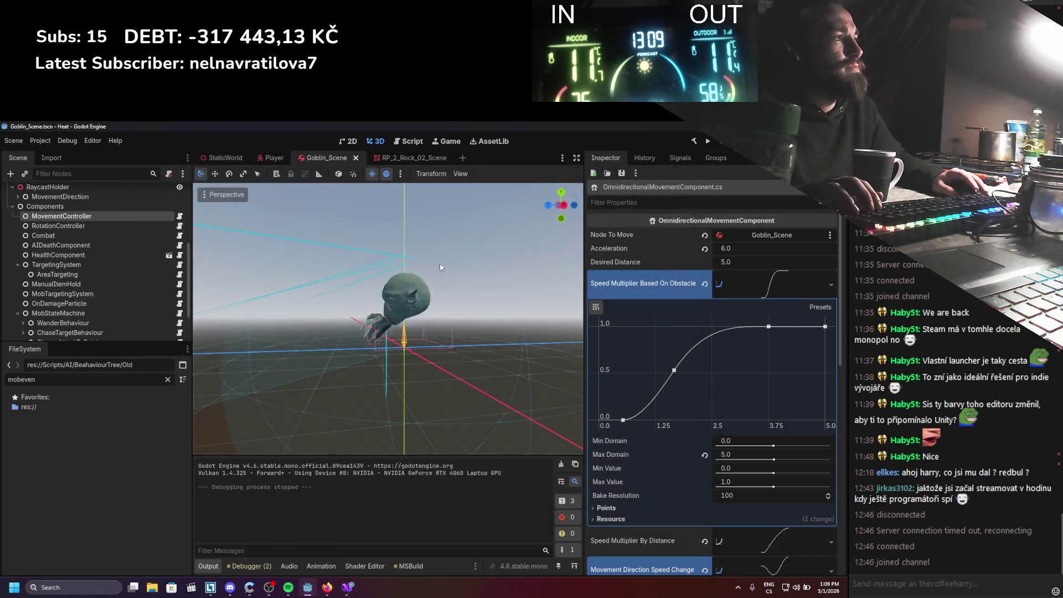
Turn on Freeze with Static freeze mode for the Goblin_Scene rigid body and save
scroll(75, 250, "up", 5)
left_click(74, 195)
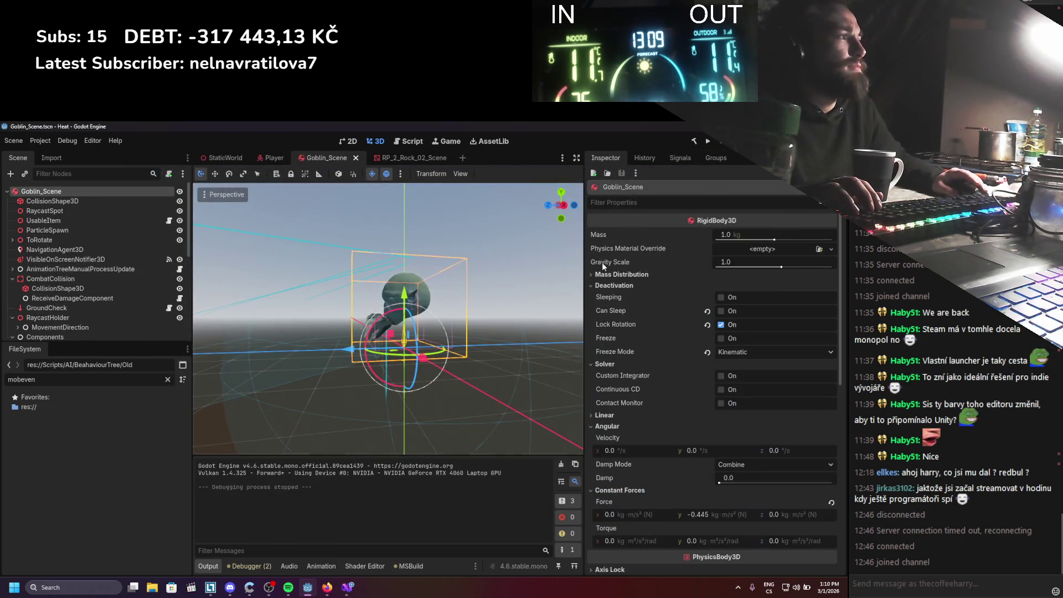
left_click(721, 338)
left_click(775, 352)
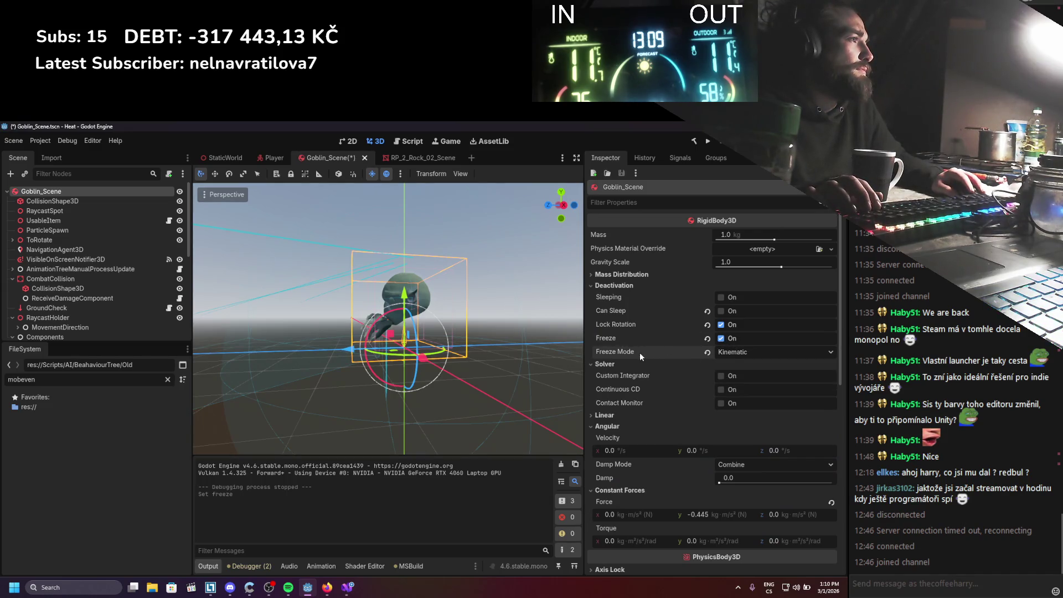
left_click(740, 367)
key("ctrl+s")
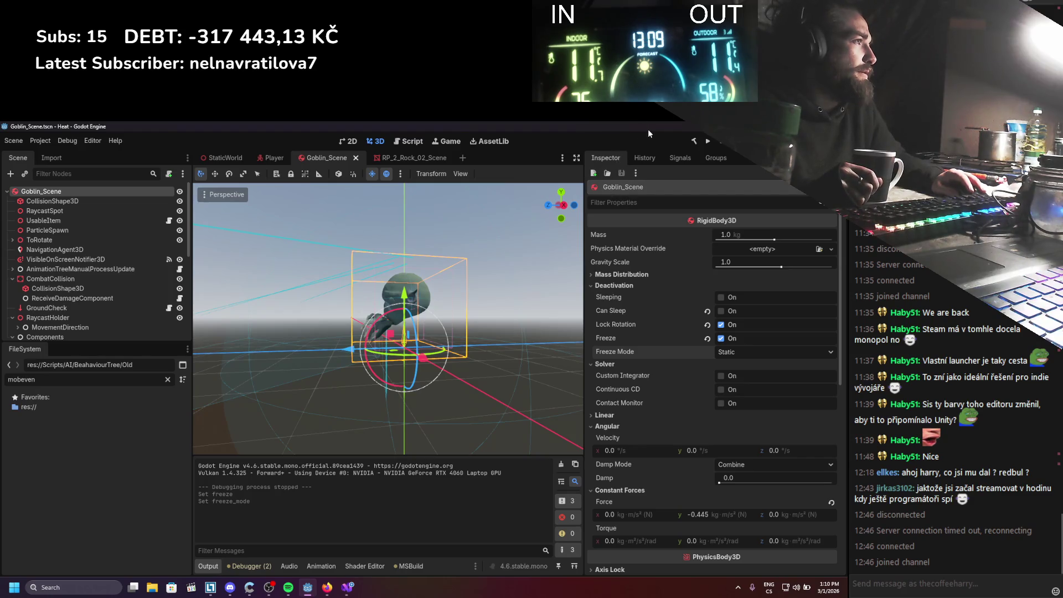
Test-run the game, stop it, and switch to the browser
left_click(707, 142)
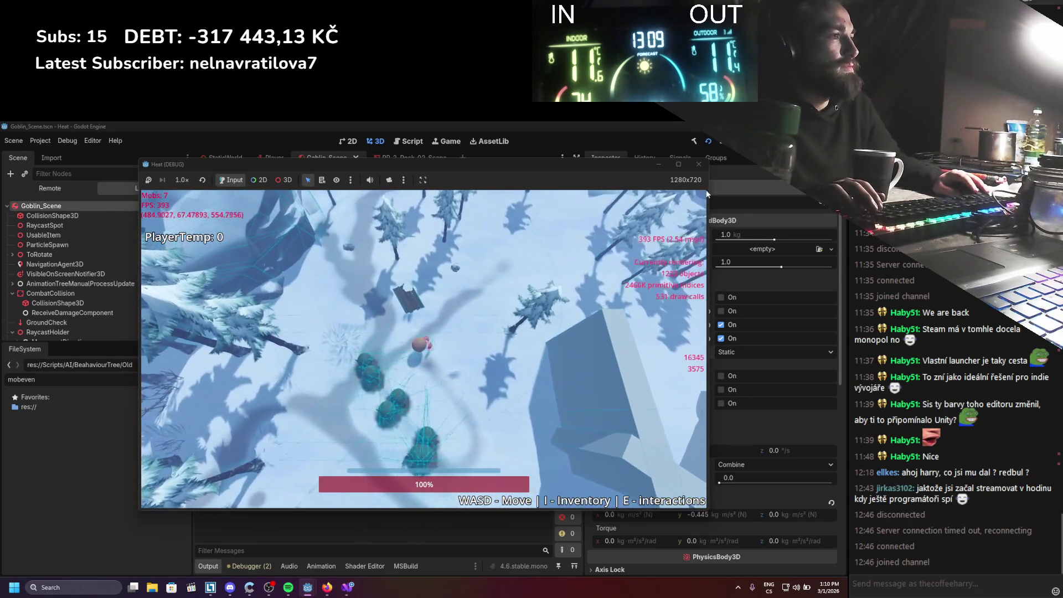
left_click(721, 143)
left_click(327, 587)
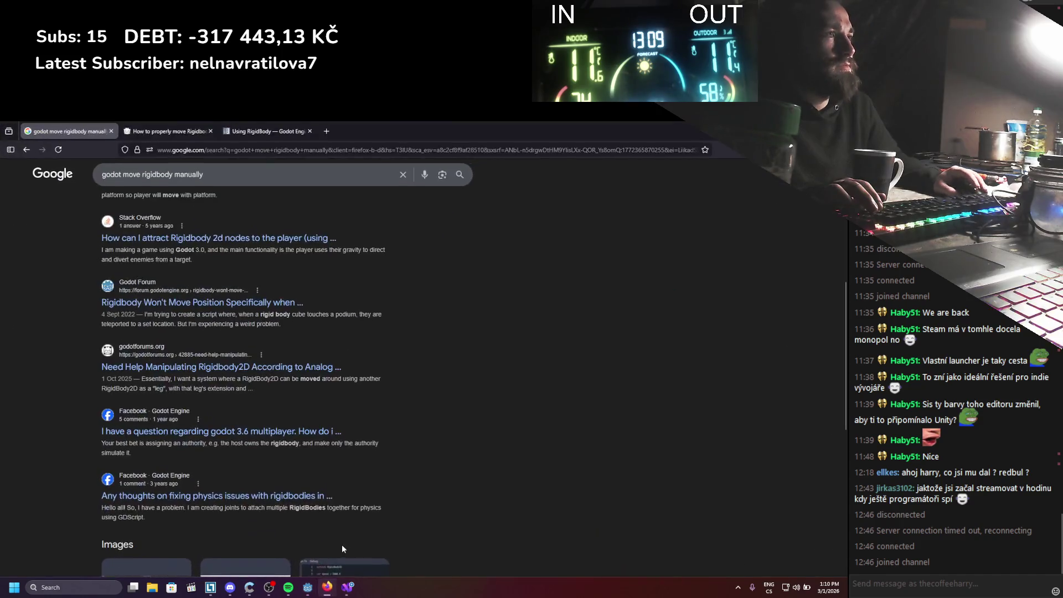
In a new tab on chatgpt, ask how to move a RigidBody manually by global position in Godot C#
left_click(326, 131)
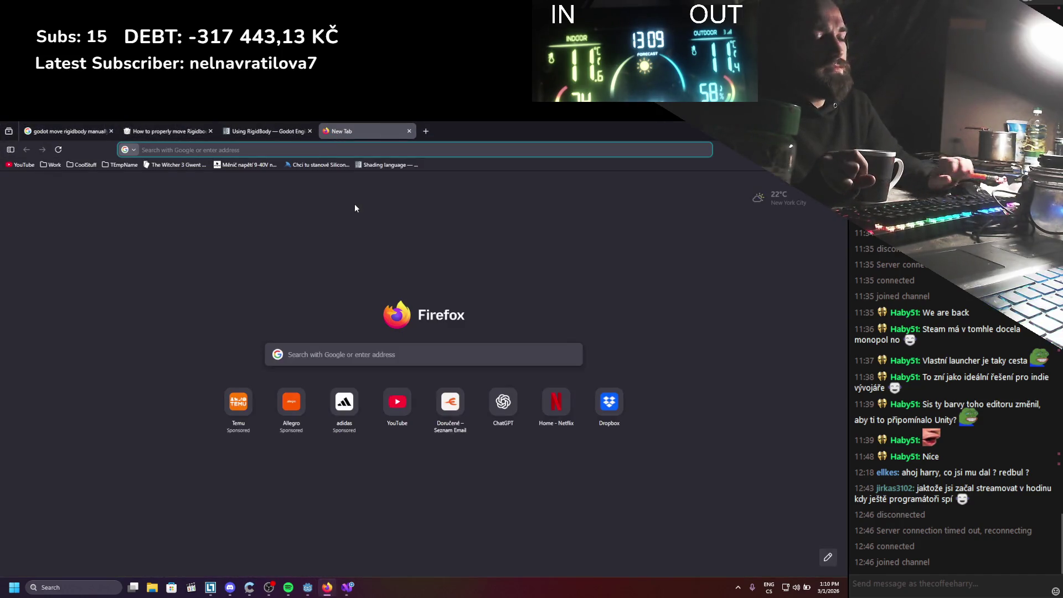
type("chatgpt.com")
key("Return")
type("hi how can I")
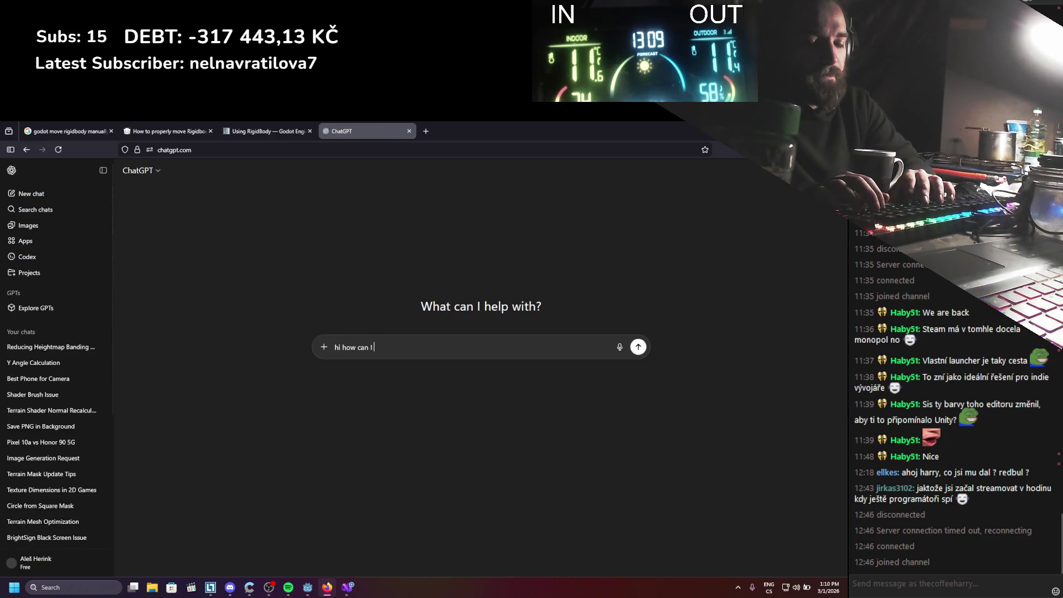
type(" disable")
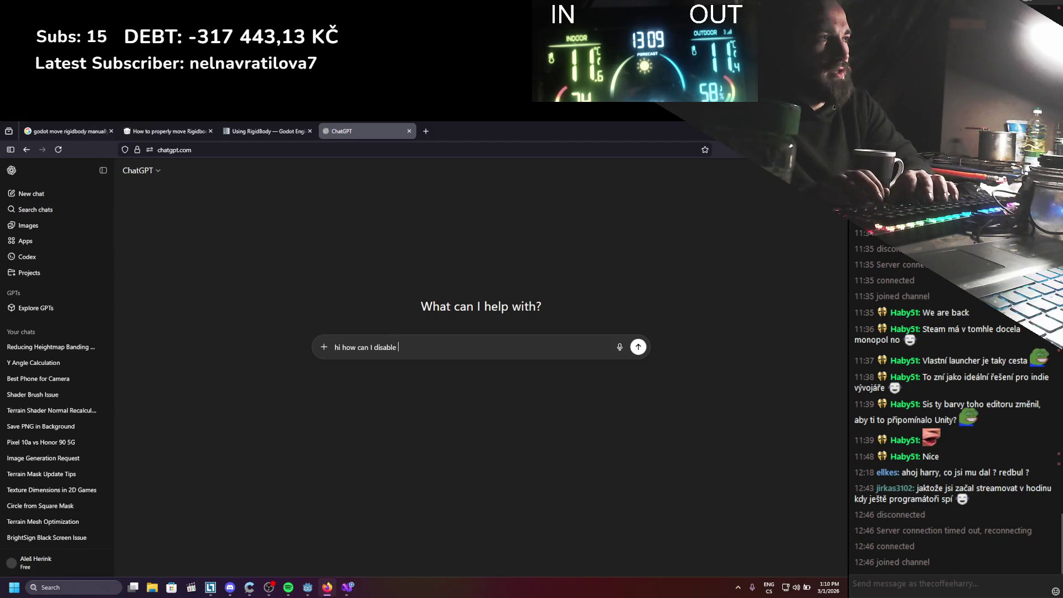
type("rigidbody on movement and")
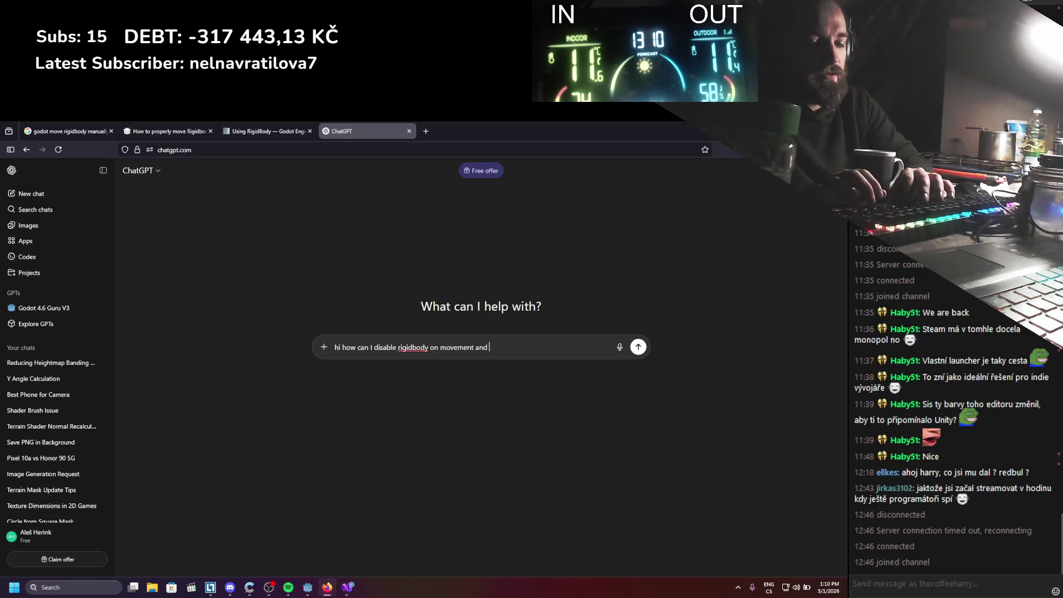
type("able")
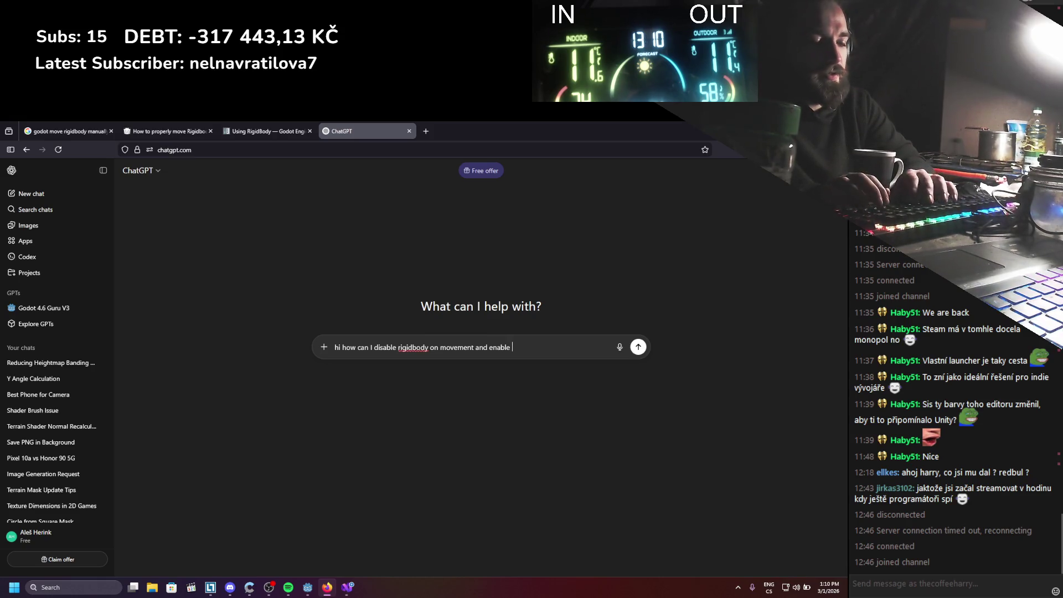
key("BackSpace")
key("BackSpace")
key("BackSpace")
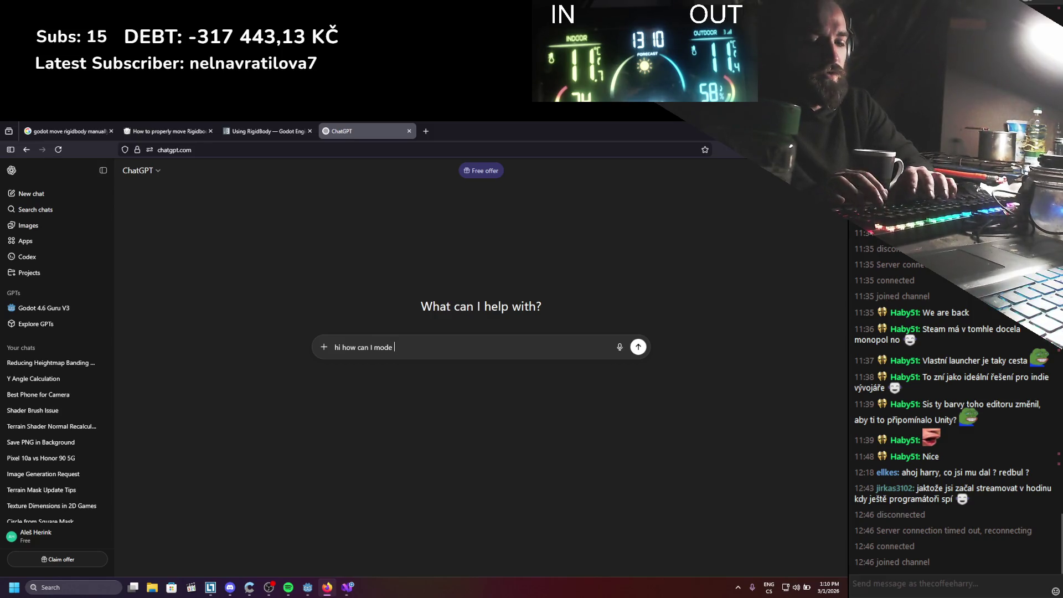
type("rigidbodynode manually w")
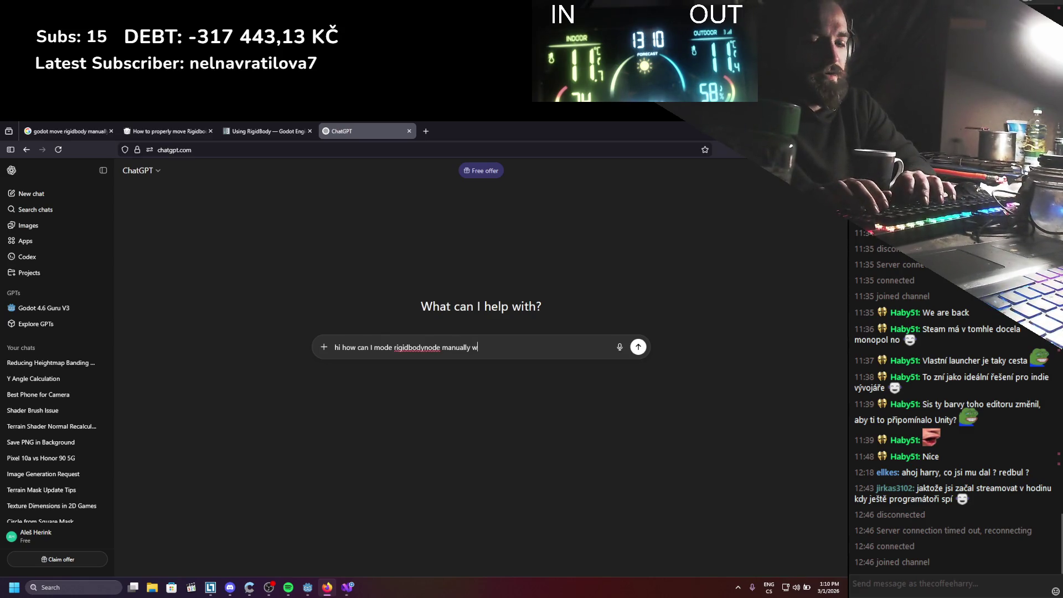
type("ith global position and only act")
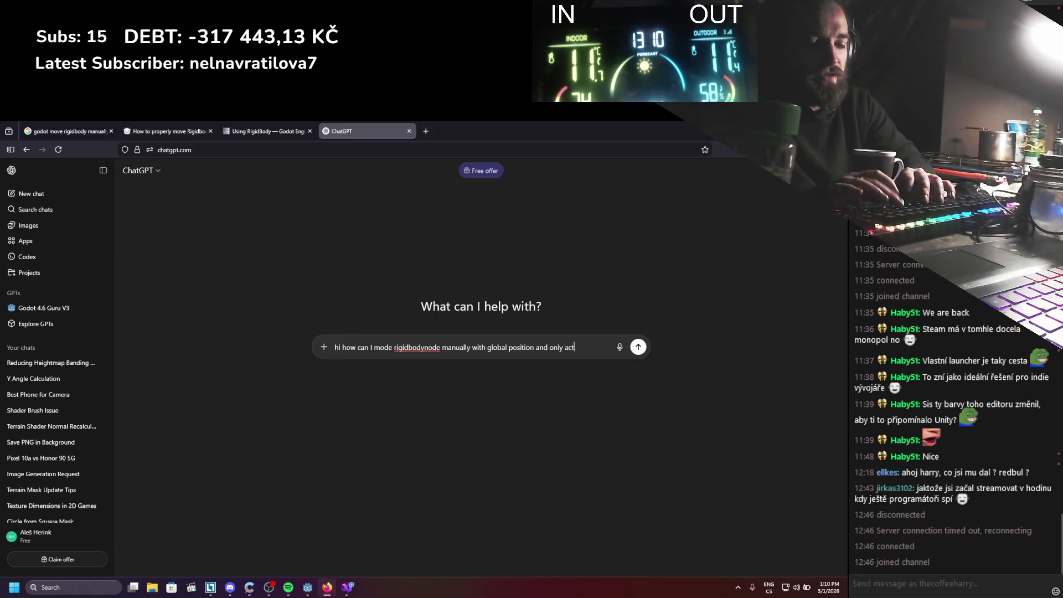
type("igidvb")
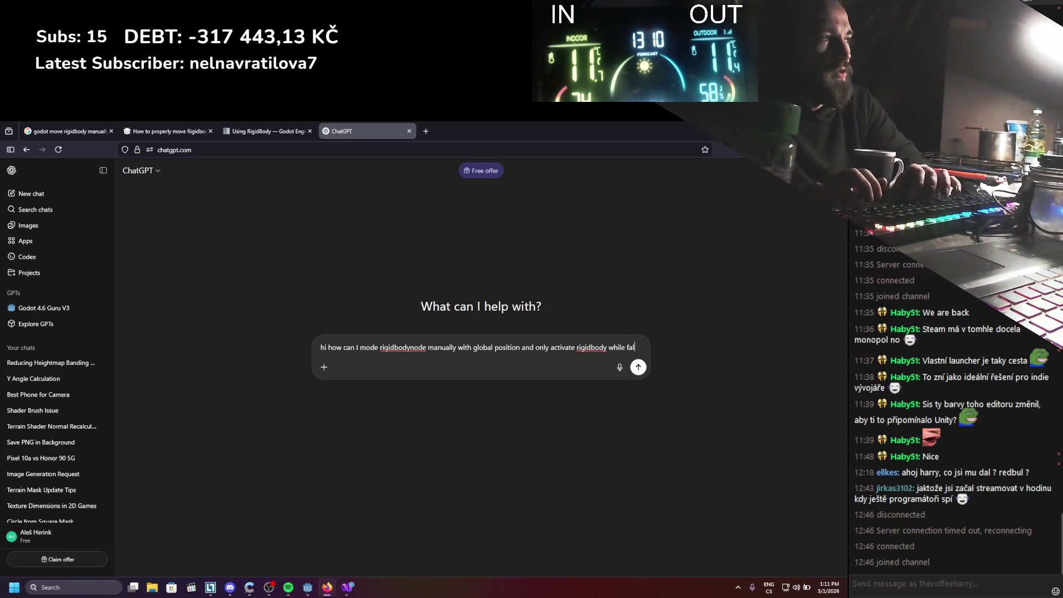
type("g godot c#")
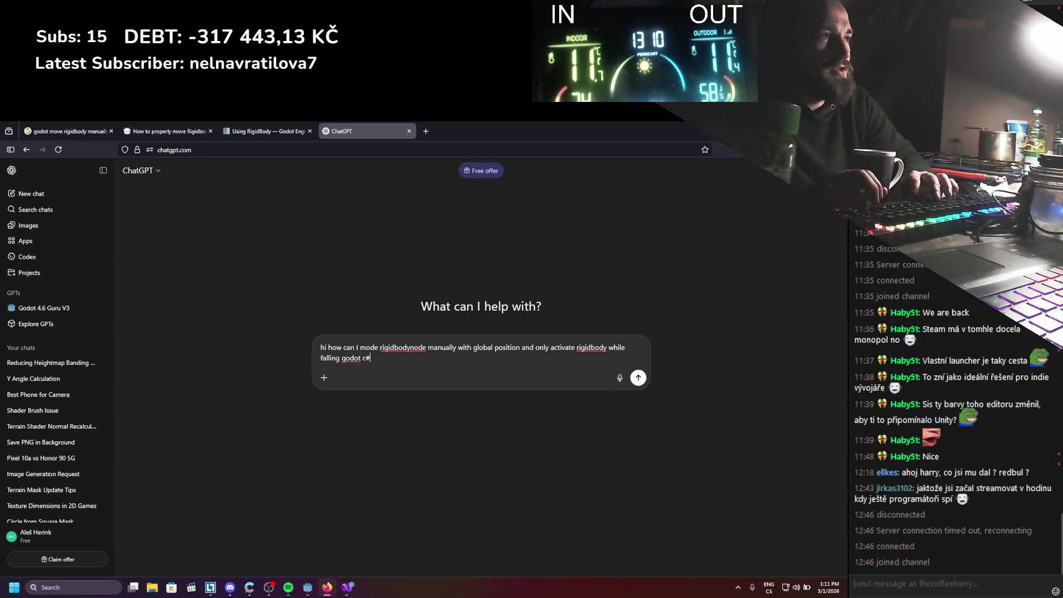
key("Return")
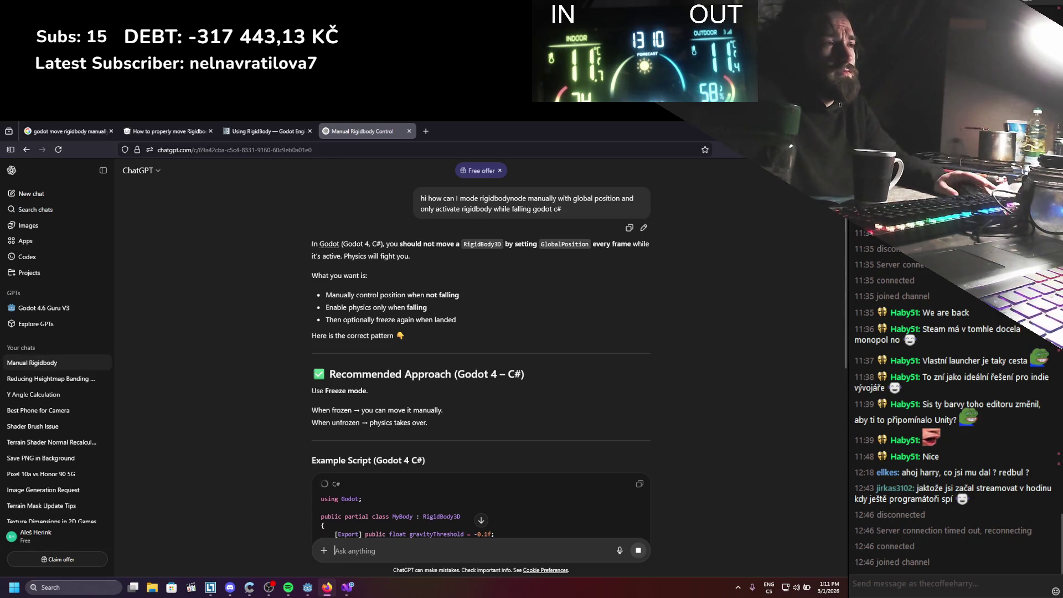
Scroll through ChatGPT's C# Freeze-toggling example to its end, then switch back to Godot
scroll(456, 181, "down", 3)
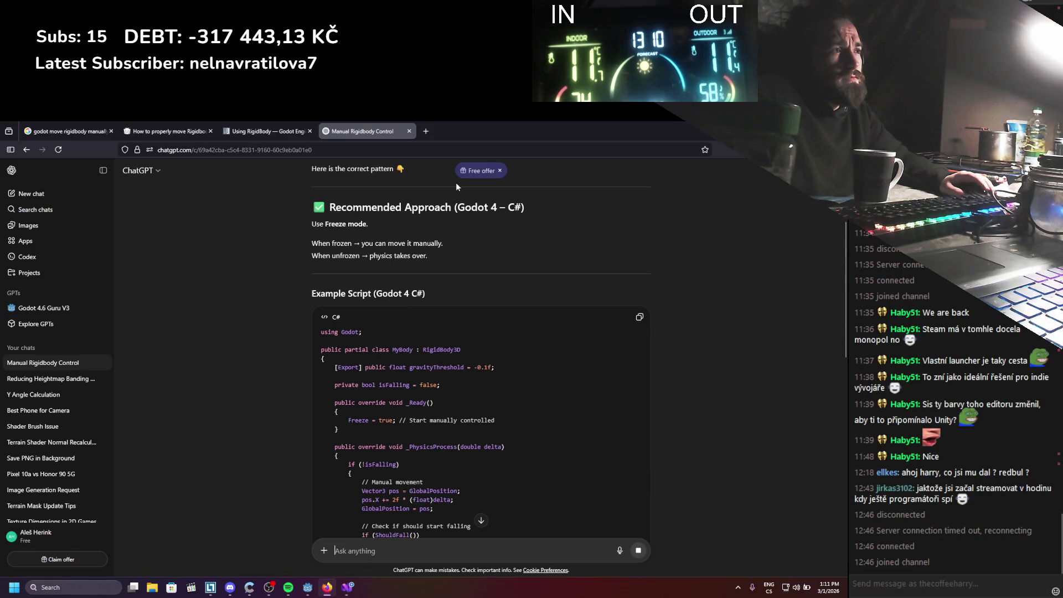
scroll(457, 181, "down", 2)
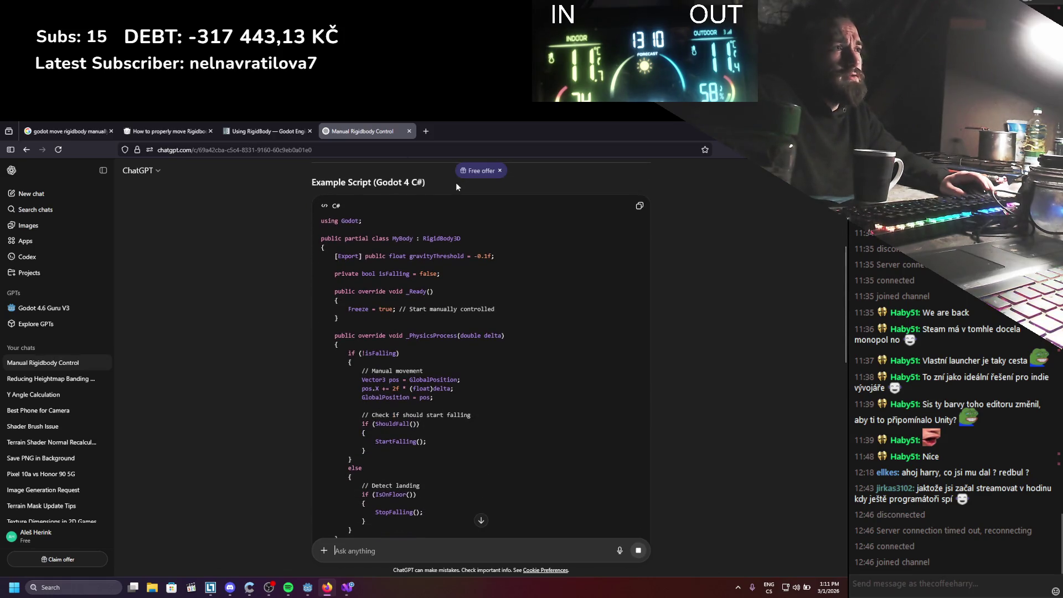
scroll(456, 181, "down", 3)
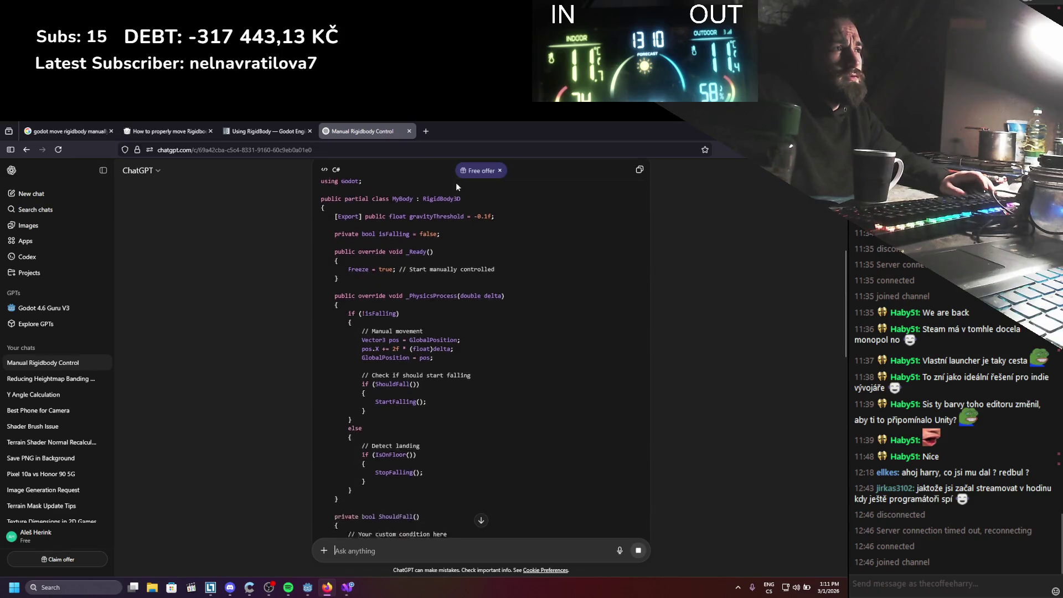
scroll(456, 184, "down", 2)
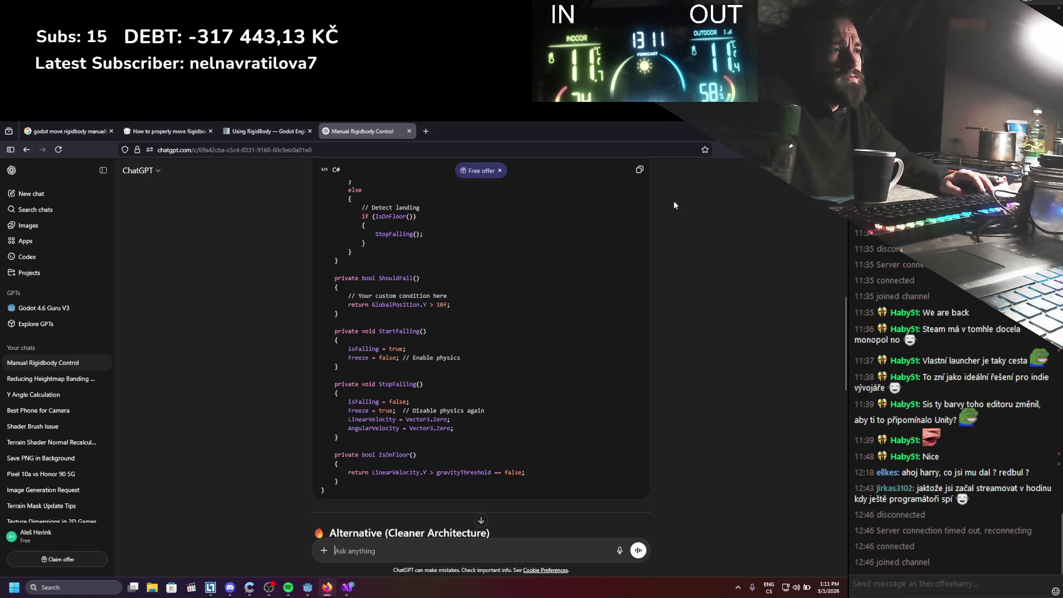
key("alt+Tab")
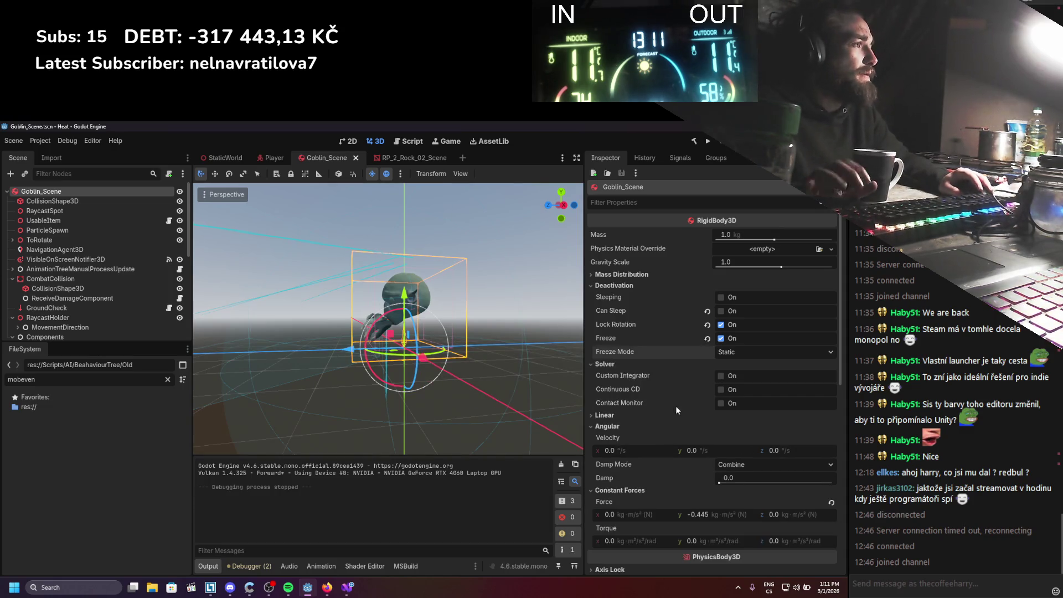
Comment out the airborne Freeze = false and an added return; line, save, and switch to Godot
left_click(348, 586)
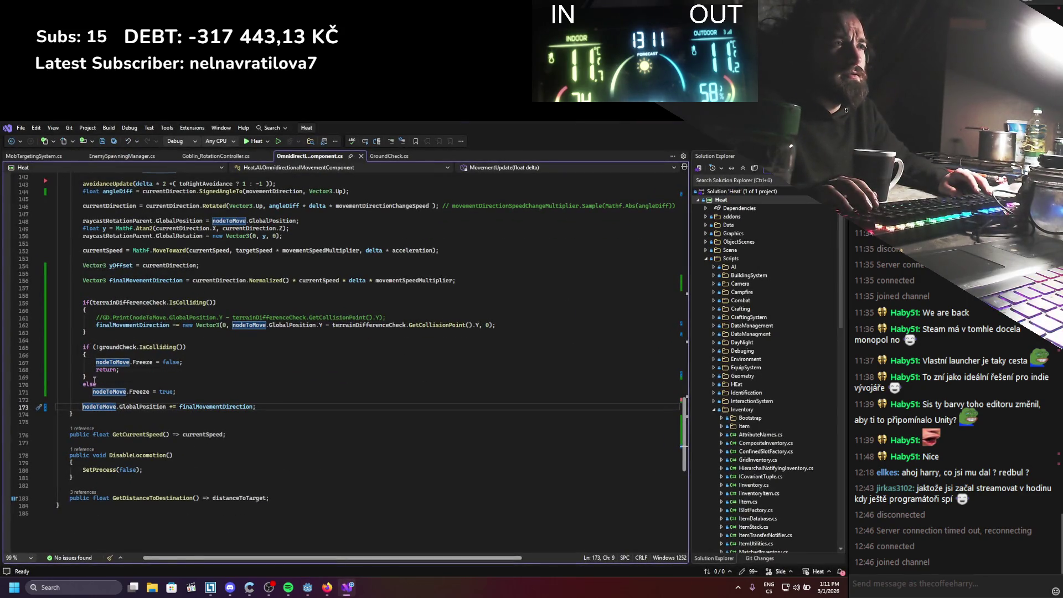
left_click(96, 362)
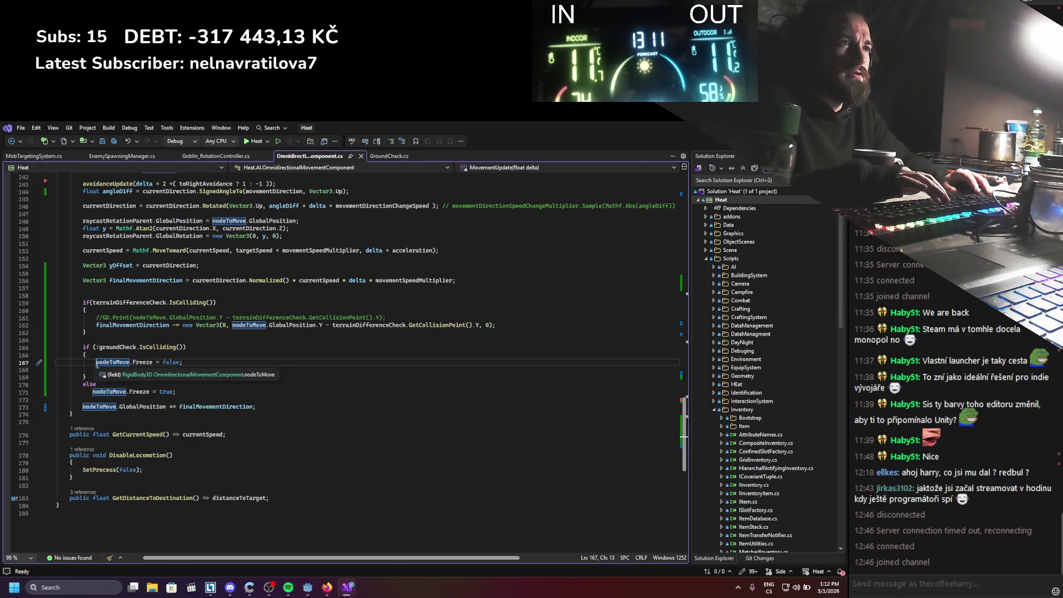
type("//")
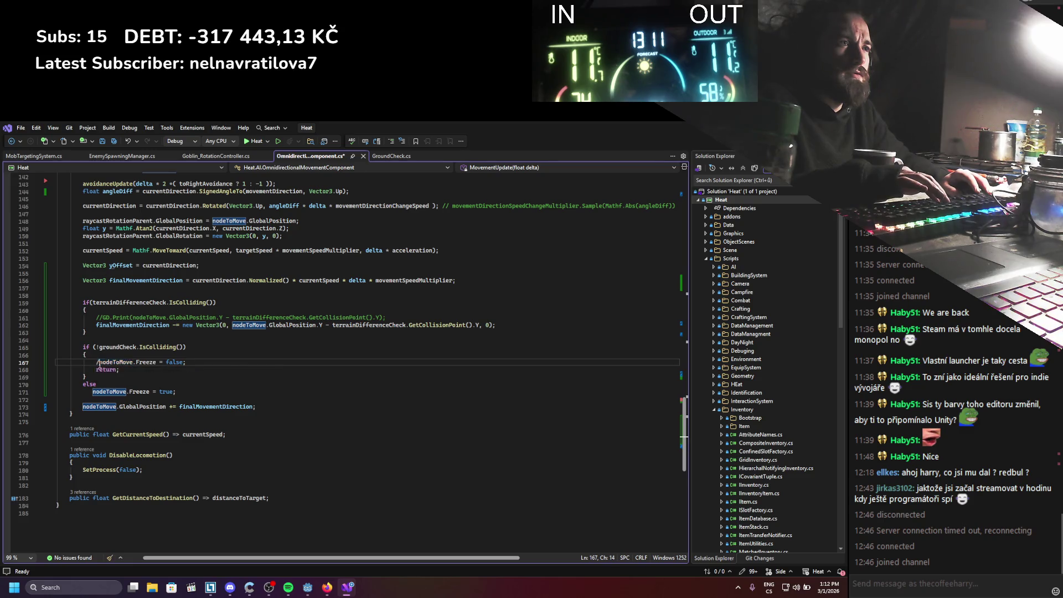
key("End")
key("Return")
type("return;")
key("Home")
type("//")
key("ctrl+s")
key("alt+Tab")
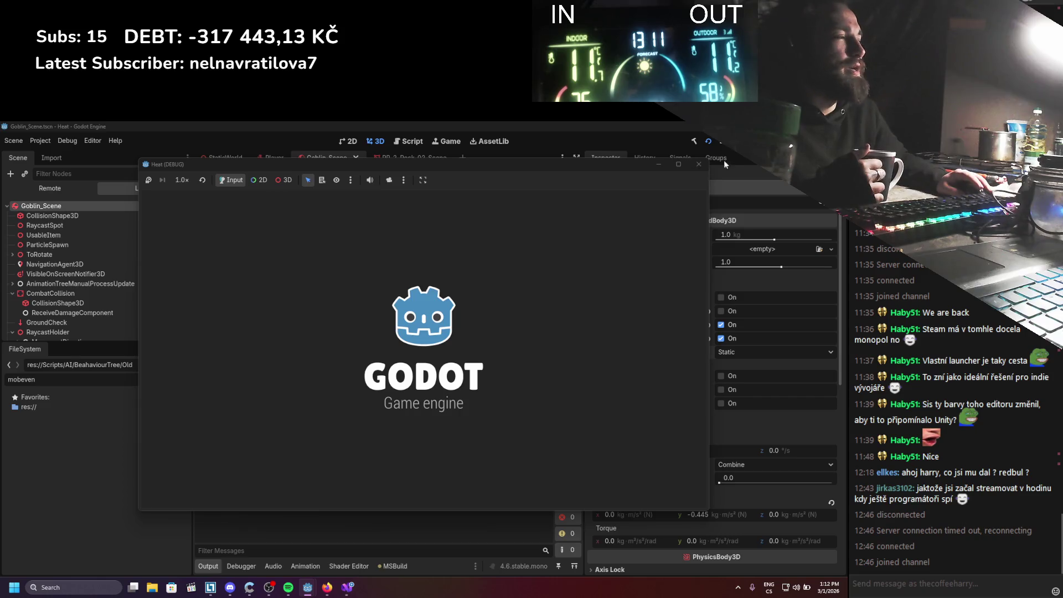
Stop the game, restore the unfreeze and return lines in the movement script, and rerun
left_click(46, 308)
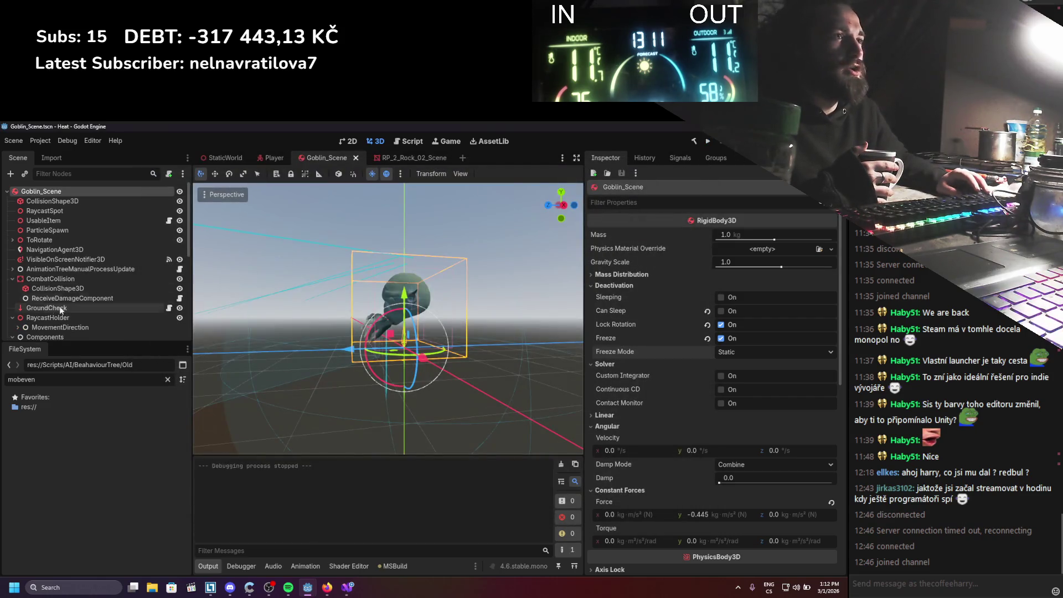
left_click(347, 586)
key("BackSpace")
key("BackSpace")
key("Up")
key("Delete")
key("Delete")
key("alt+Tab")
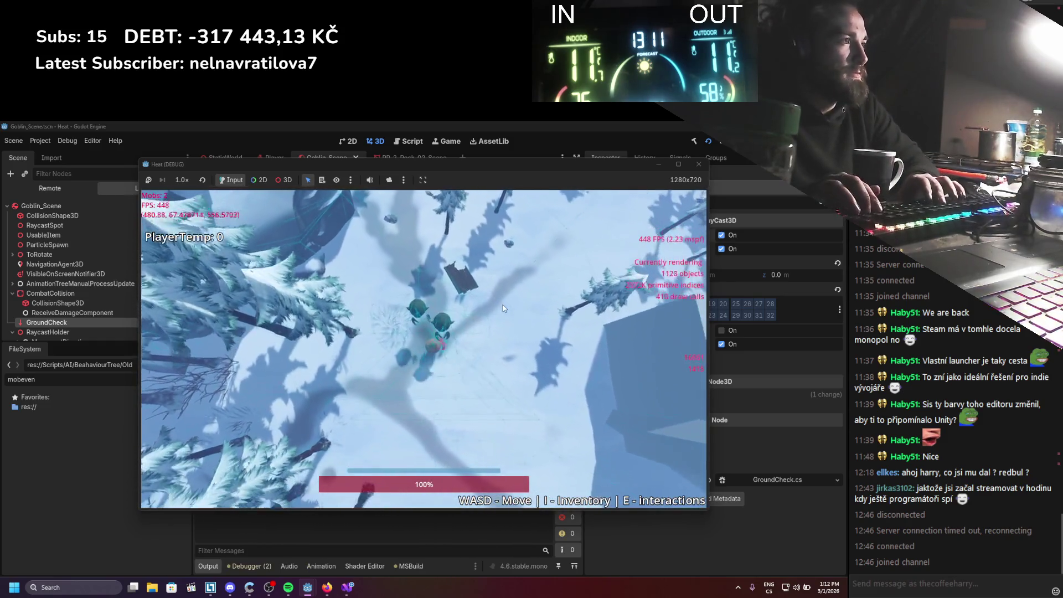
Walk the player right and diagonally across the snowy level watching the goblins, then stop with F8
key("d")
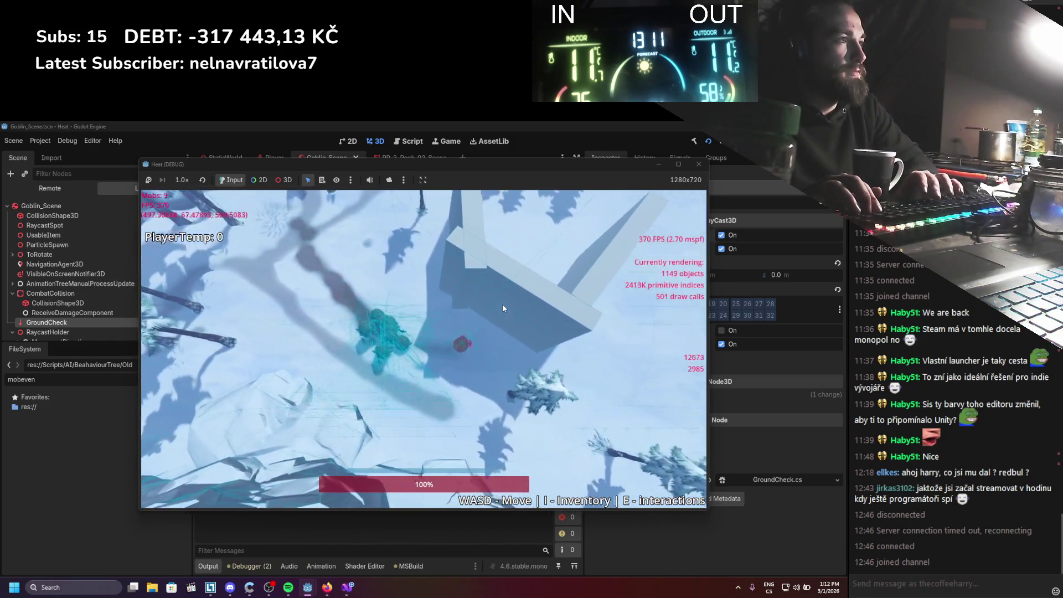
key("d")
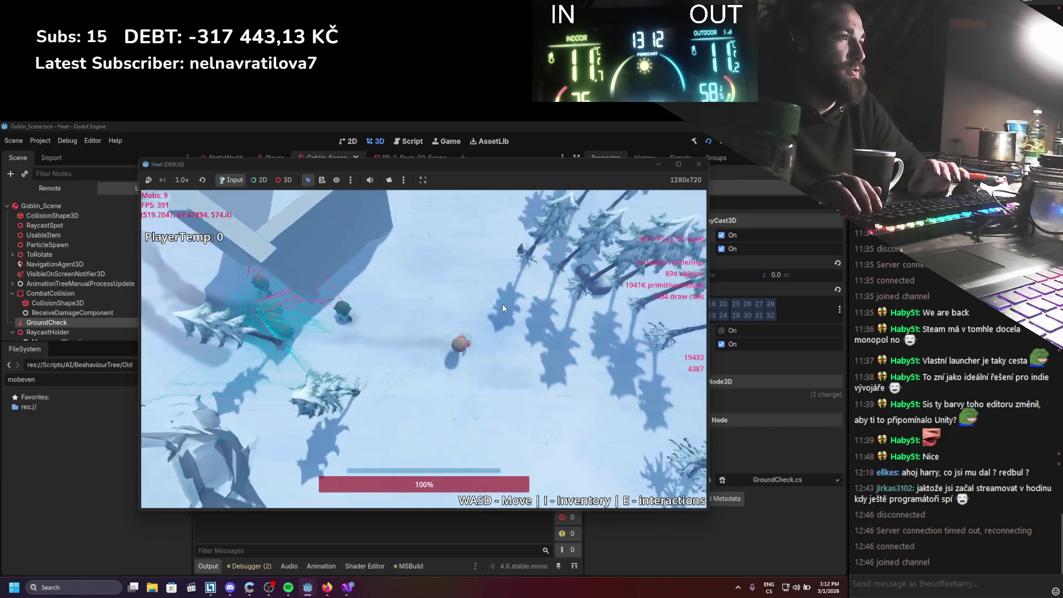
key("d")
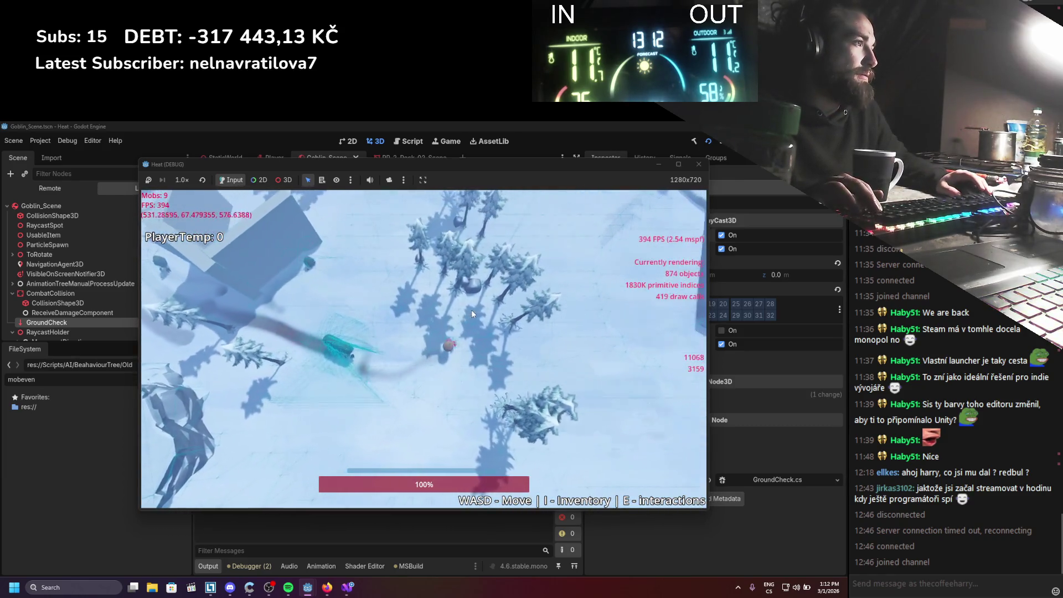
key("d")
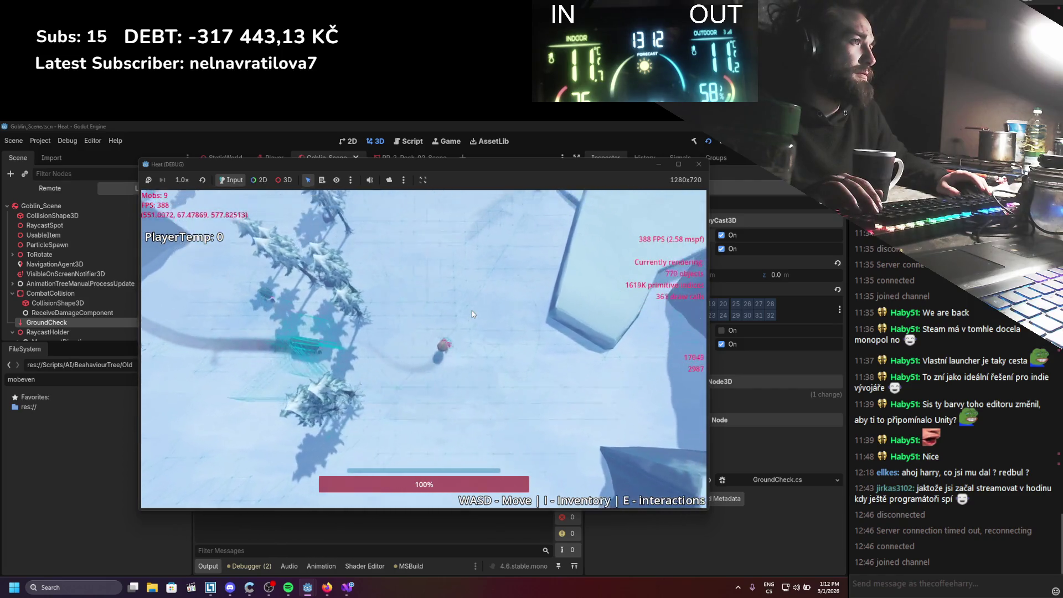
key("w")
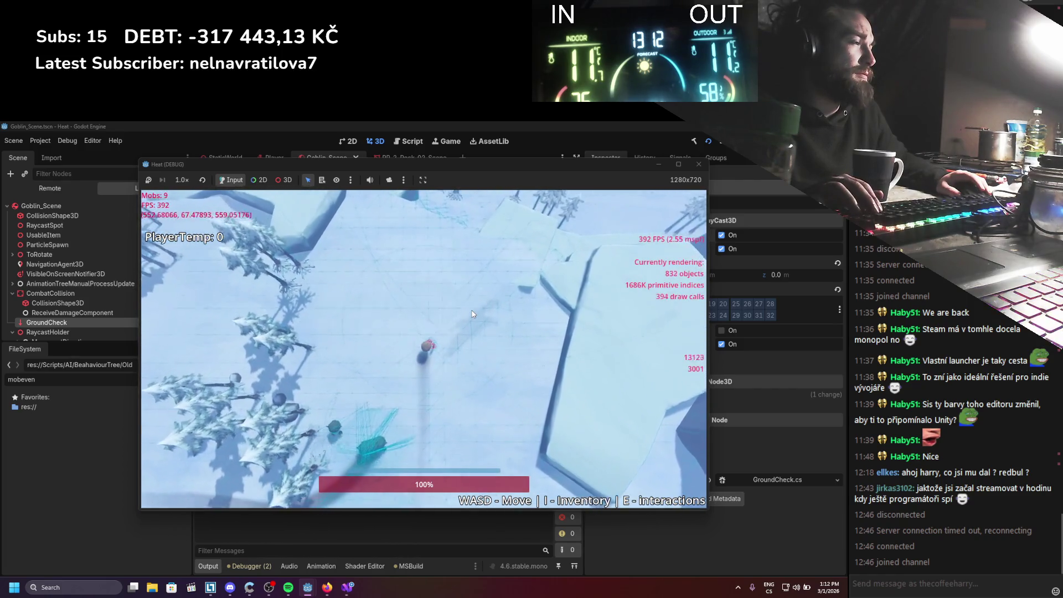
key("w")
key("d")
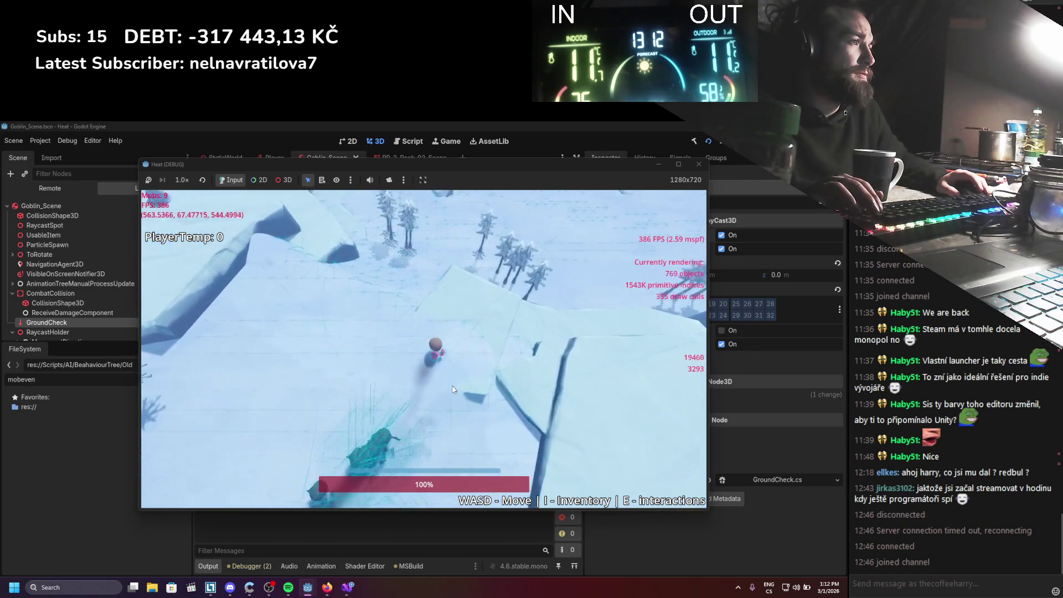
key("w")
key("d")
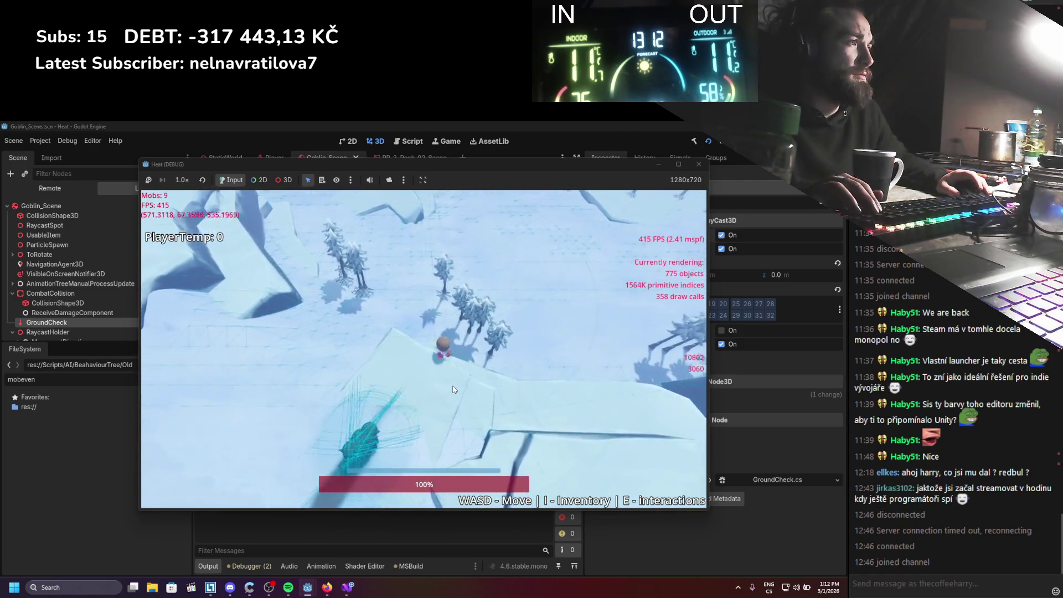
key("w")
key("d")
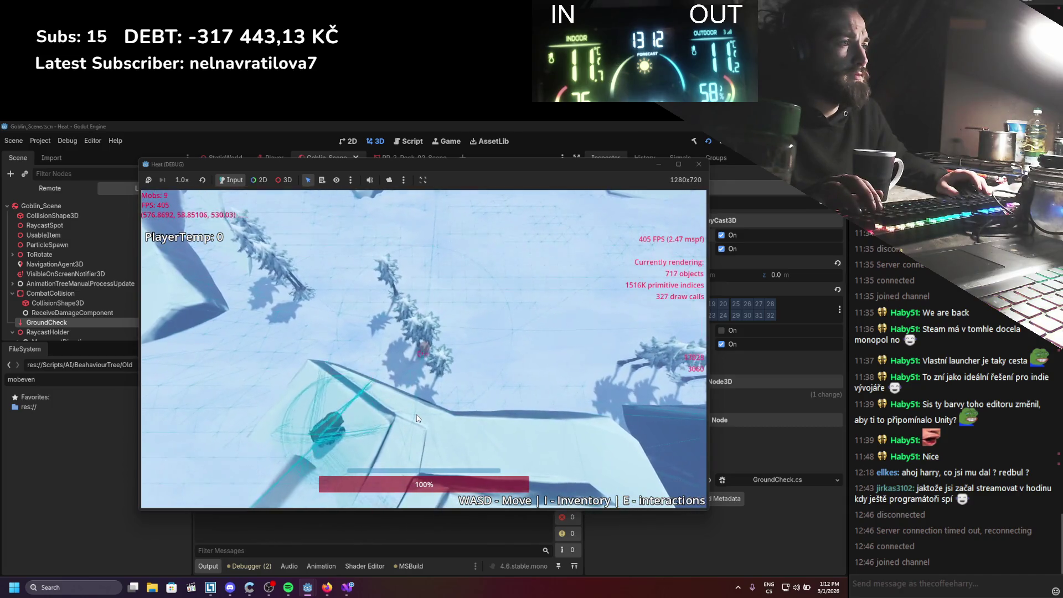
scroll(416, 415, "up", 3)
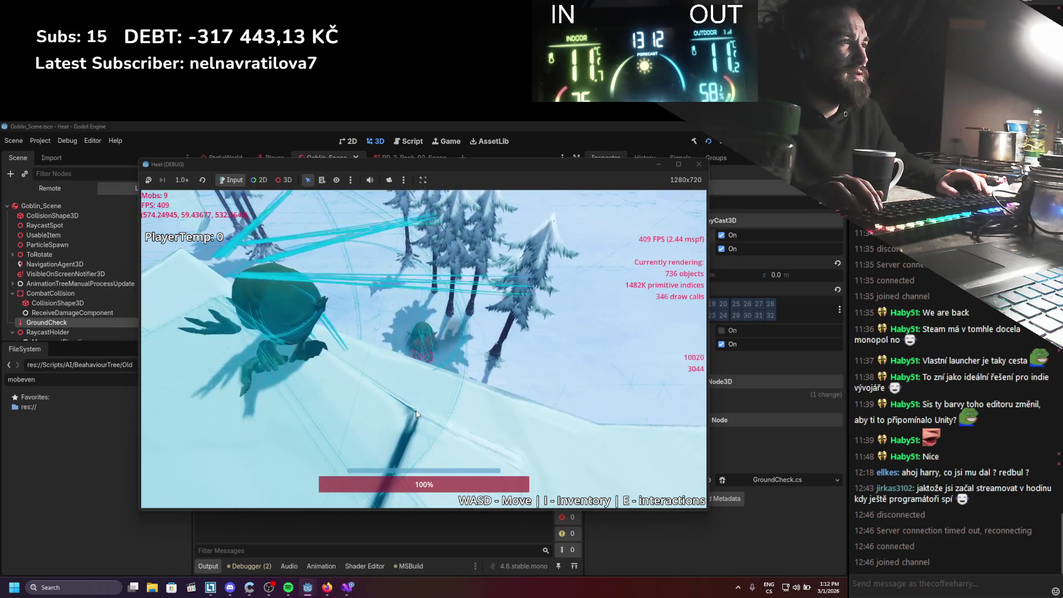
scroll(417, 412, "down", 3)
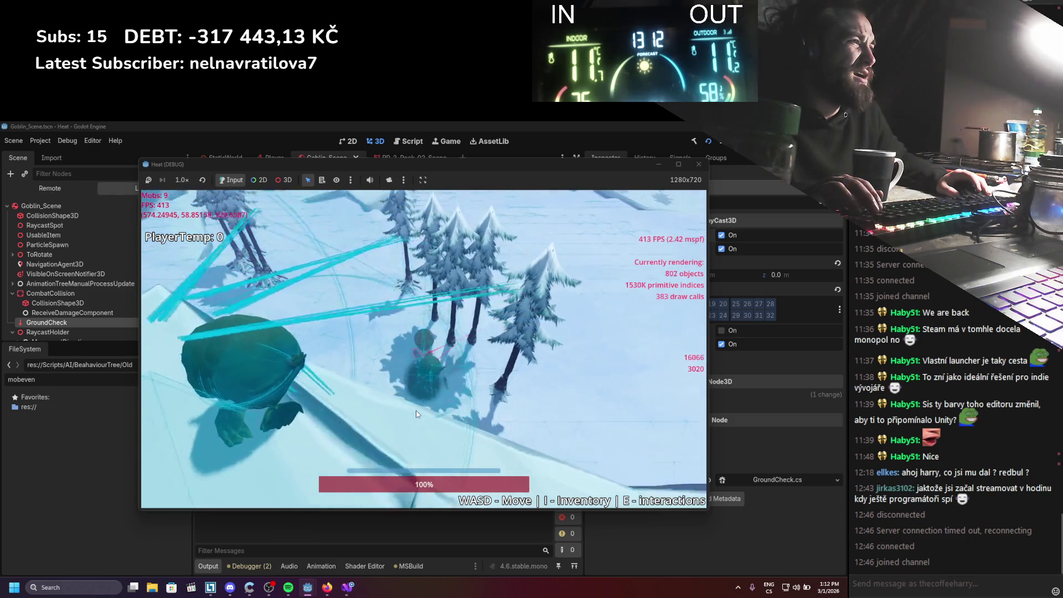
scroll(416, 410, "up", 3)
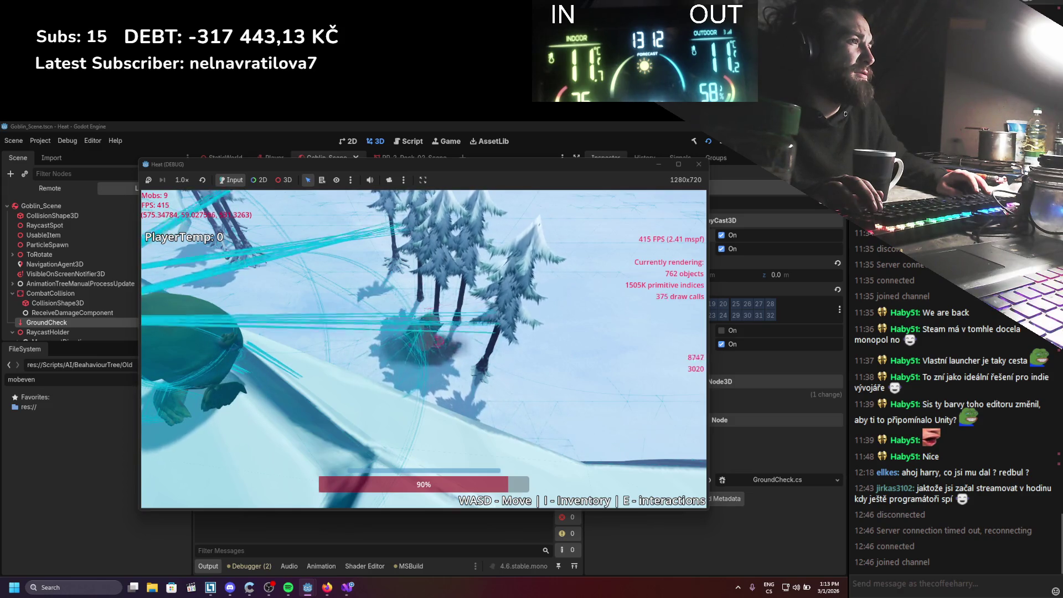
key("F8")
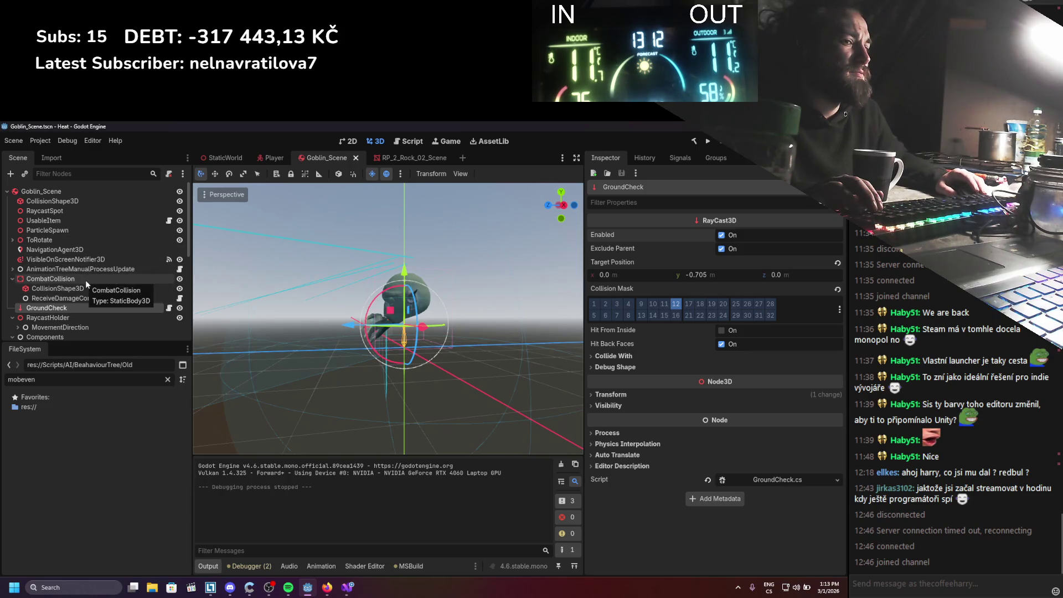
Scroll through the goblin's Scene tree, then return to OmnidirectionalMovementComponent.cs in Visual Studio
scroll(86, 281, "down", 5)
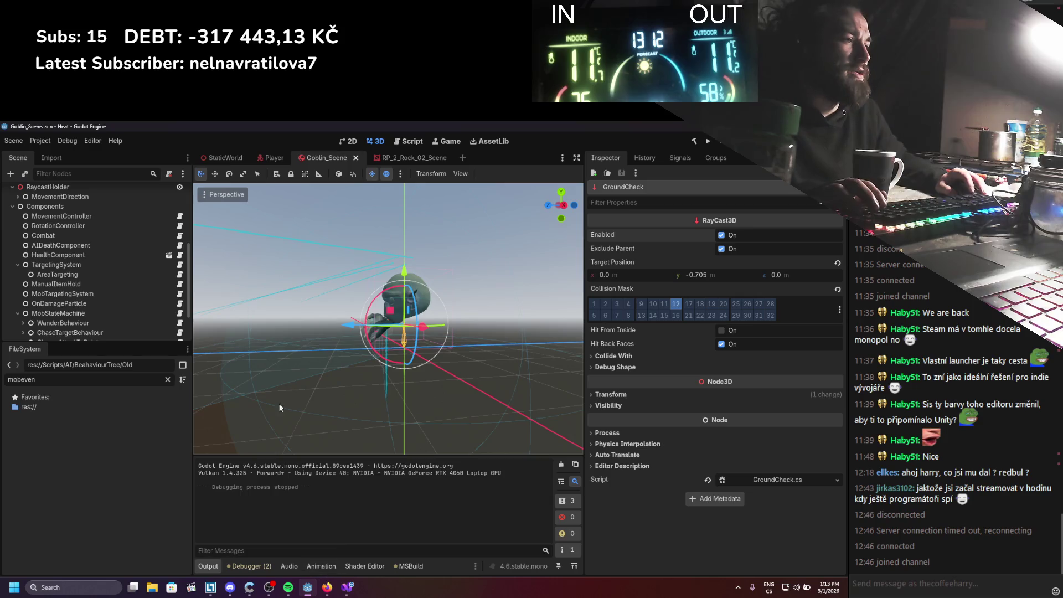
scroll(25, 217, "up", 5)
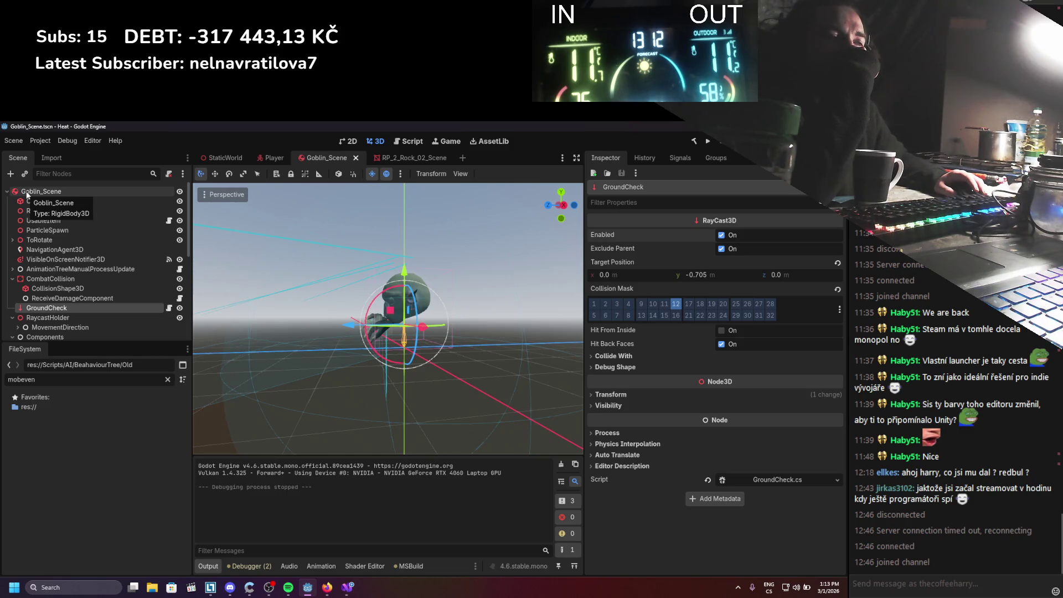
key("alt+Tab")
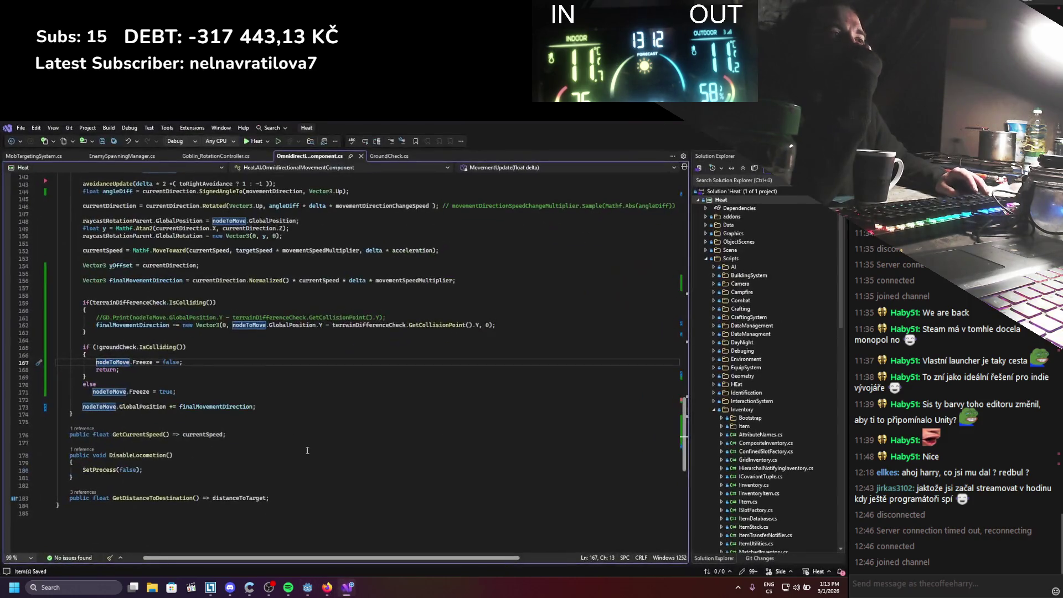
Insert 'nodeToMove.LinearVelocity = finalMovementDirection;' just above the GlobalPosition update and save the script
scroll(272, 418, "up", 1)
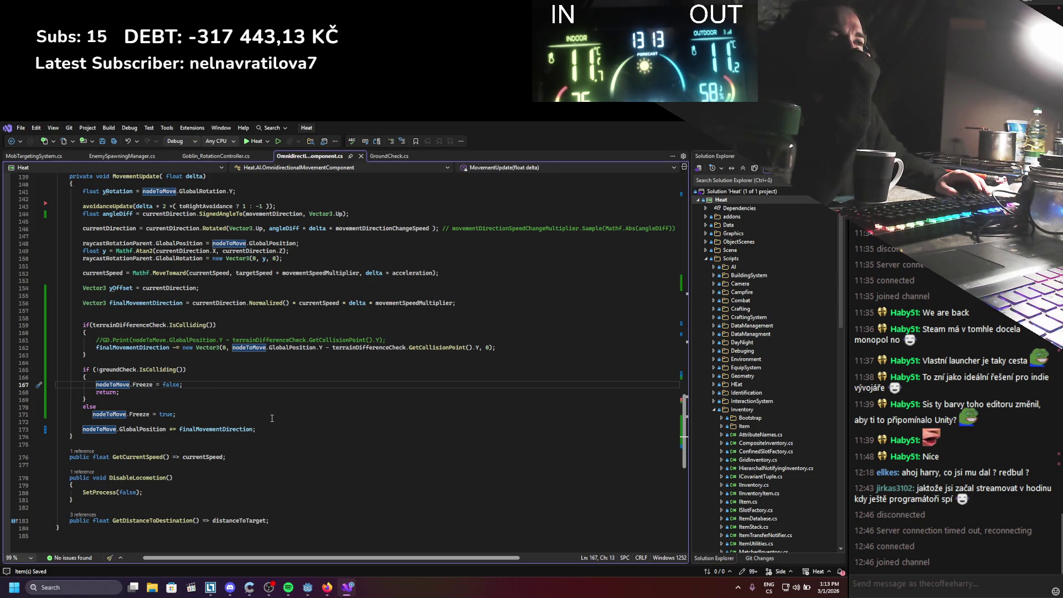
left_click(208, 389)
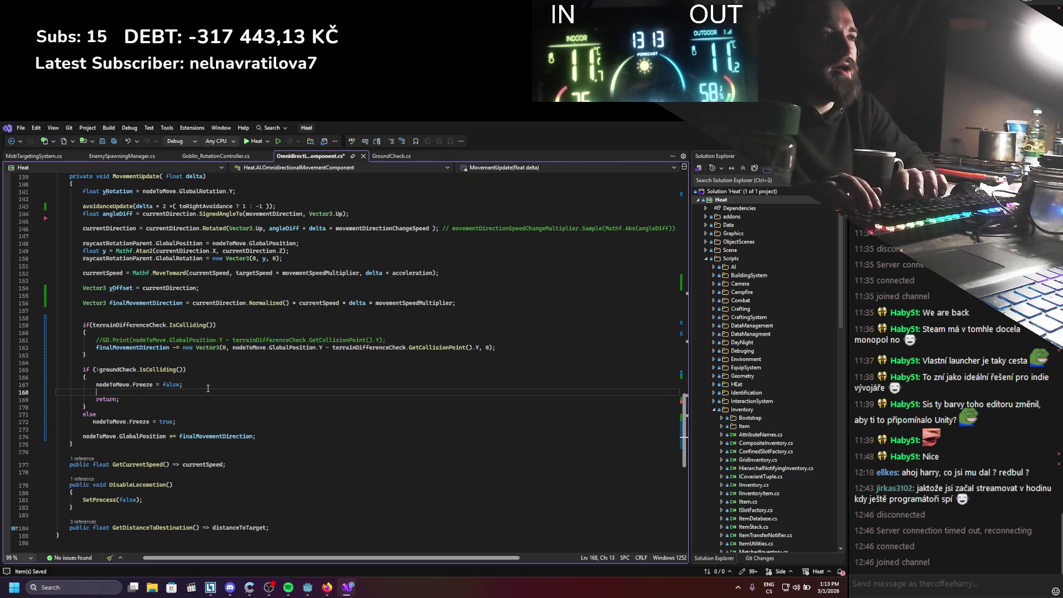
key("Return")
type("nodeToMove.line")
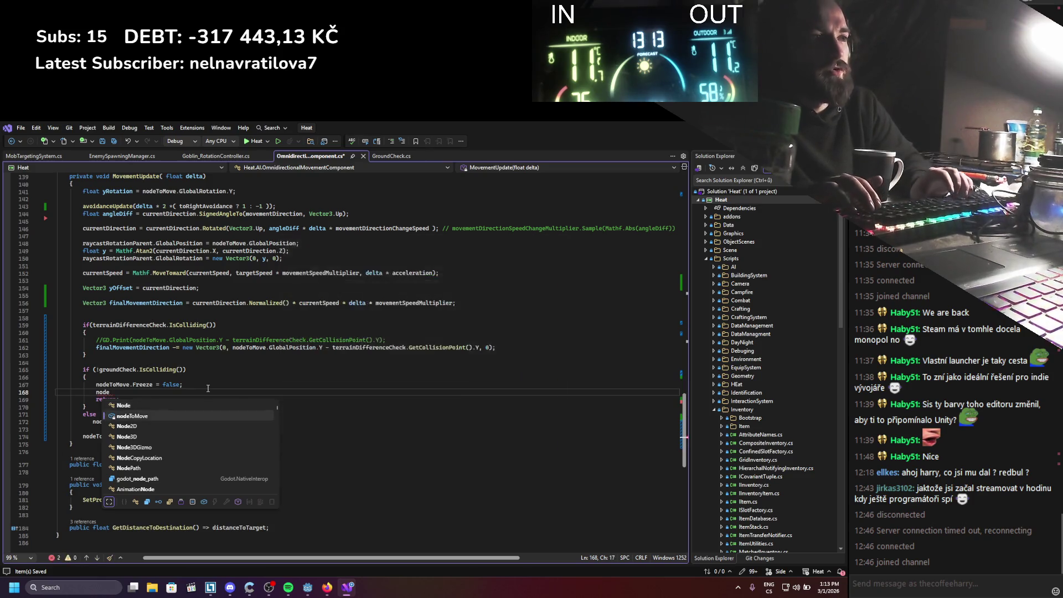
key("Down")
key("Down")
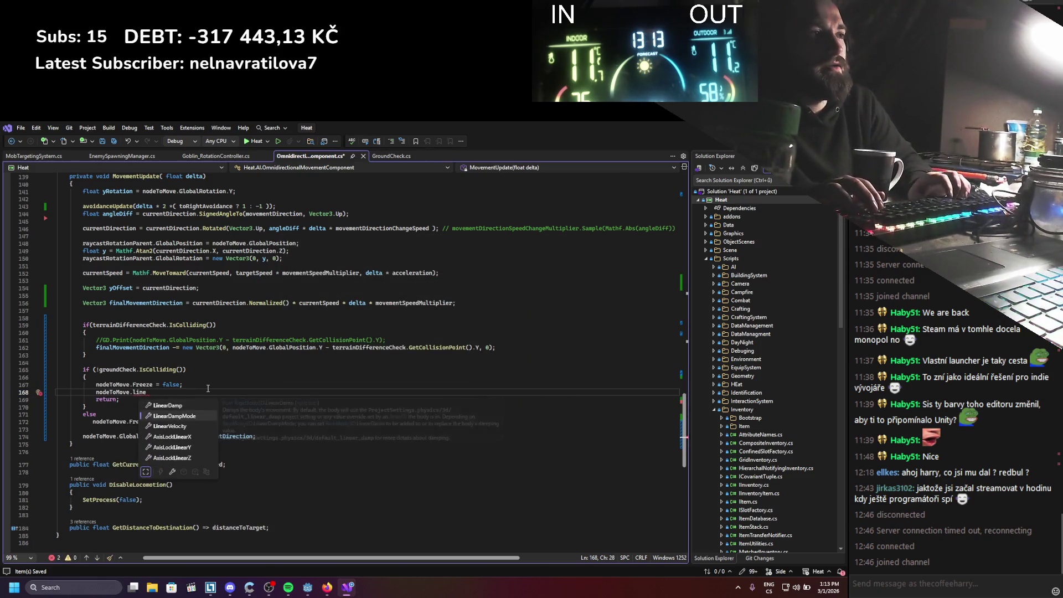
key("Tab")
key("alt+Up")
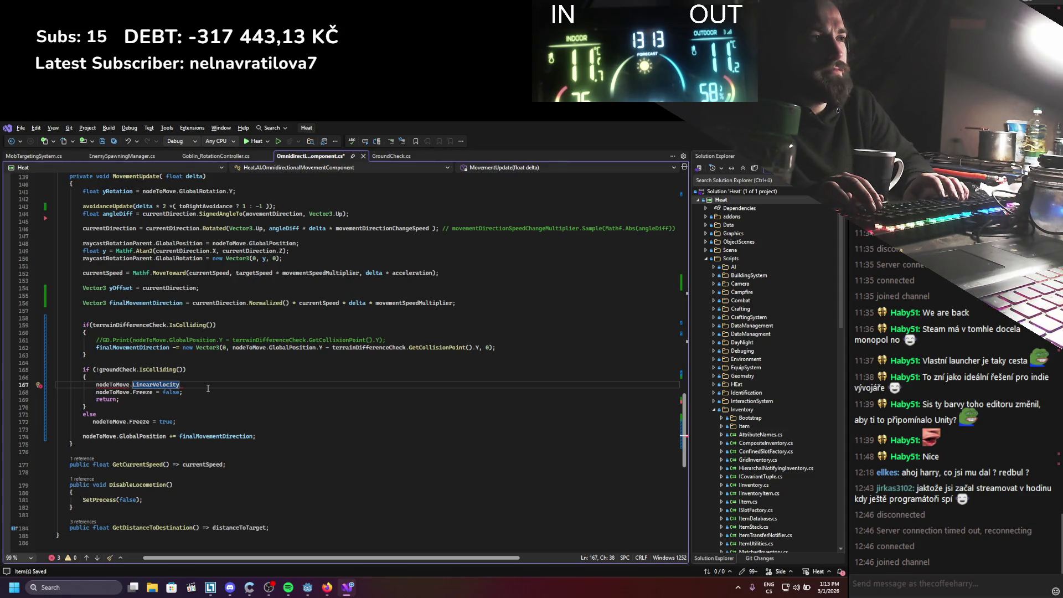
key("alt+Down")
key("alt+Down")
key("alt+Down")
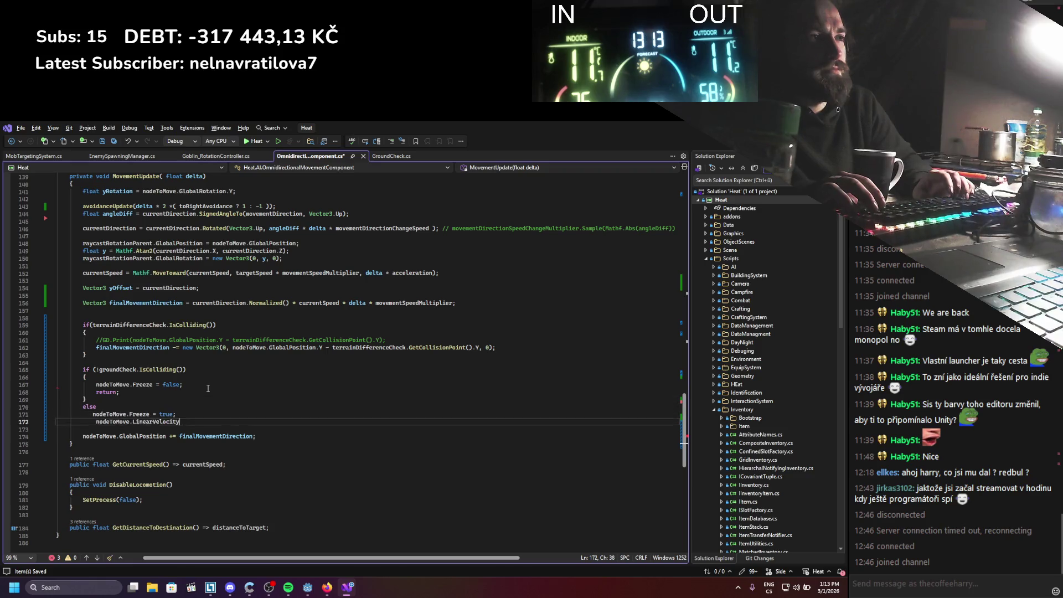
type(" = ")
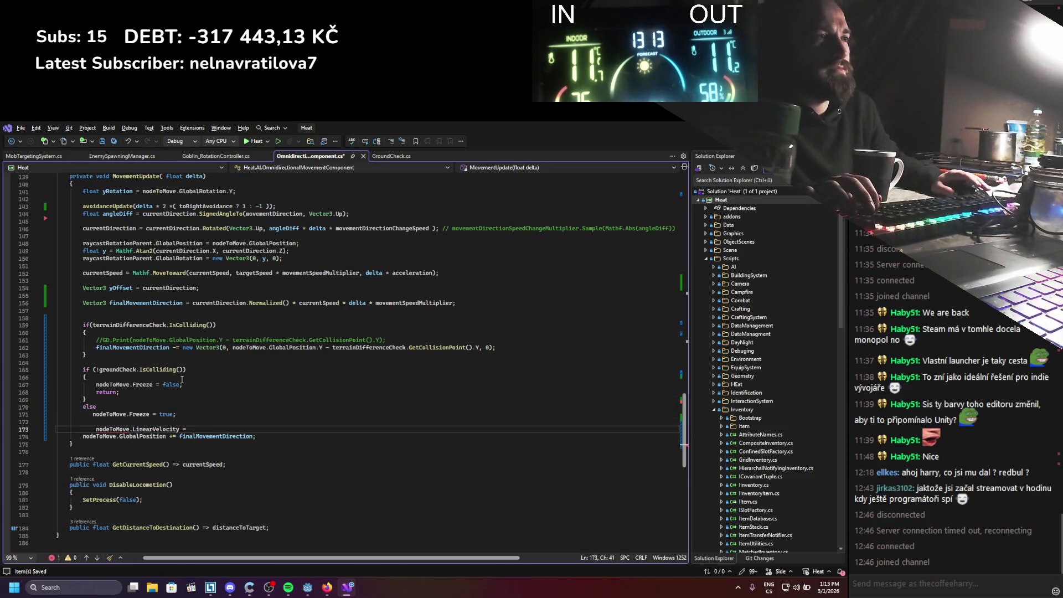
type("finalMovementDirection;")
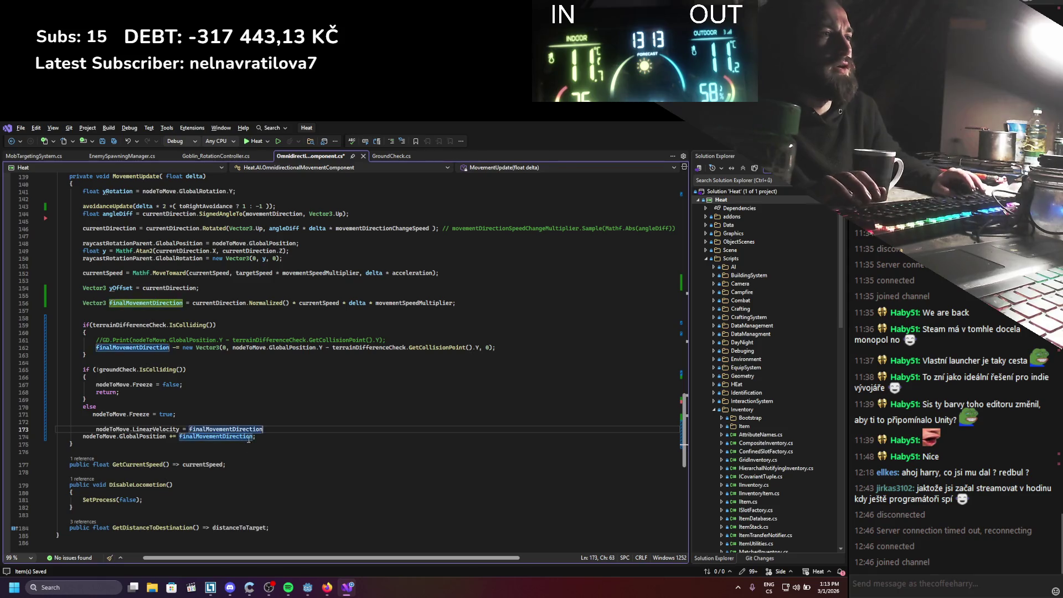
key("ctrl+s")
key("alt+Tab")
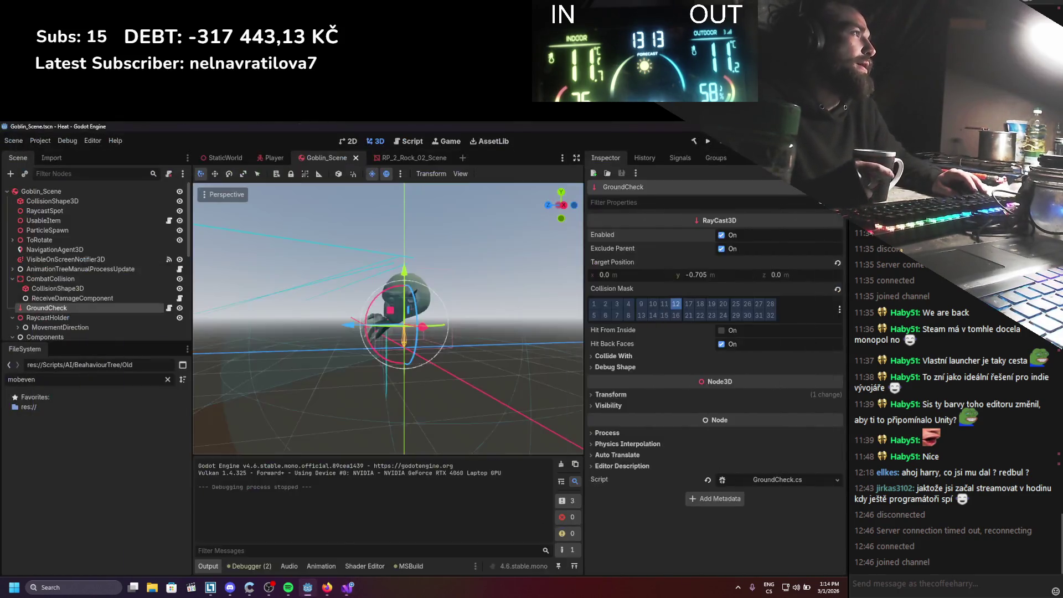
left_click(708, 142)
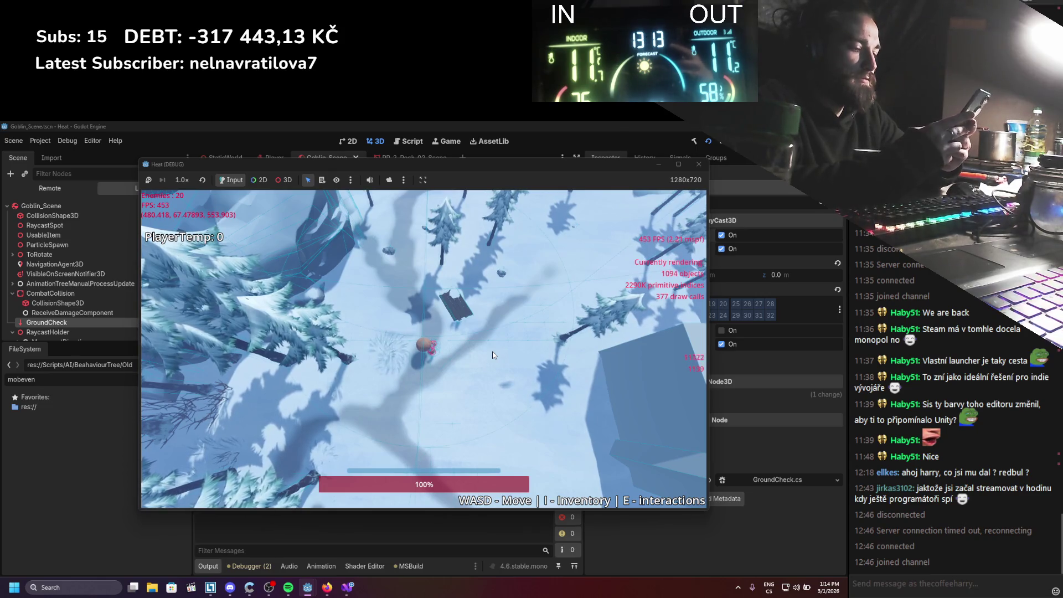
key("d")
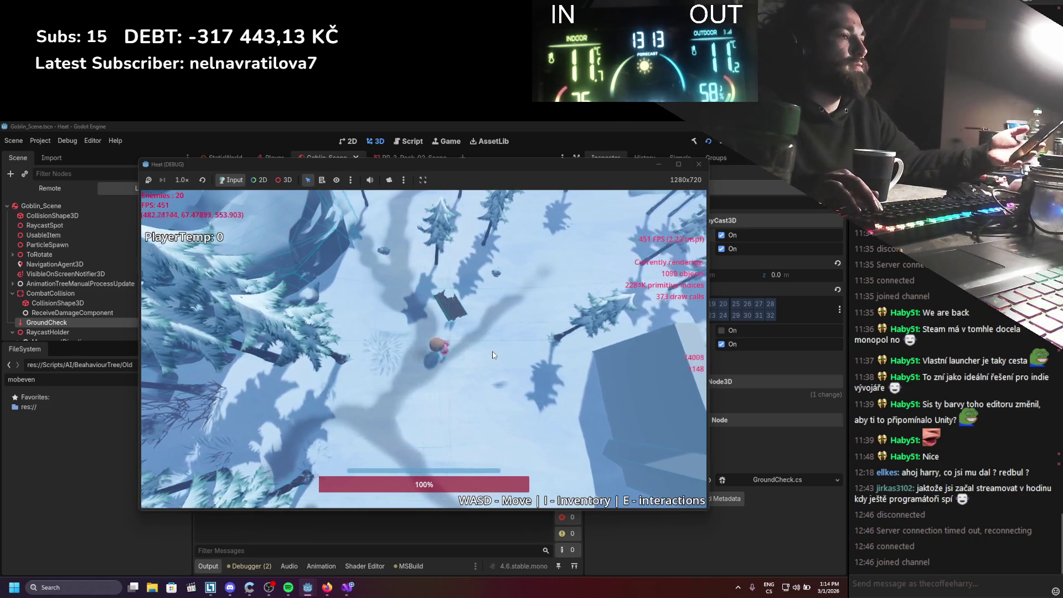
key("d")
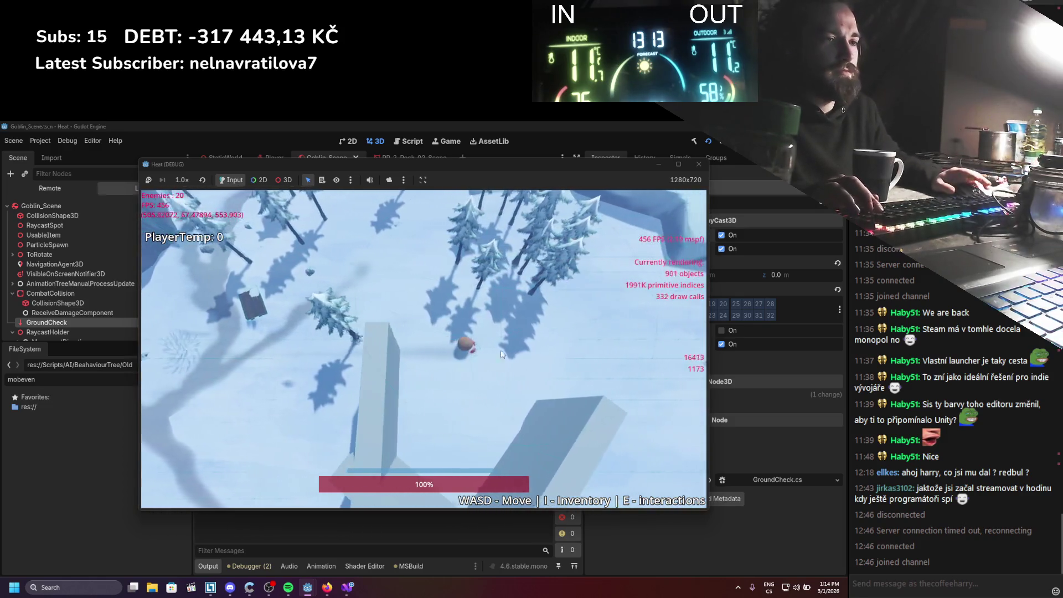
key("d")
key("s")
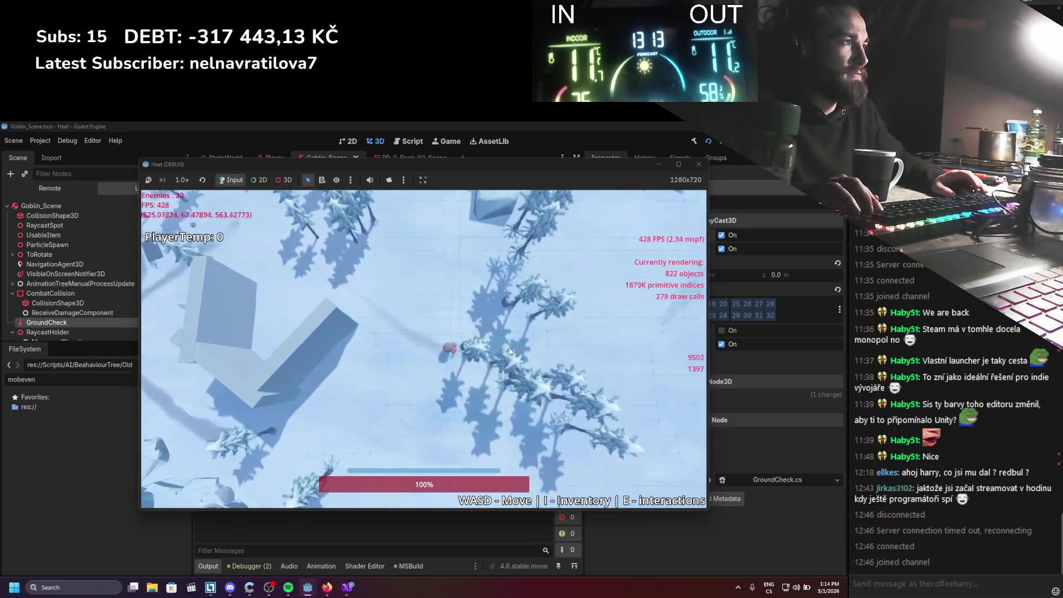
key("d")
key("w")
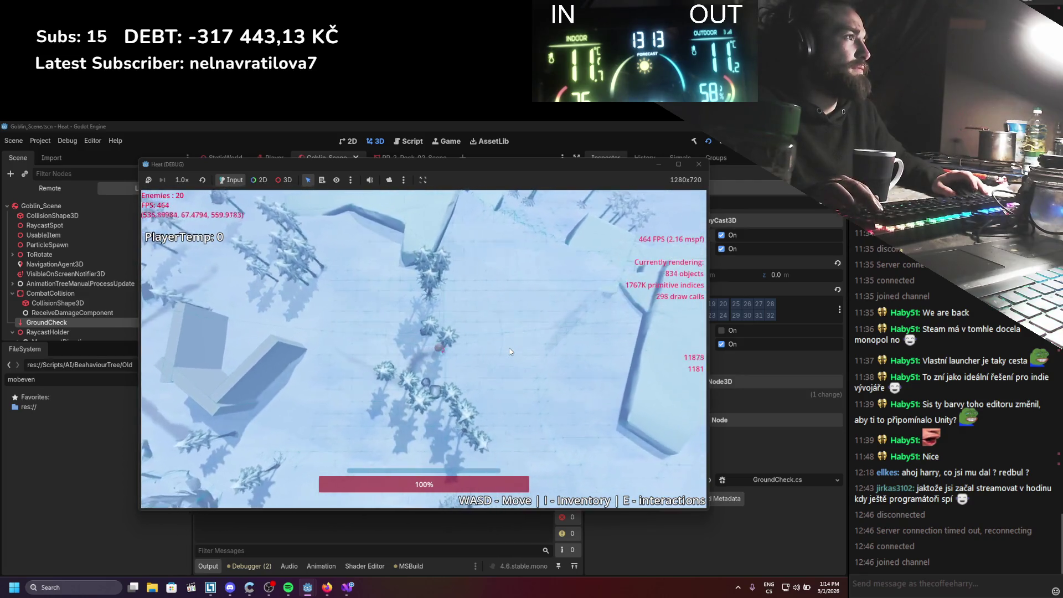
key("d")
key("w")
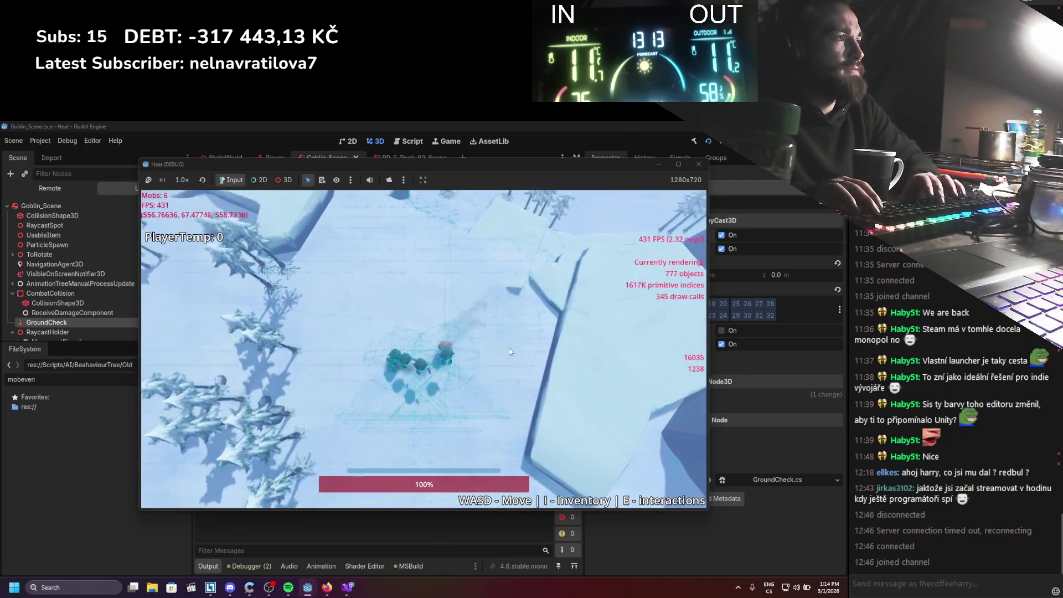
key("w")
key("d")
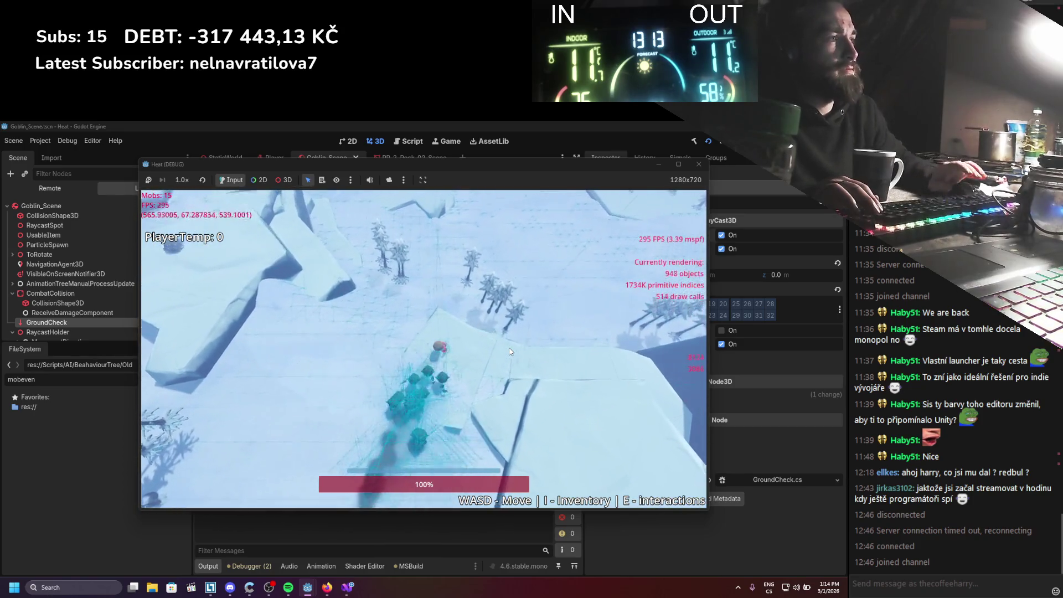
key("w")
key("d")
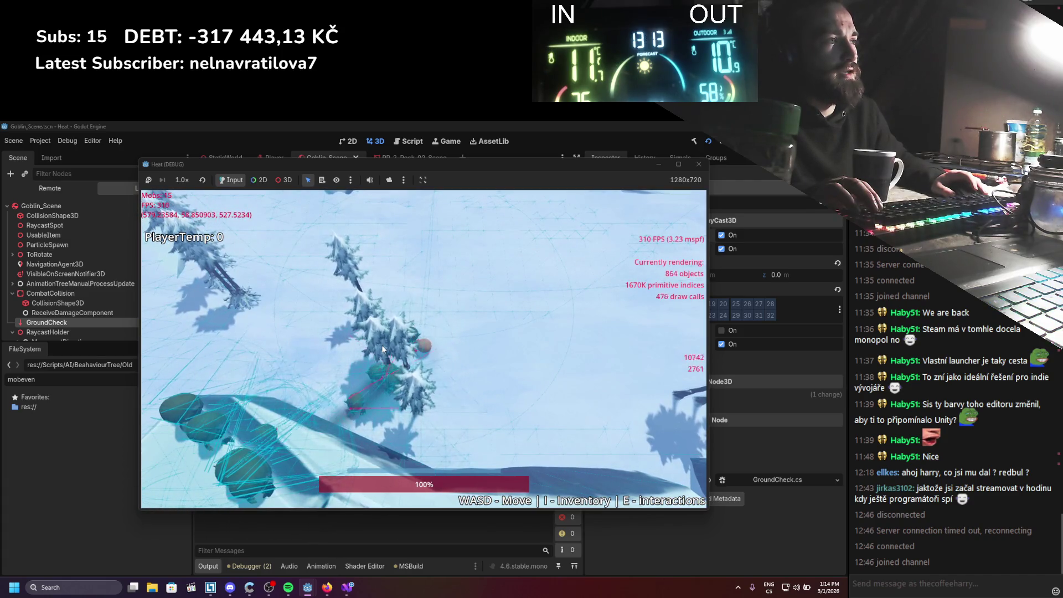
key("s")
key("a")
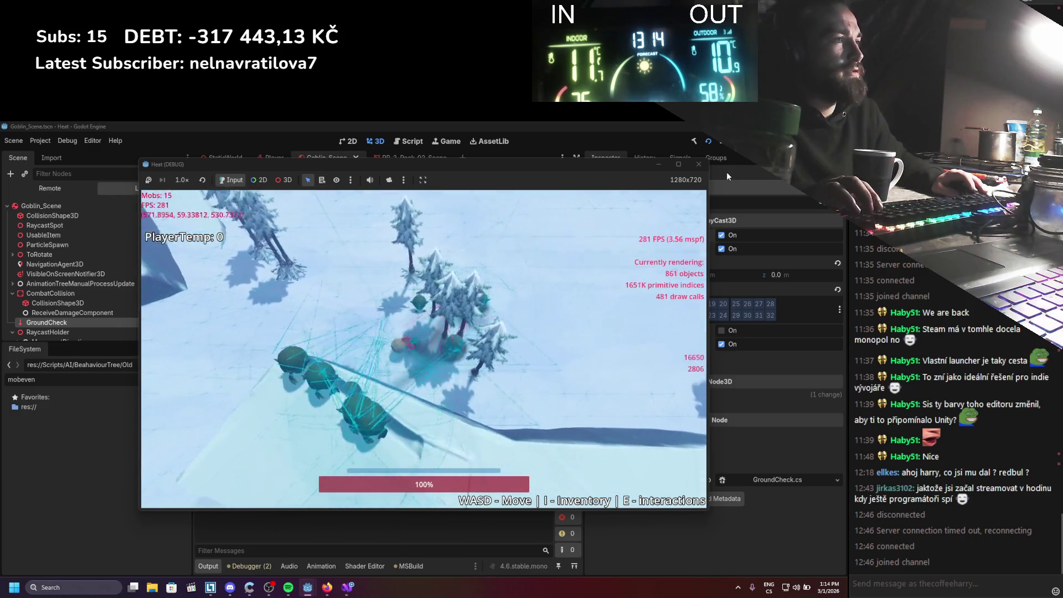
left_click(699, 164)
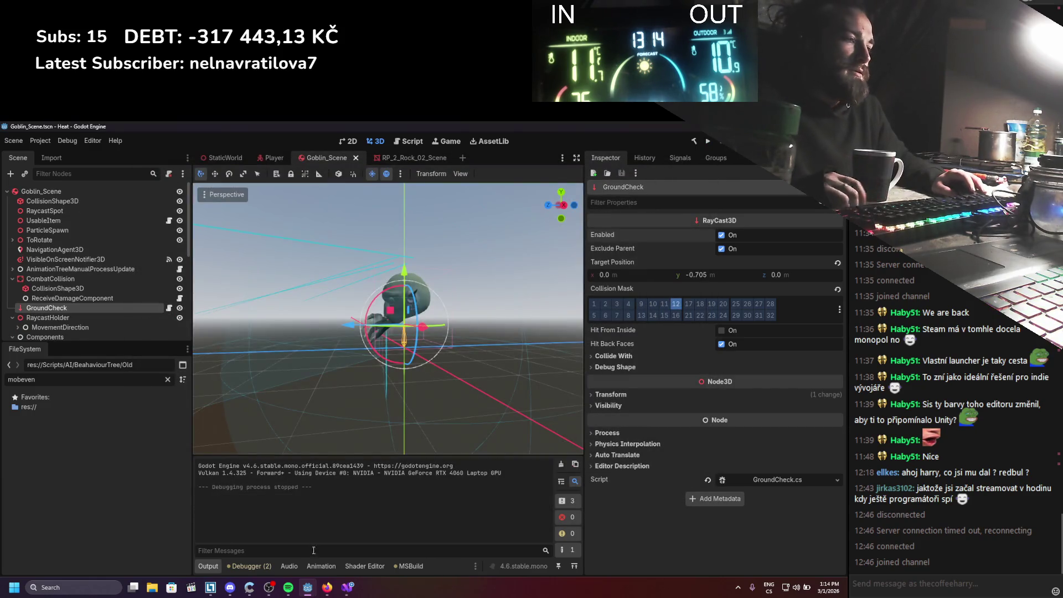
key("alt+Tab")
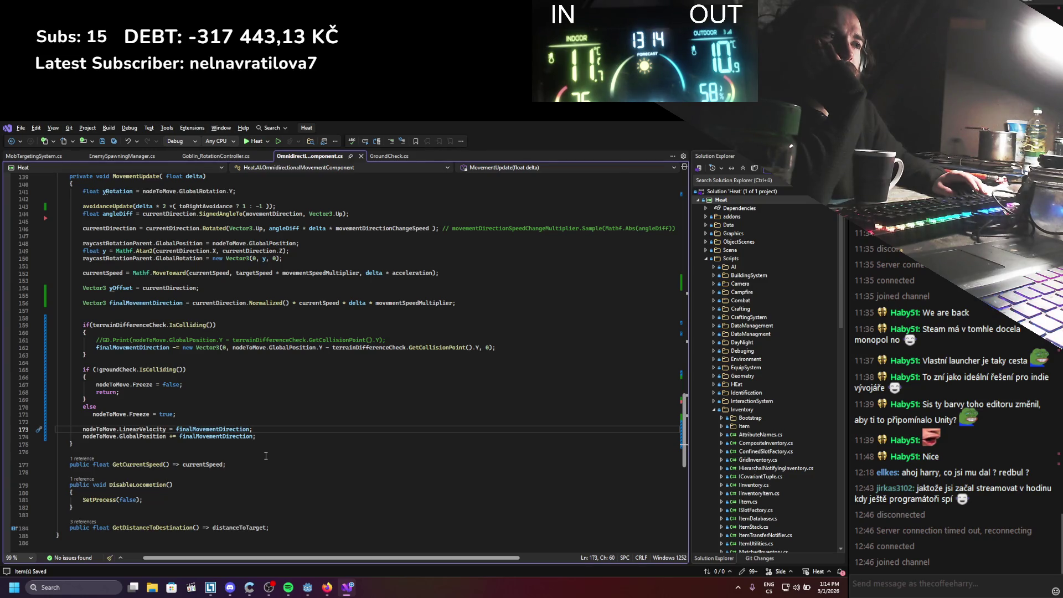
mouse_move(145, 382)
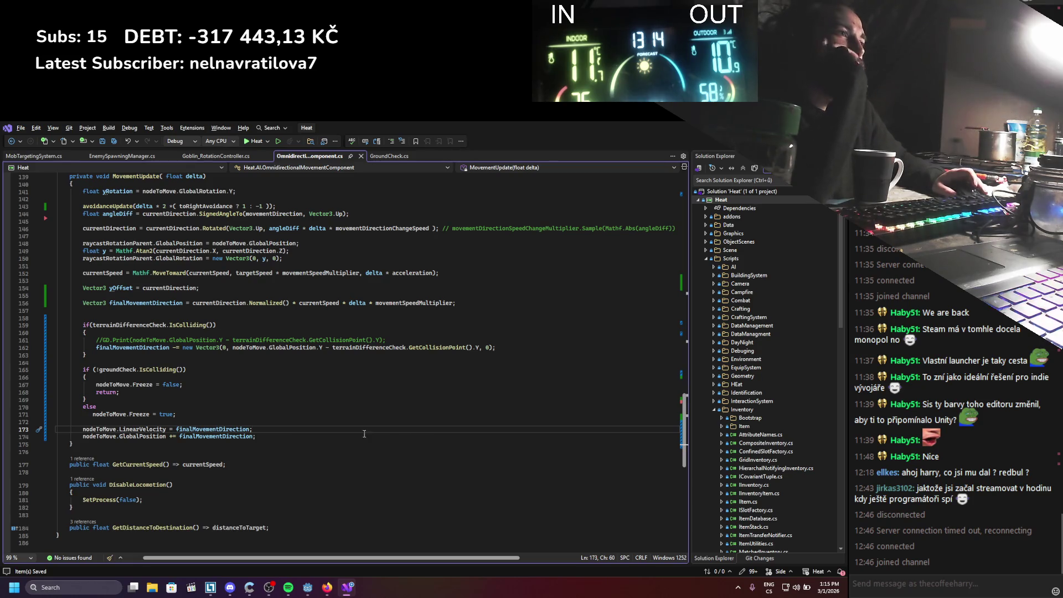
scroll(192, 362, "up", 3)
key("alt+Tab")
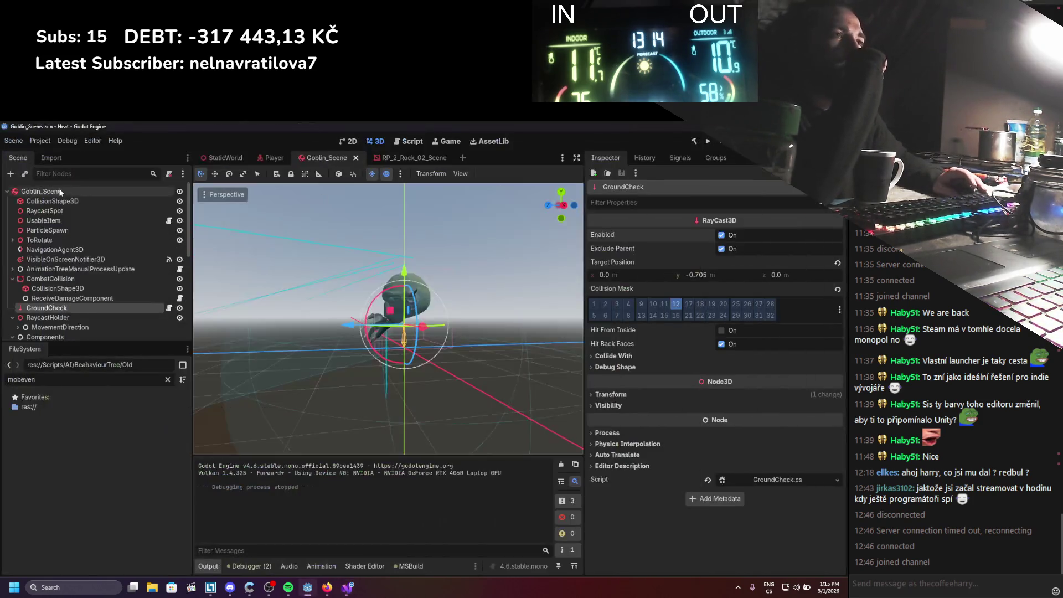
Change the Goblin_Scene root to a plain Node3D, delete its CollisionShape3D, and save the scene
right_click(53, 195)
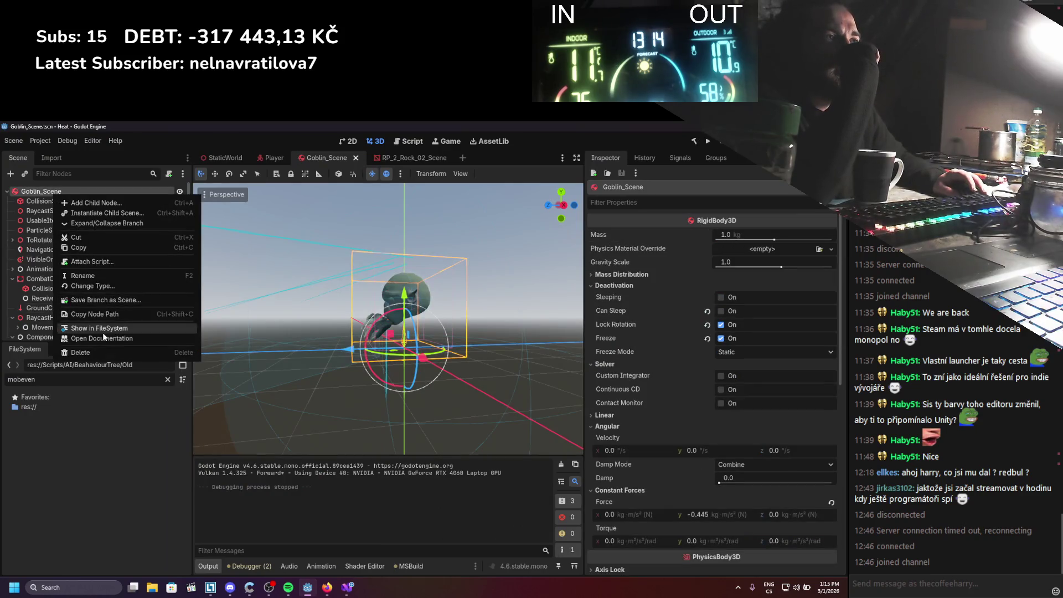
left_click(100, 287)
double_click(332, 270)
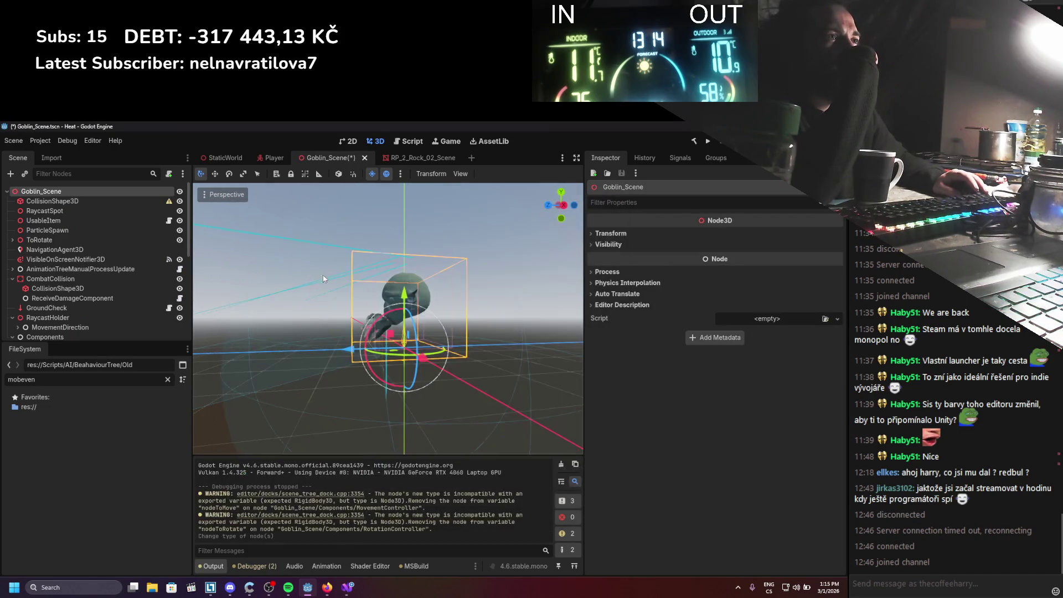
left_click(110, 200)
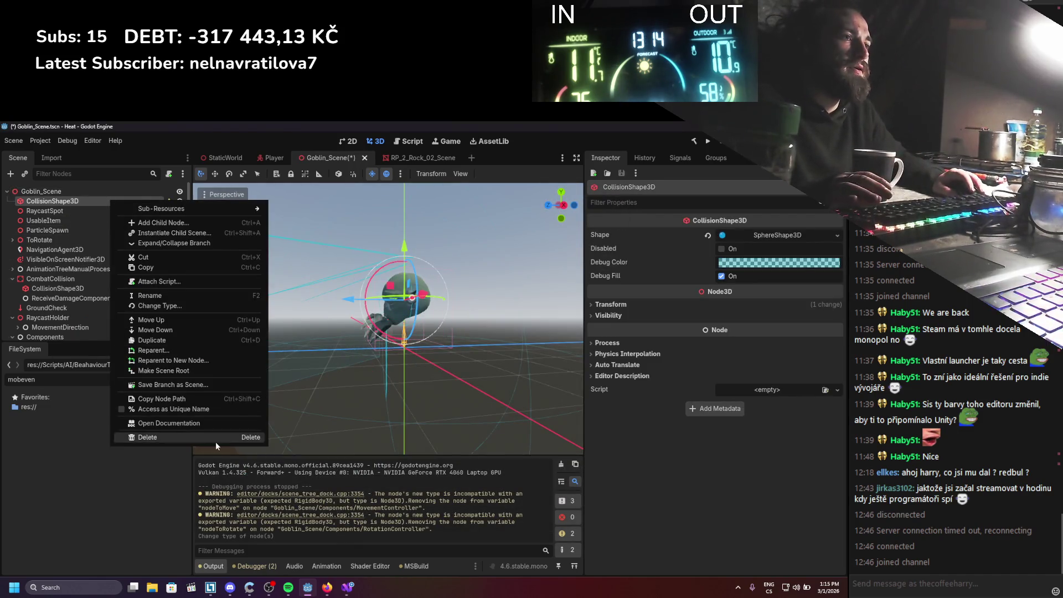
left_click(205, 436)
left_click(387, 367)
key("ctrl+s")
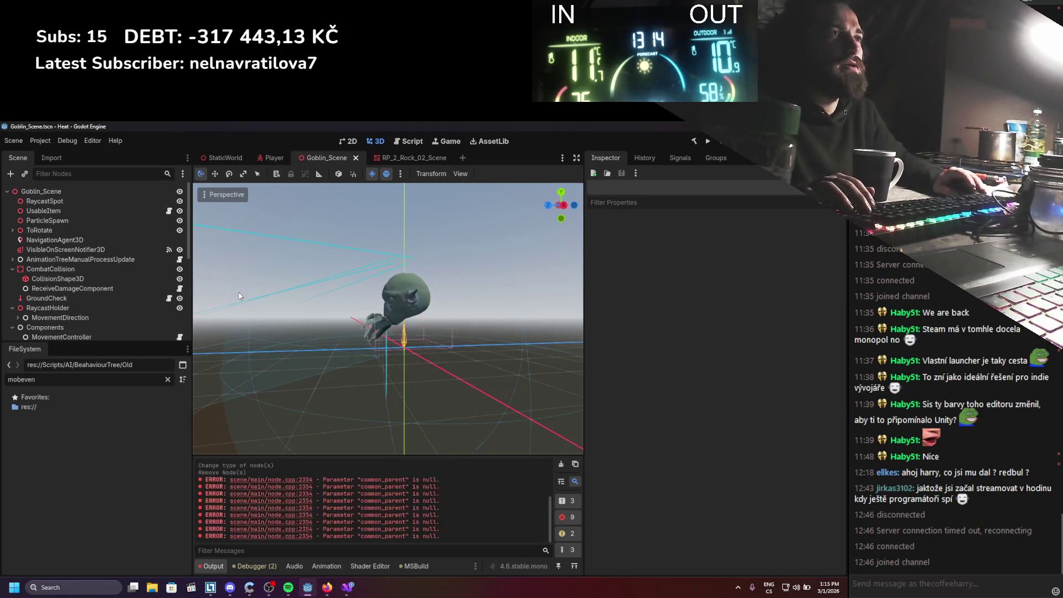
Review the goblin's component nodes, then return to OmnidirectionalMovementComponent.cs in Visual Studio
scroll(96, 295, "down", 5)
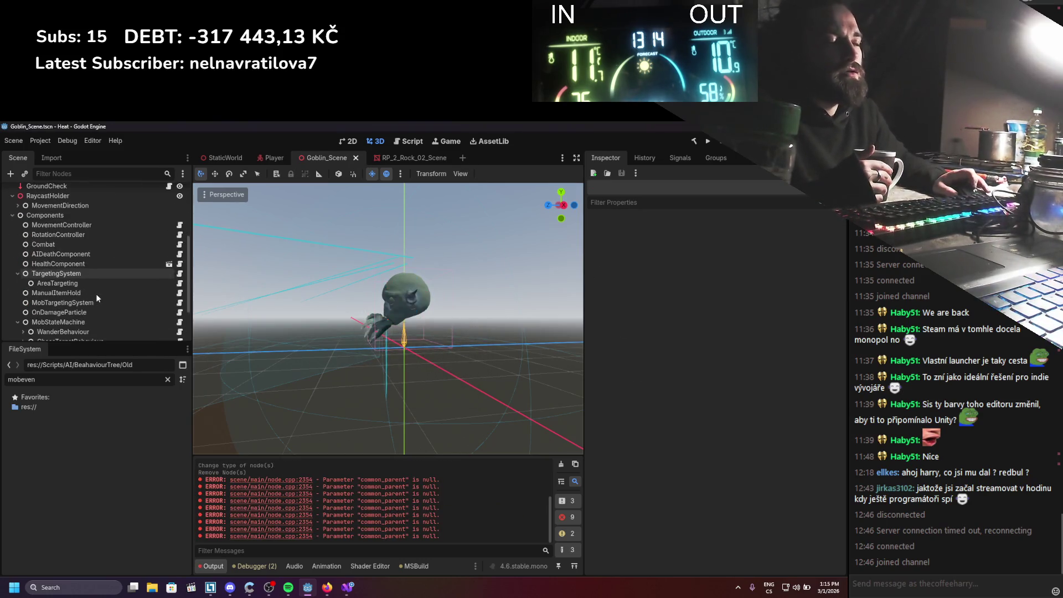
scroll(97, 298, "up", 2)
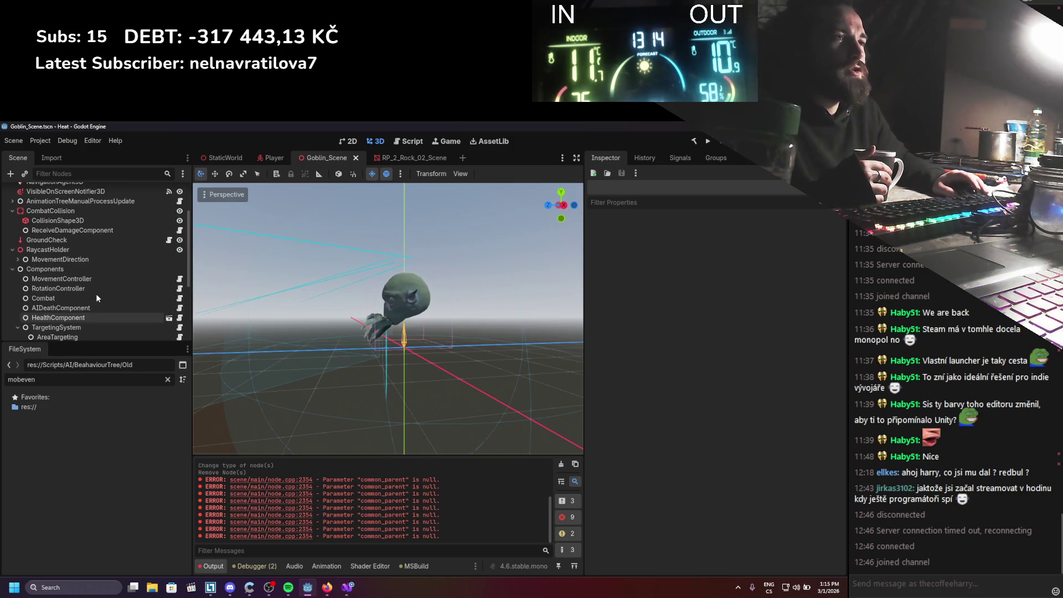
key("alt+Tab")
scroll(276, 408, "down", 2)
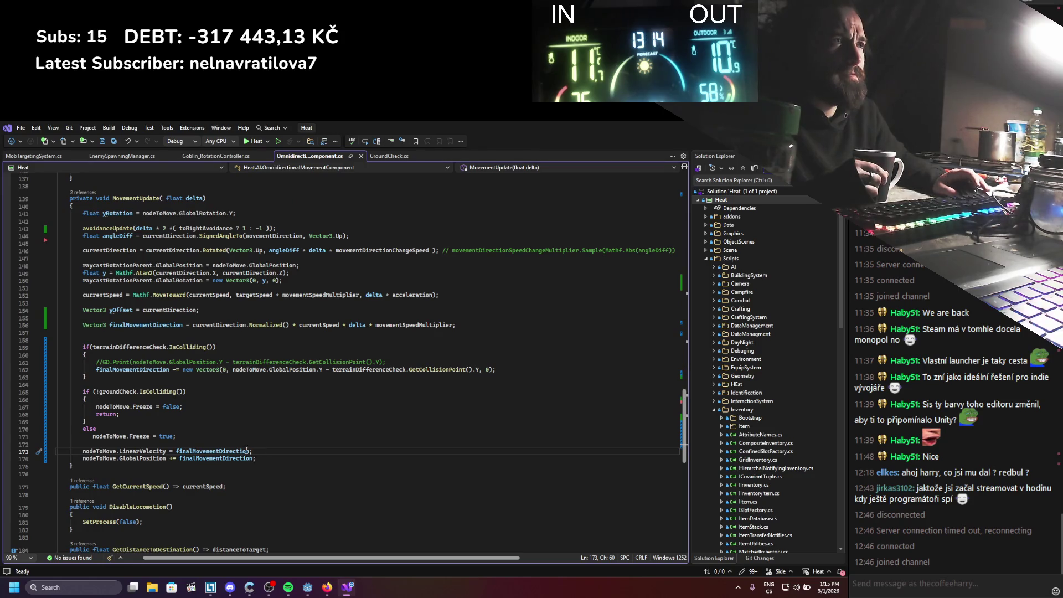
Delete the exported RigidBody3D nodeToMove field and type a private Node3D owner declaration returning Owner as Node3D
scroll(246, 450, "up", 20)
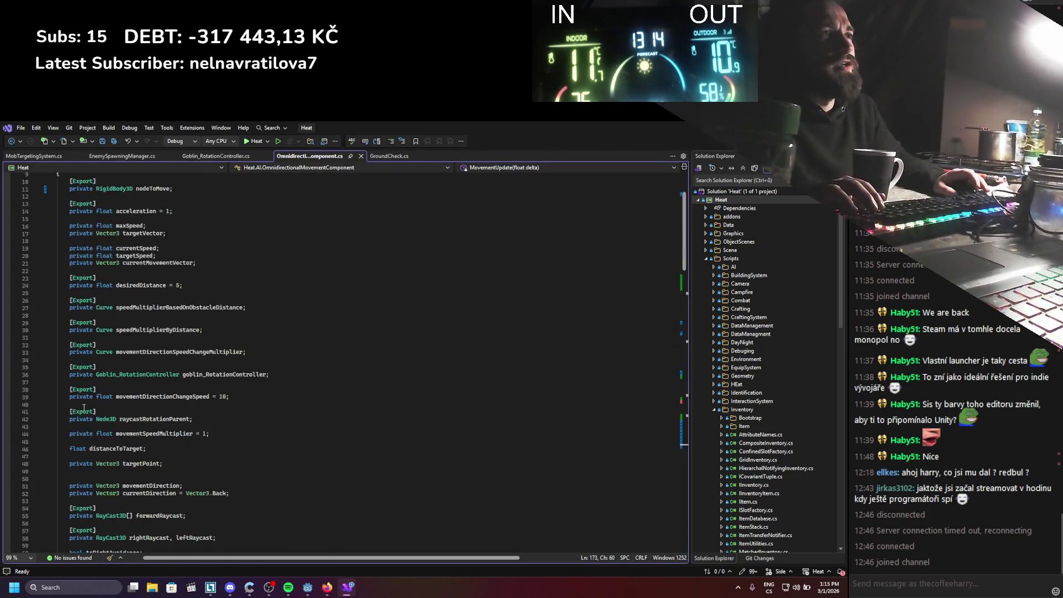
scroll(74, 415, "up", 3)
double_click(110, 255)
left_click_drag(179, 259, 46, 250)
mouse_move(109, 258)
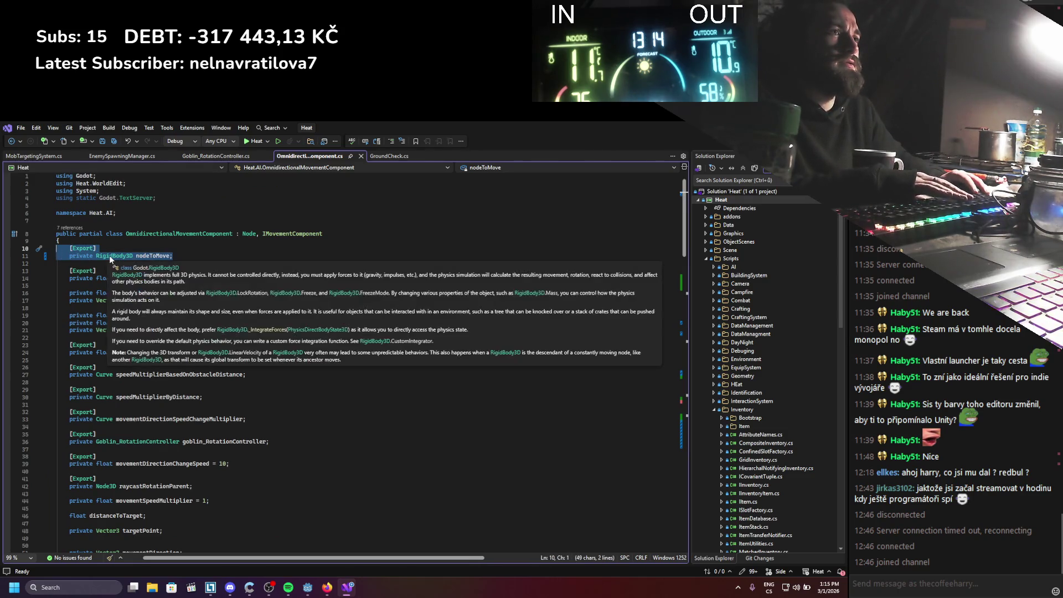
key("Delete")
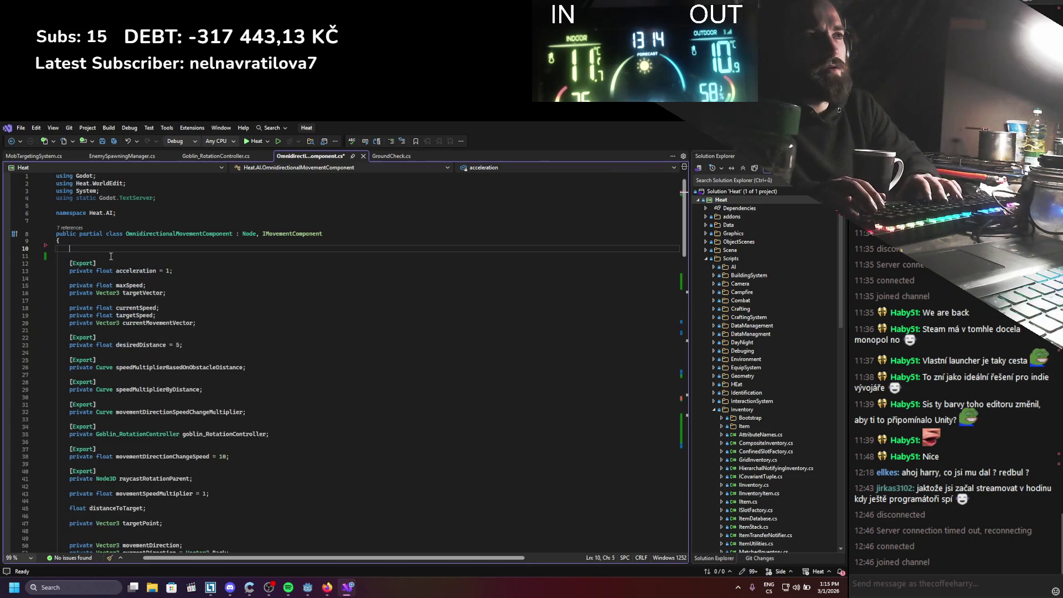
type("private owner")
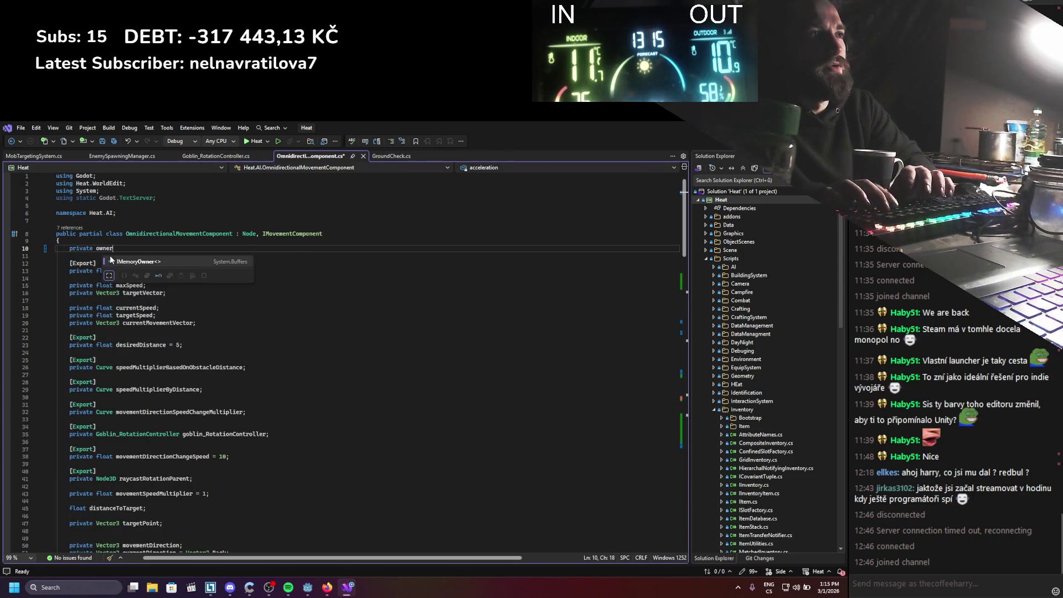
key("BackSpace")
key("BackSpace")
key("BackSpace")
type("Node")
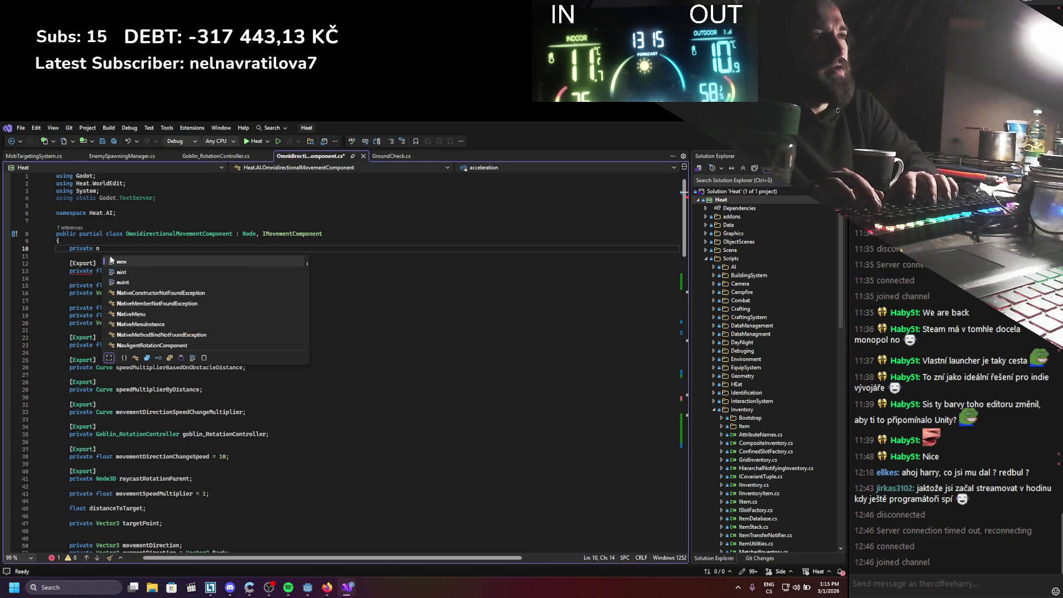
type("3D ow")
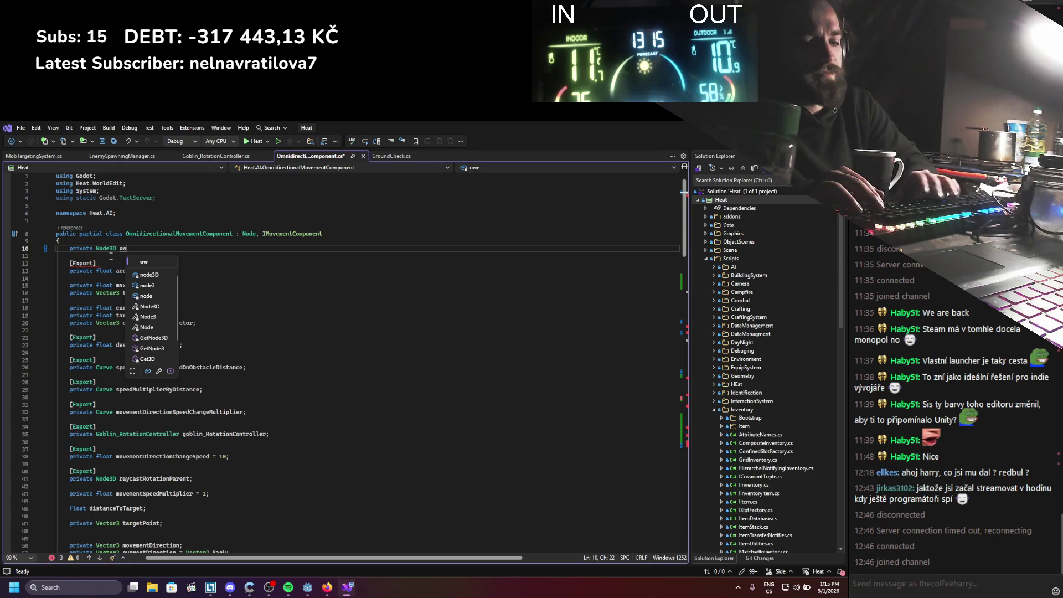
type("ener =")
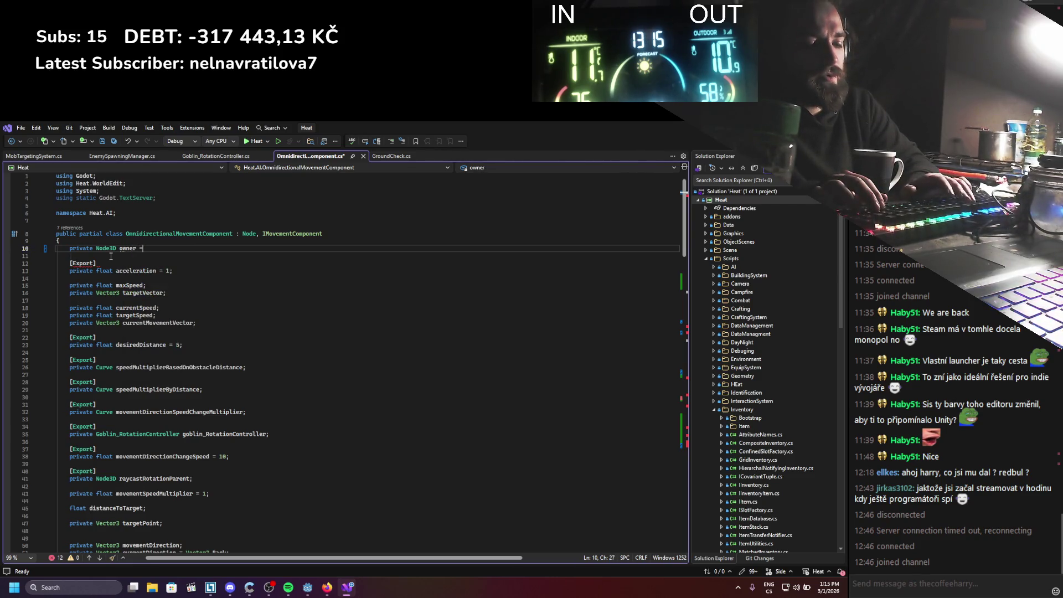
type("Owner as ")
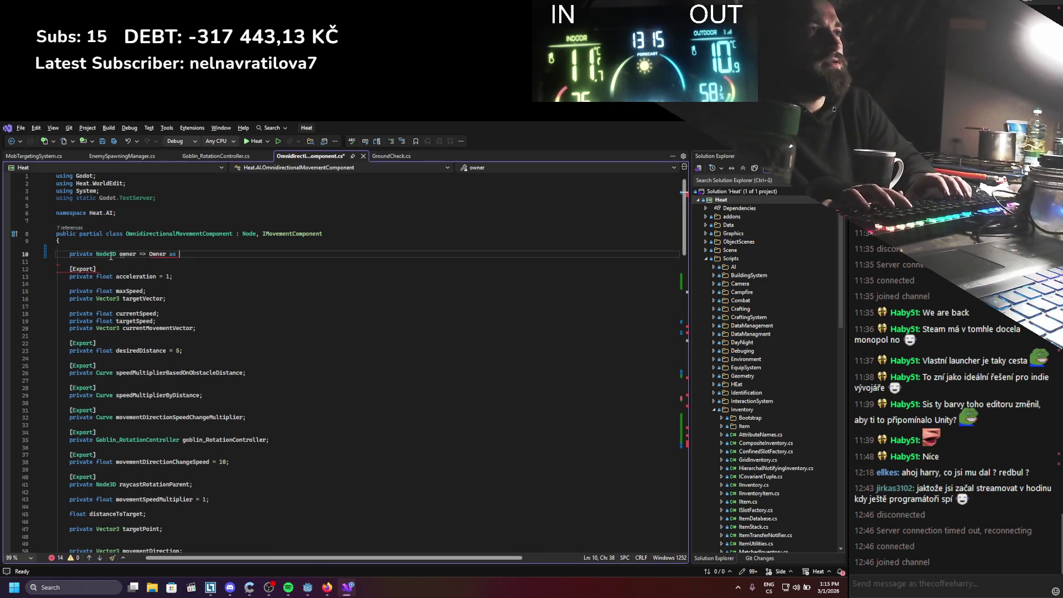
type("Node3D;")
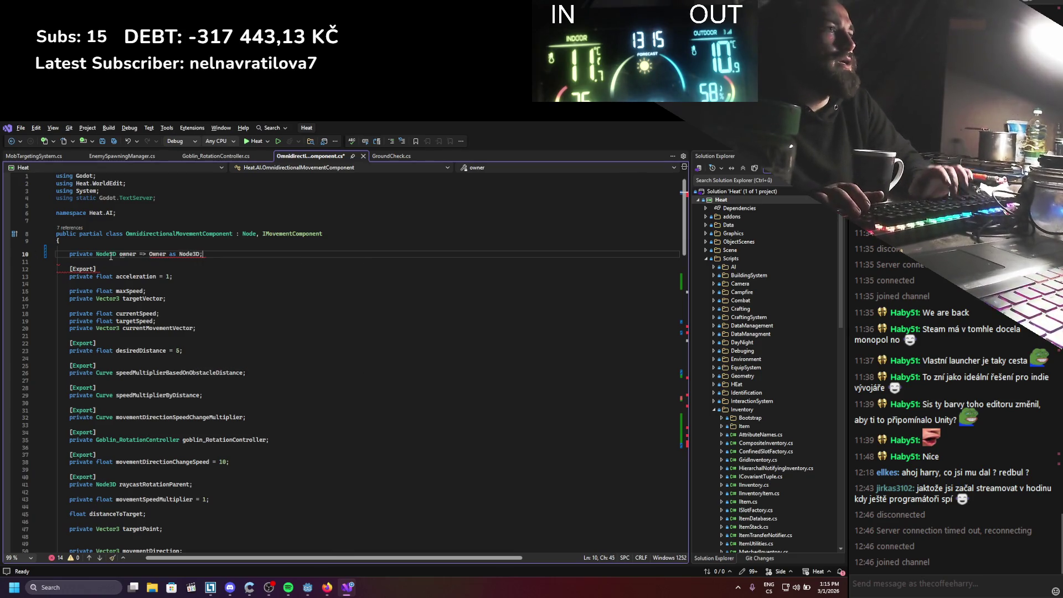
Save the owner declaration and replace nodeToMove with owner in the distance, paint stroke and avoidance lines
key("ctrl+s")
double_click(128, 254)
key("ctrl+c")
scroll(181, 300, "down", 9)
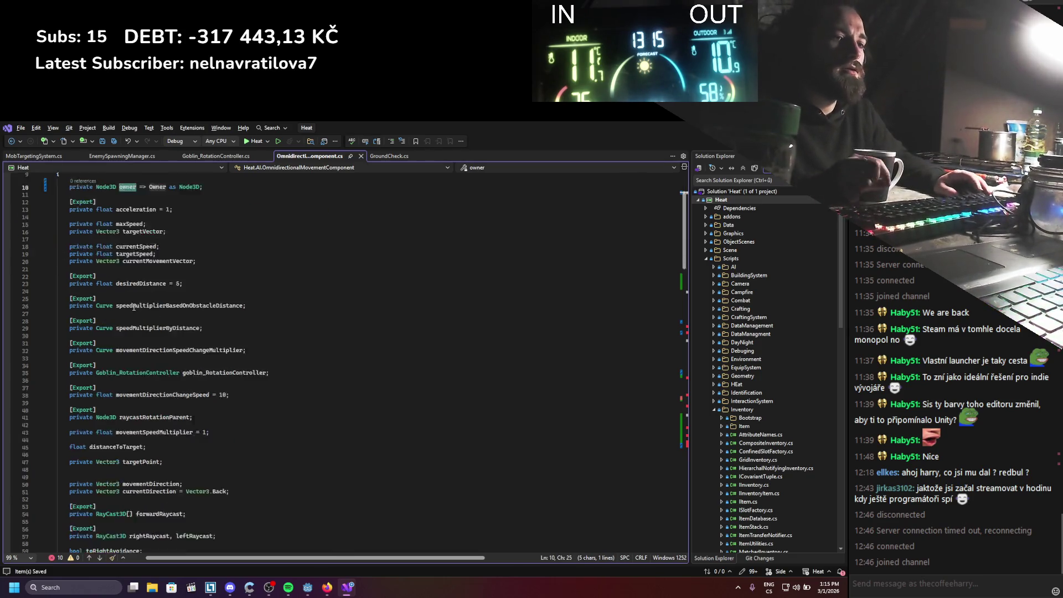
scroll(181, 300, "down", 15)
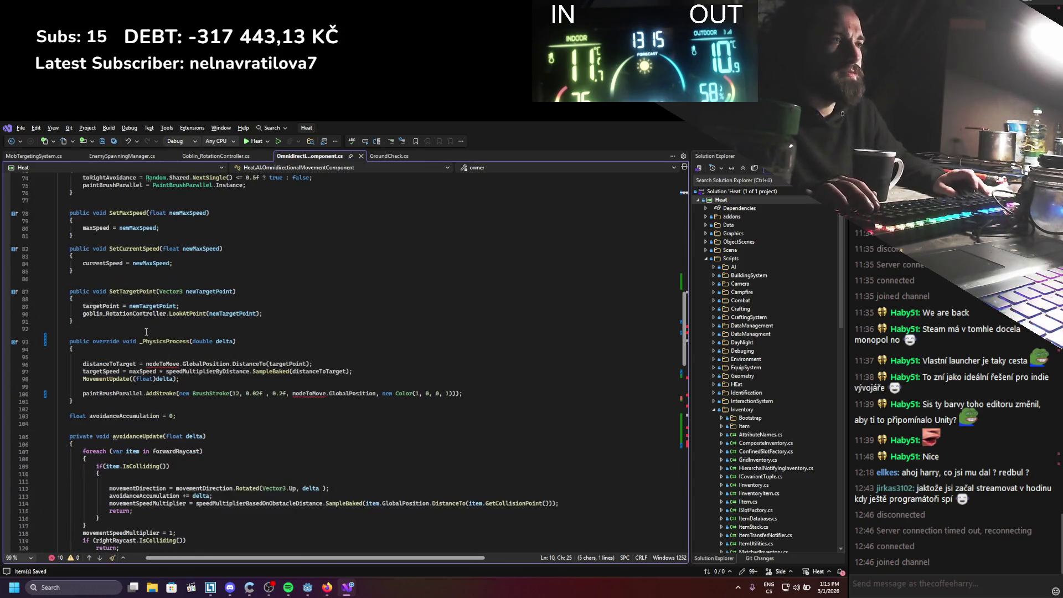
double_click(164, 364)
key("ctrl+v")
double_click(308, 393)
key("ctrl+v")
scroll(284, 437, "down", 8)
left_click(191, 415)
double_click(191, 414)
key("ctrl+v")
Replace nodeToMove with owner in the yRotation, raycast, terrain height, unfreeze and freeze lines
scroll(177, 432, "down", 4)
double_click(169, 413)
key("ctrl+v")
scroll(172, 421, "down", 2)
double_click(229, 420)
key("ctrl+v")
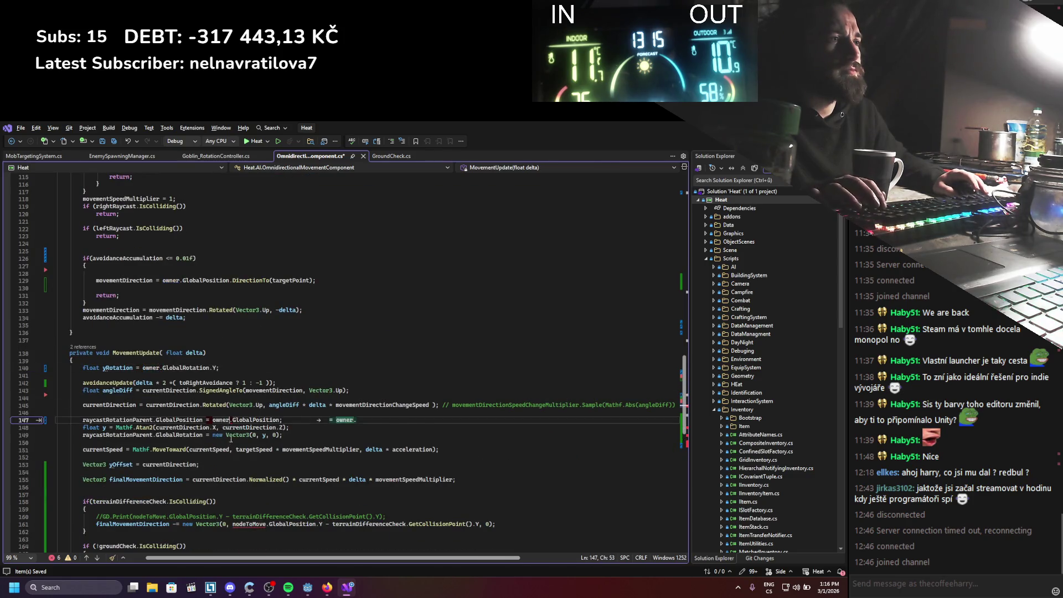
scroll(231, 438, "down", 4)
double_click(242, 434)
key("ctrl+v")
scroll(113, 441, "down", 2)
double_click(105, 427)
key("ctrl+v")
double_click(102, 457)
key("ctrl+v")
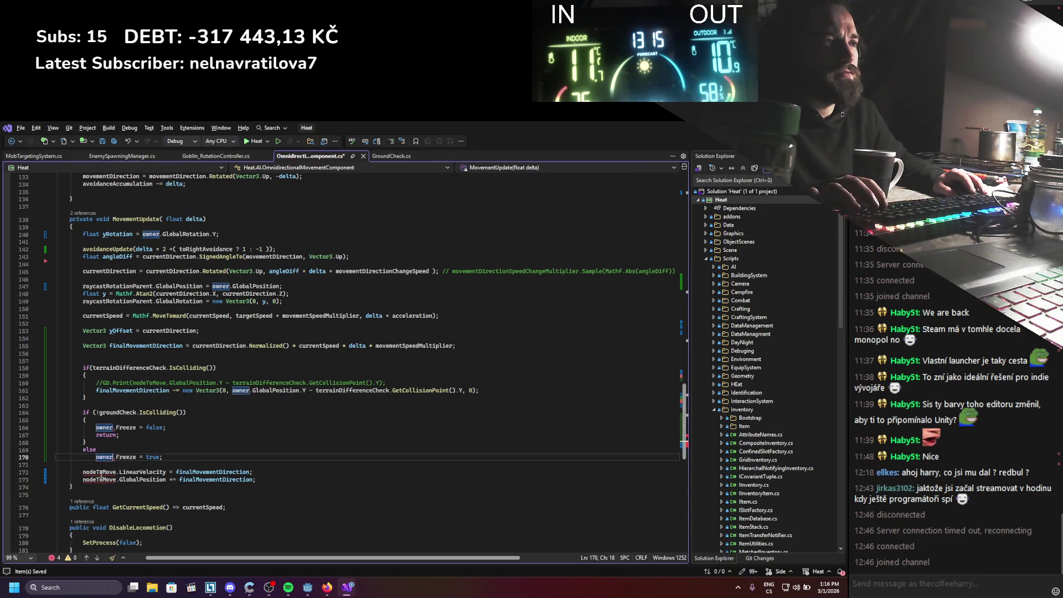
Remove the LinearVelocity assignment and rename the remaining GlobalPosition update's nodeToMove to owner
mouse_move(265, 473)
left_mouse_down()
mouse_move(95, 473)
mouse_move(25, 459)
left_mouse_up()
key("shift+End")
key("Delete")
left_click(110, 466)
key("Tab")
left_click(205, 460)
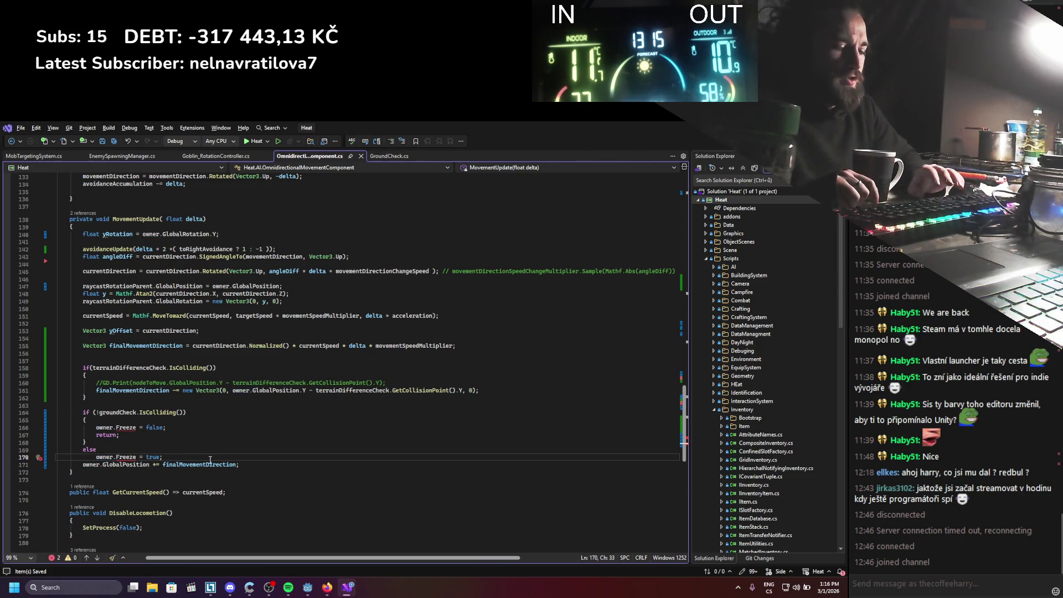
key("Return")
double_click(199, 472)
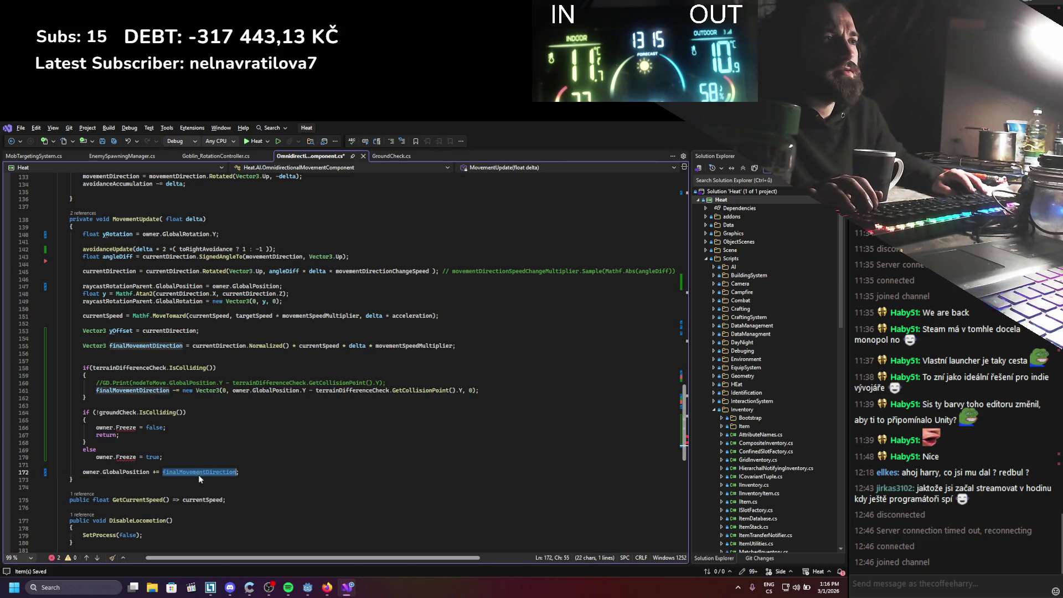
left_click(172, 430)
key("shift+Home")
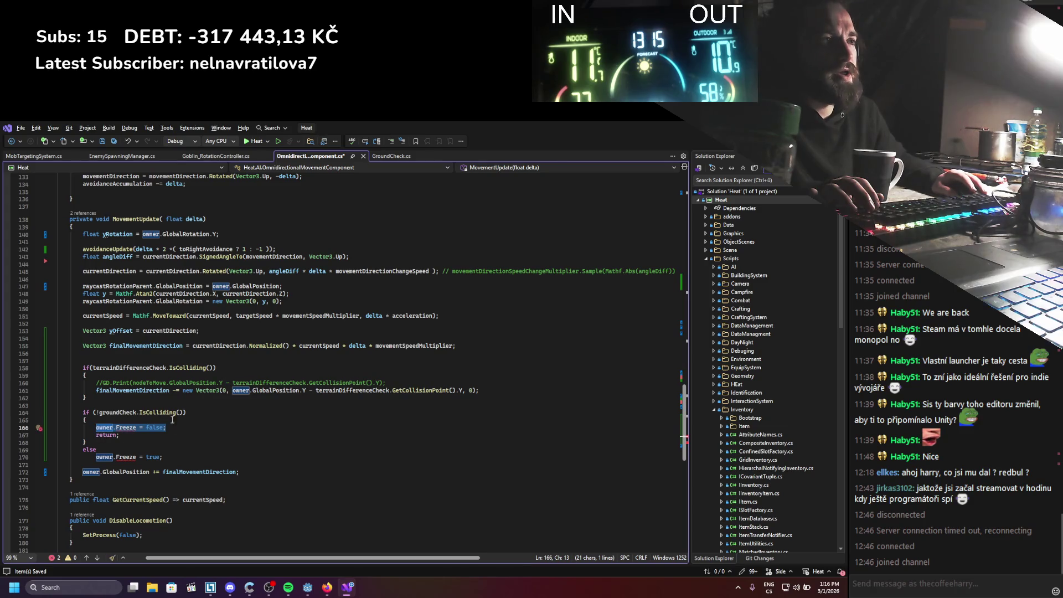
Declare a float gravity variable above the ground check and save
left_click(158, 403)
key("Return")
key("Return")
key("Up")
type("vec")
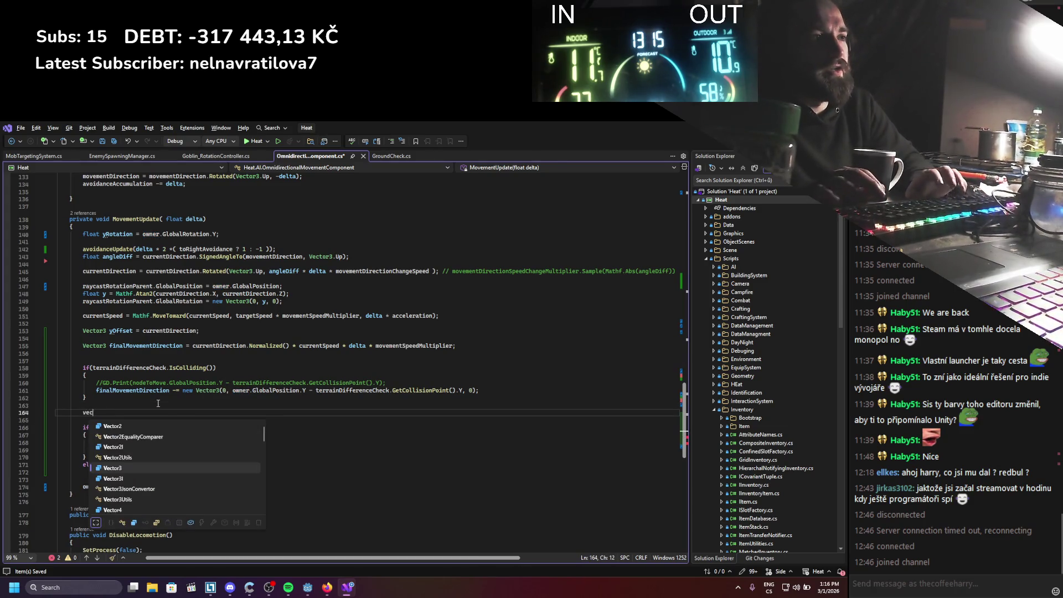
key("Tab")
type("gra")
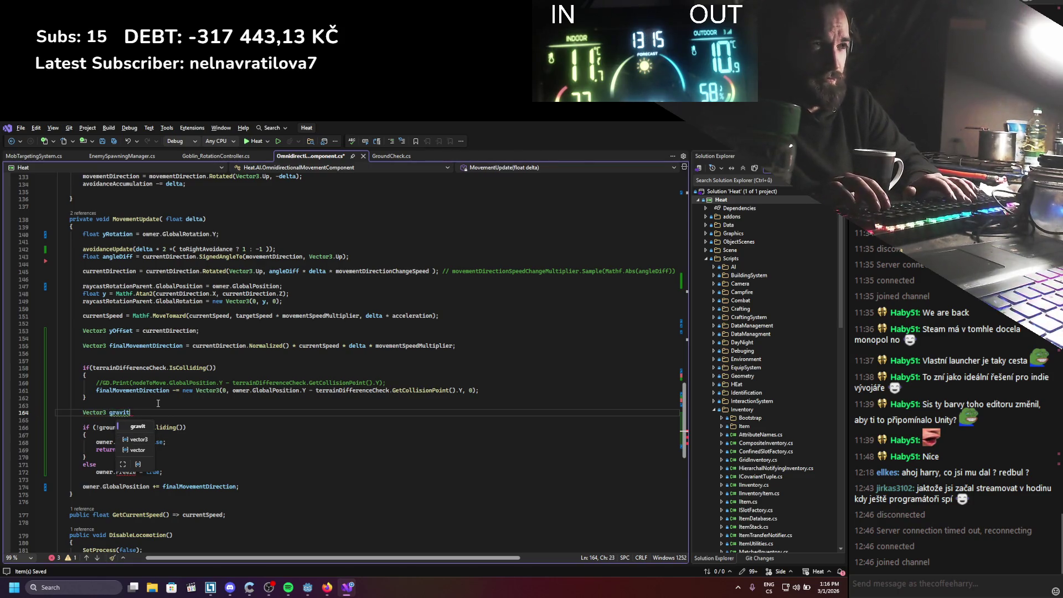
key("BackSpace")
key("BackSpace")
key("BackSpace")
key("BackSpace")
type("float gr")
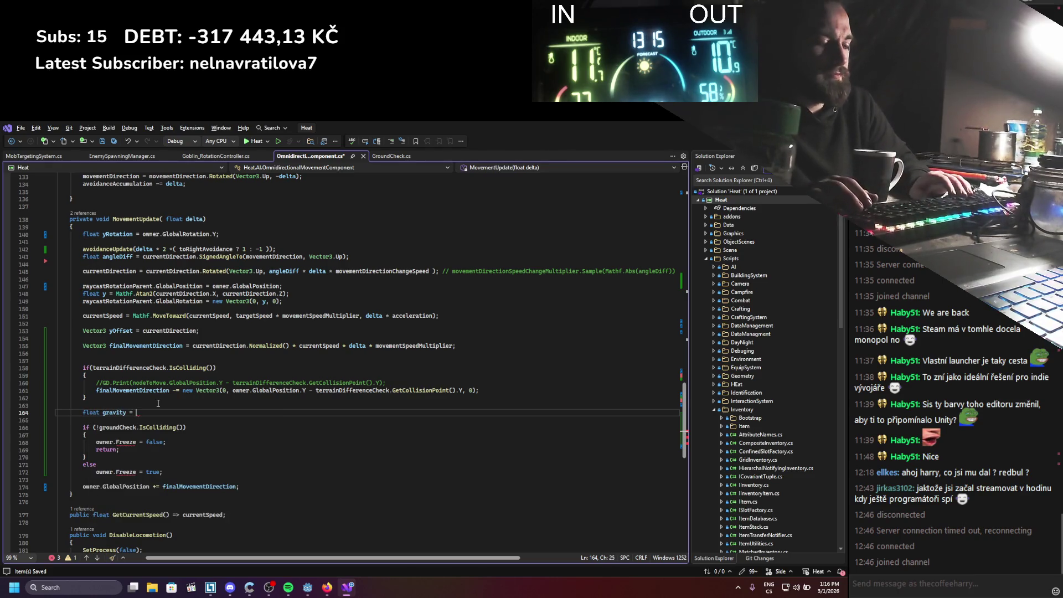
type("0;")
key("ctrl+s")
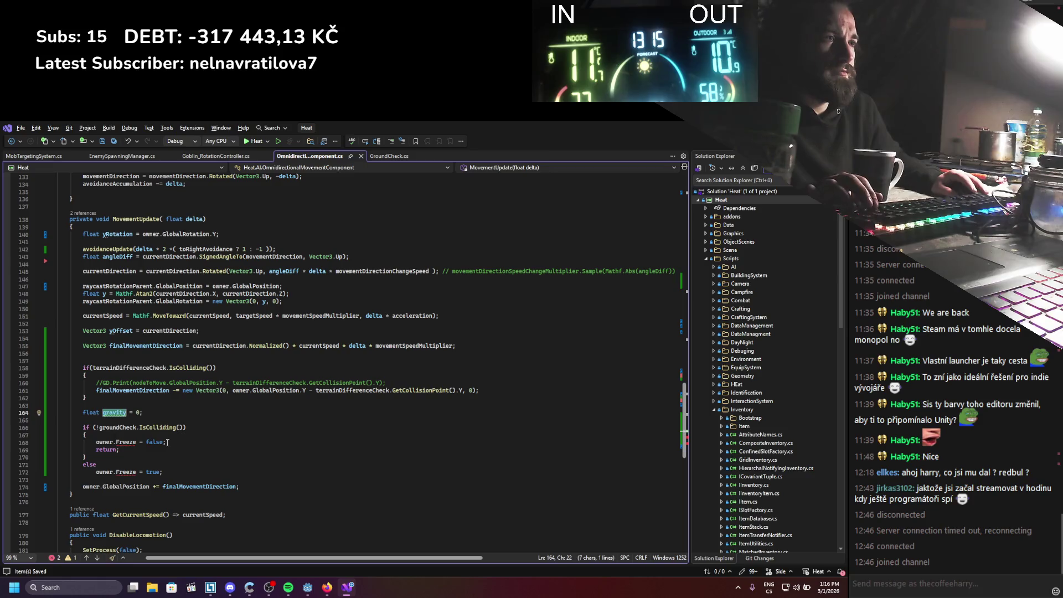
Replace the unfreeze statement with 'gravity += delta;' and start a MathF.Min clamp line beneath it
left_click_drag(166, 442, 114, 441)
type("gravity += ")
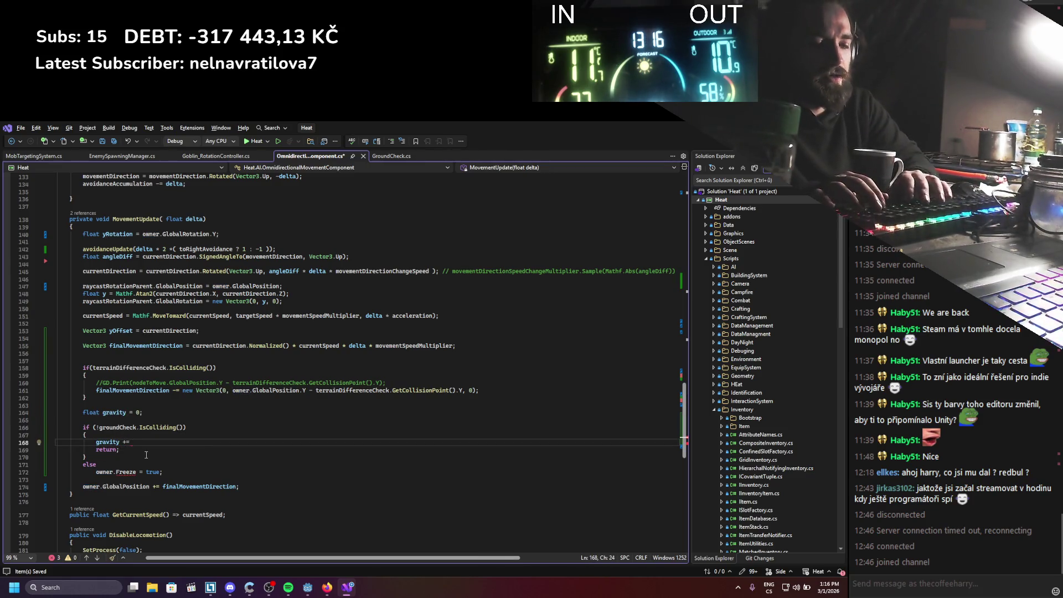
type("delta;")
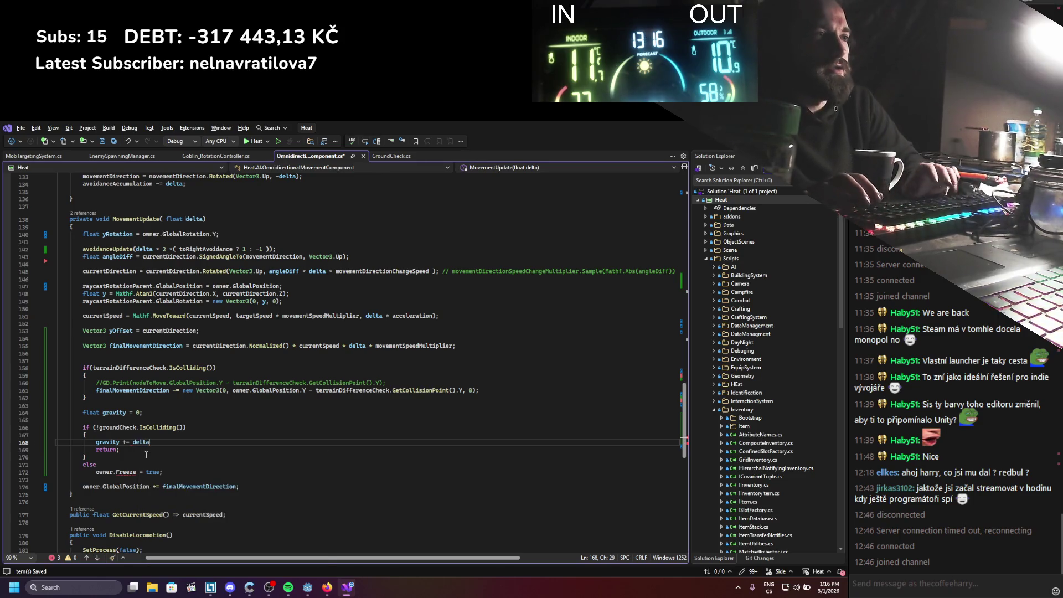
key("ctrl+s")
key("Return")
type("gravity =")
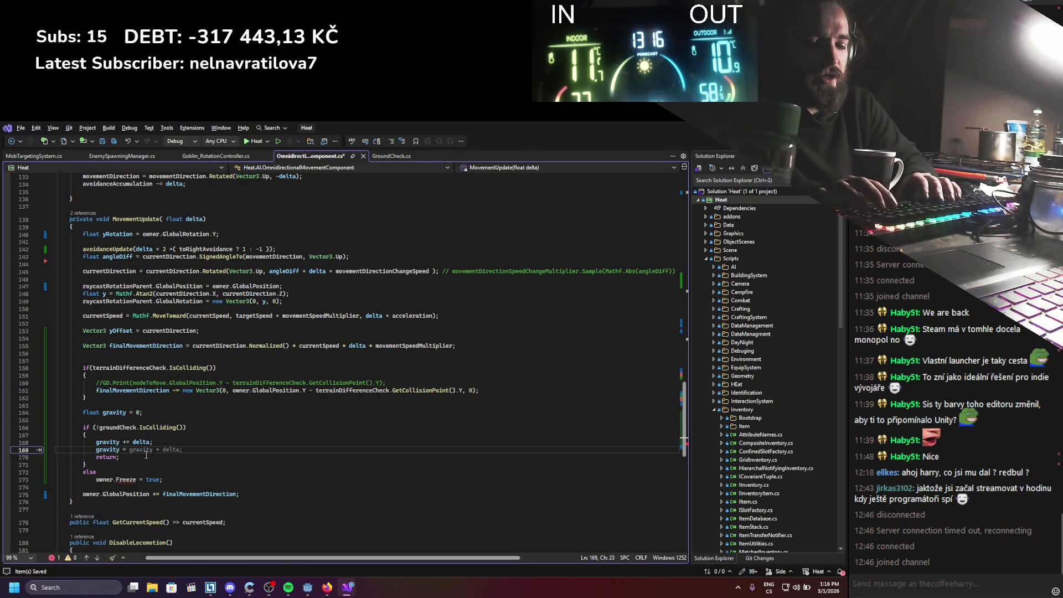
type("MathF.")
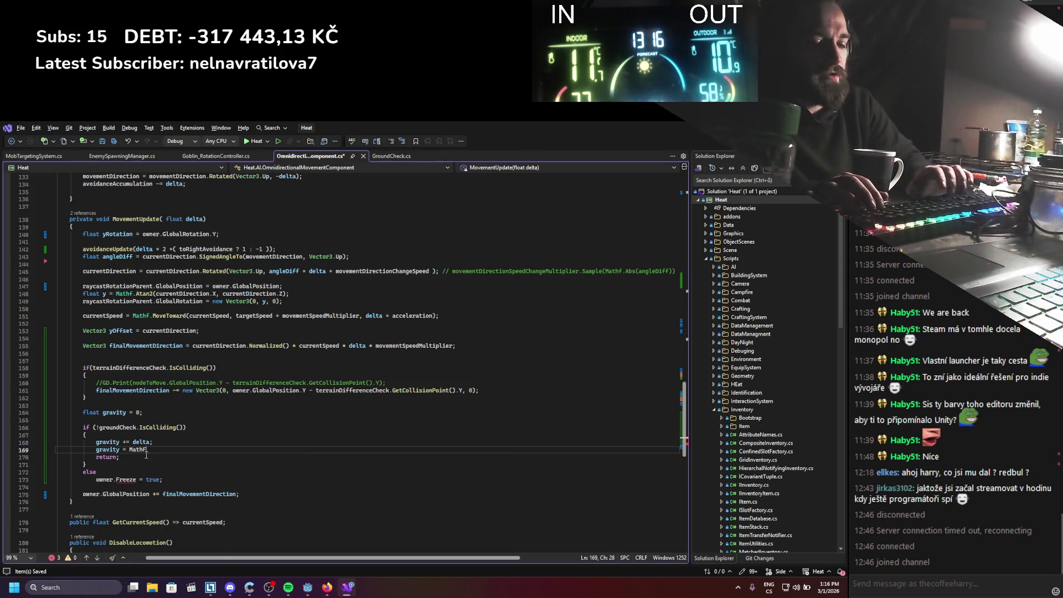
type("Min();")
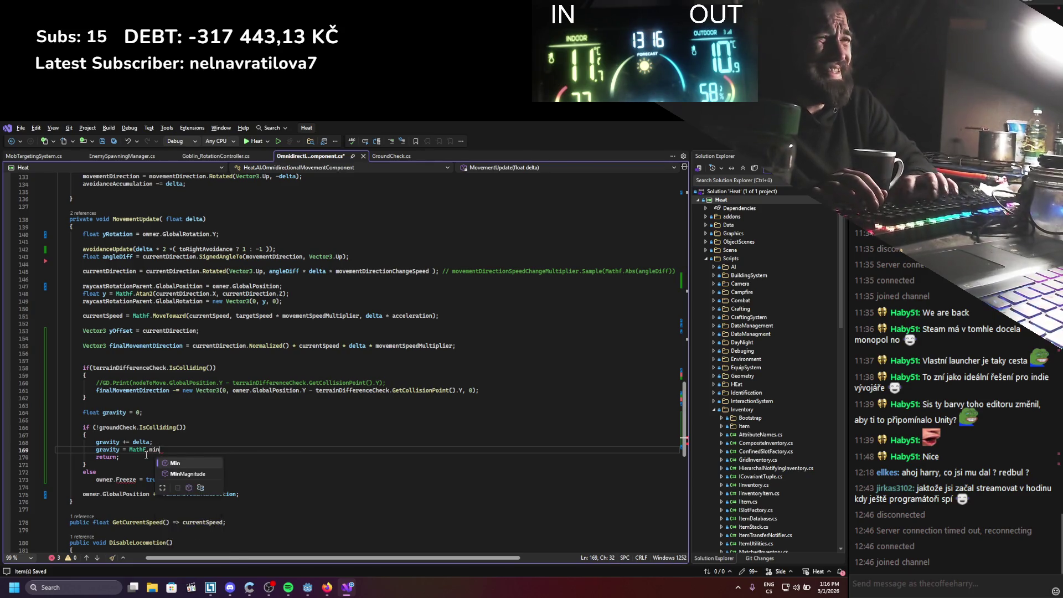
key("Left")
key("Left")
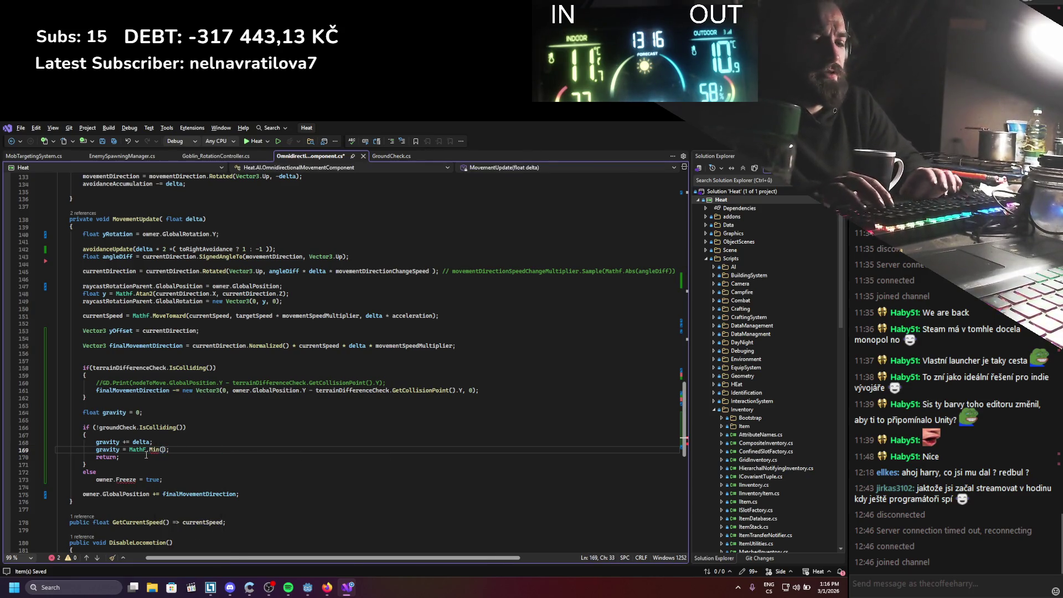
type("gravity, ")
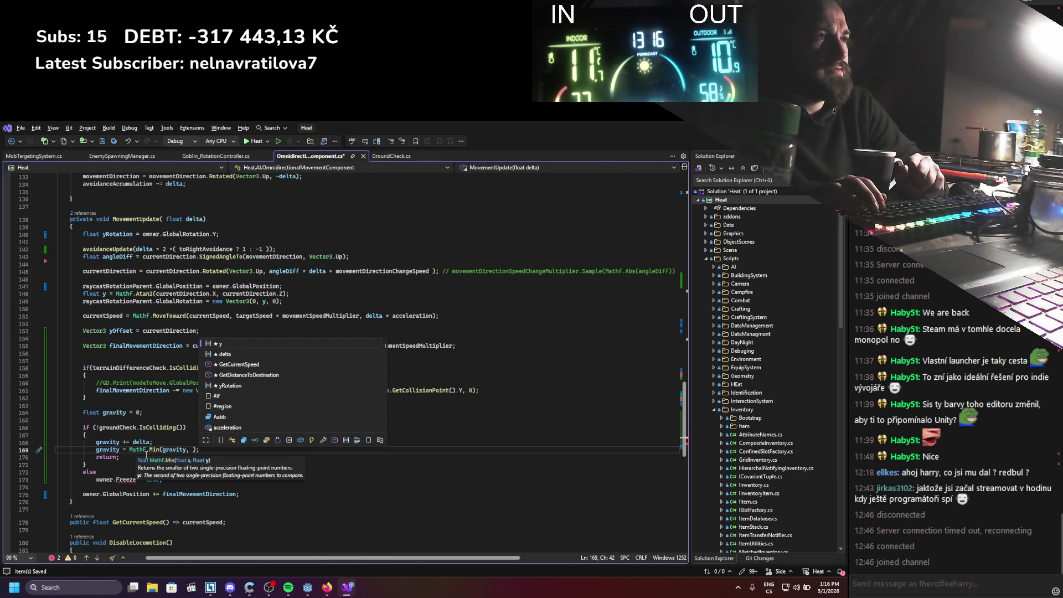
type("9.807f")
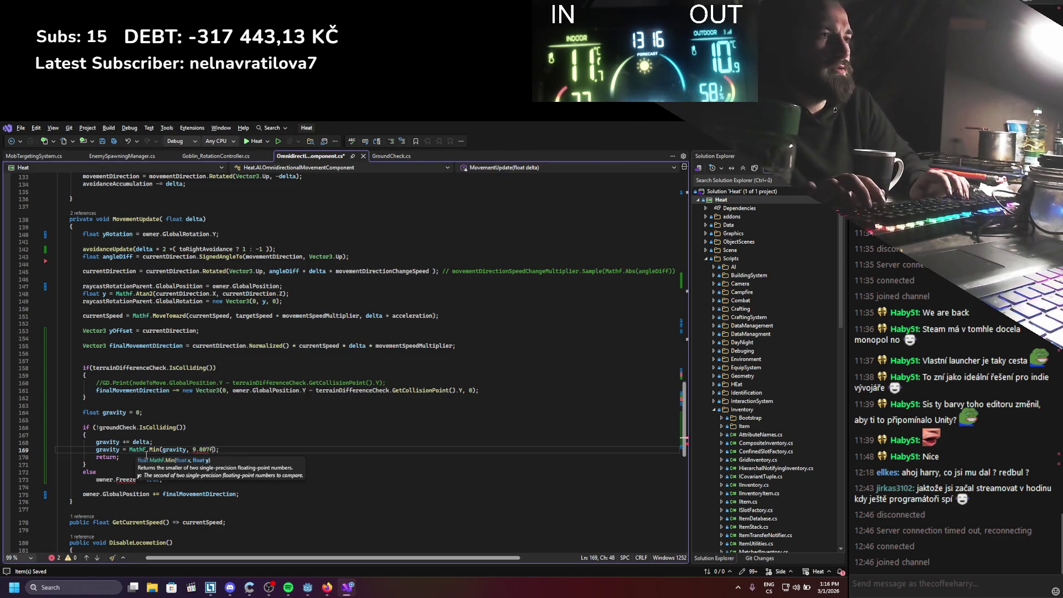
key("Up")
Wrap the gravity increment in its own braced block
key("ctrl+Return")
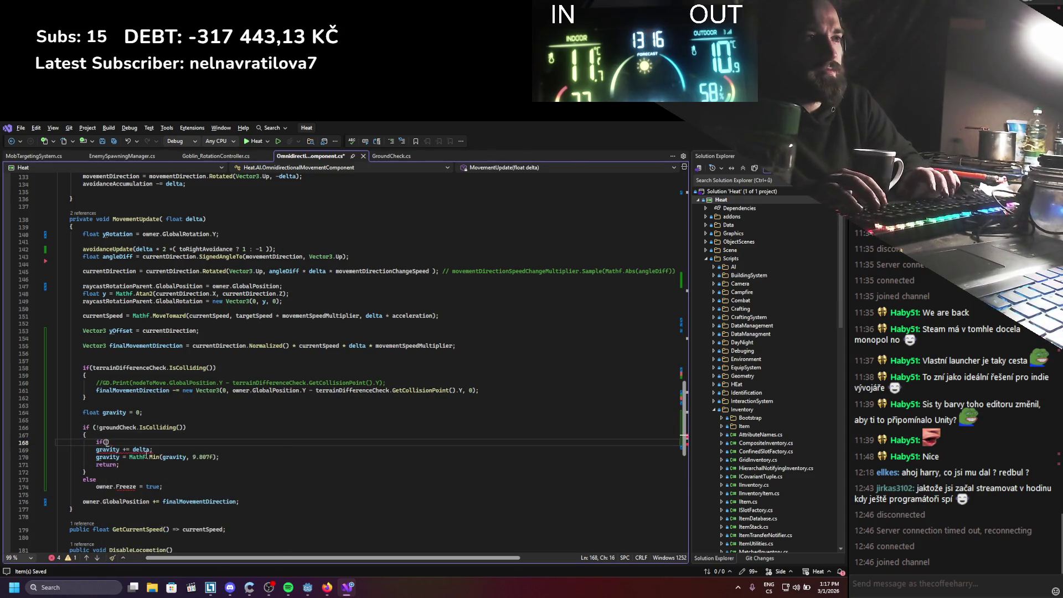
type("gravity < 9.807f")
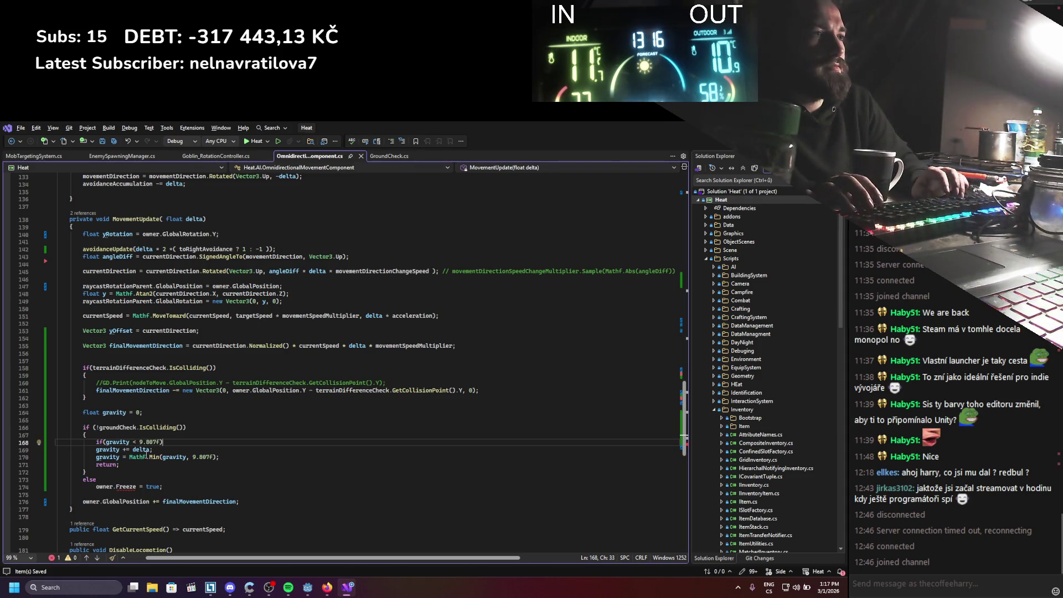
key("Return")
type("{")
key("Return")
key("Down")
key("End")
key("Return")
type("}")
key("alt+Down")
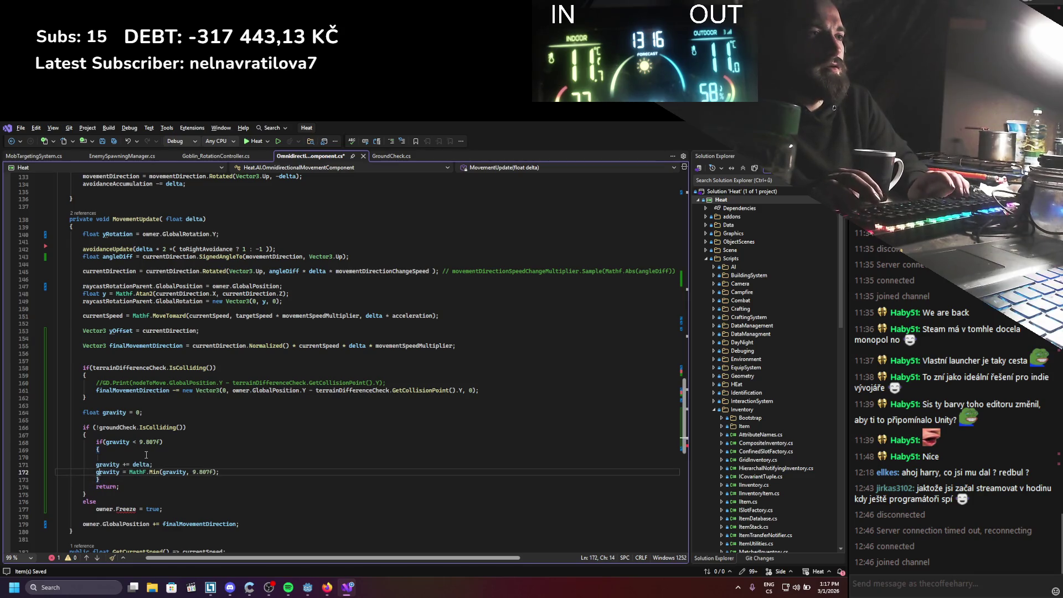
Set the clamp line to 'gravity = MathF.Min(gravity, 9.807f);' and save
left_click(146, 456)
key("BackSpace")
key("Down")
key("Down")
key("End")
key("Delete")
type("MathF.Min(gravity, 9.807f);")
key("ctrl+s")
Overwrite 'owner.Freeze = true;' in the grounded branch with a 'gravity =' assignment and save
key("Down")
key("Down")
key("Down")
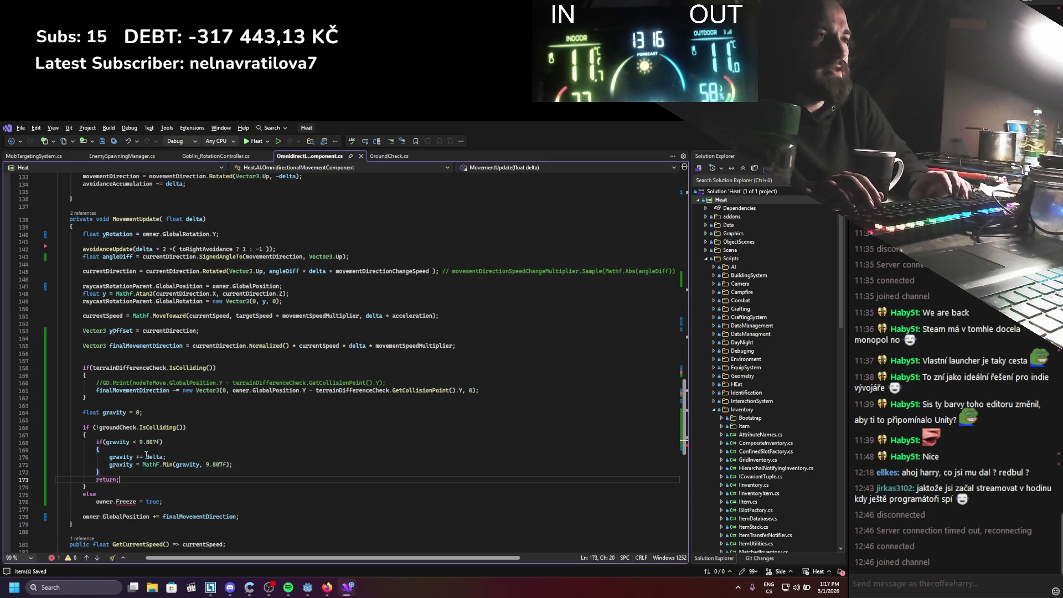
double_click(127, 456)
key("ctrl+c")
left_click_drag(163, 502, 95, 501)
key("ctrl+v")
type("=")
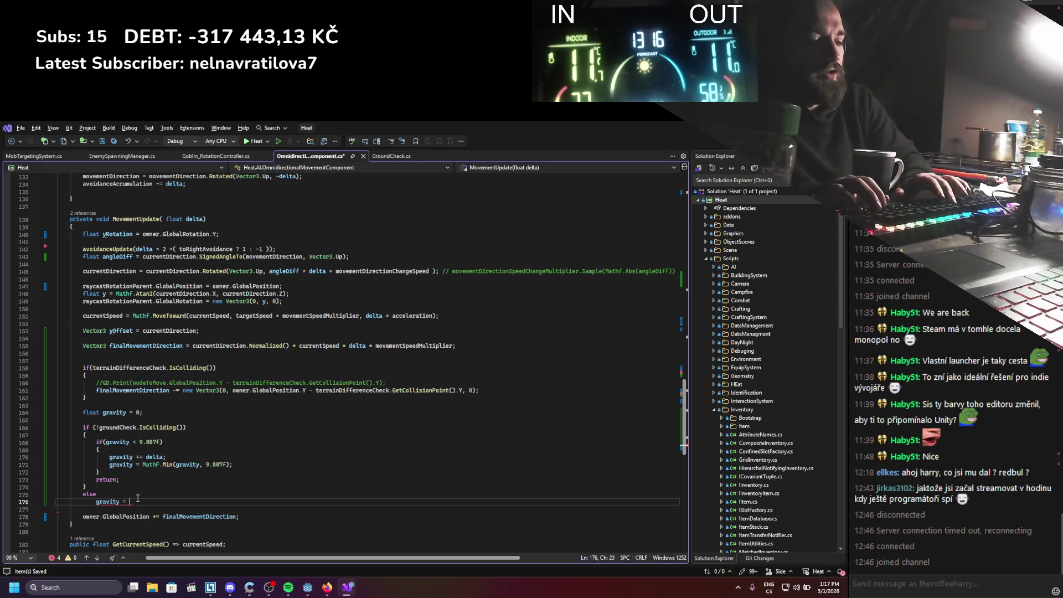
key("ctrl+s")
Make the GlobalPosition update subtract new Vector3(0, gravity, 0) from finalMovementDirection, then return to Godot
scroll(128, 472, "down", 3)
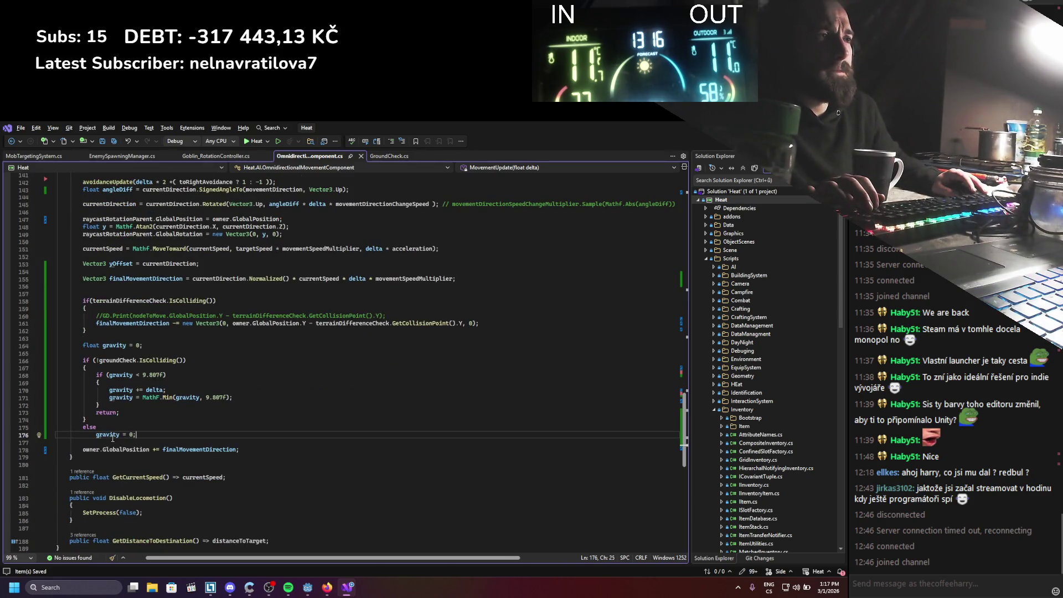
left_click_drag(163, 450, 238, 450)
key("Right")
type("gravit")
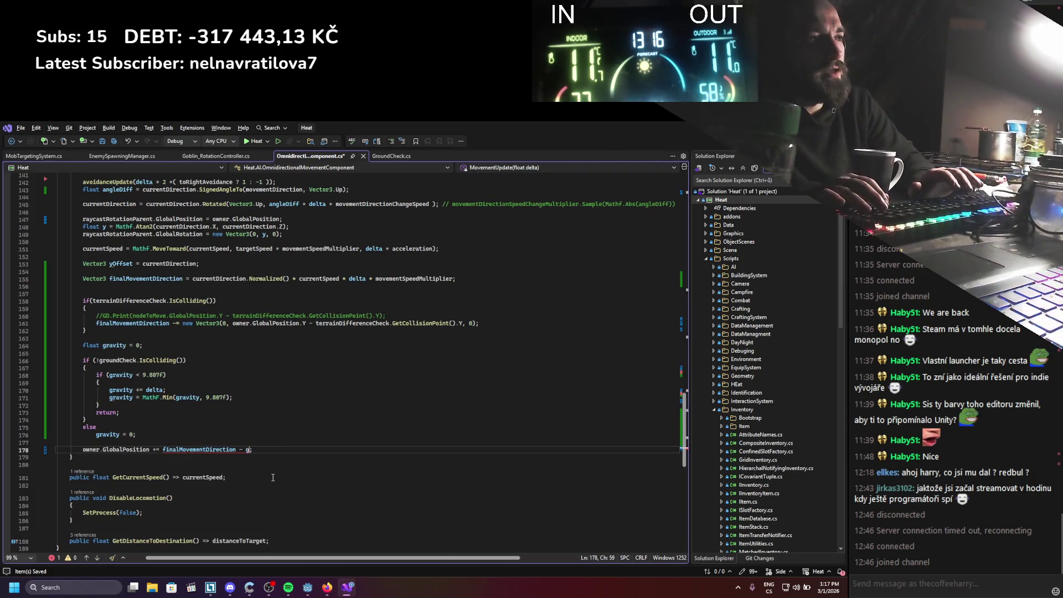
type("new Vector3(/)")
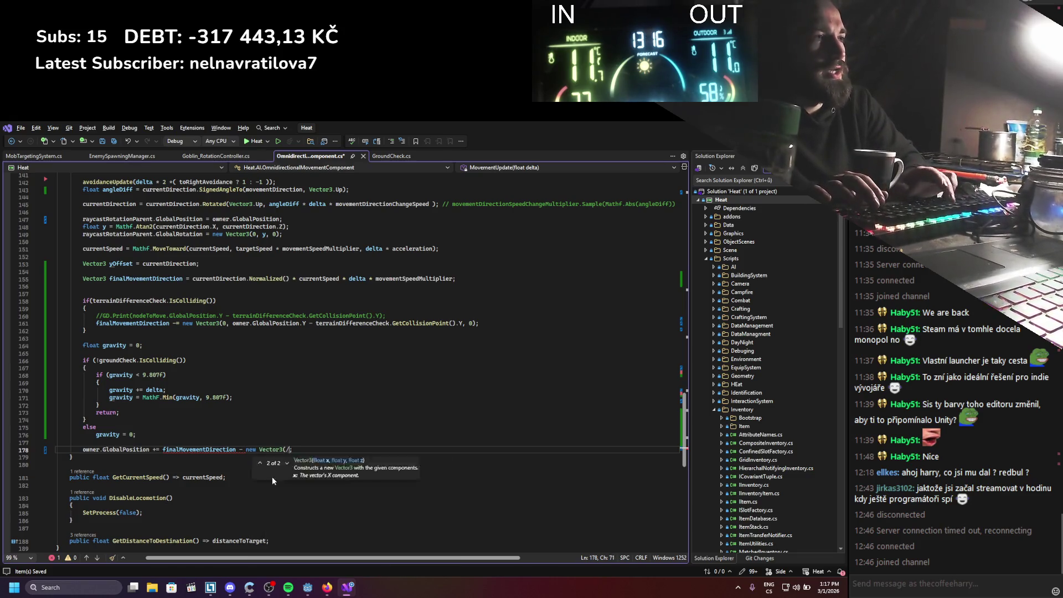
type("0,")
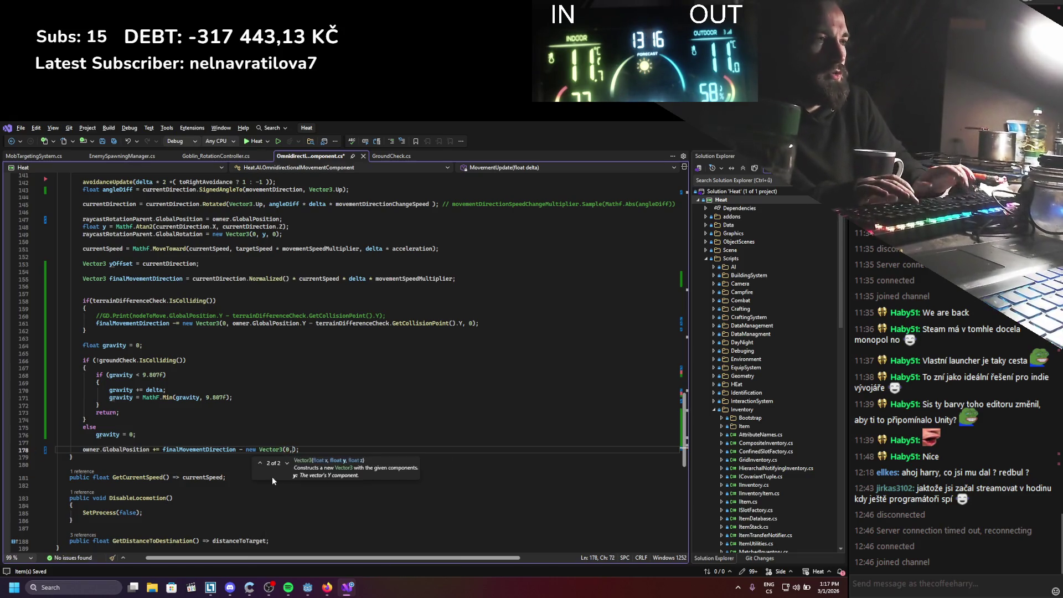
key("Left")
key("Left")
key("BackSpace")
type("finalMovementDirection")
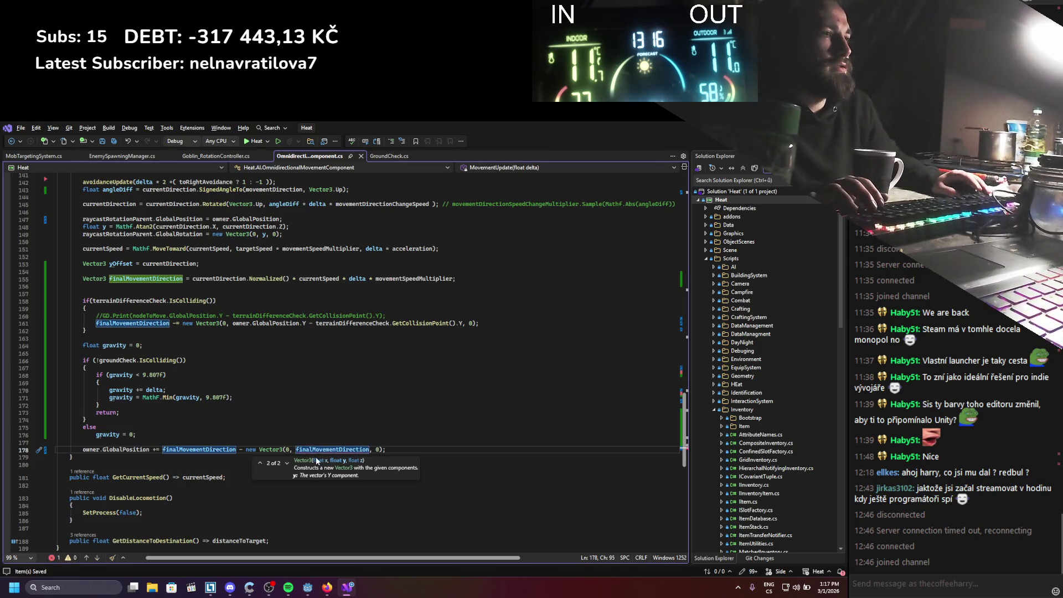
double_click(116, 434)
key("ctrl+c")
double_click(332, 449)
key("ctrl+v")
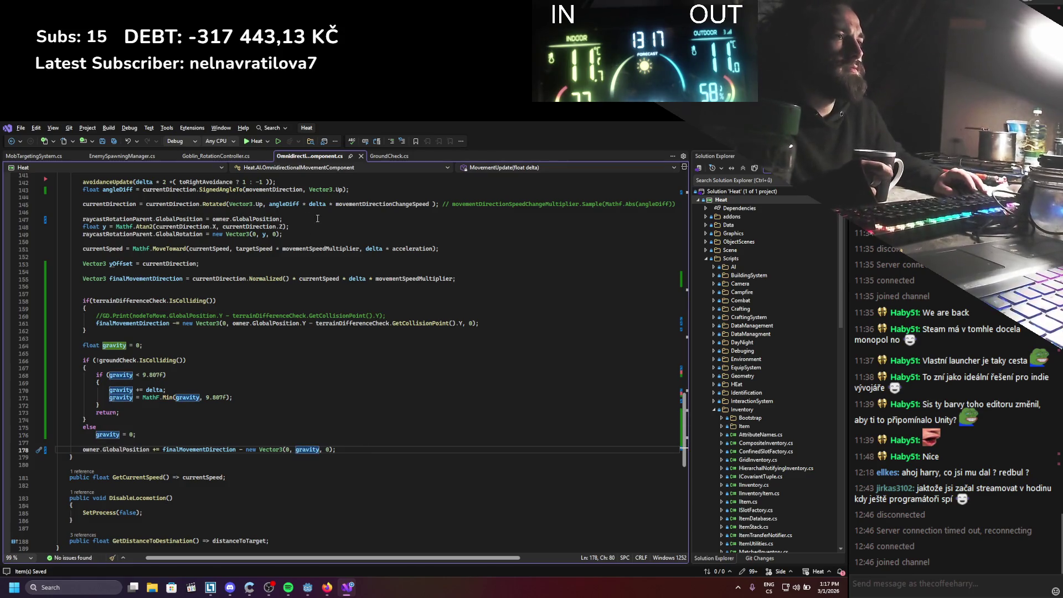
key("alt+Tab")
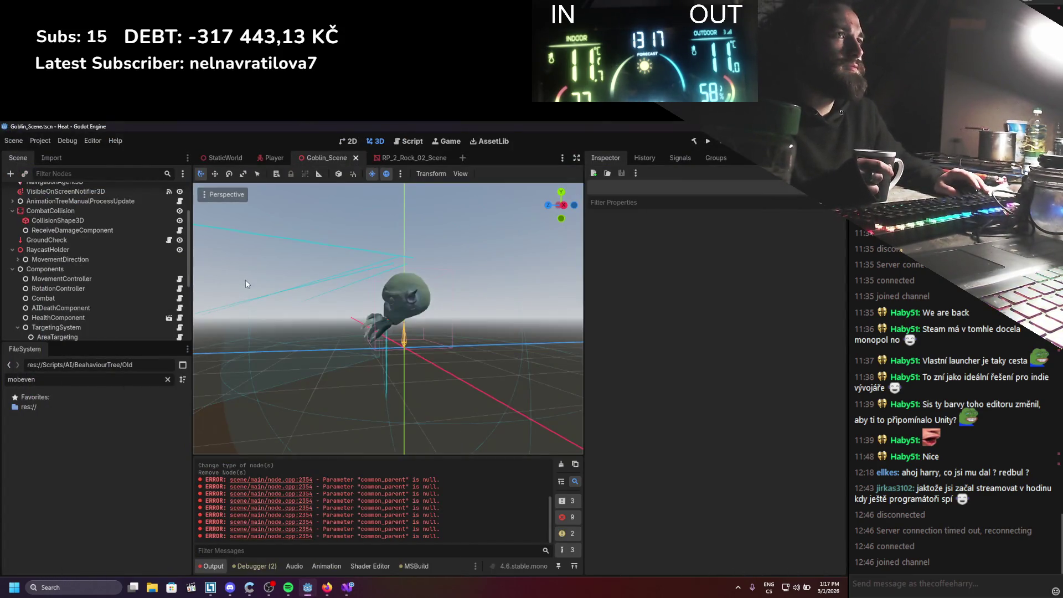
View the RotationController node in the Inspector, then switch to Goblin_RotationController.cs in Visual Studio
left_click(79, 287)
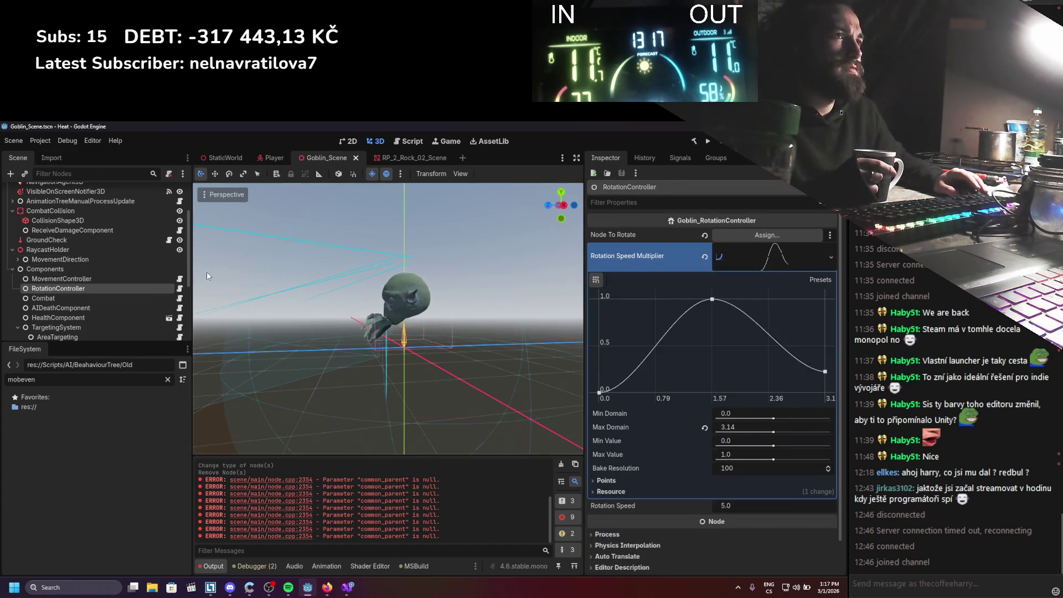
key("alt+Tab")
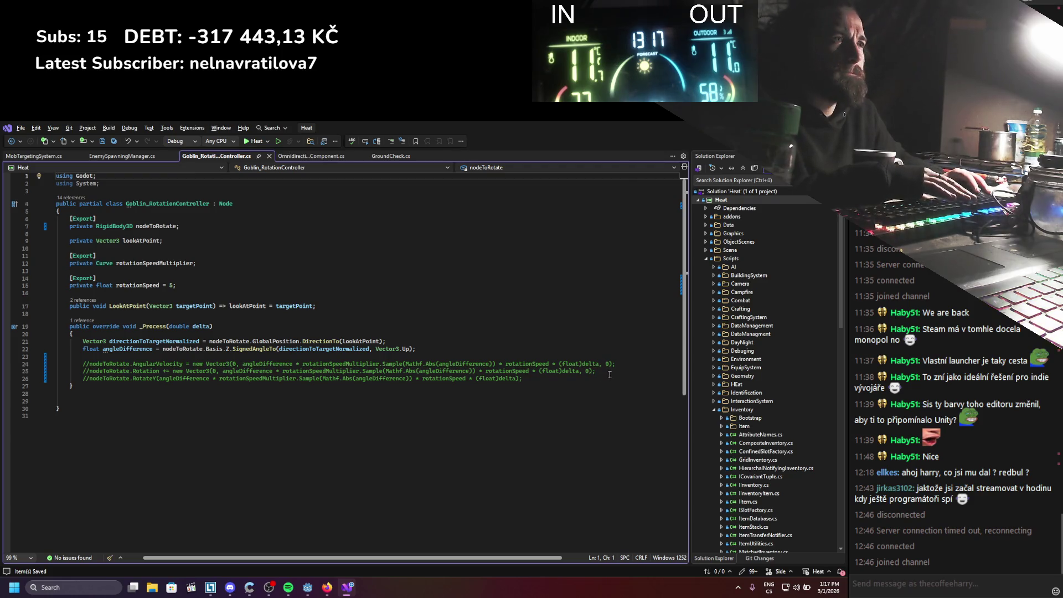
Delete the commented-out rotation and AngularVelocity lines in Goblin_RotationController.cs
mouse_move(576, 382)
left_mouse_down()
mouse_move(84, 372)
mouse_move(38, 382)
left_mouse_up()
key("Delete")
left_click(631, 359)
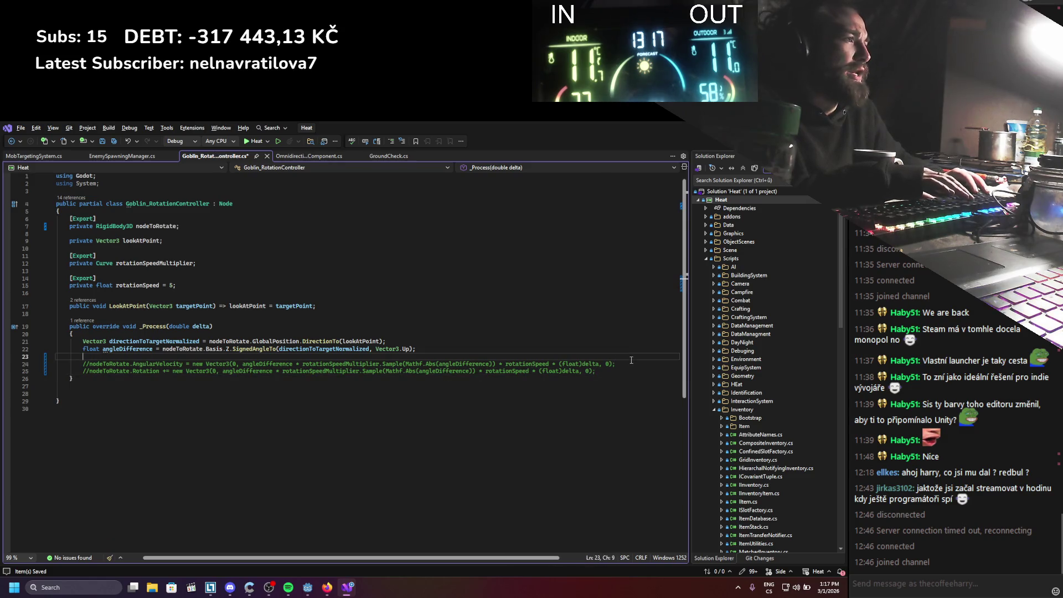
left_click_drag(627, 367, 34, 369)
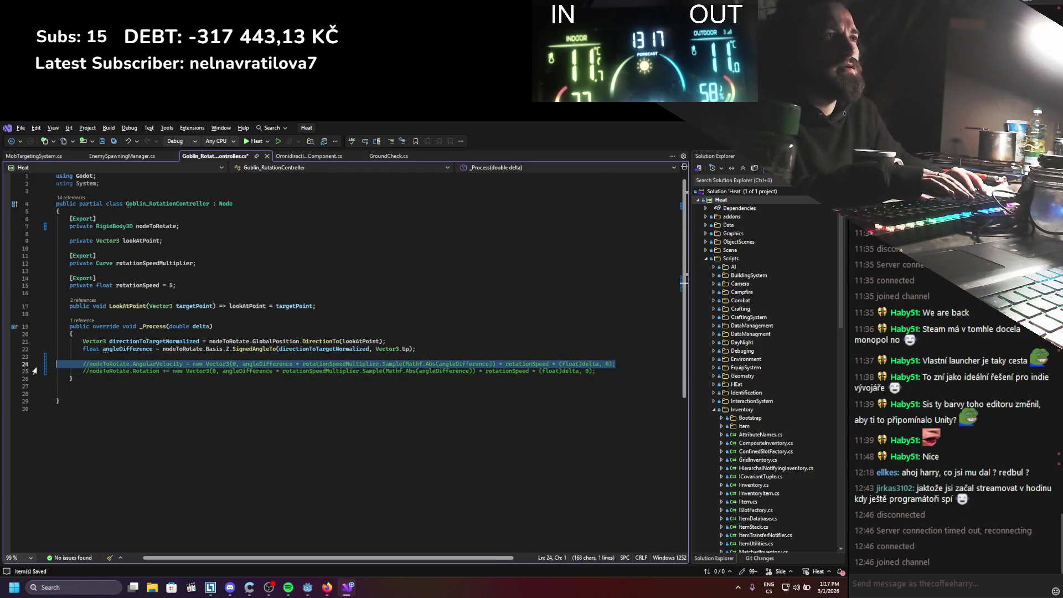
key("Delete")
Remove the [Export] attribute line above the rotation field
left_click_drag(56, 211, 30, 219)
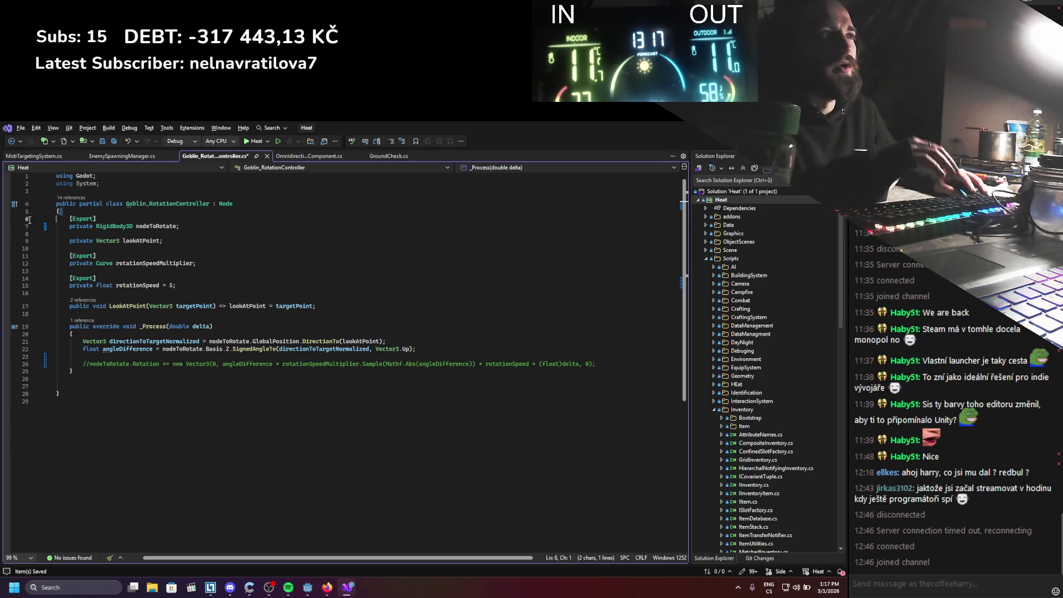
key("shift+End")
key("Delete")
Replace the RigidBody3D field with 'private Node3D owner => Owner as Node3D;' and save
double_click(107, 221)
type("Node3D")
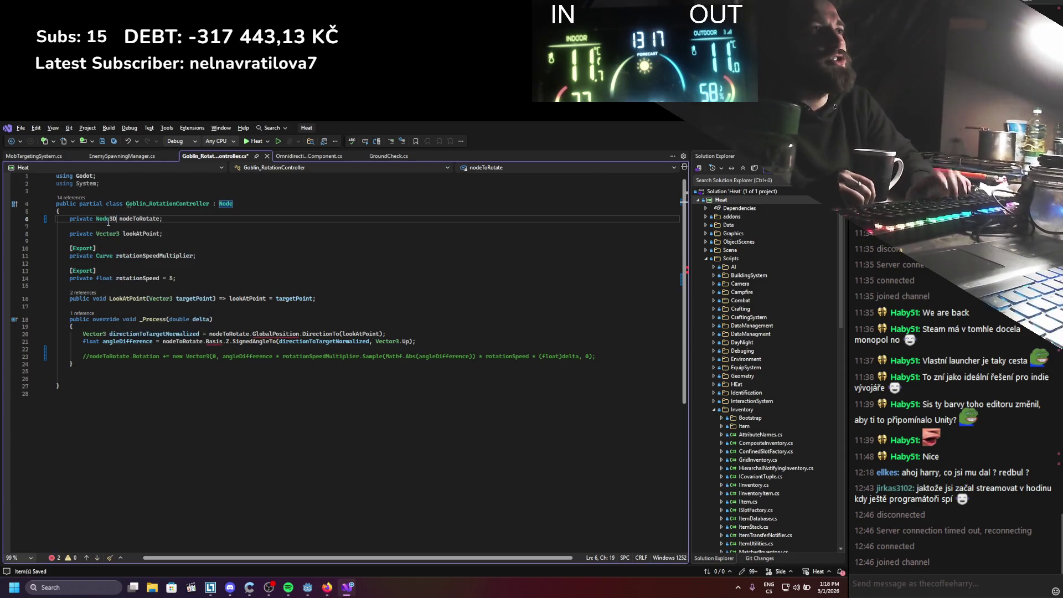
key("shift+Right")
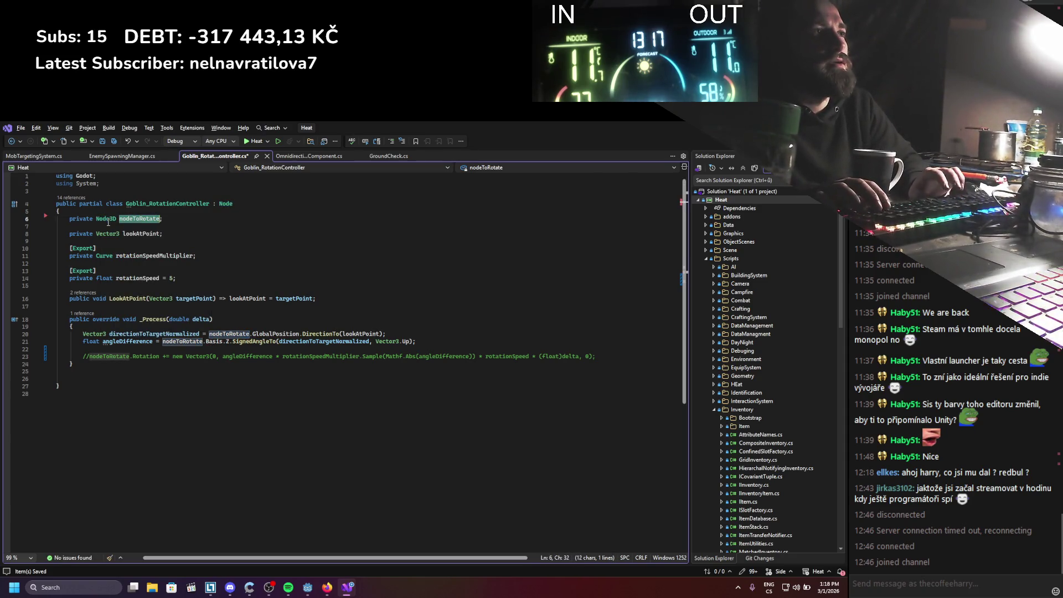
type("owener")
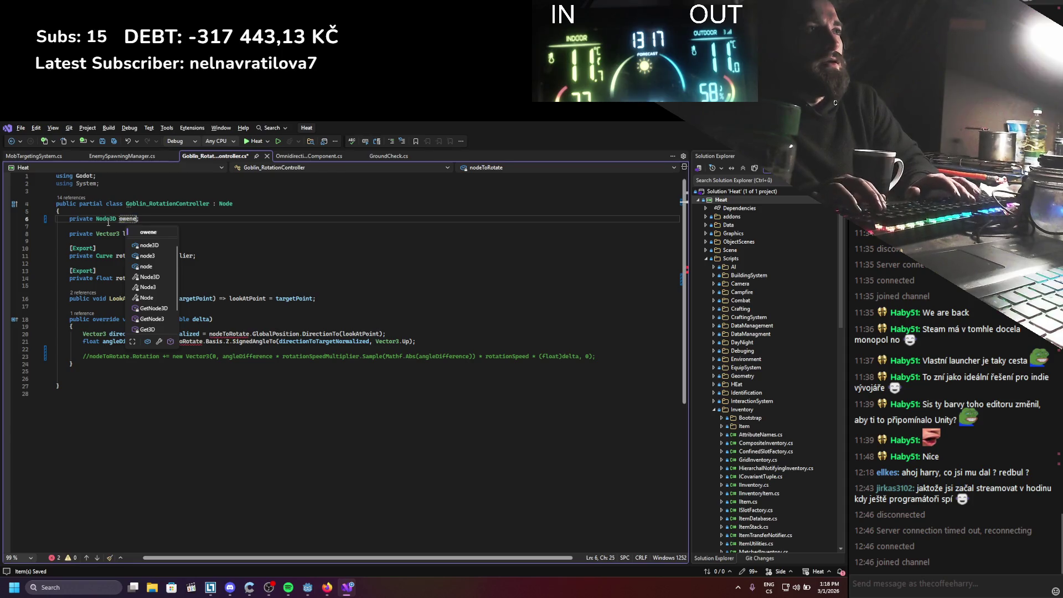
type("ner = ")
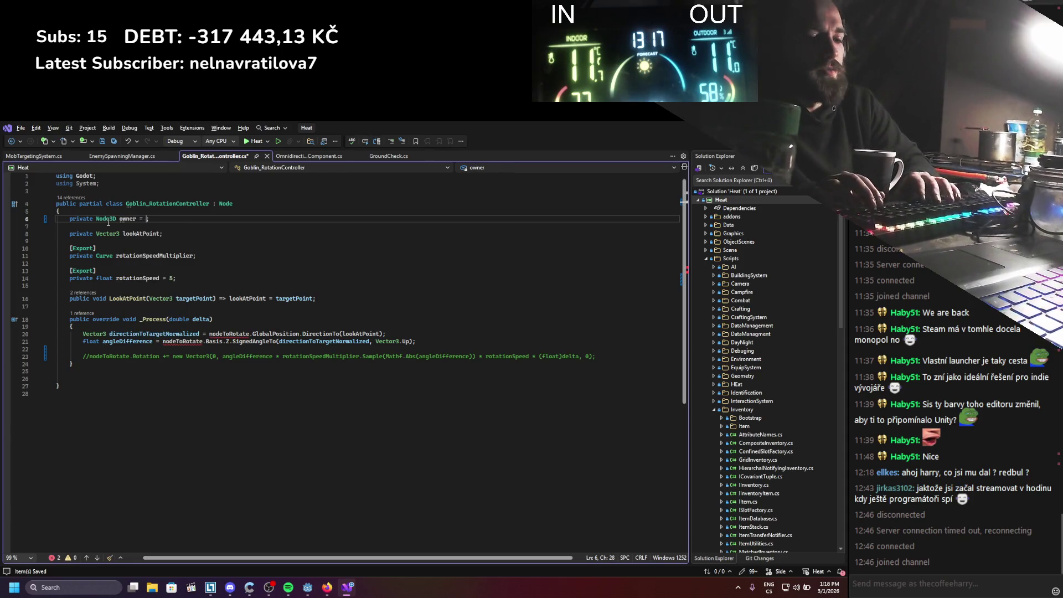
type("Ow")
key("BackSpace")
key("BackSpace")
key("BackSpace")
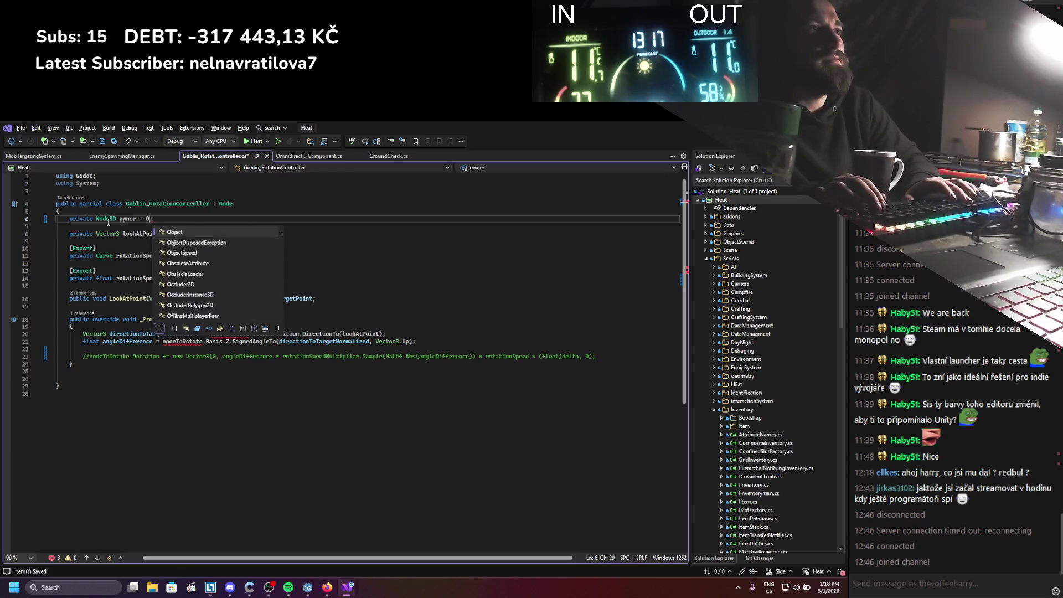
type("Owner as no")
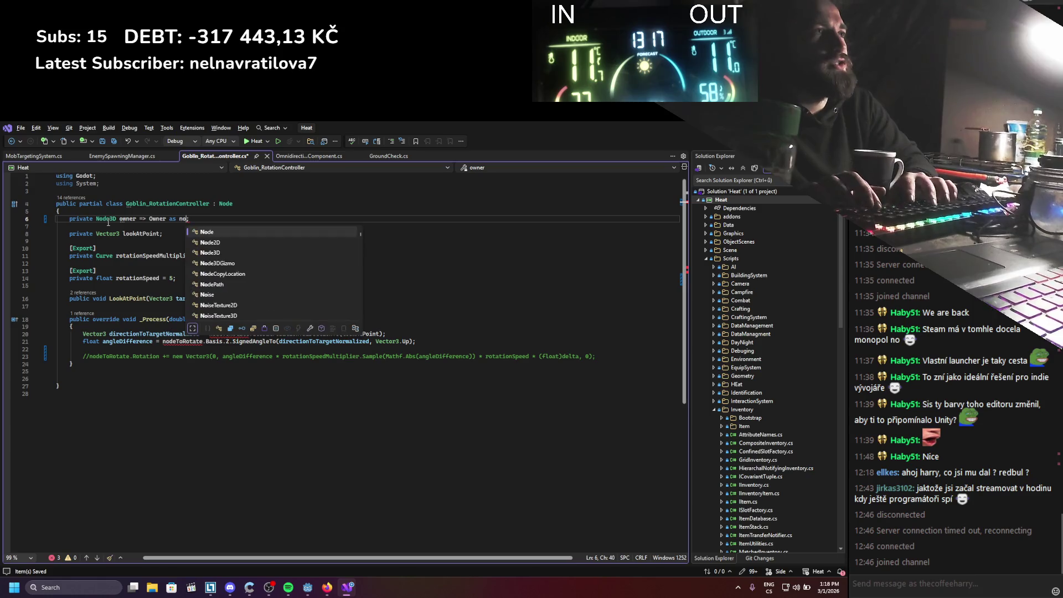
key("Down")
key("Down")
key("Tab")
key("BackSpace")
key("ctrl+s")
Rename nodeToRotate to owner in the direction and angle calculations
double_click(128, 219)
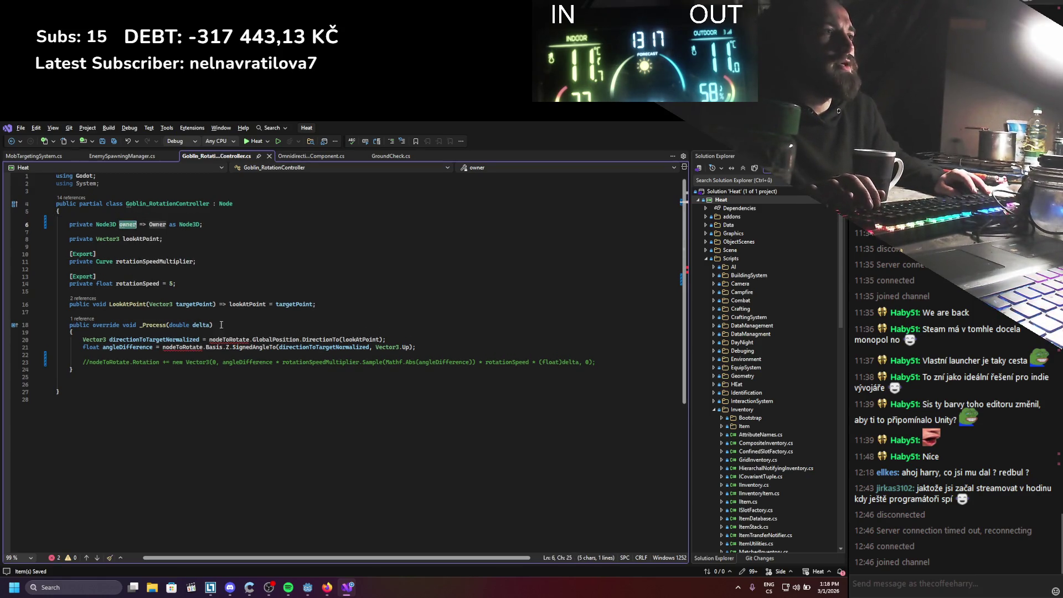
key("ctrl+c")
double_click(229, 339)
key("ctrl+v")
double_click(183, 347)
key("ctrl+v")
left_click(264, 330)
scroll(264, 331, "down", 2)
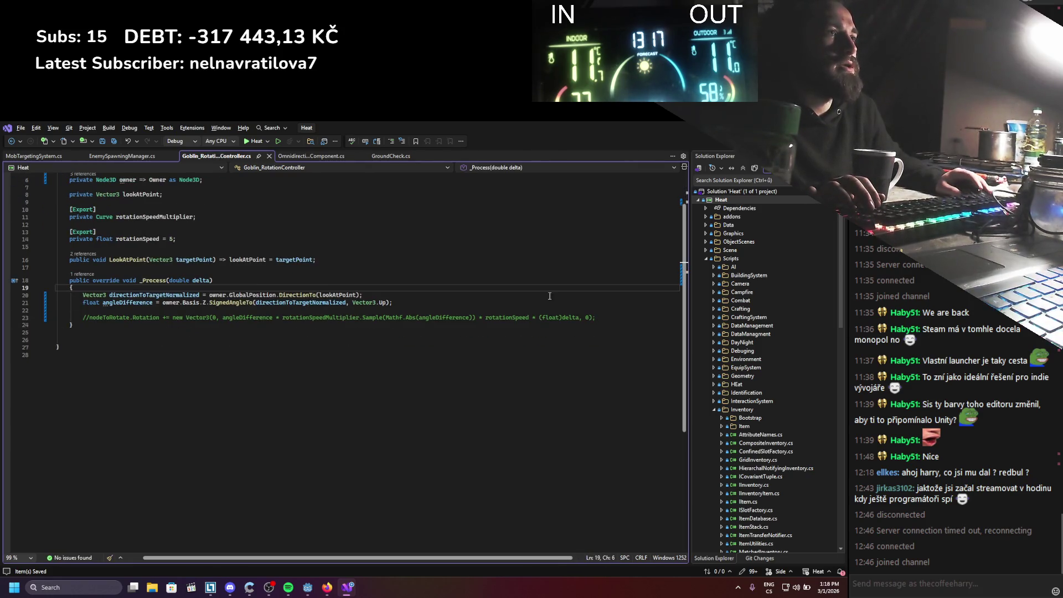
Delete the last commented rotation line and its blank line, then save the script
left_click(617, 320)
key("shift+Up")
key("shift+Up")
key("Delete")
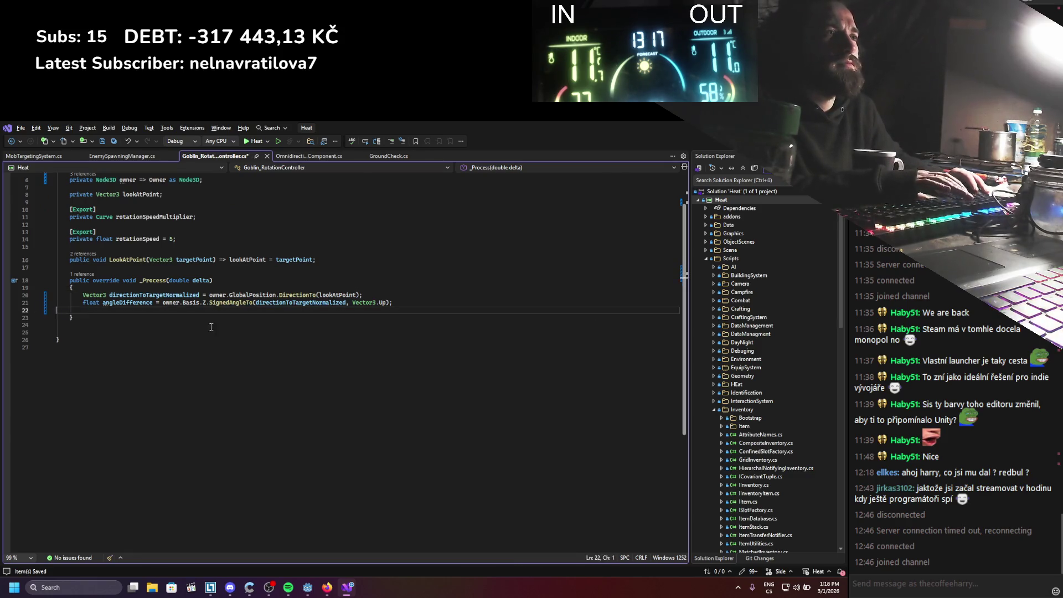
scroll(290, 330, "up", 2)
key("ctrl+s")
Back in Godot, select the goblin's AIDeathComponent to inspect its settings
key("alt+Tab")
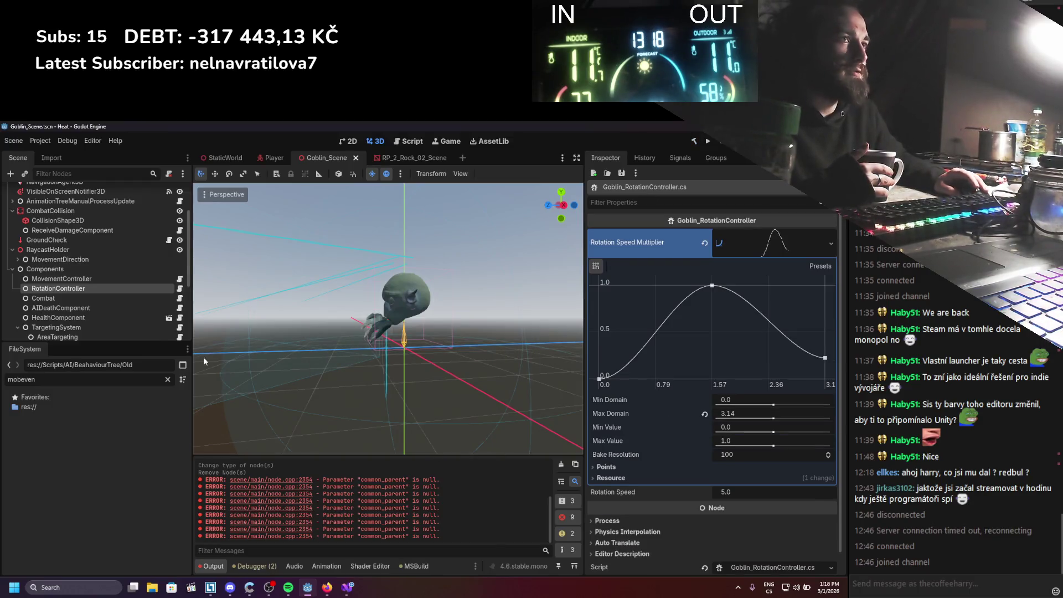
left_click(95, 297)
left_click(93, 308)
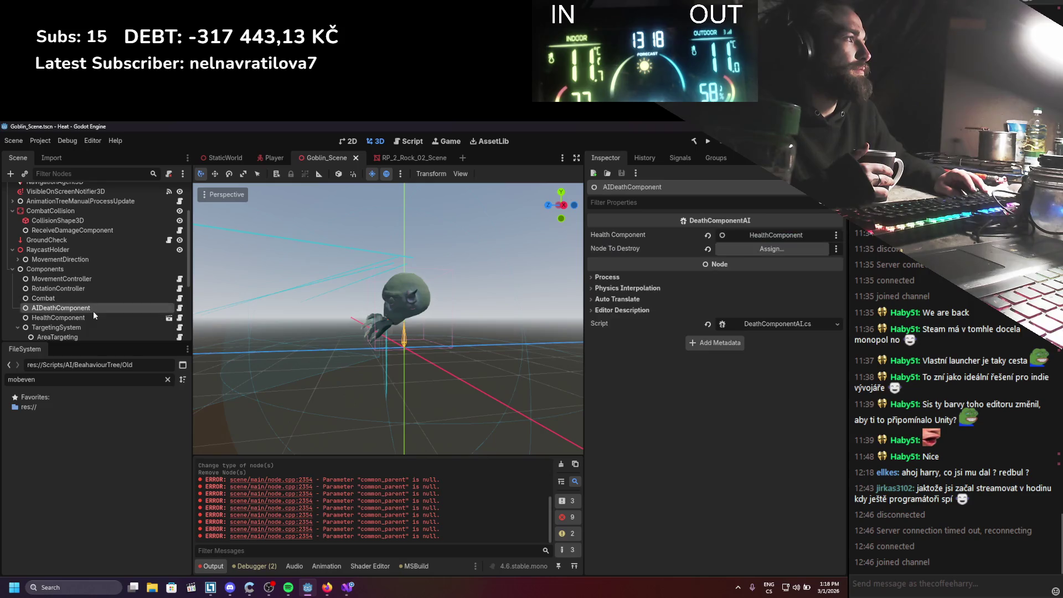
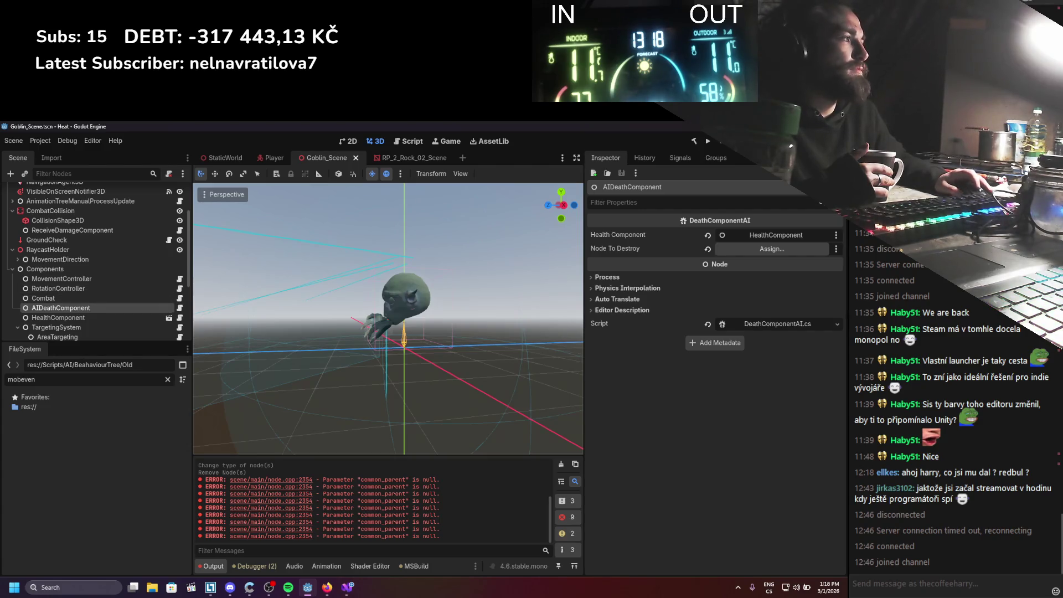
Set Goblin_Scene as the Node To Destroy and as AreaTargeting's Origin Node
scroll(138, 227, "up", 3)
left_click_drag(40, 191, 755, 257)
scroll(111, 266, "down", 3)
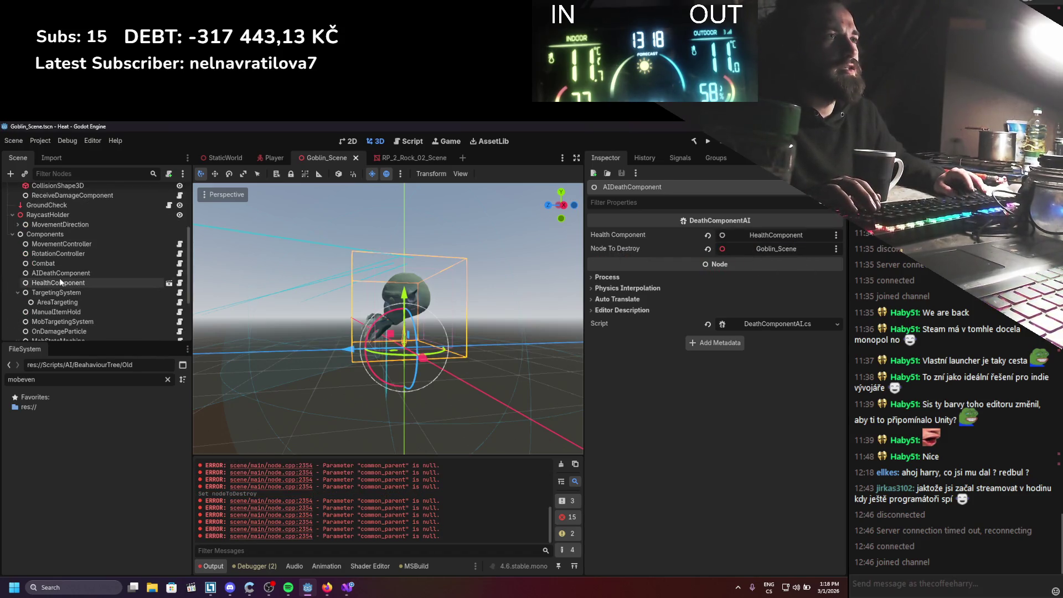
left_click(61, 282)
left_click(61, 292)
left_click(61, 302)
scroll(67, 298, "down", 2)
scroll(78, 275, "up", 5)
left_click_drag(60, 192, 782, 242)
Make Goblin_Scene the Owner Node of MobTargetingSystem
scroll(78, 277, "down", 5)
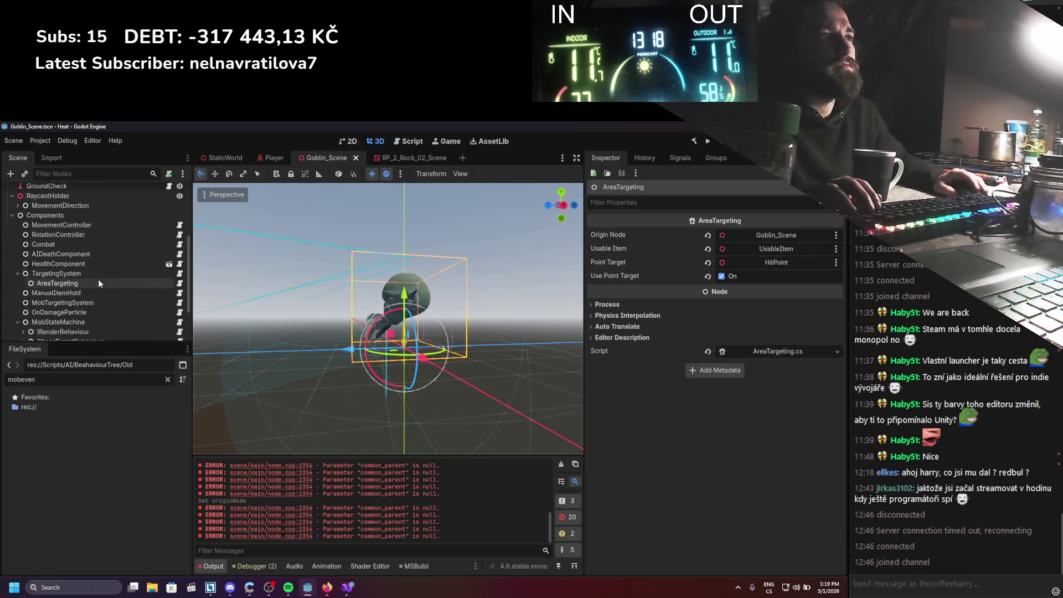
left_click(76, 275)
left_click(72, 284)
scroll(73, 266, "up", 5)
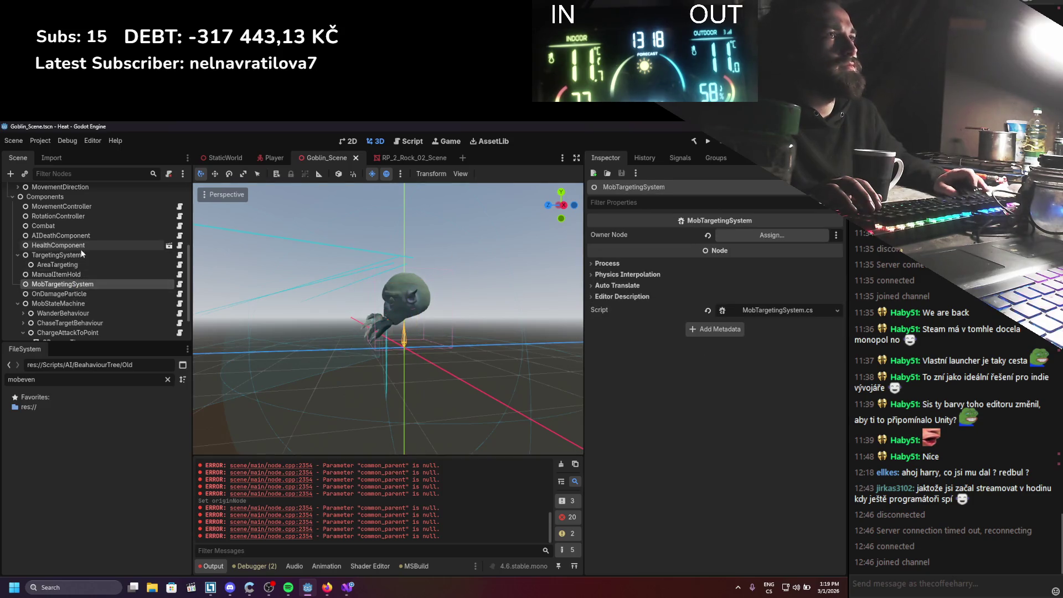
left_click_drag(67, 195, 769, 236)
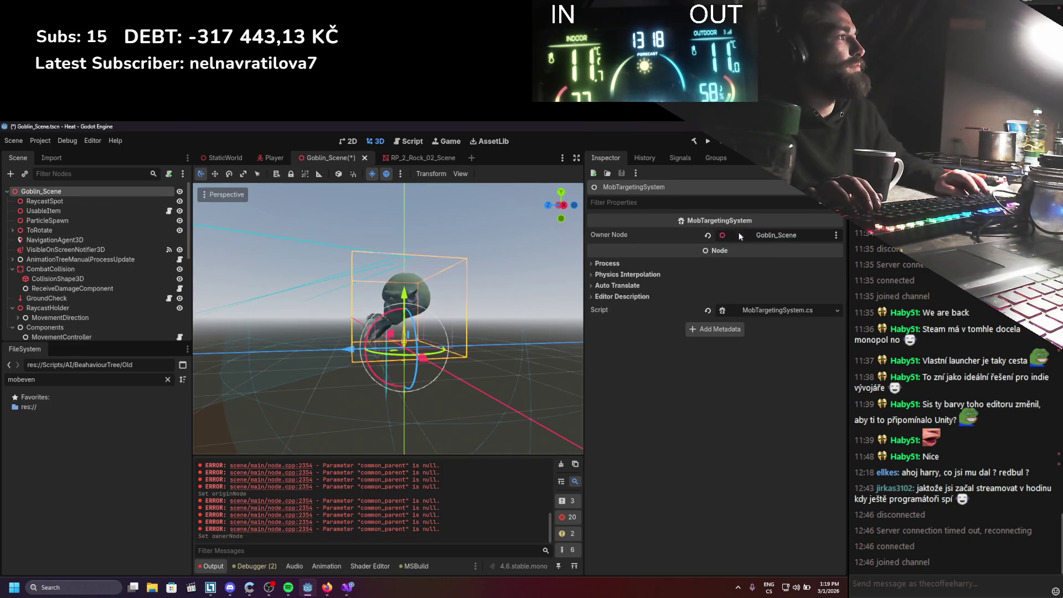
Make Goblin_Scene ChaseTargetBehaviour's Owner Node and save the scene
scroll(110, 260, "down", 10)
left_click(74, 235)
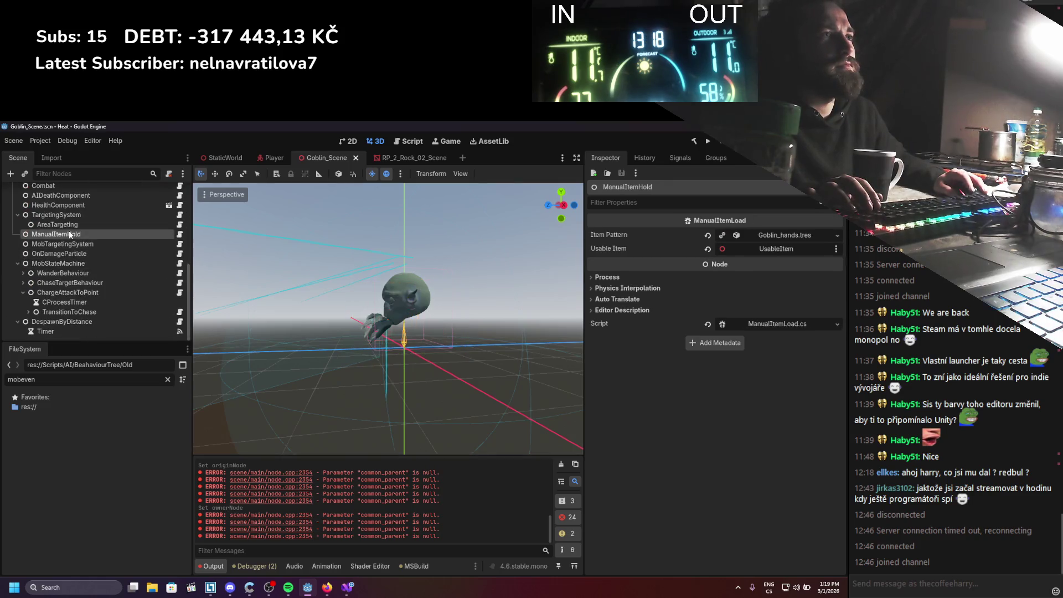
left_click(69, 246)
left_click(65, 264)
left_click(60, 274)
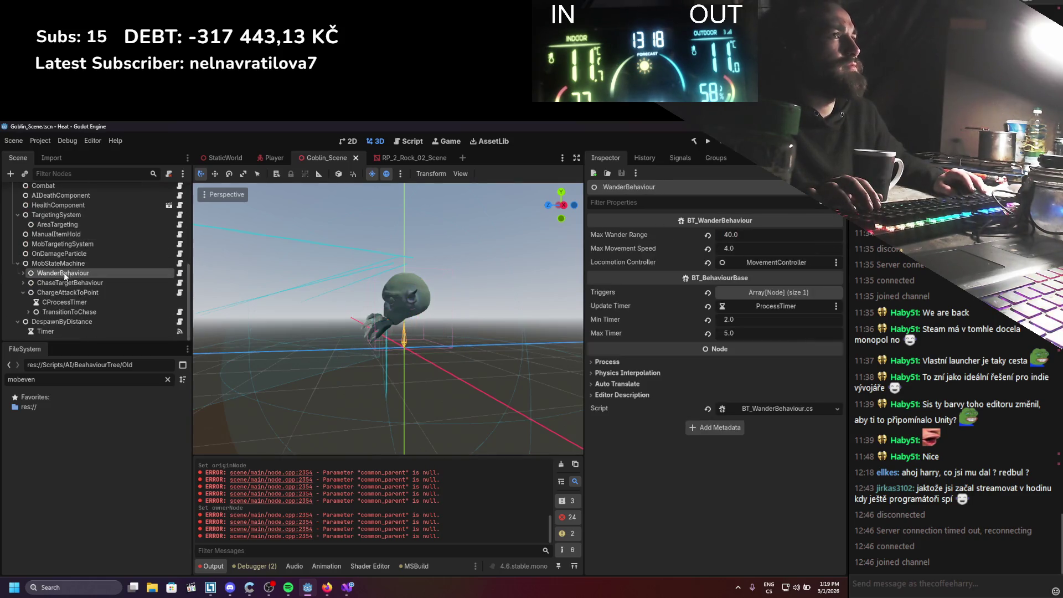
left_click(61, 282)
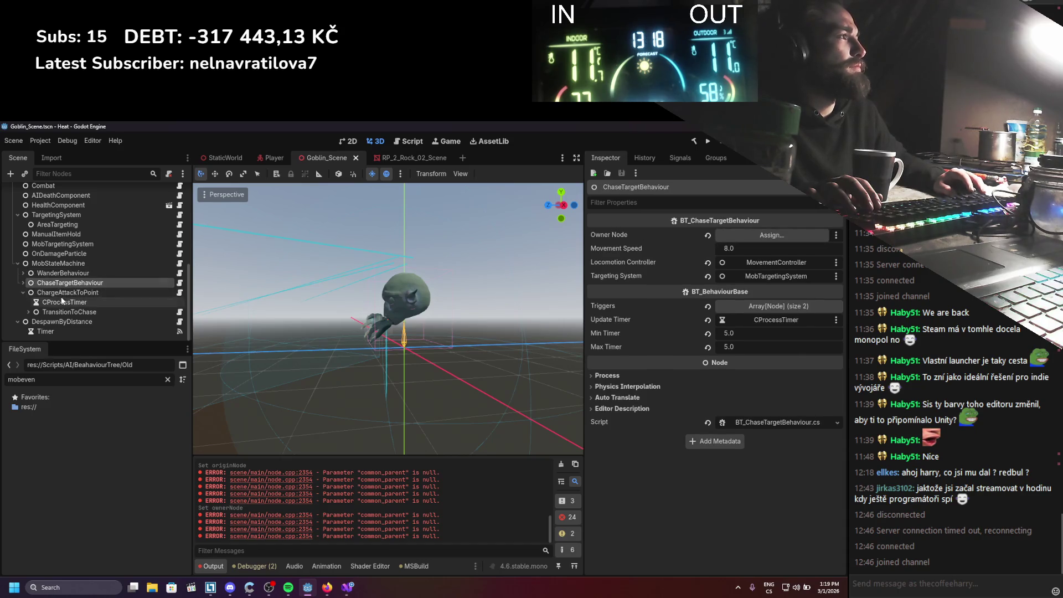
scroll(70, 252, "up", 10)
left_click_drag(59, 194, 735, 236)
key("ctrl+s")
Set Goblin_Scene as DespawnByDistance's Mob Node and save the scene
scroll(89, 264, "down", 8)
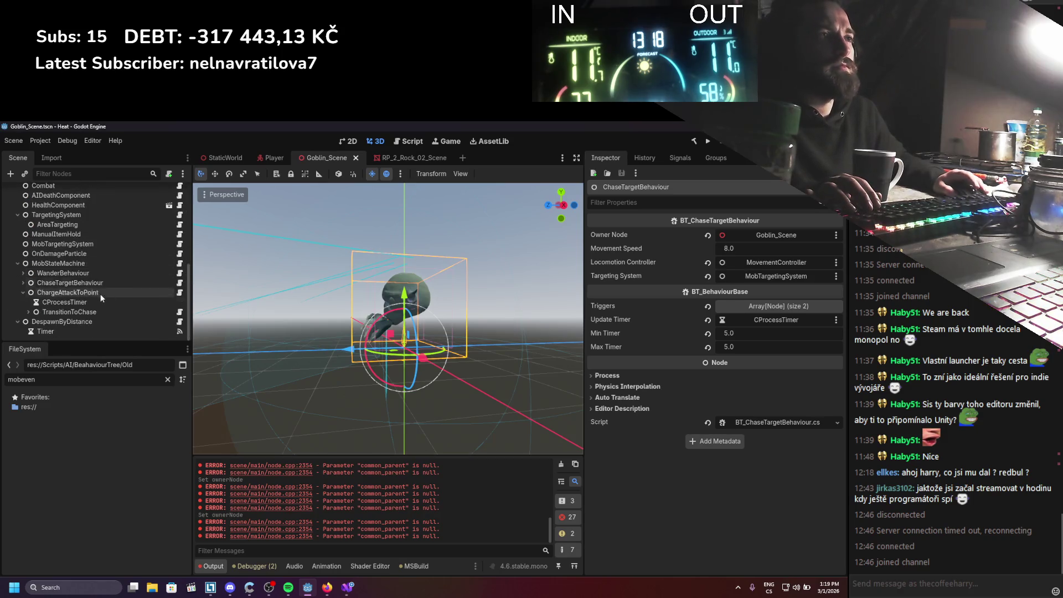
left_click(68, 313)
left_click(69, 324)
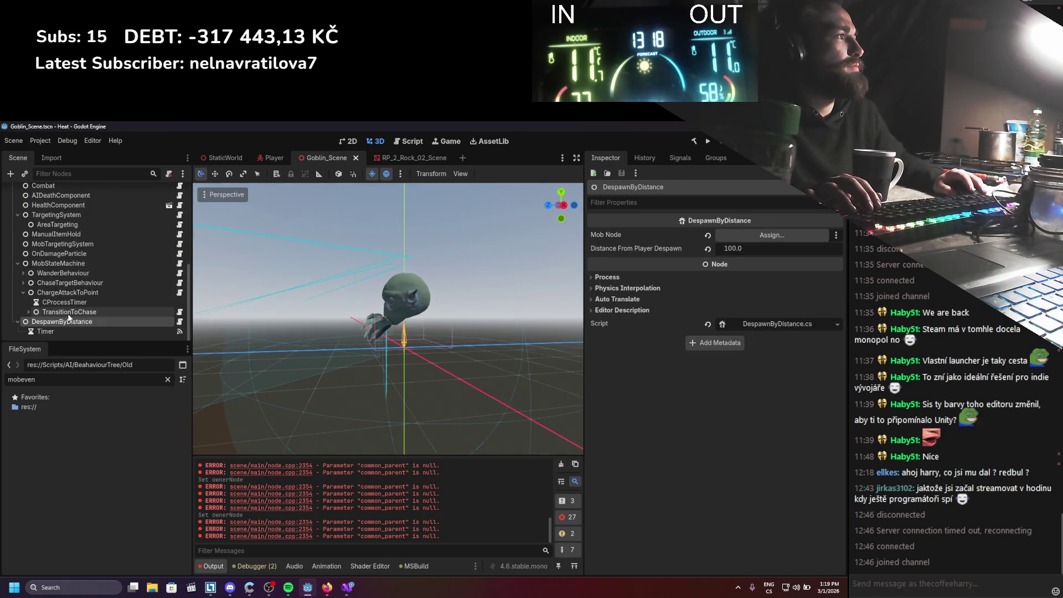
scroll(84, 294, "up", 10)
left_click_drag(41, 191, 803, 237)
key("ctrl+s")
scroll(162, 299, "down", 10)
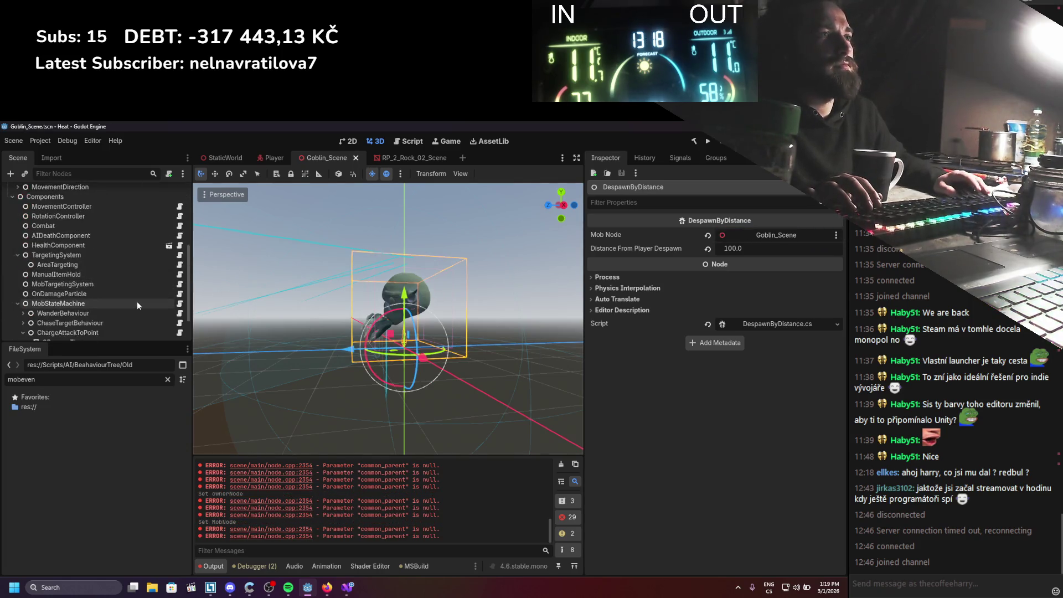
left_click(22, 282)
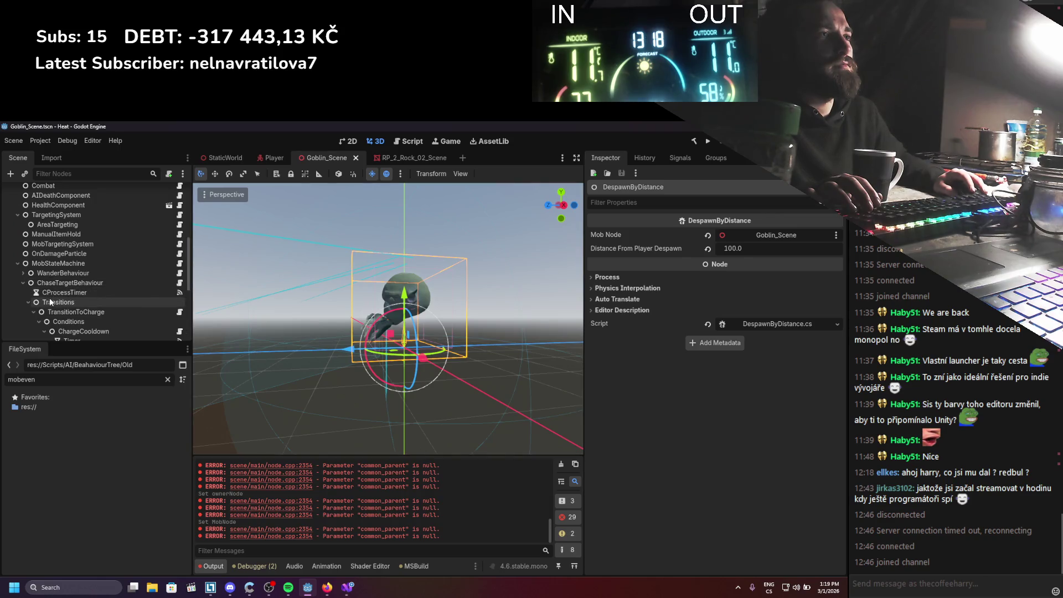
left_click(54, 302)
left_click(61, 312)
scroll(62, 314, "down", 2)
left_click(82, 294)
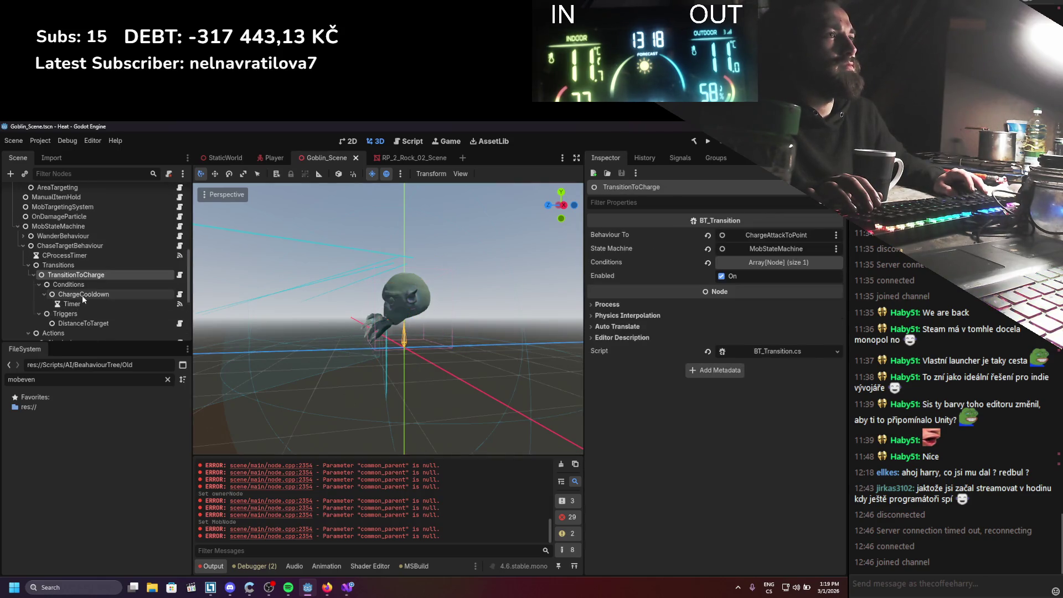
scroll(80, 288, "down", 2)
left_click(78, 284)
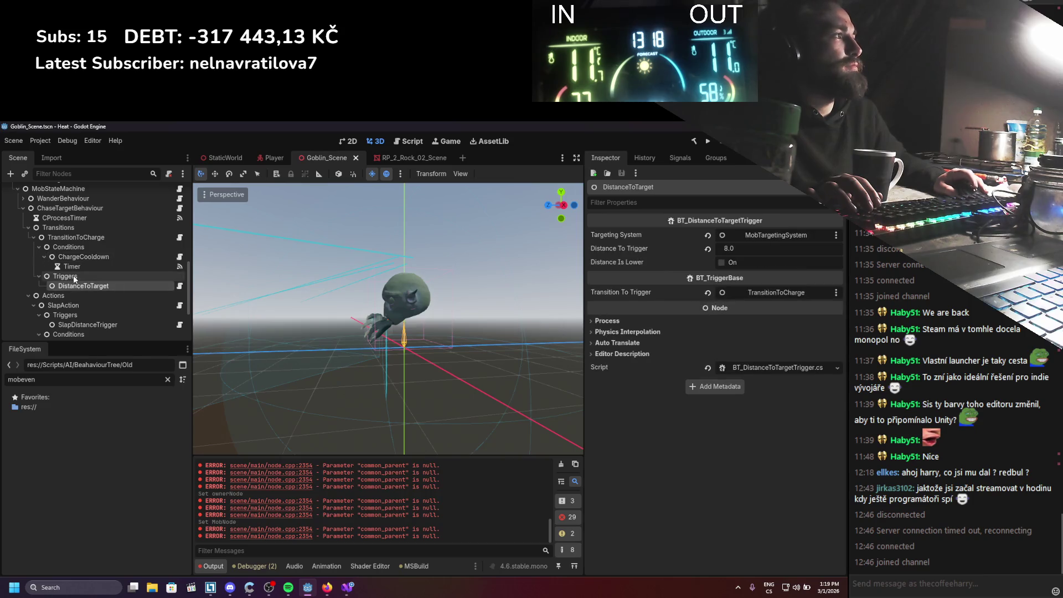
scroll(73, 277, "up", 5)
left_click(56, 291)
left_click(22, 291)
scroll(49, 296, "down", 1)
left_click(59, 293)
left_click(28, 293)
left_click(73, 302)
left_click(34, 301)
scroll(60, 302, "down", 2)
left_click(71, 304)
left_click(70, 303)
left_click(72, 313)
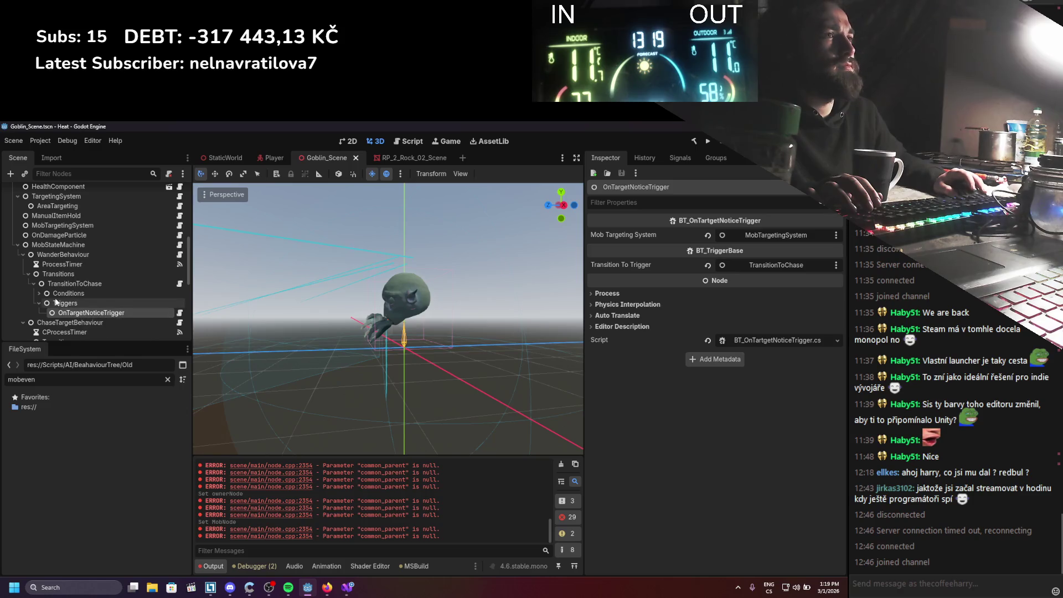
left_click(39, 293)
left_click(71, 303)
scroll(67, 310, "up", 3)
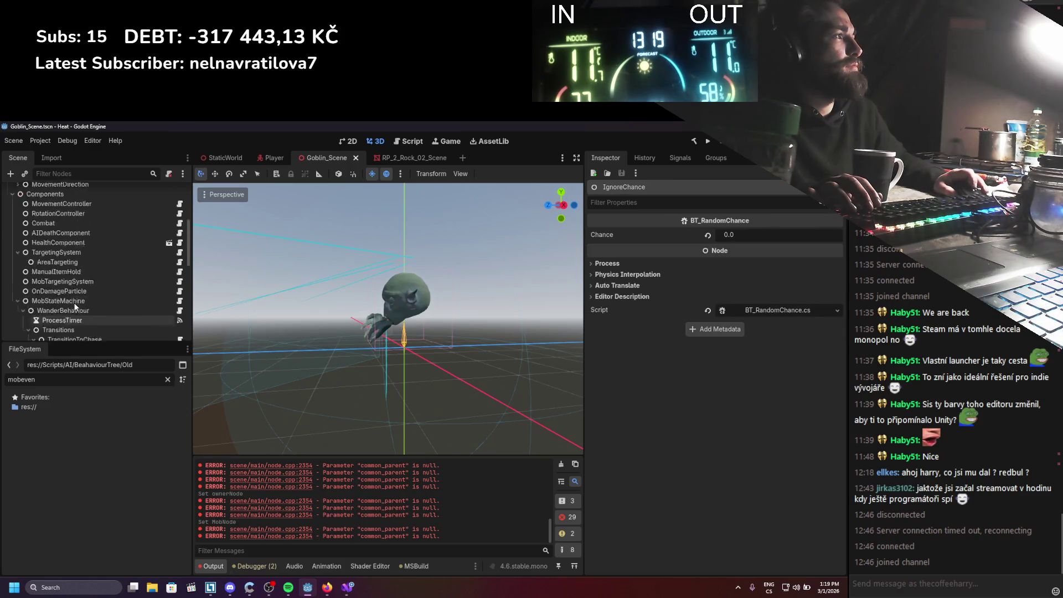
left_click(59, 308)
key("Down")
key("Down")
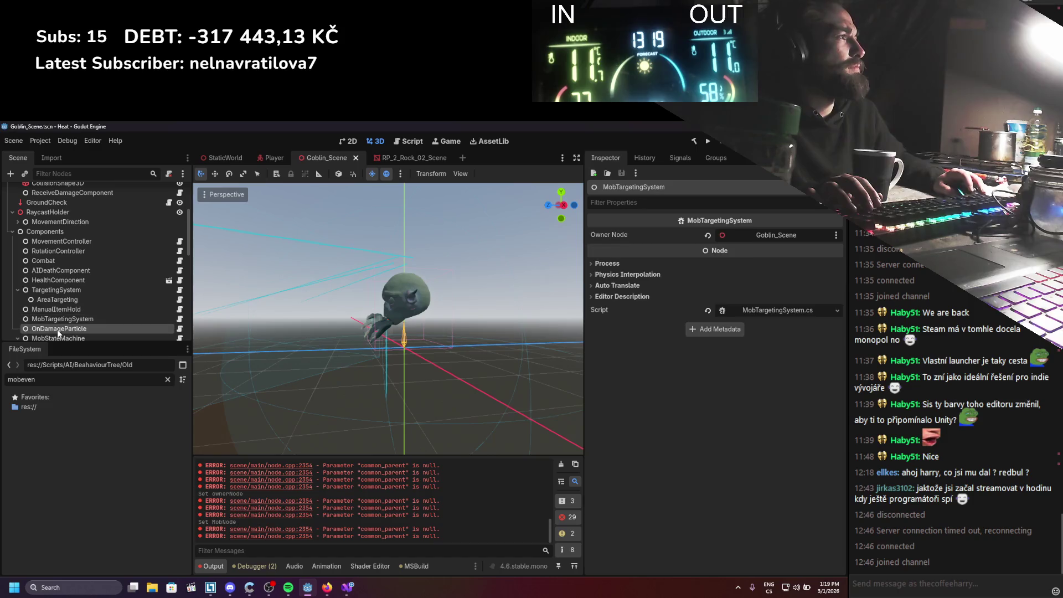
left_click(61, 299)
left_click(67, 289)
left_click(67, 280)
left_click(67, 271)
left_click(70, 258)
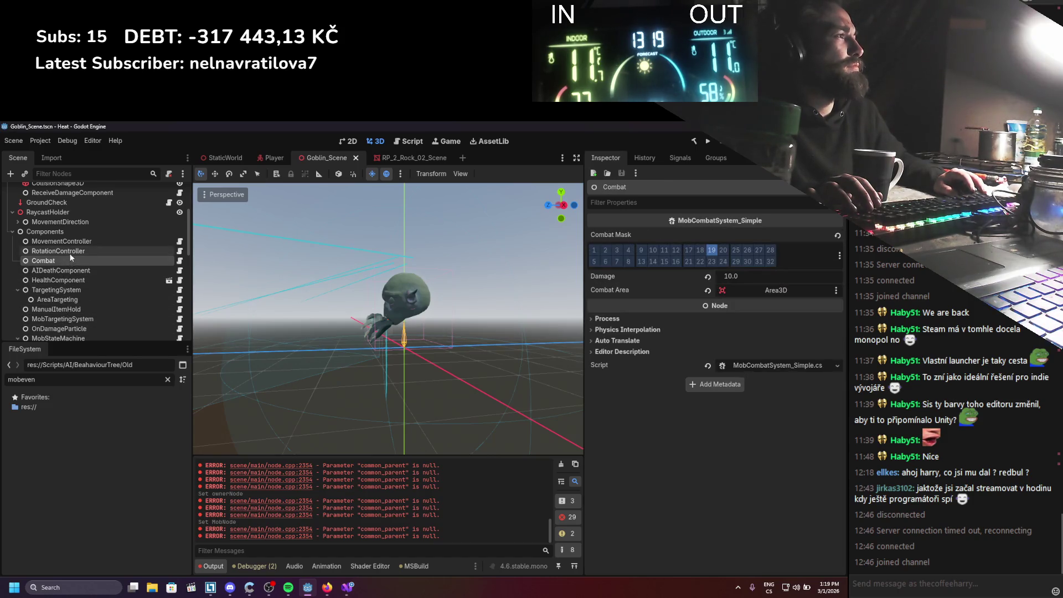
left_click(68, 250)
left_click(74, 243)
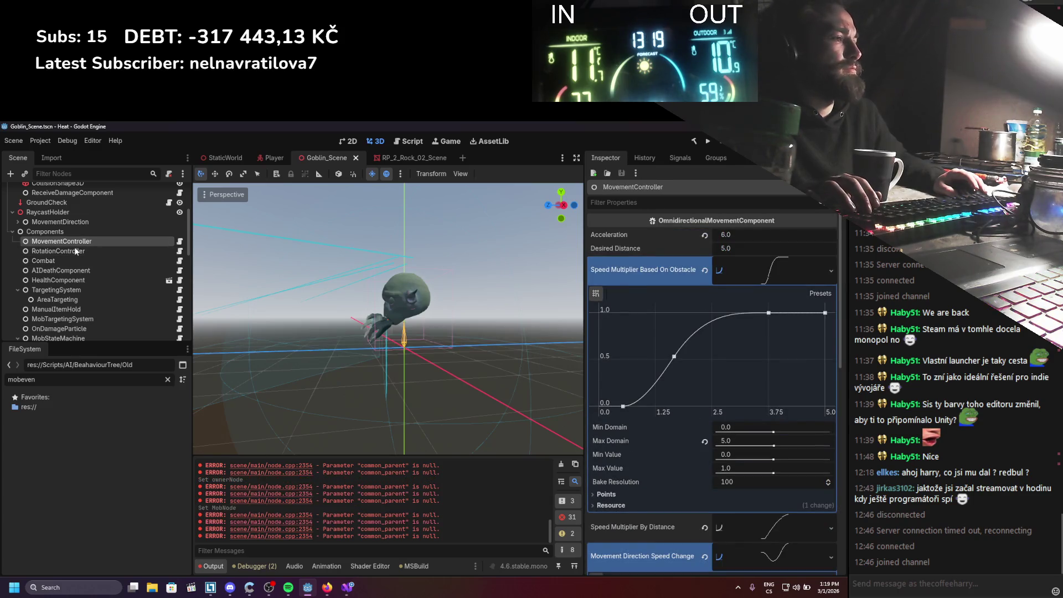
scroll(72, 251, "up", 3)
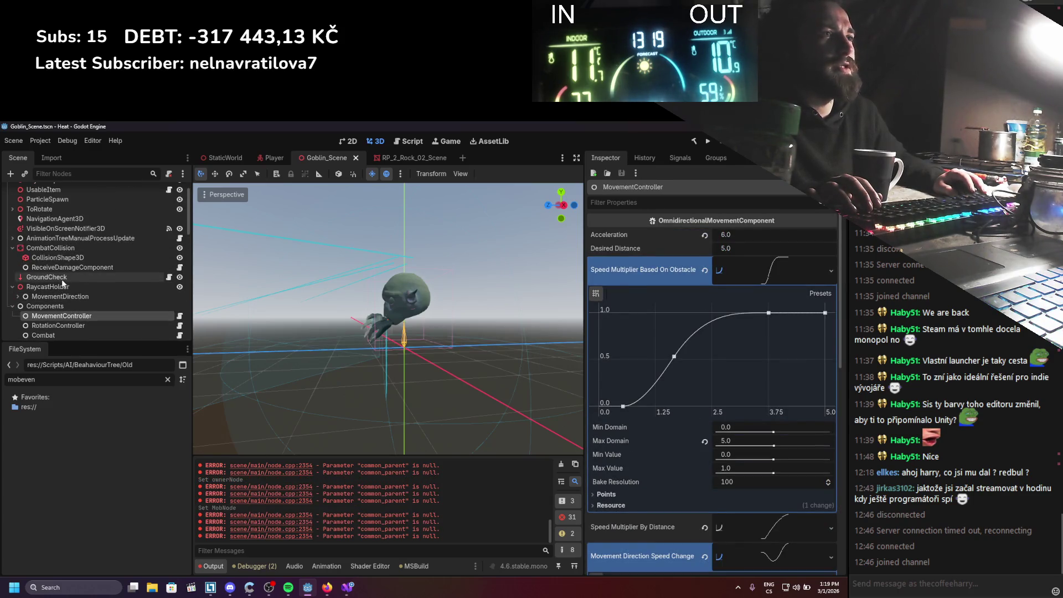
left_click(61, 279)
scroll(69, 271, "up", 1)
left_click(72, 287)
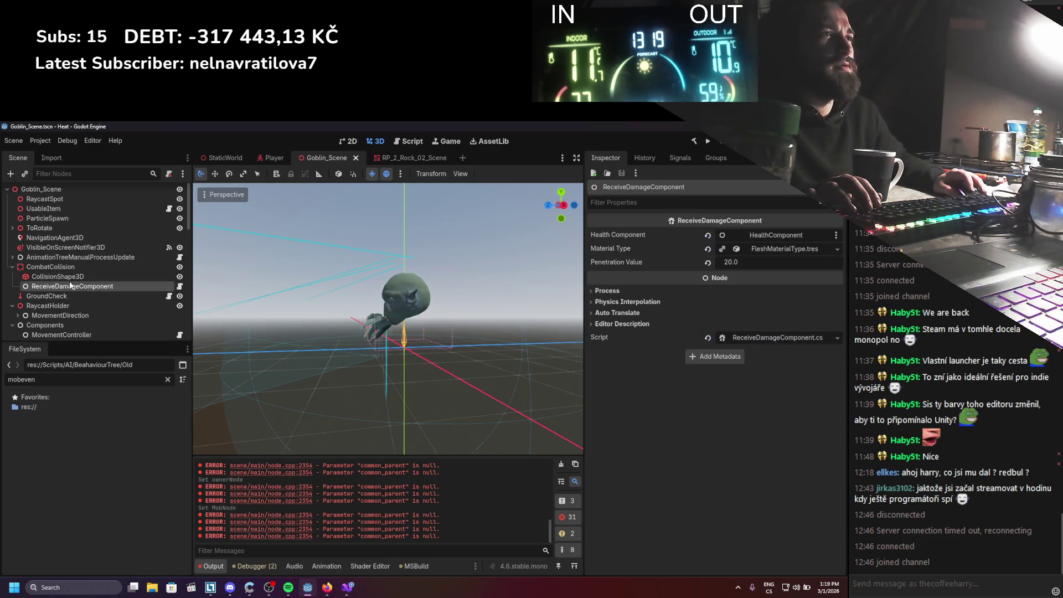
left_click(78, 259)
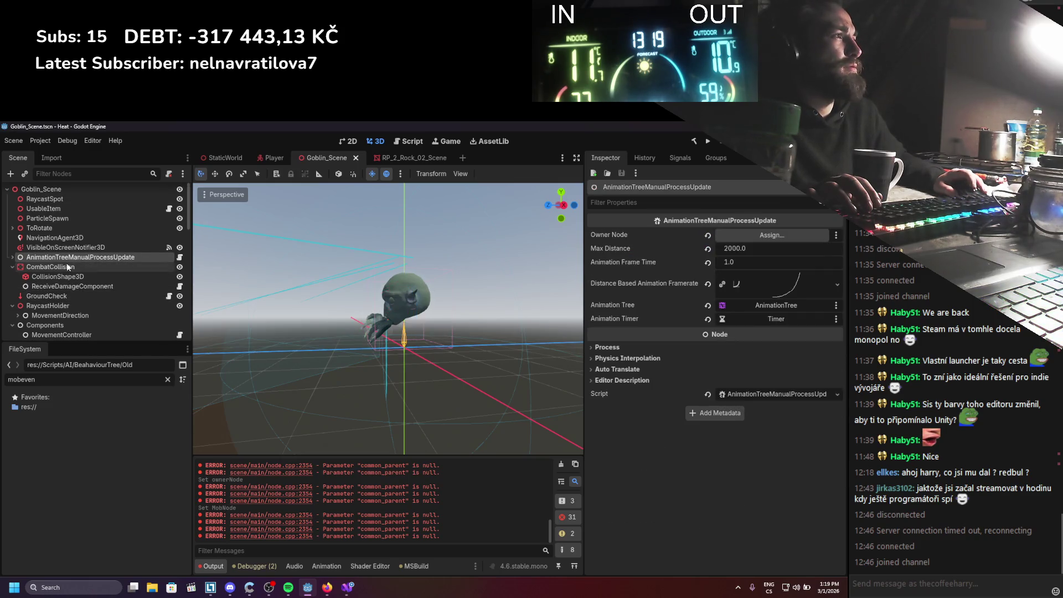
Make Goblin_Scene the animation updater's Owner Node, save, and expand it to show its Timer
left_click_drag(65, 189, 771, 235)
key("ctrl+s")
left_click(12, 261)
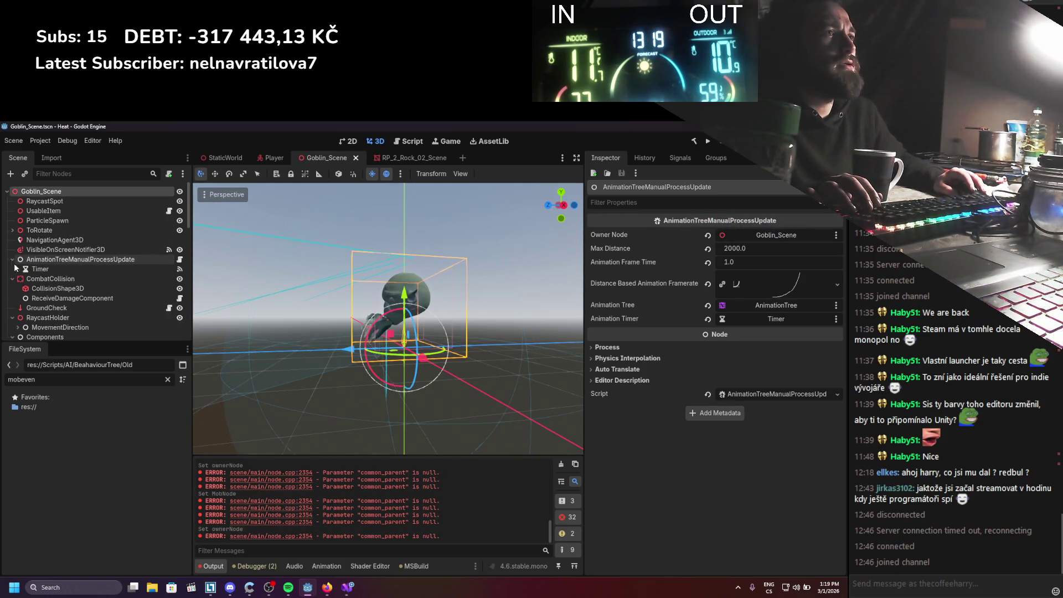
Review the goblin components from UsableItem through MobStateMachine in the Inspector
left_click(54, 211)
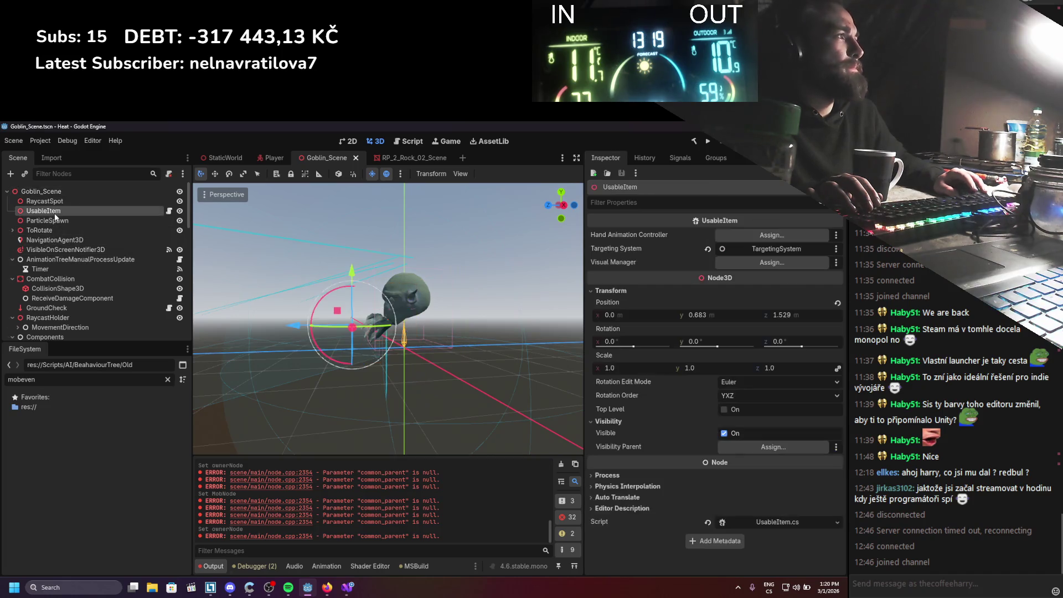
scroll(62, 262, "down", 5)
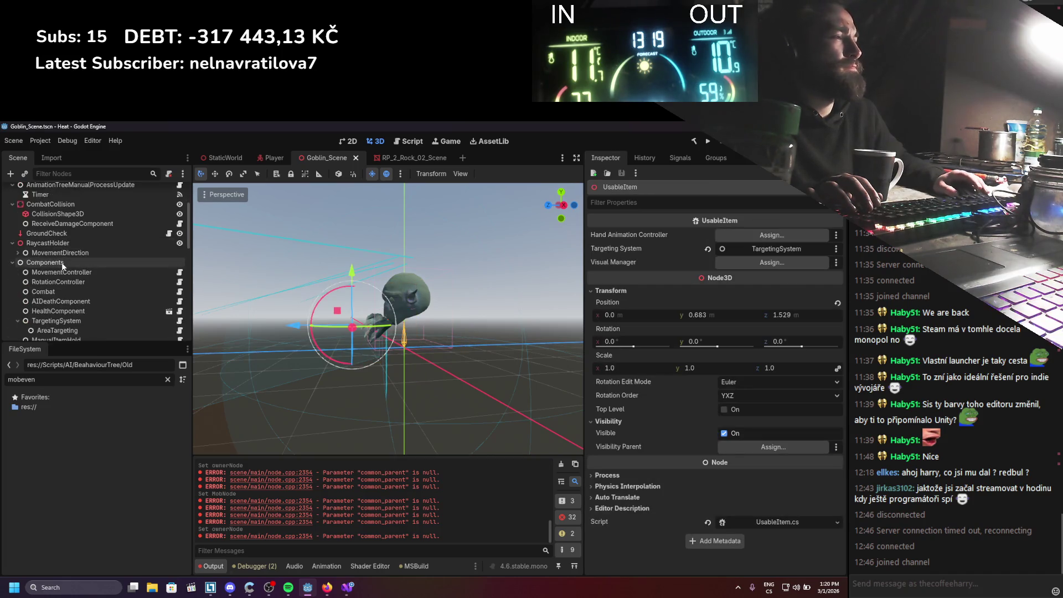
left_click(58, 208)
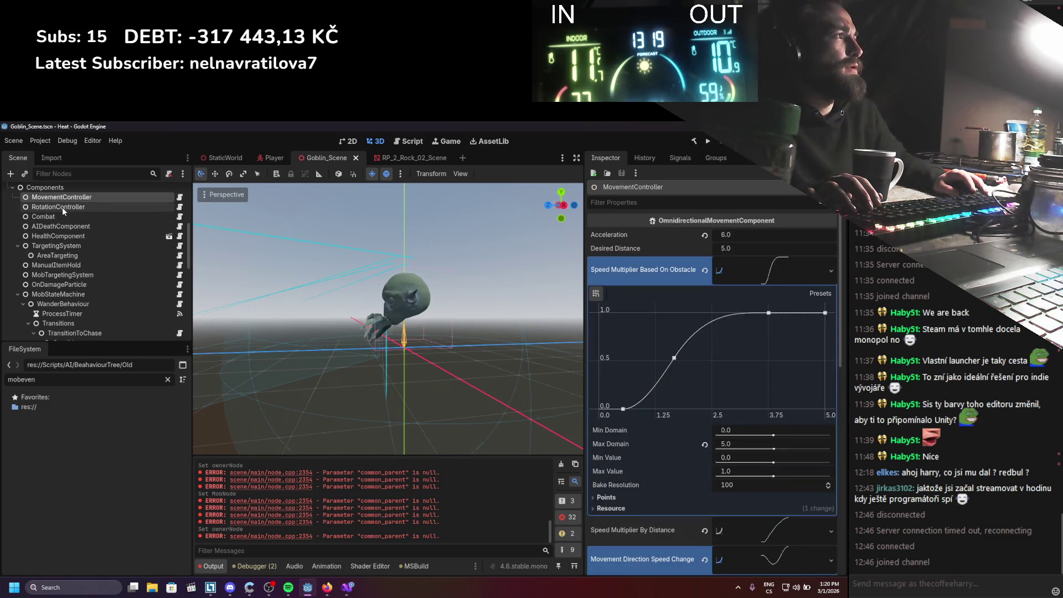
left_click(62, 216)
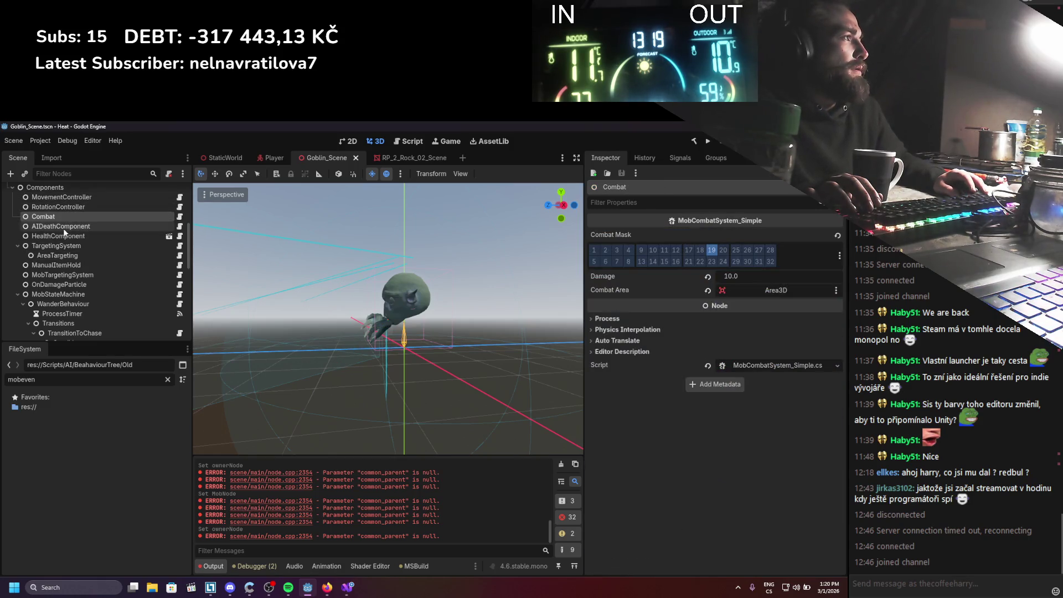
left_click(64, 227)
left_click(61, 246)
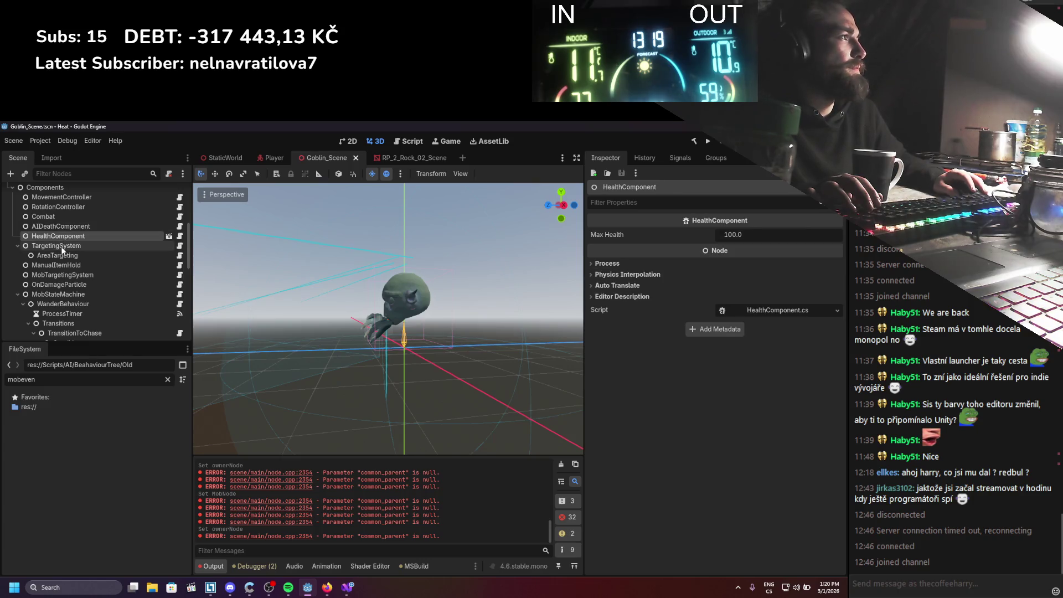
left_click(62, 254)
left_click(59, 266)
left_click(61, 275)
left_click(59, 284)
left_click(58, 294)
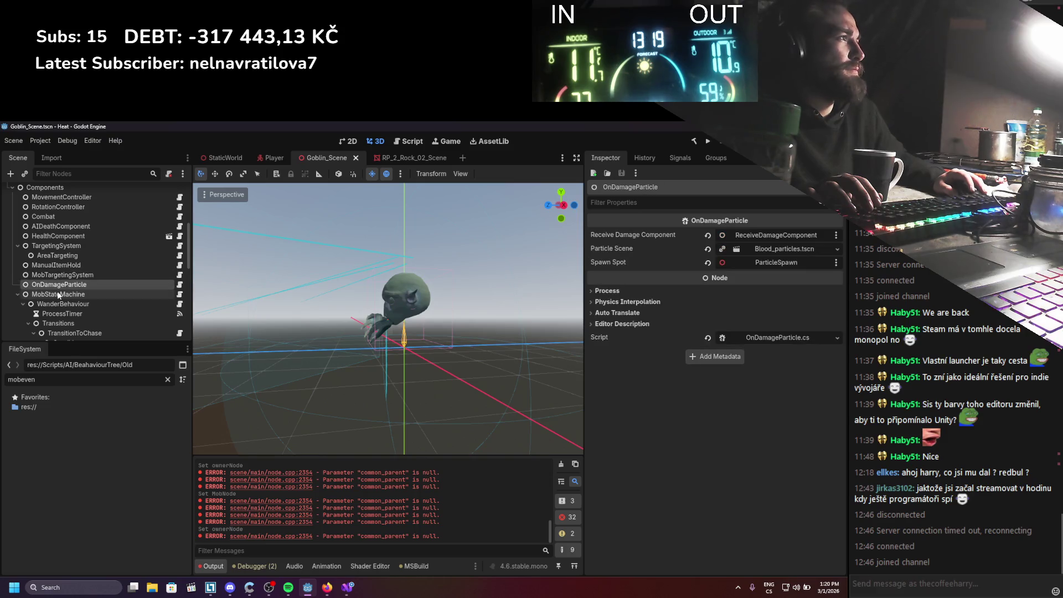
Review WanderBehaviour's ProcessTimer, Transitions and IgnoreChance condition settings
scroll(47, 293, "down", 1)
left_click(50, 285)
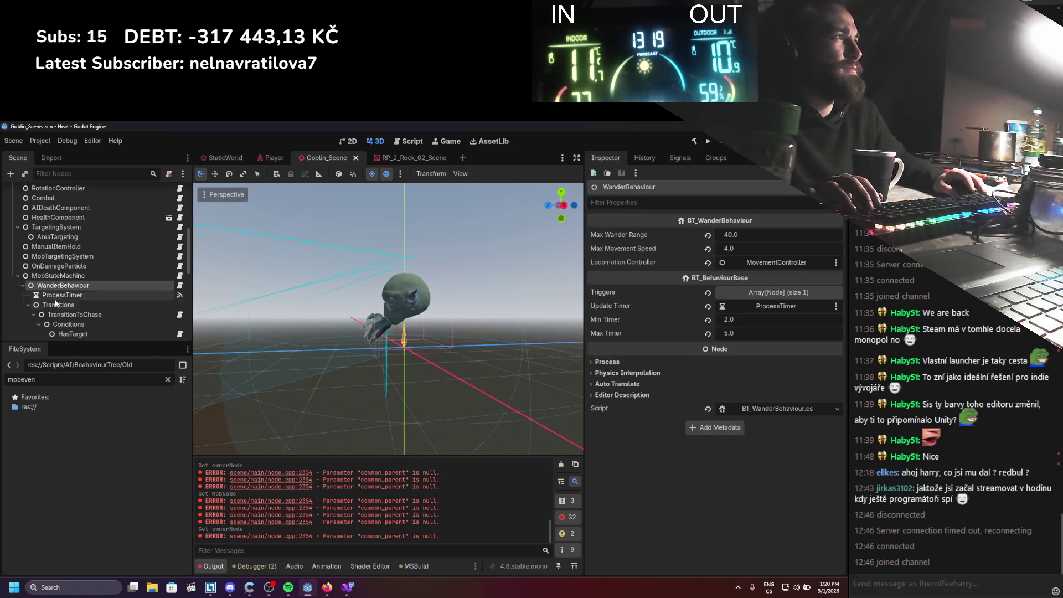
left_click(55, 295)
key("Up")
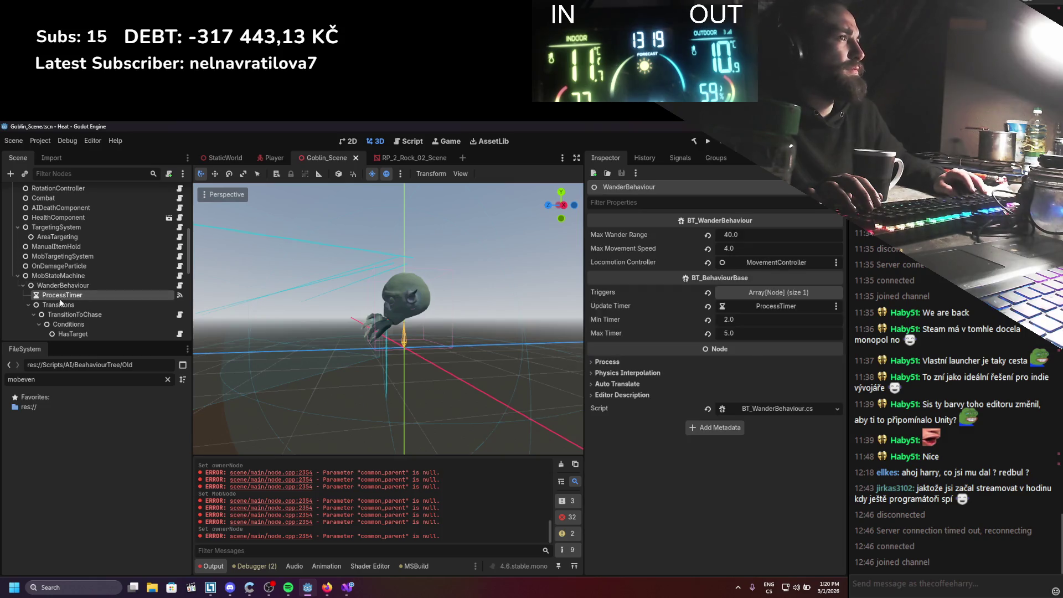
left_click(59, 296)
left_click(60, 306)
scroll(66, 288, "down", 3)
left_click(77, 267)
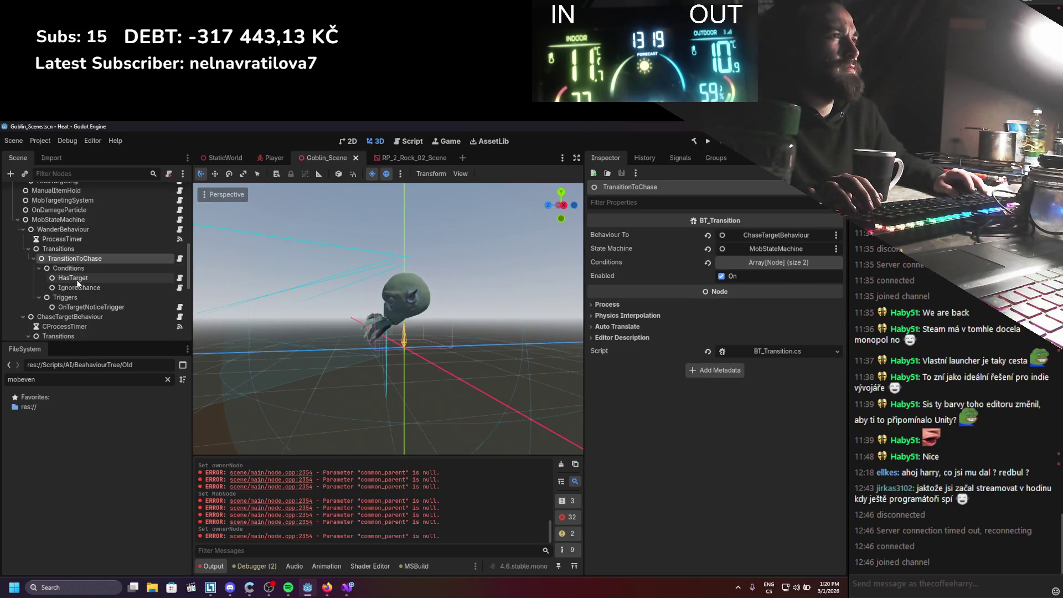
left_click(74, 278)
left_click(75, 288)
scroll(76, 291, "down", 3)
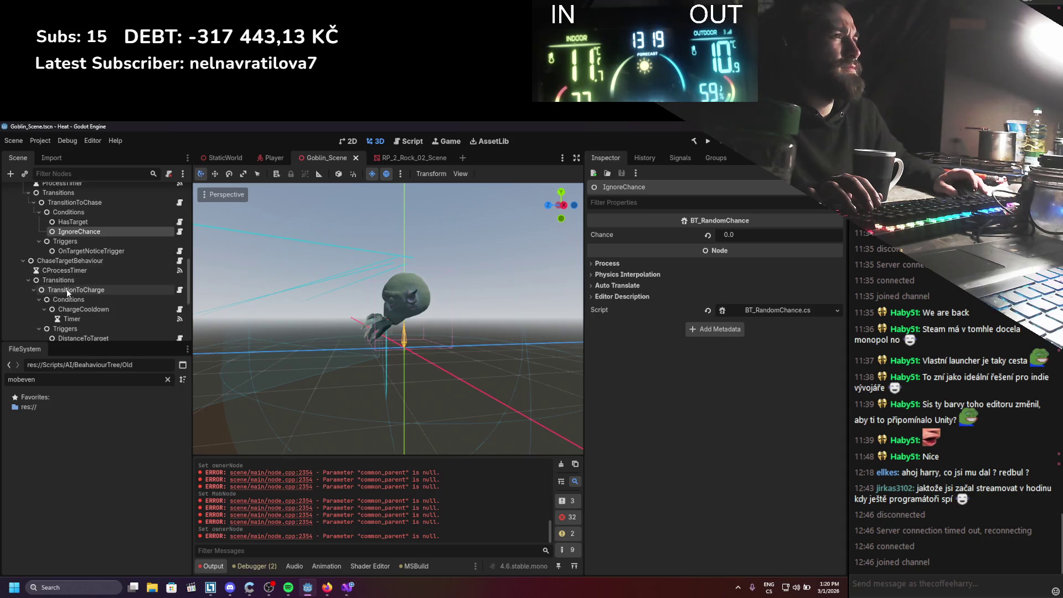
Review ChaseTargetBehaviour's transitions, slap attack, cooldown and ChargeAttackToPoint settings
left_click(73, 253)
left_click(73, 262)
scroll(74, 264, "down", 2)
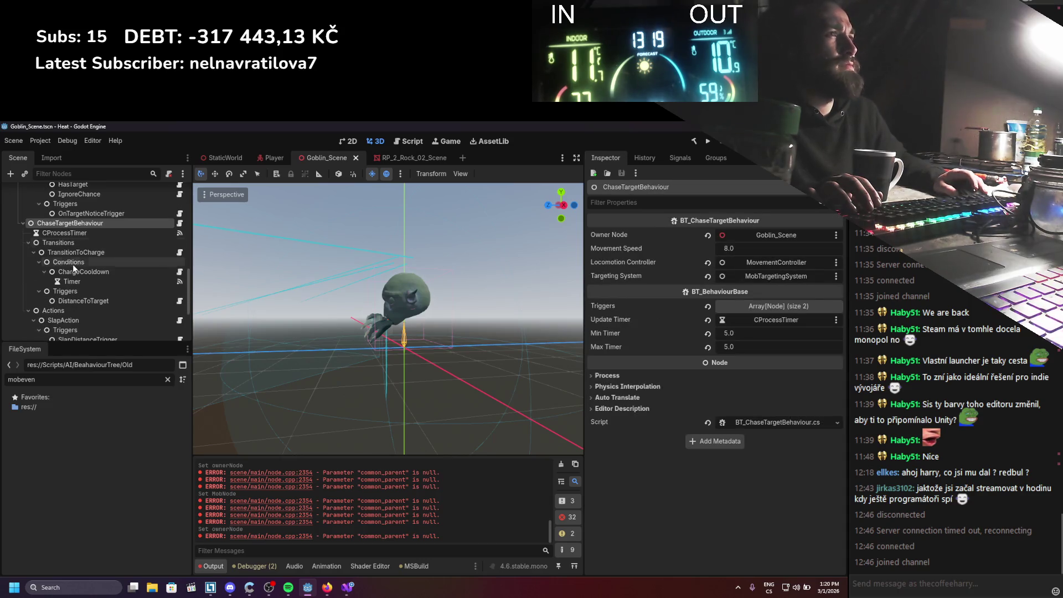
left_click(72, 253)
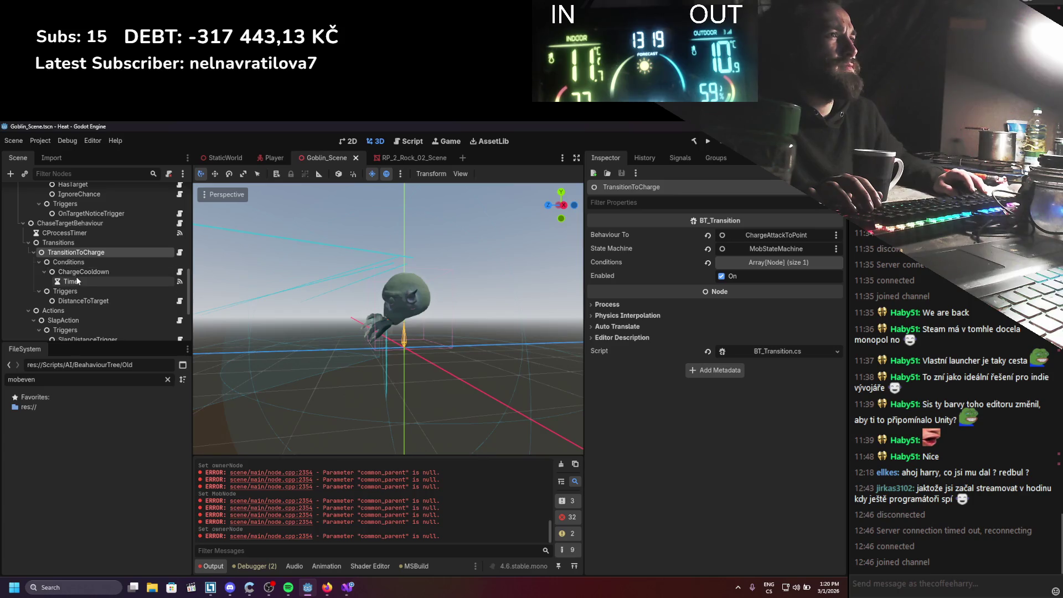
scroll(74, 280, "down", 2)
left_click(75, 262)
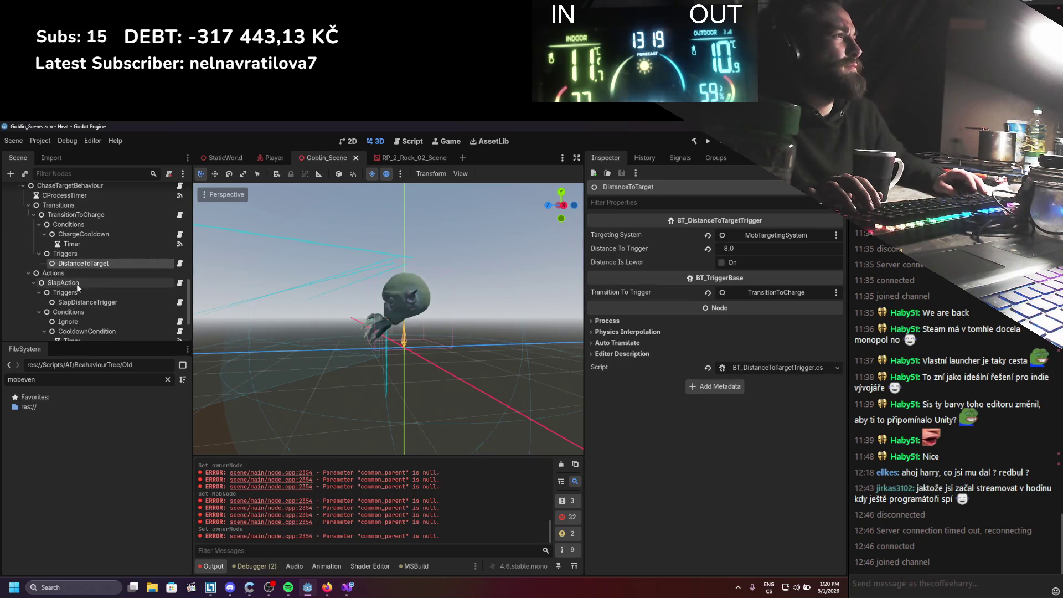
left_click(73, 284)
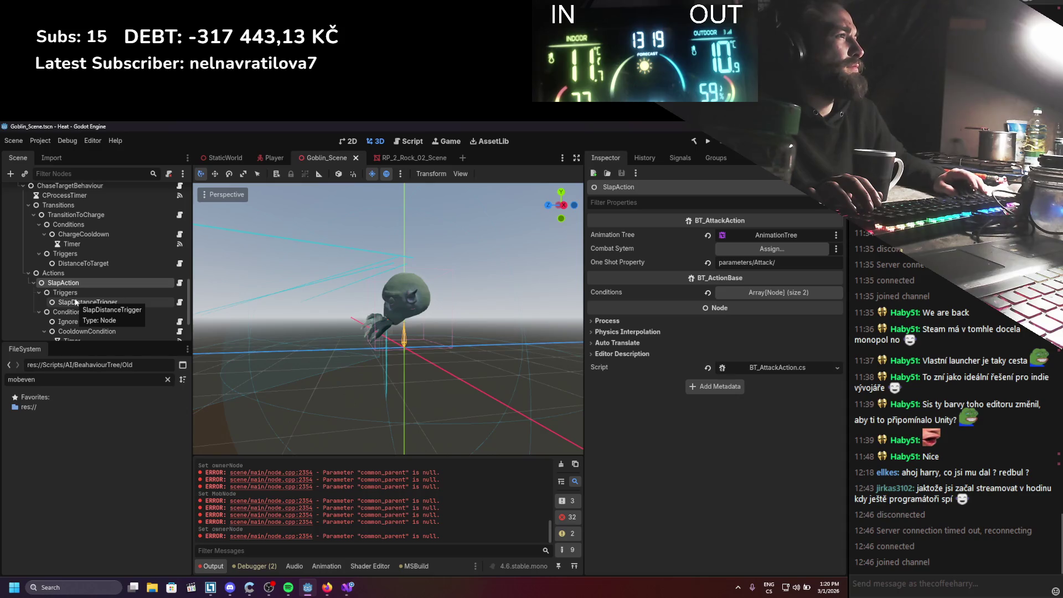
left_click(75, 302)
scroll(77, 299, "down", 2)
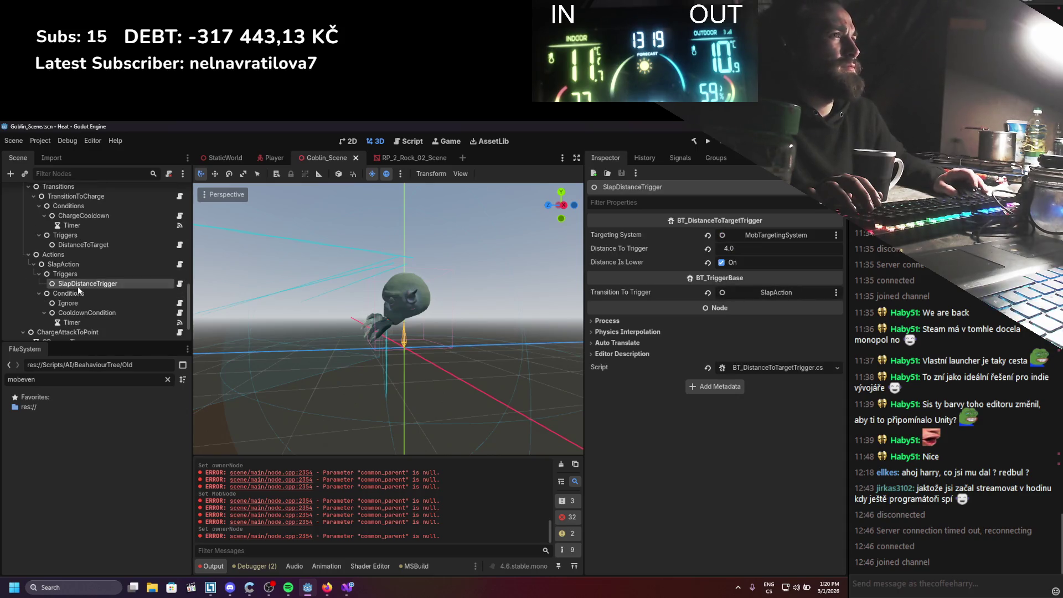
left_click(88, 294)
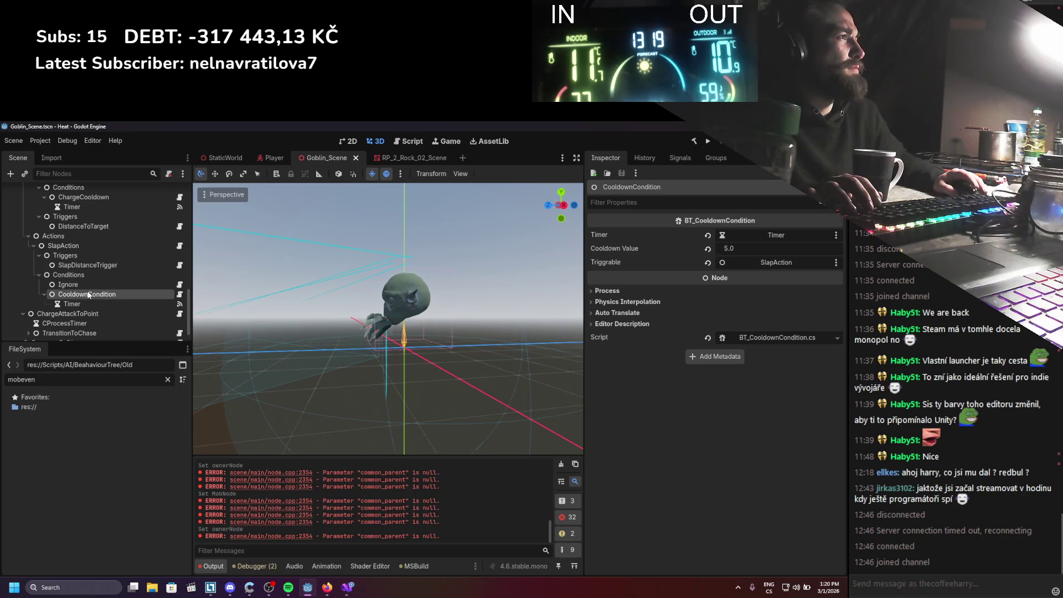
scroll(88, 292, "down", 2)
left_click(86, 292)
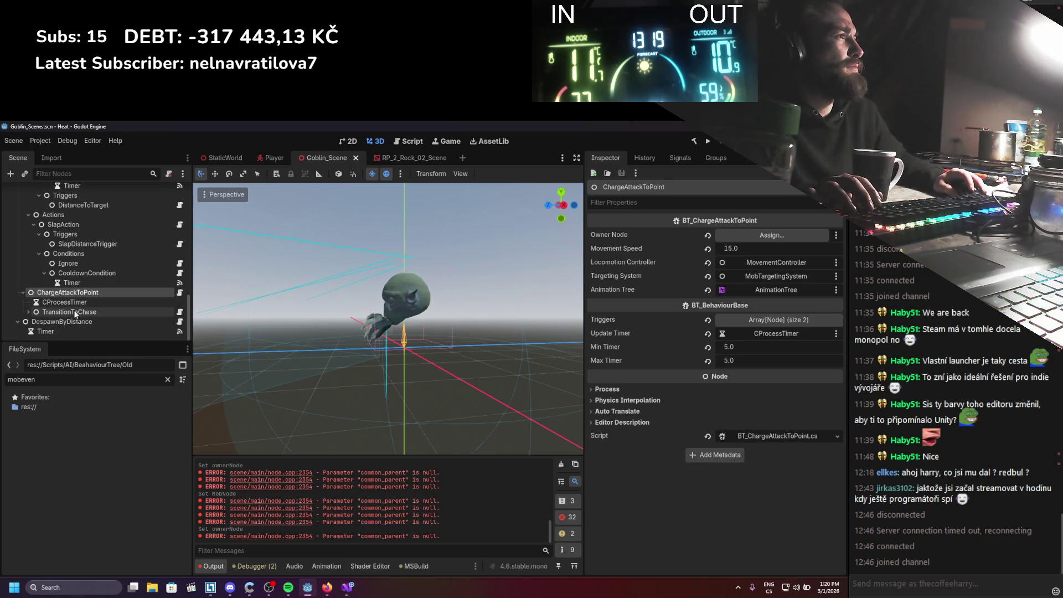
Set Goblin_Scene as ChargeAttackToPoint's Owner Node, save, and clear the output log
scroll(83, 276, "up", 10)
left_click_drag(68, 195, 775, 235)
key("ctrl+s")
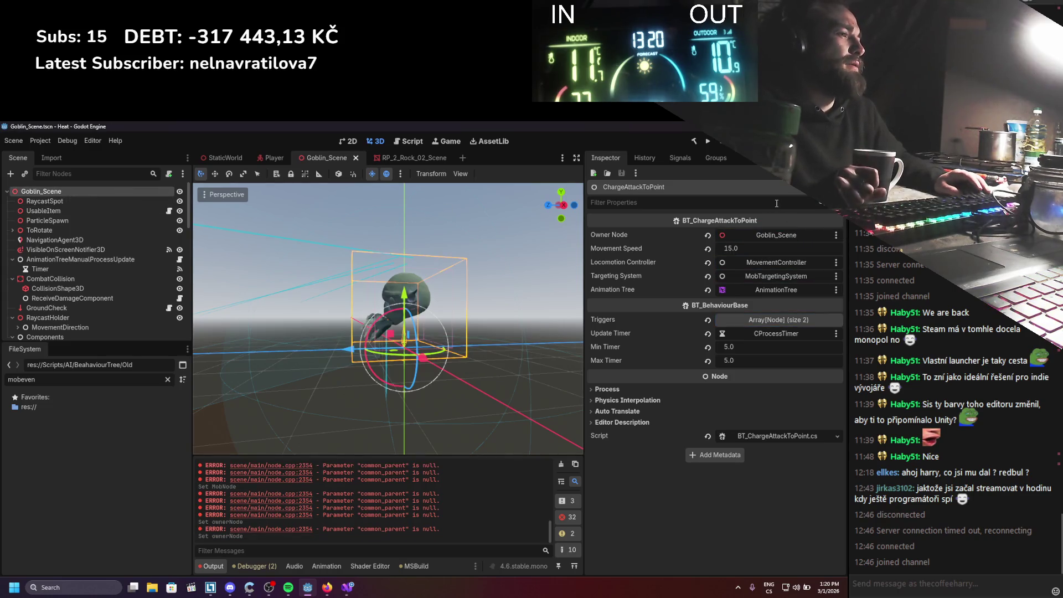
left_click(561, 464)
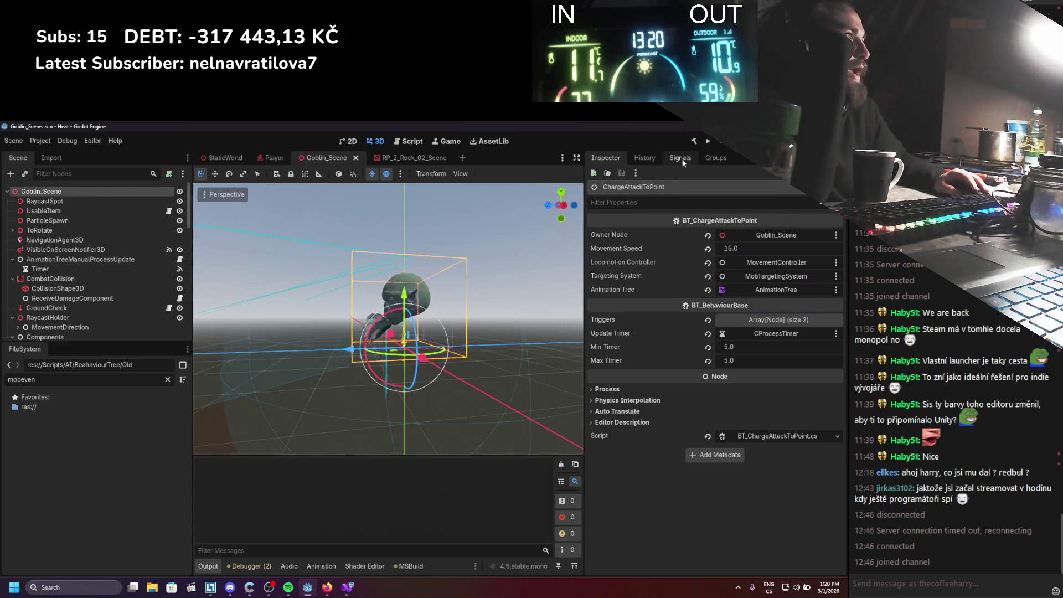
Run the project, walk the player toward the goblins with S and D, then stop it
left_click(708, 141)
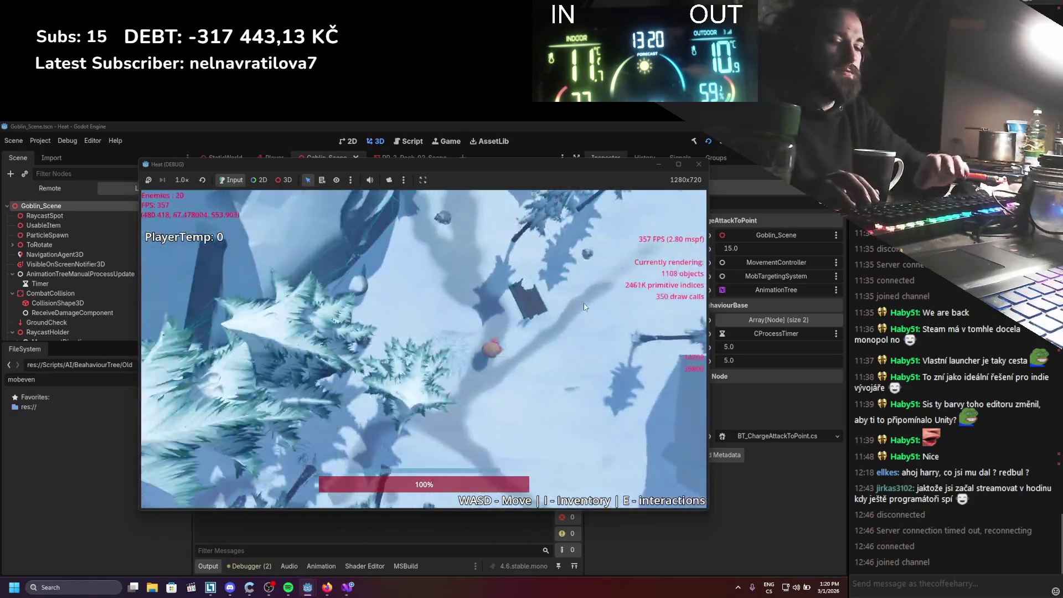
key("s")
key("d")
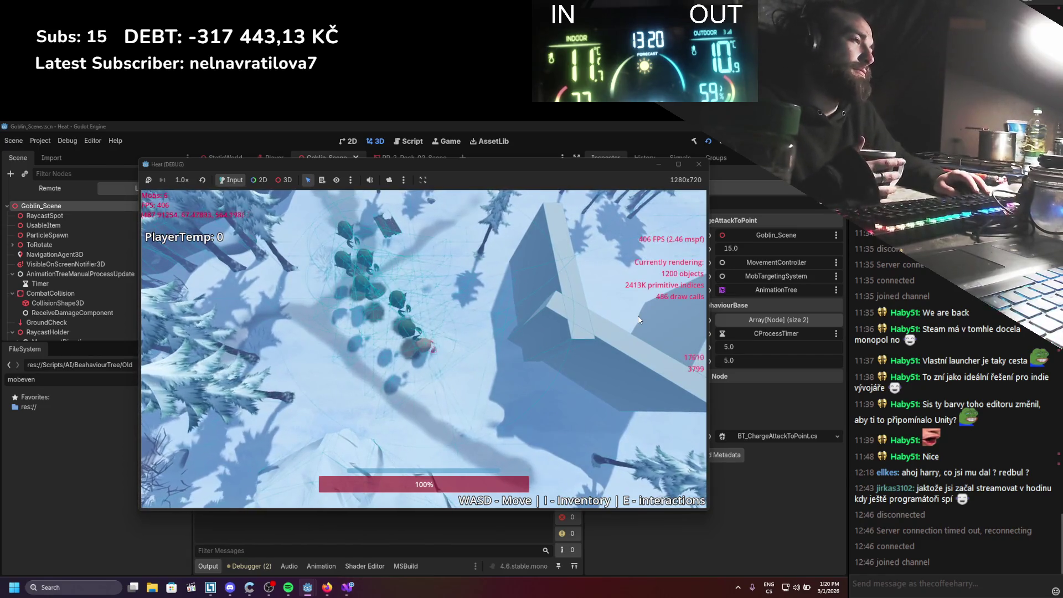
scroll(631, 268, "up", 3)
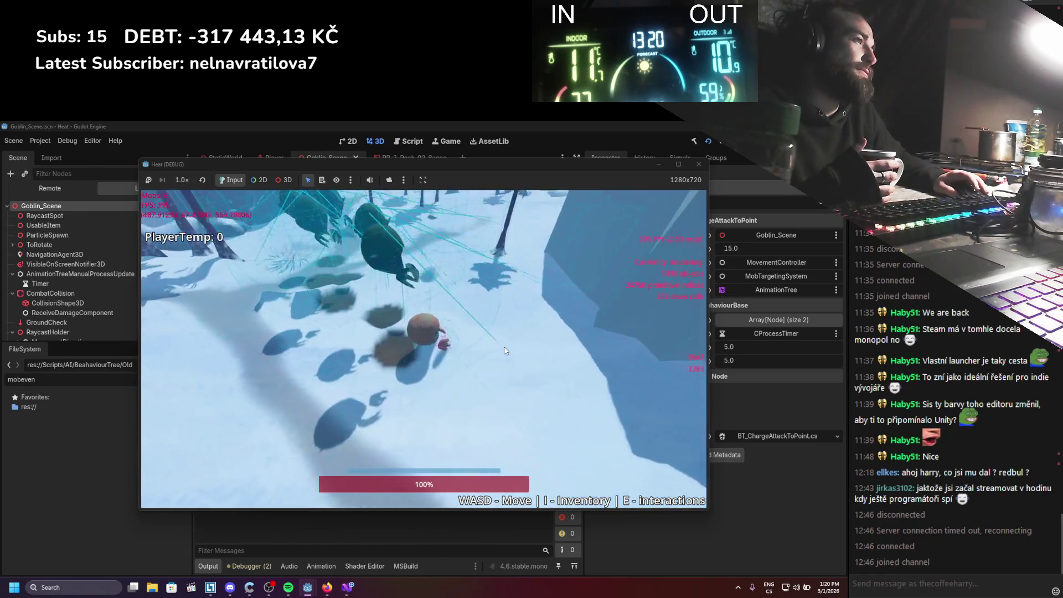
left_click(708, 140)
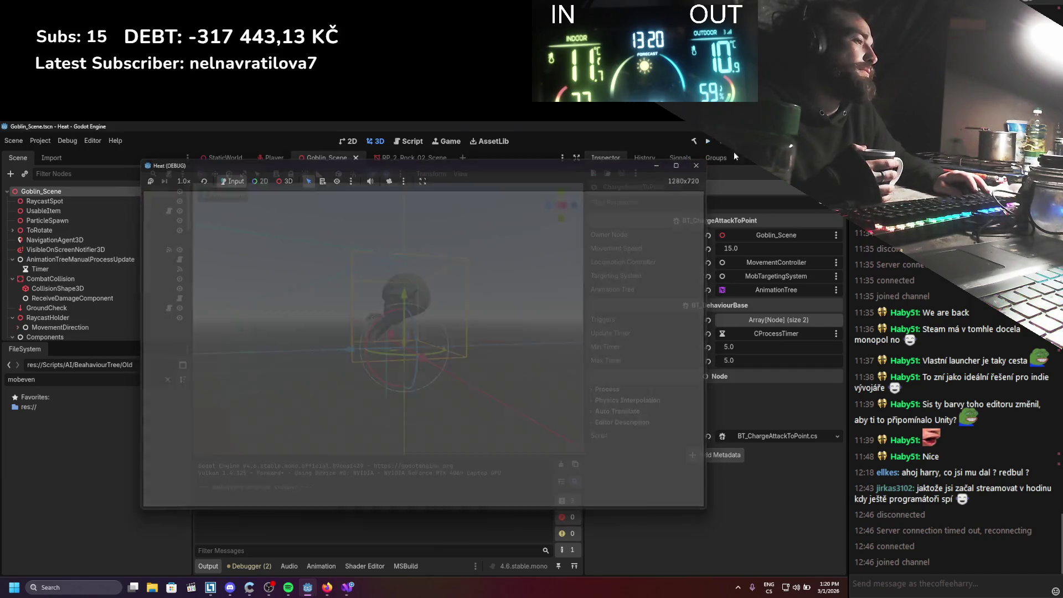
Delete the 'return;' line from OmnidirectionalMovementComponent.cs's airborne branch, then return to Godot
left_click(348, 588)
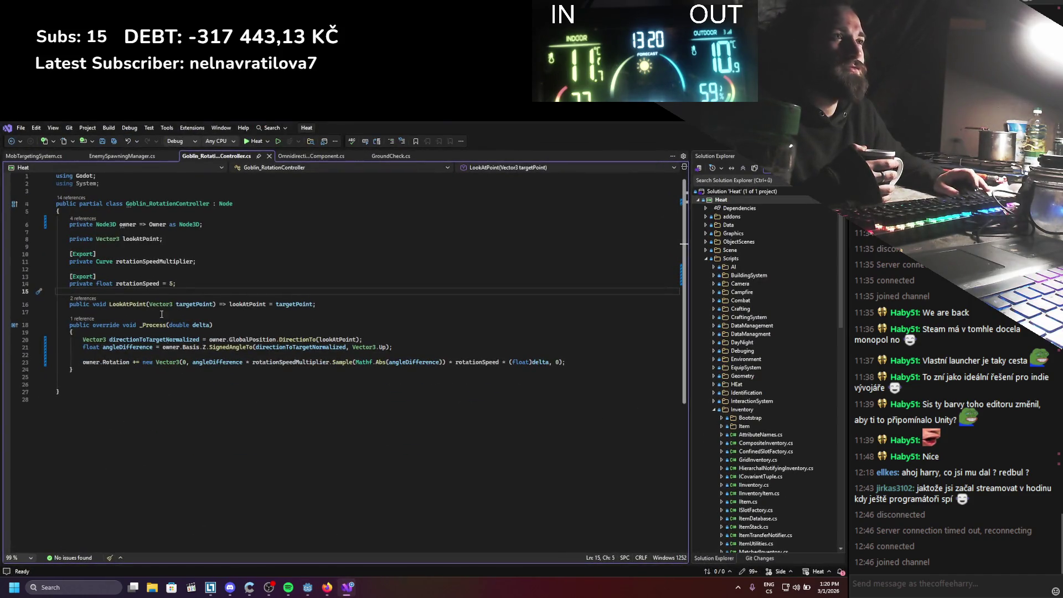
left_click(317, 157)
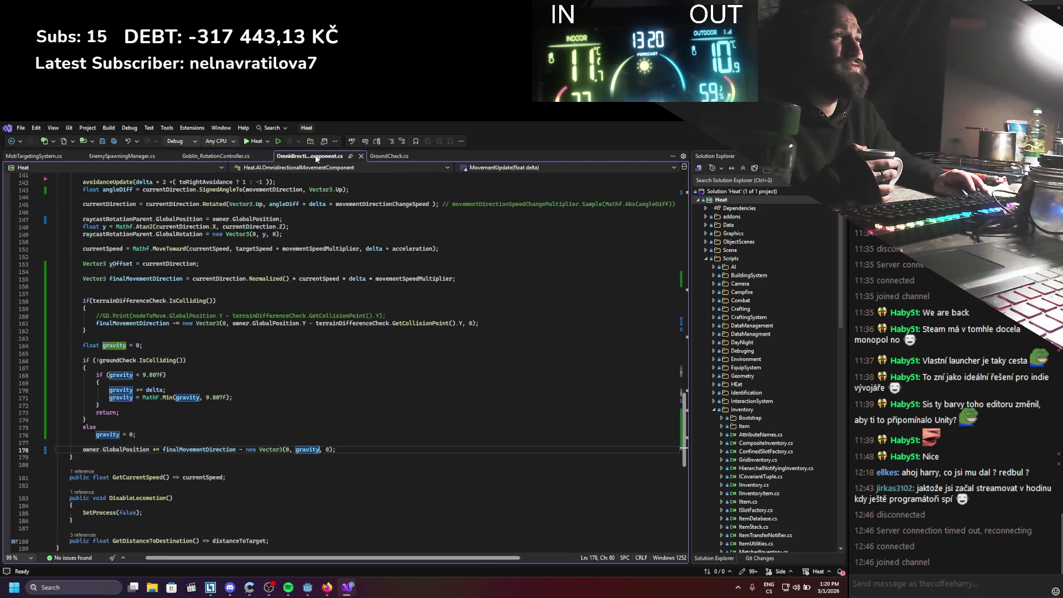
left_click(215, 428)
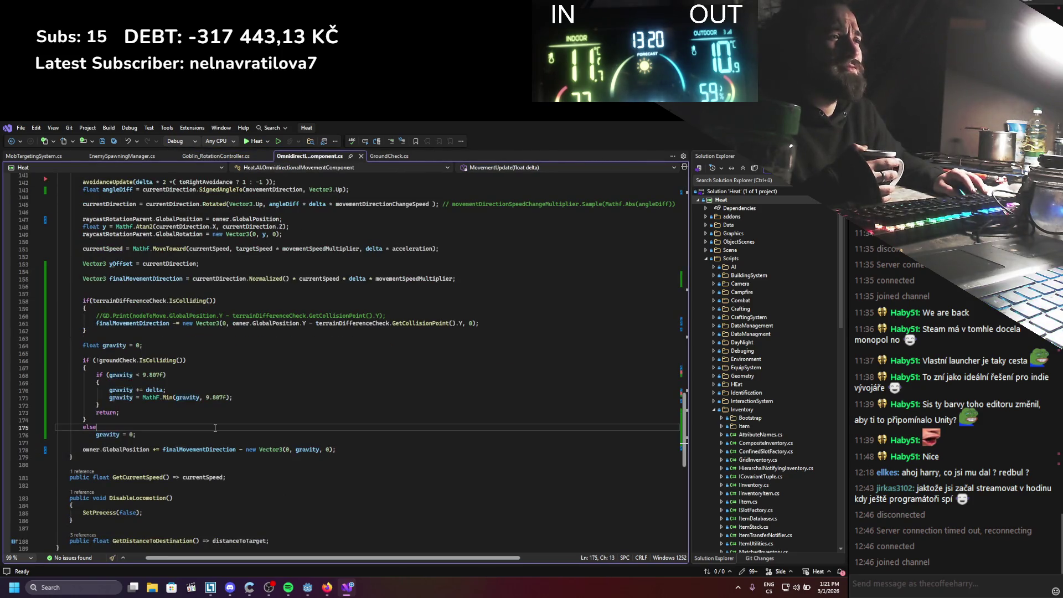
key("Up")
key("Up")
key("End")
key("shift+Up")
key("BackSpace")
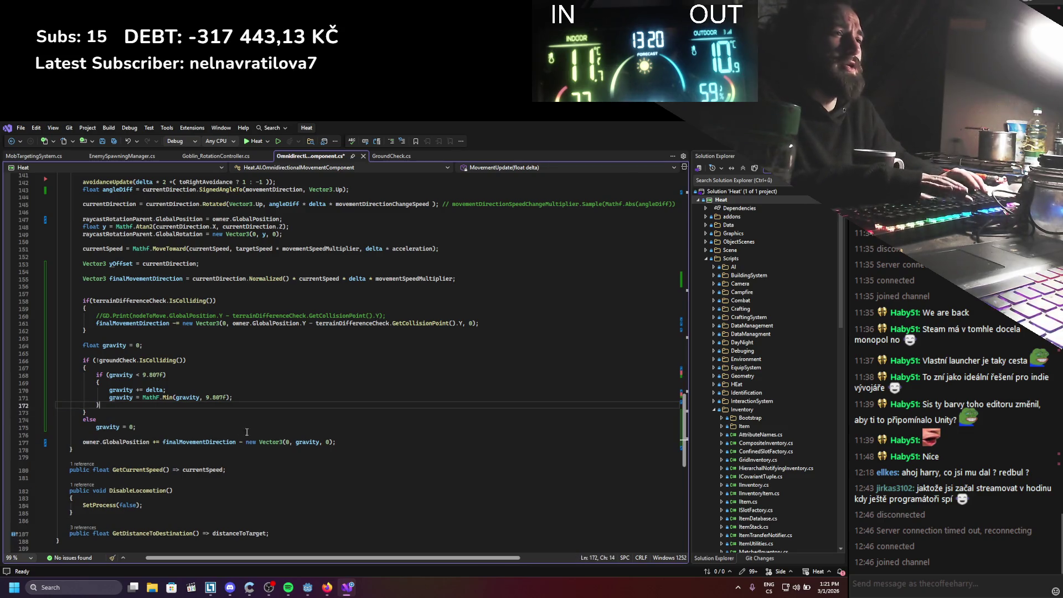
key("alt+Tab")
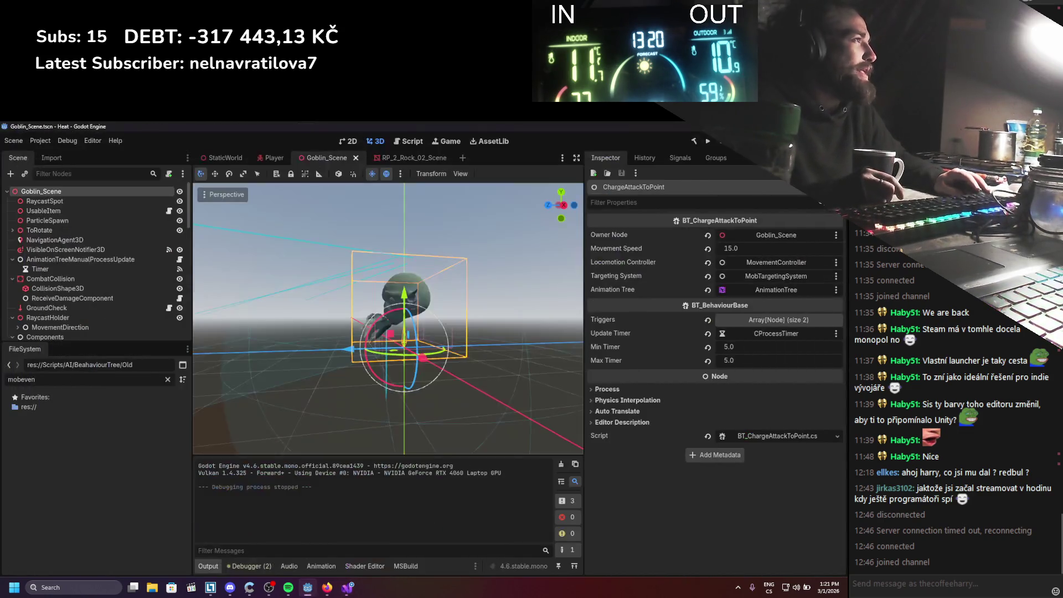
Run the game again to test the goblins, then close it and return to the Godot editor
left_click(709, 142)
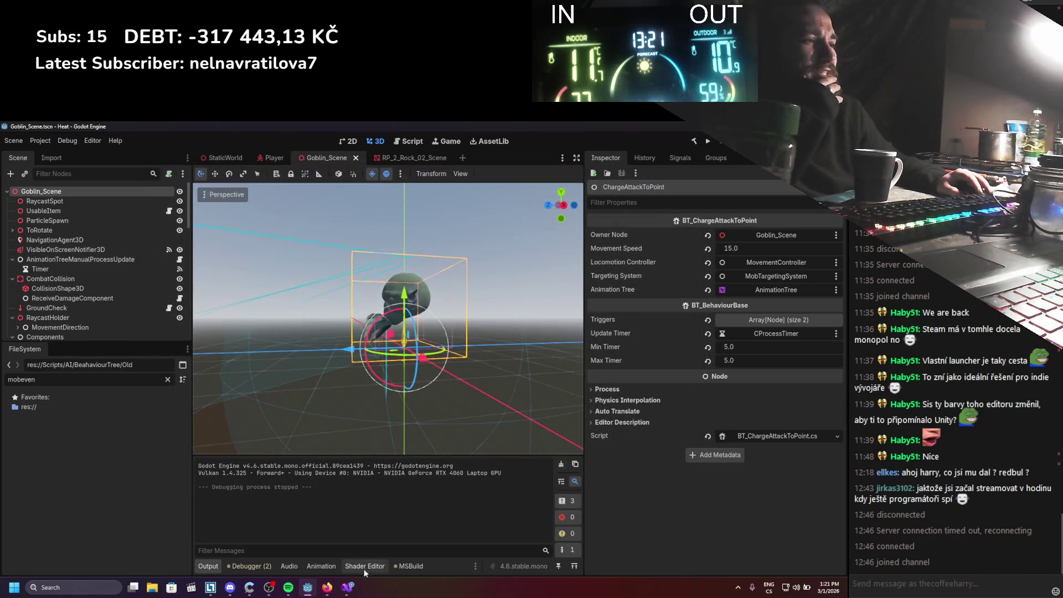
left_click(347, 586)
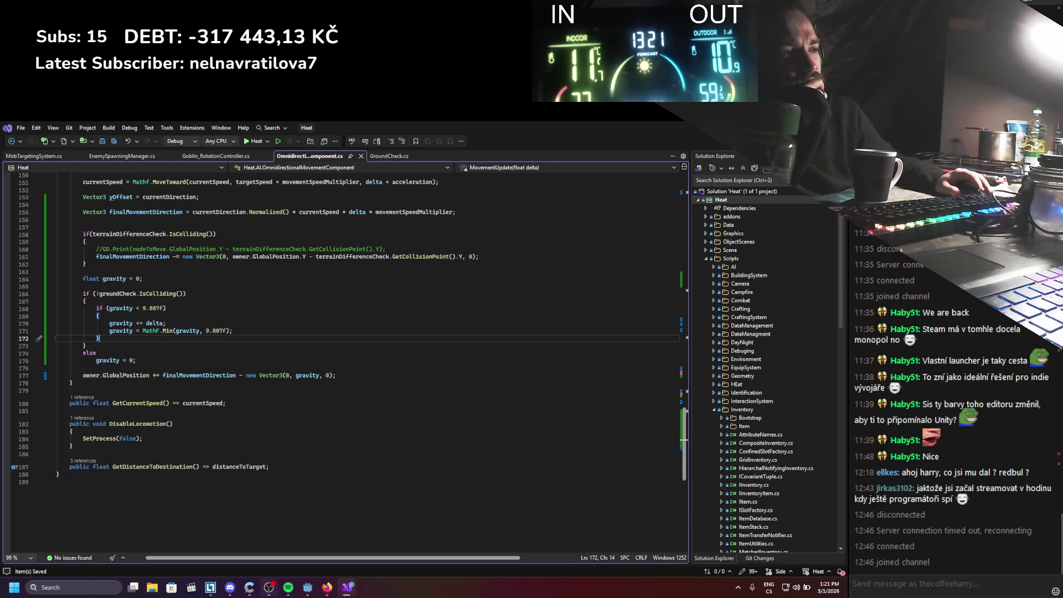
left_click(322, 589)
left_click(308, 587)
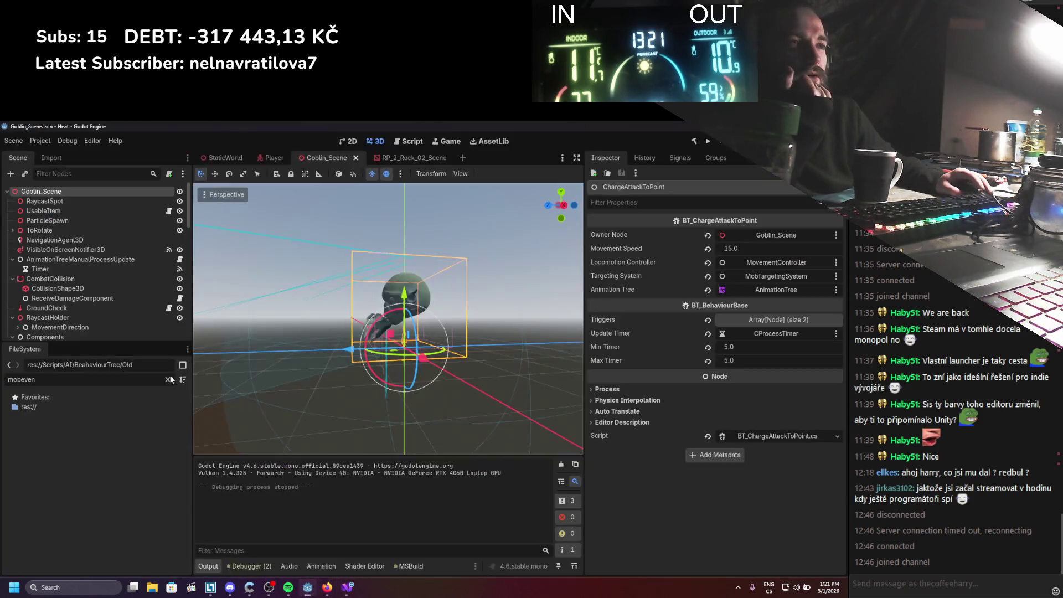
Select GroundCheck and centre the 3D view on it with F
scroll(131, 320, "down", 3)
scroll(506, 370, "up", 5)
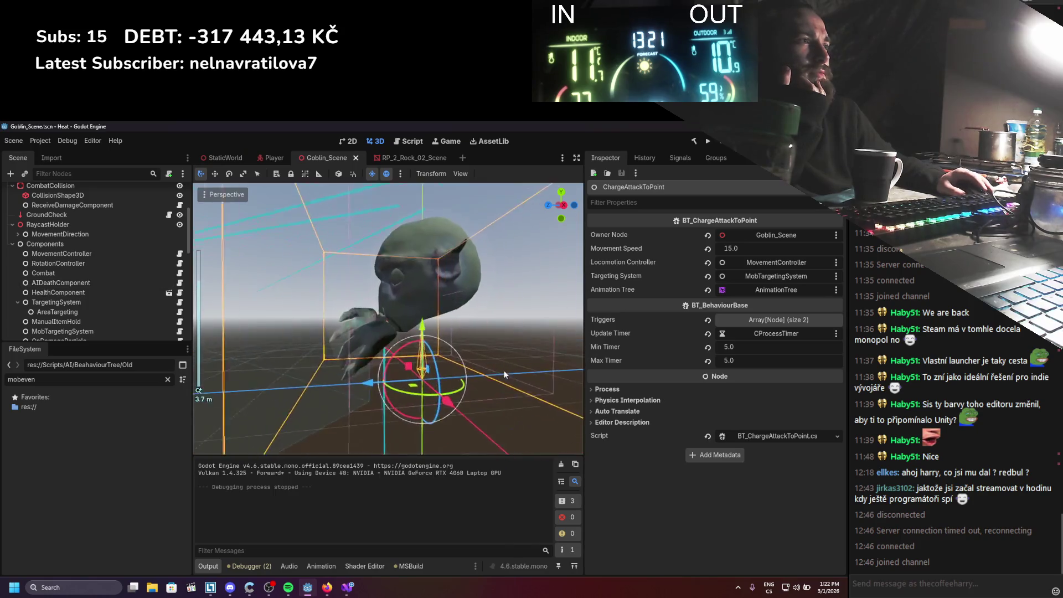
scroll(471, 367, "up", 5)
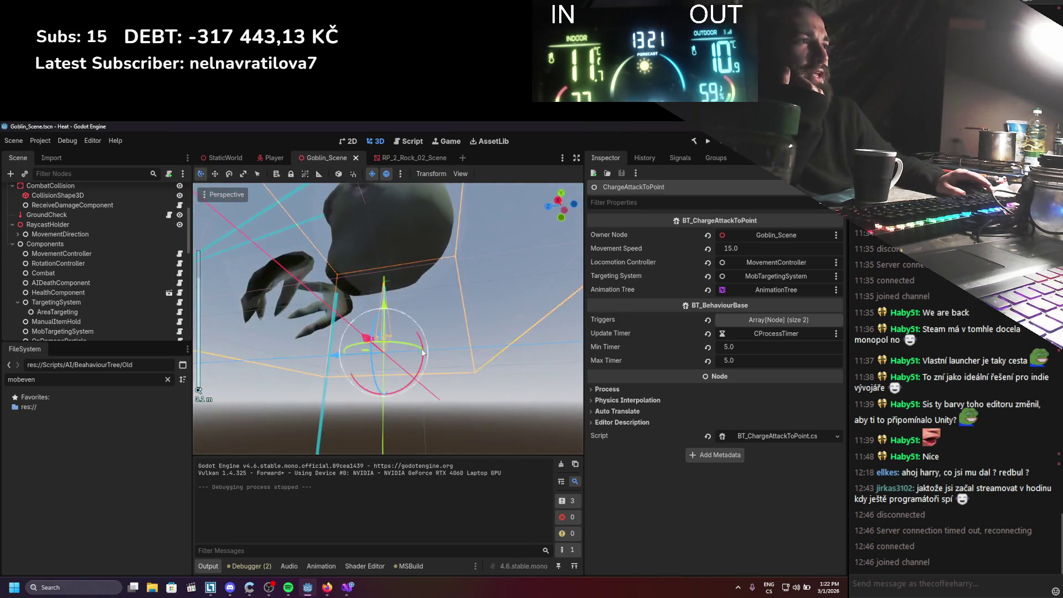
scroll(388, 432, "down", 5)
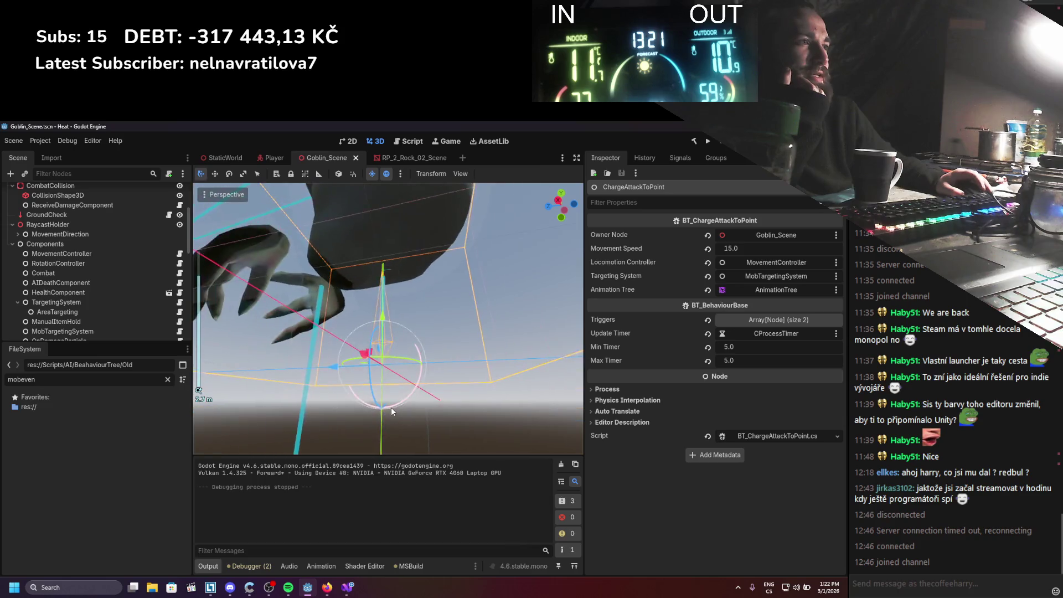
double_click(88, 214)
scroll(278, 317, "up", 3)
scroll(278, 317, "down", 3)
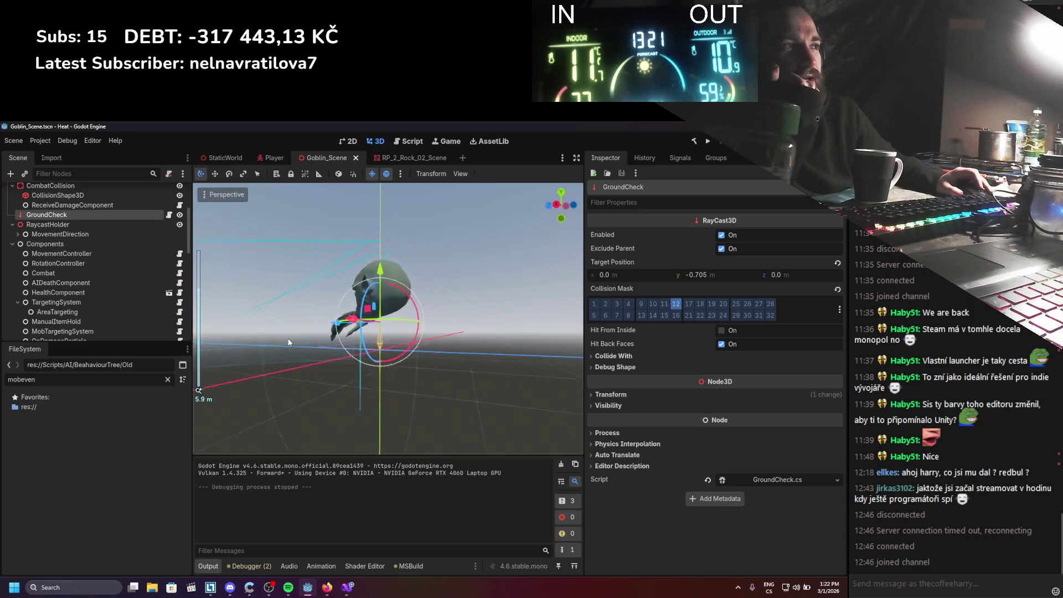
scroll(55, 265, "up", 2)
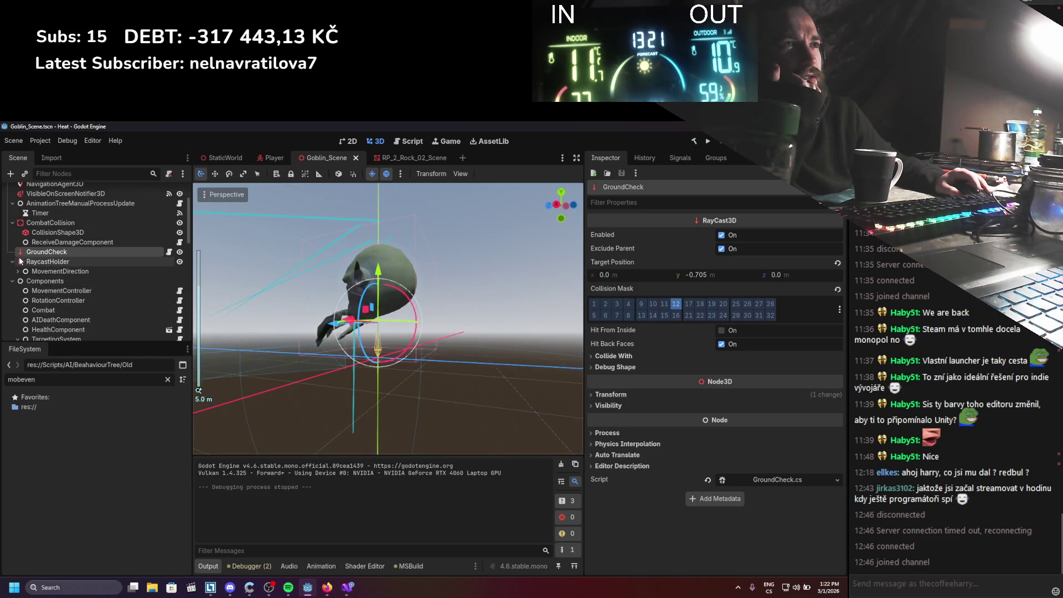
key("f")
scroll(399, 329, "up", 3)
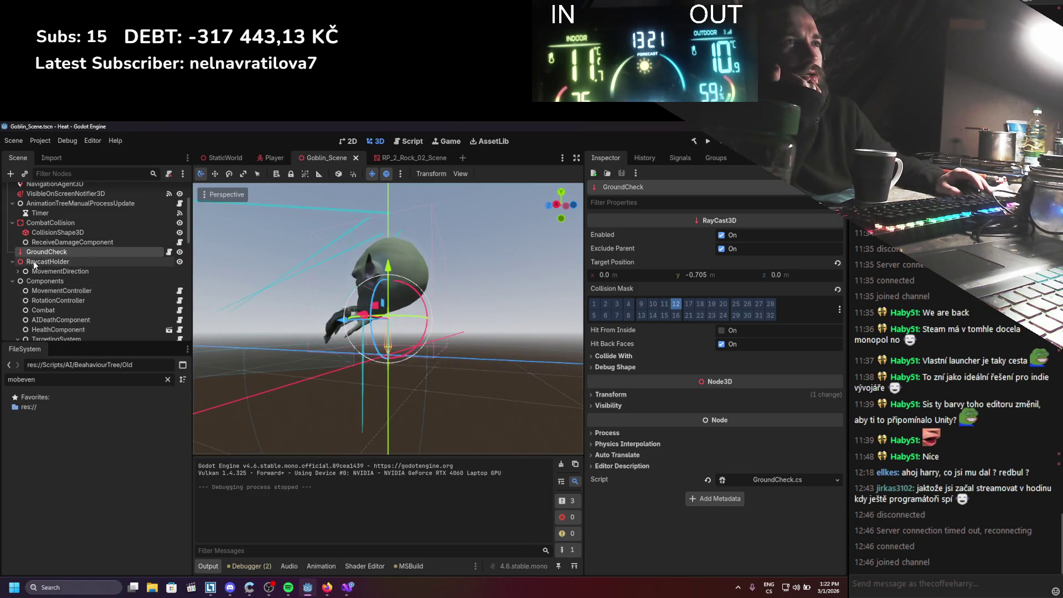
Inspect the GroundCheck raycast settings and expand MovementDirection to show its child raycasts
left_click(48, 292)
scroll(808, 437, "down", 5)
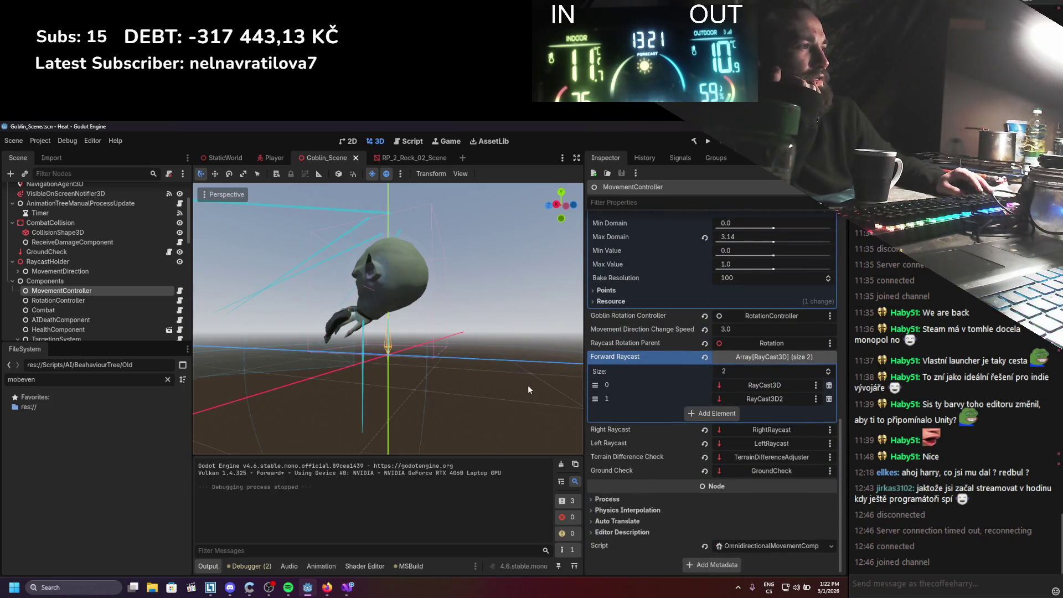
left_click(110, 252)
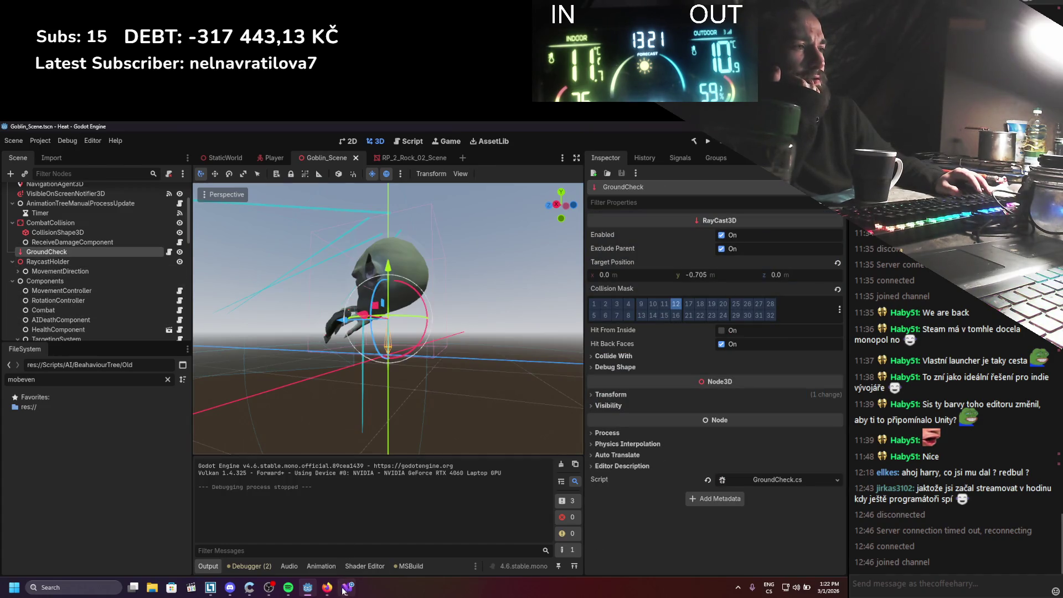
mouse_move(348, 591)
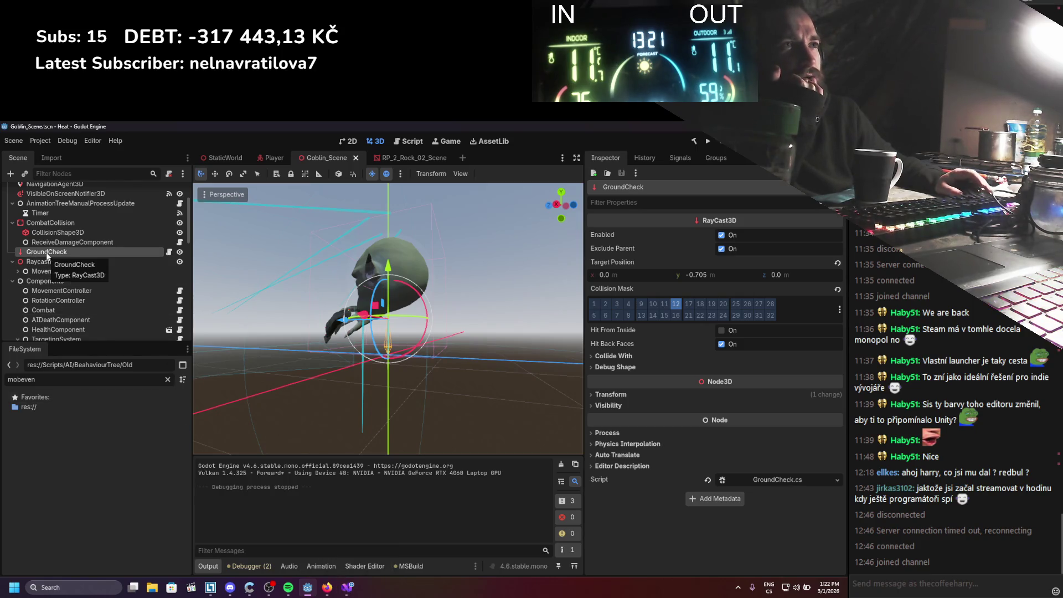
scroll(44, 266, "up", 2)
left_click(17, 309)
scroll(20, 310, "down", 3)
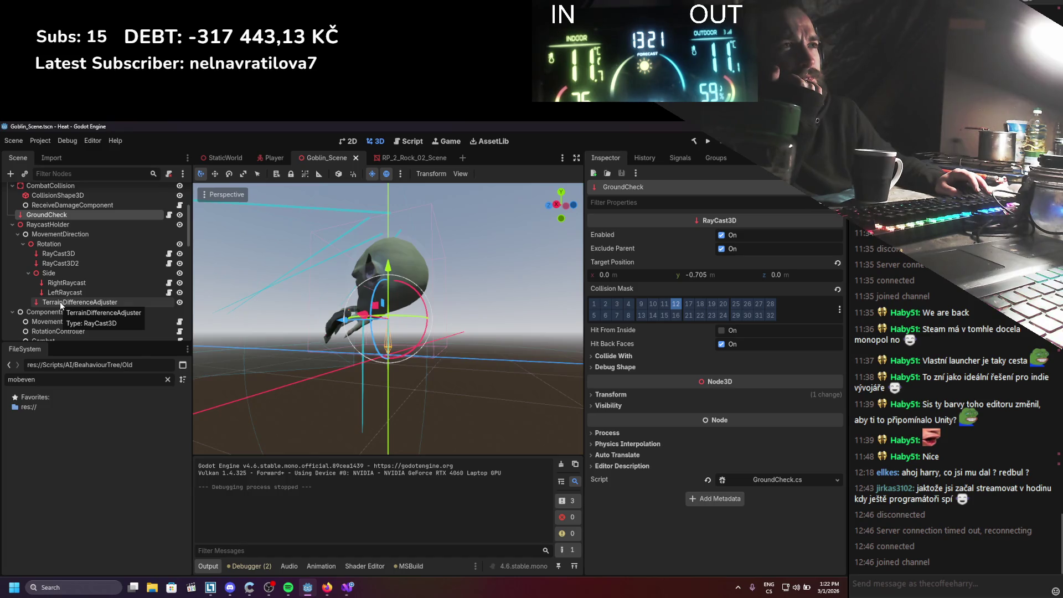
left_click(347, 586)
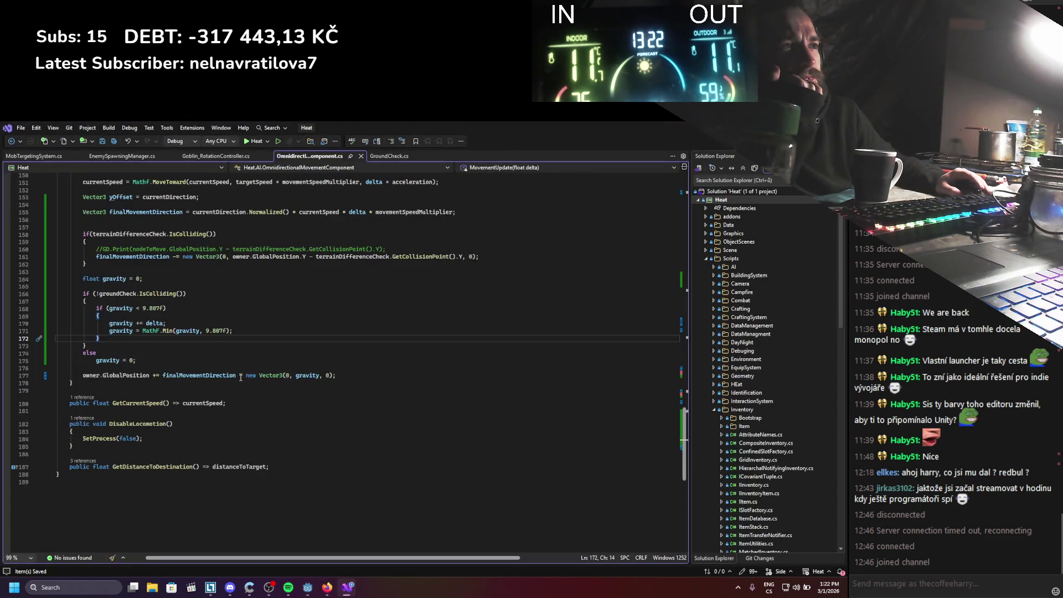
Read the MovementUpdate gravity and terrain-adjust code, then go back to Godot
scroll(241, 377, "up", 1)
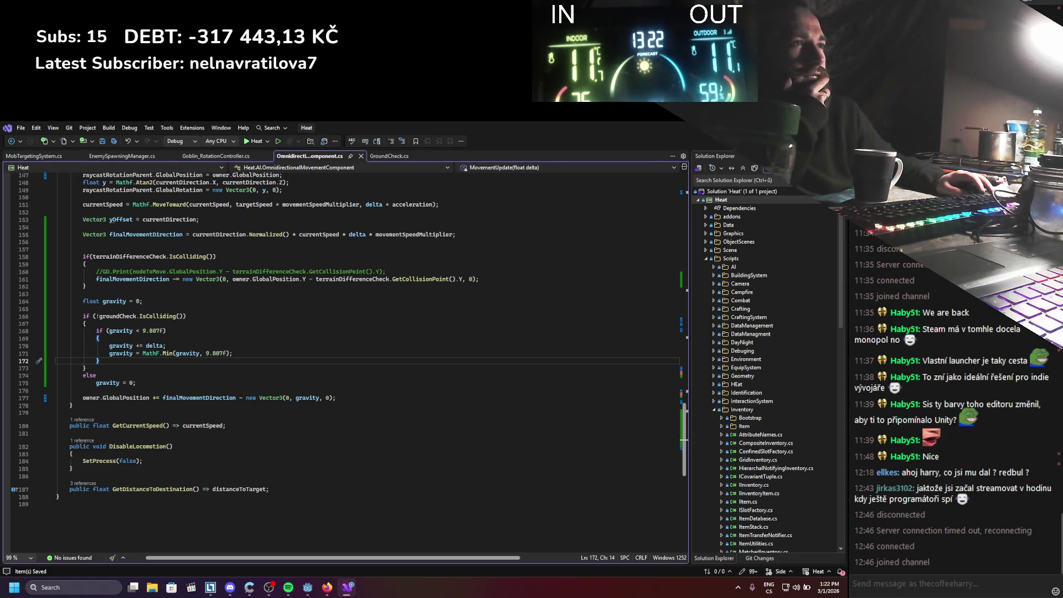
key("alt+Tab")
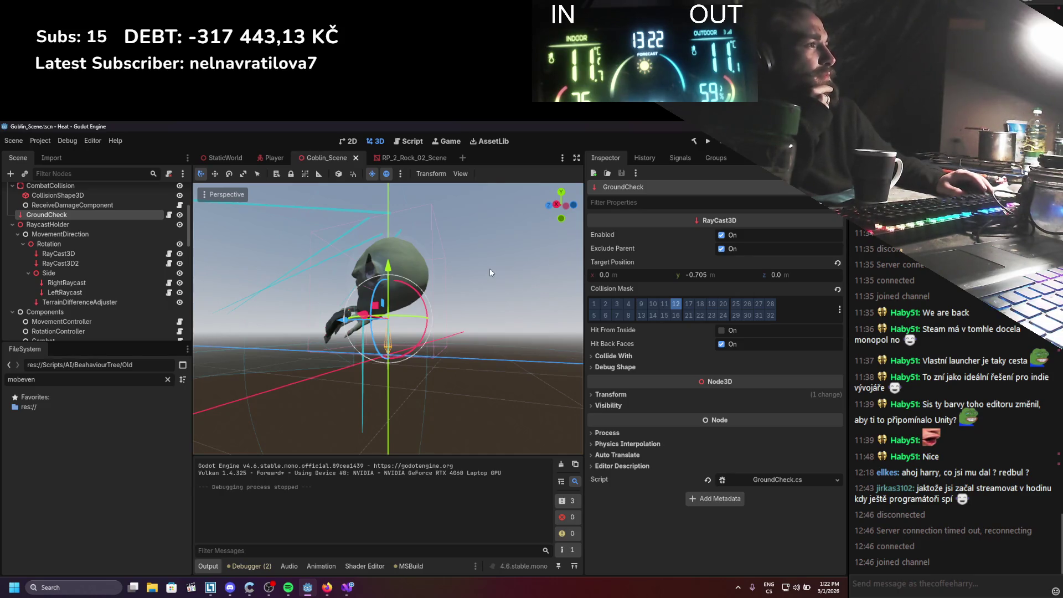
Expand and collapse the raycast's Debug Shape section, then run the project
scroll(445, 296, "up", 3)
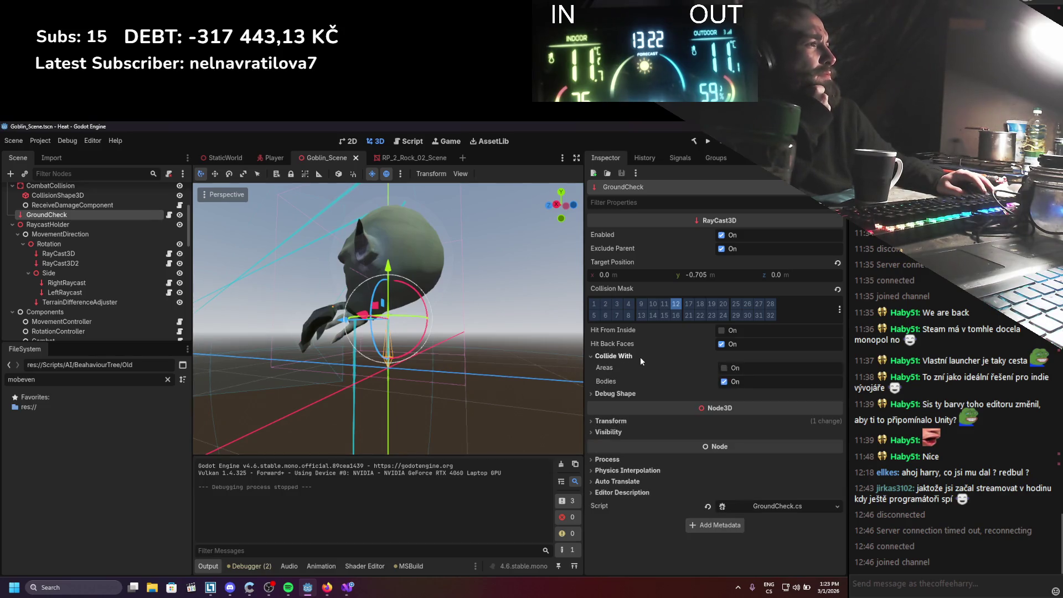
left_click(629, 366)
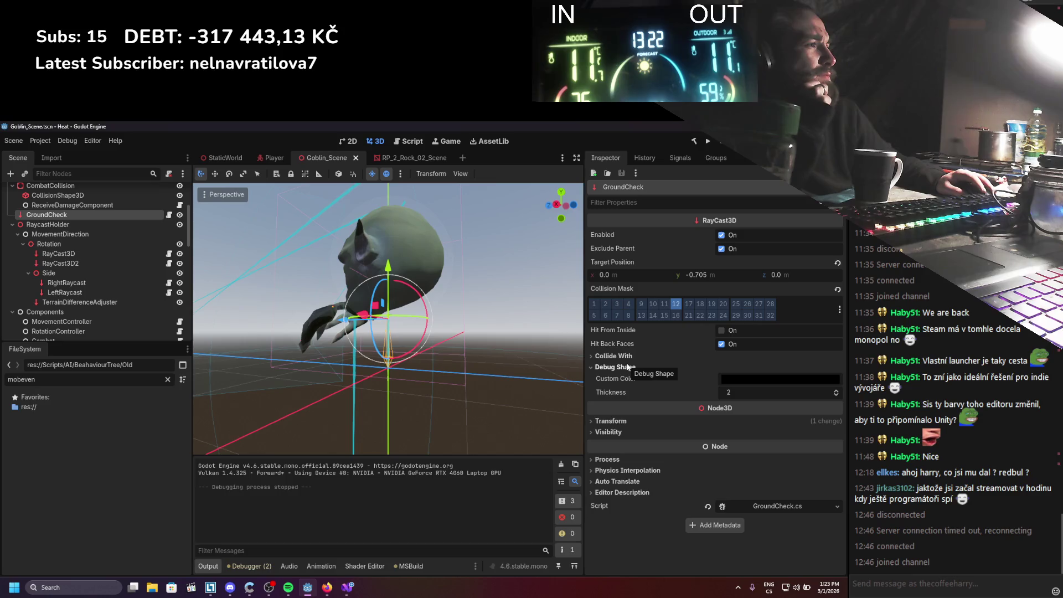
left_click(628, 367)
scroll(467, 360, "up", 5)
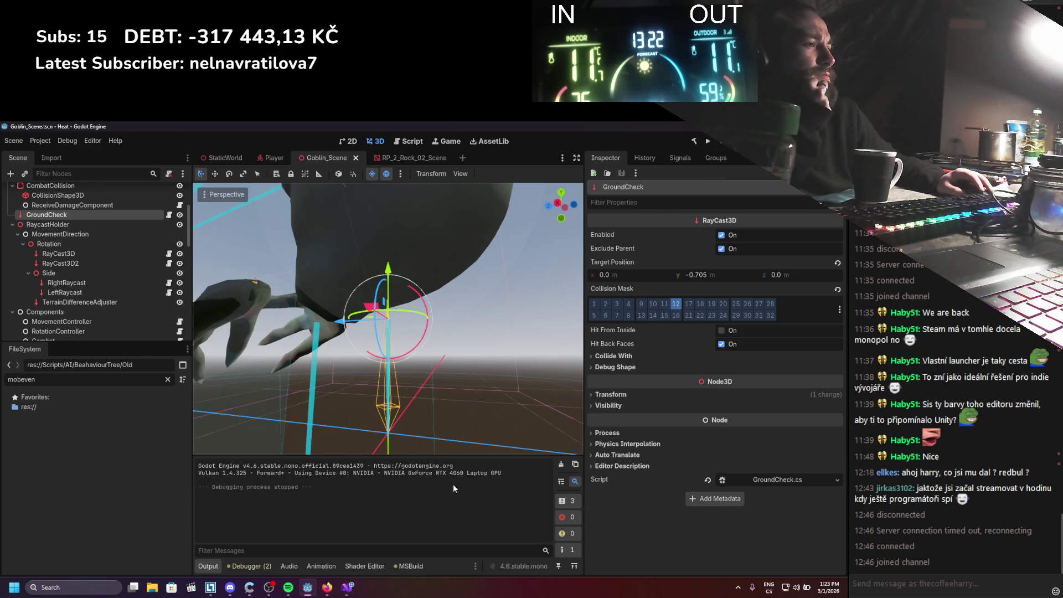
left_click(704, 142)
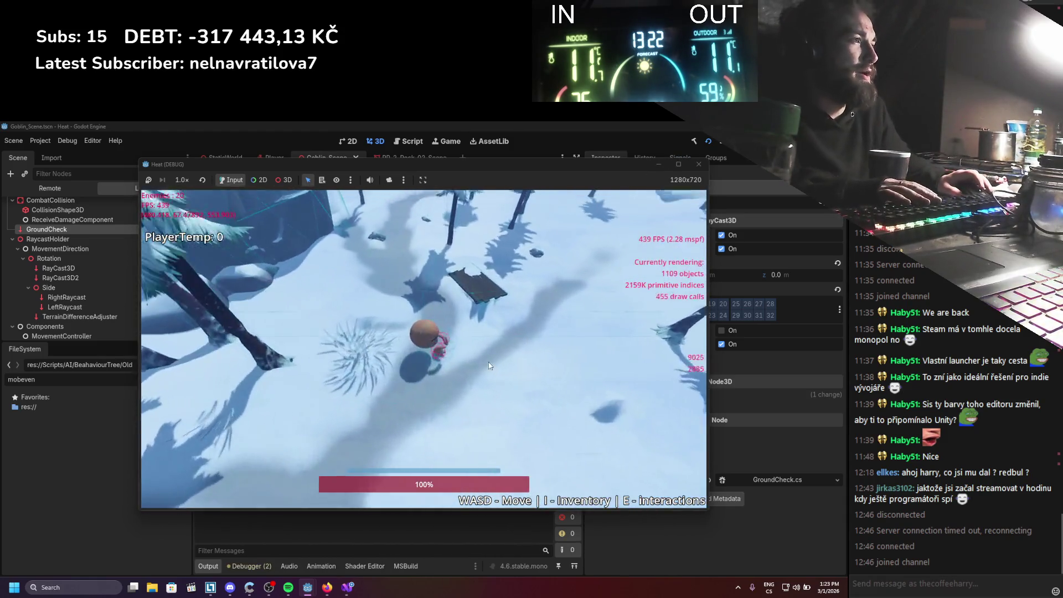
Walk the player forward, stop the game, and collapse MobStateMachine and TargetingSystem
key("w")
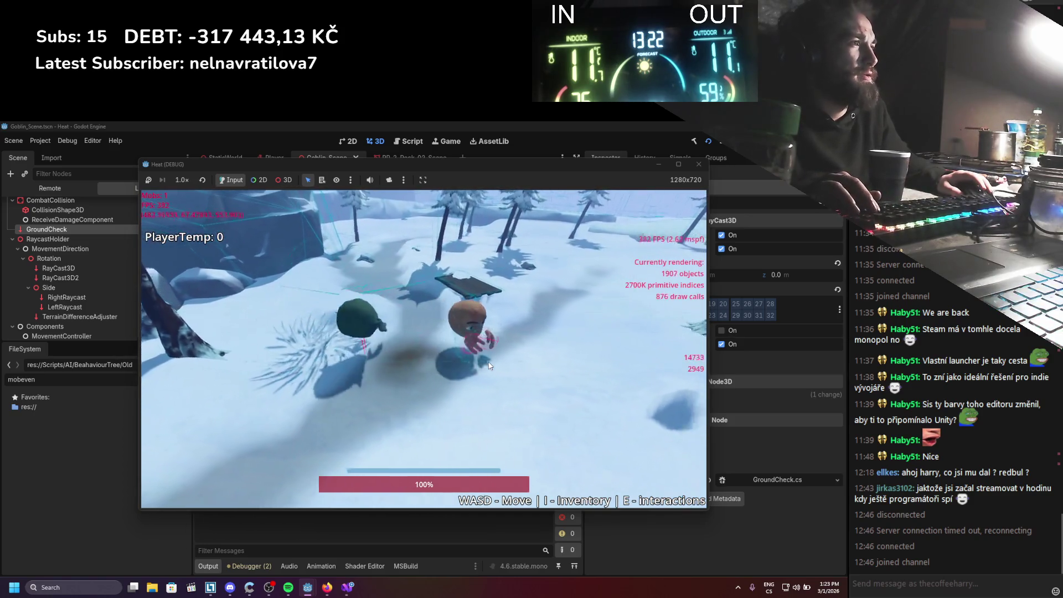
left_click(732, 142)
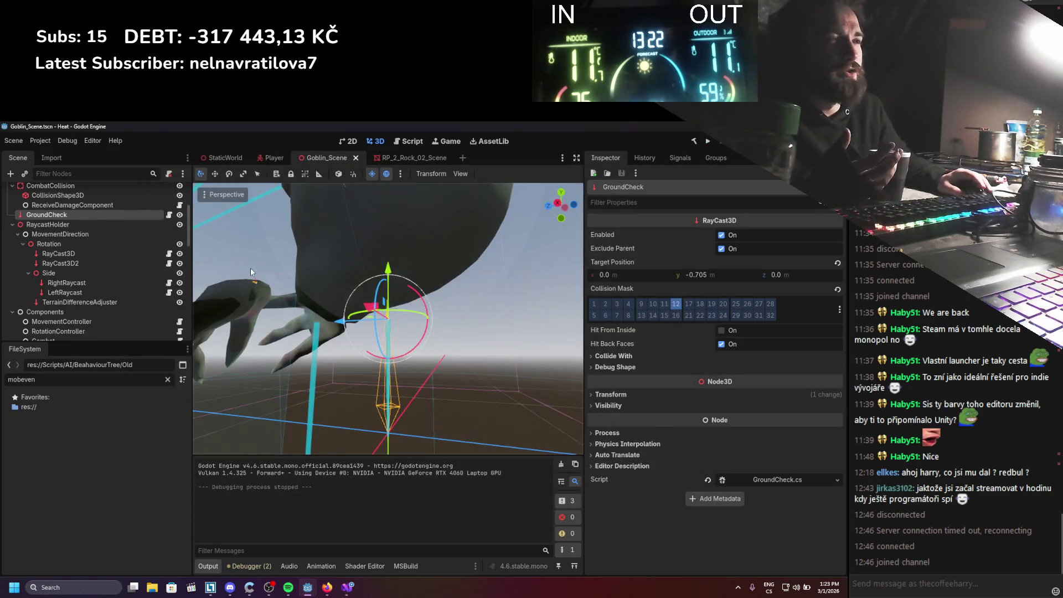
scroll(93, 270, "down", 4)
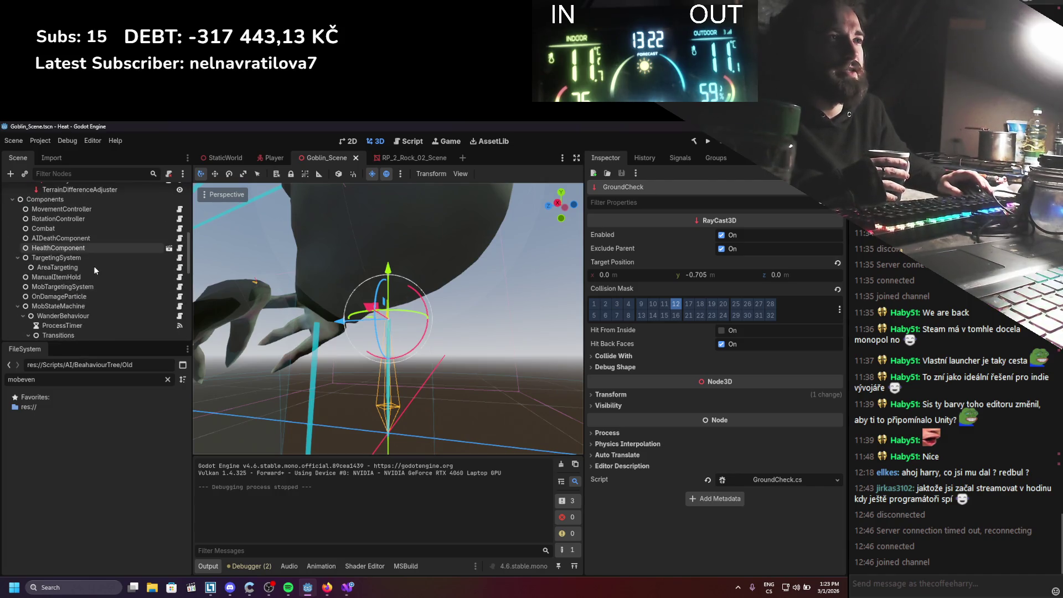
left_click(17, 306)
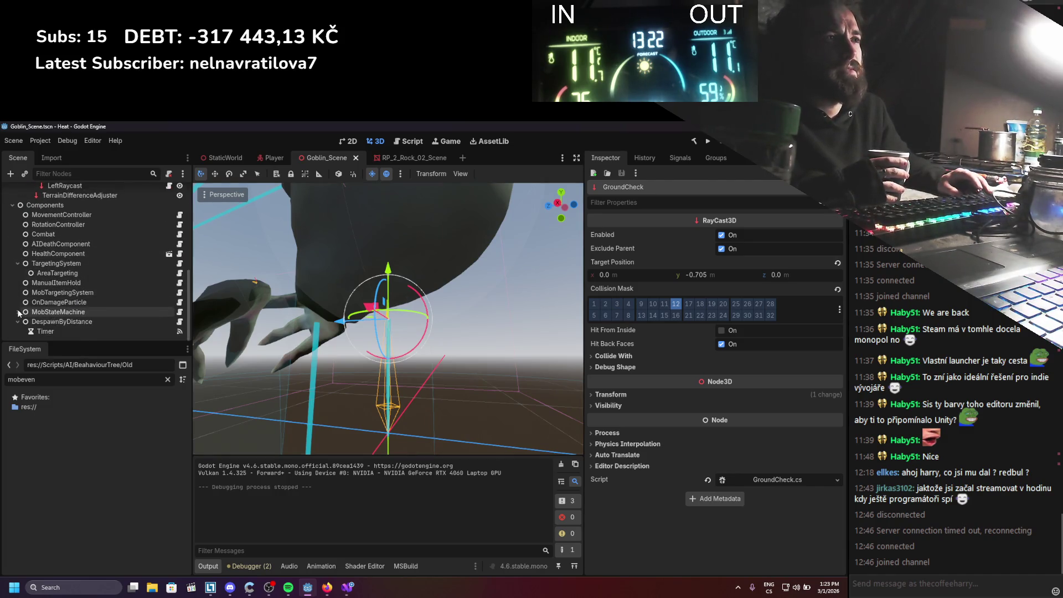
left_click(18, 264)
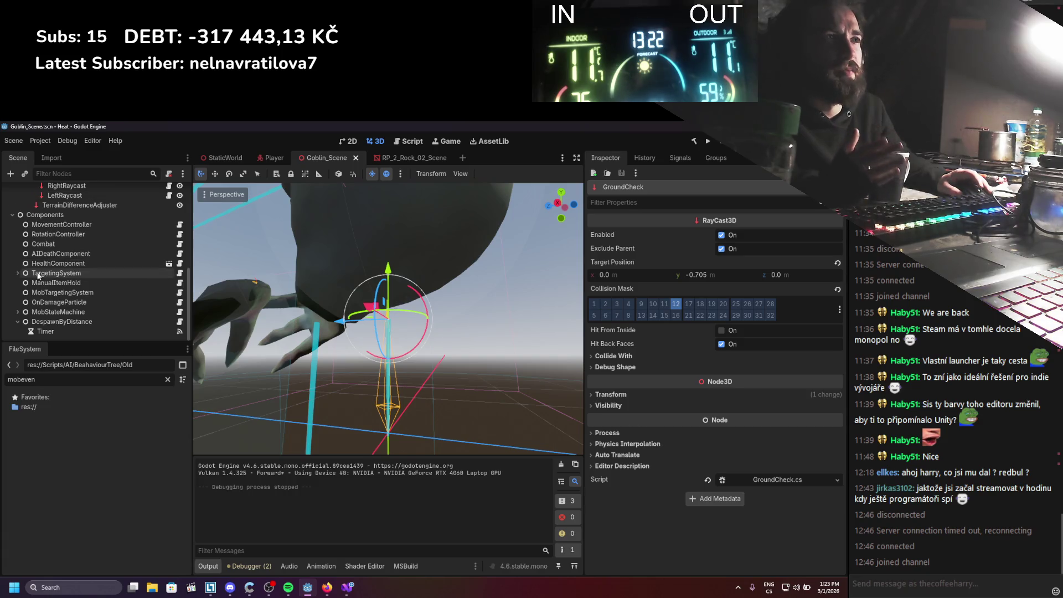
Open the GroundCheck node's GroundCheck.cs script in Visual Studio
left_click(50, 224)
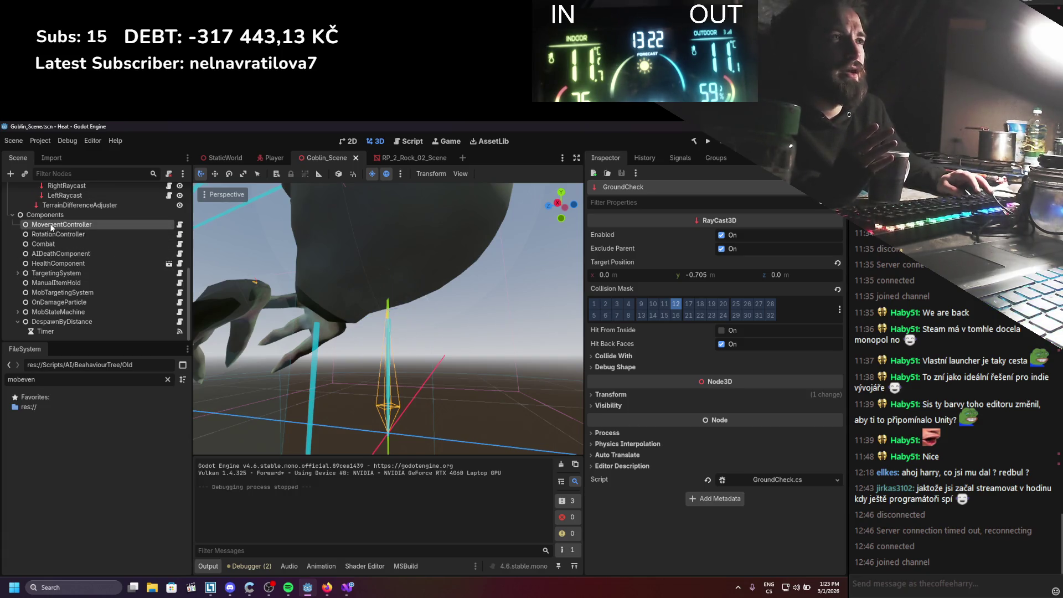
scroll(79, 231, "up", 3)
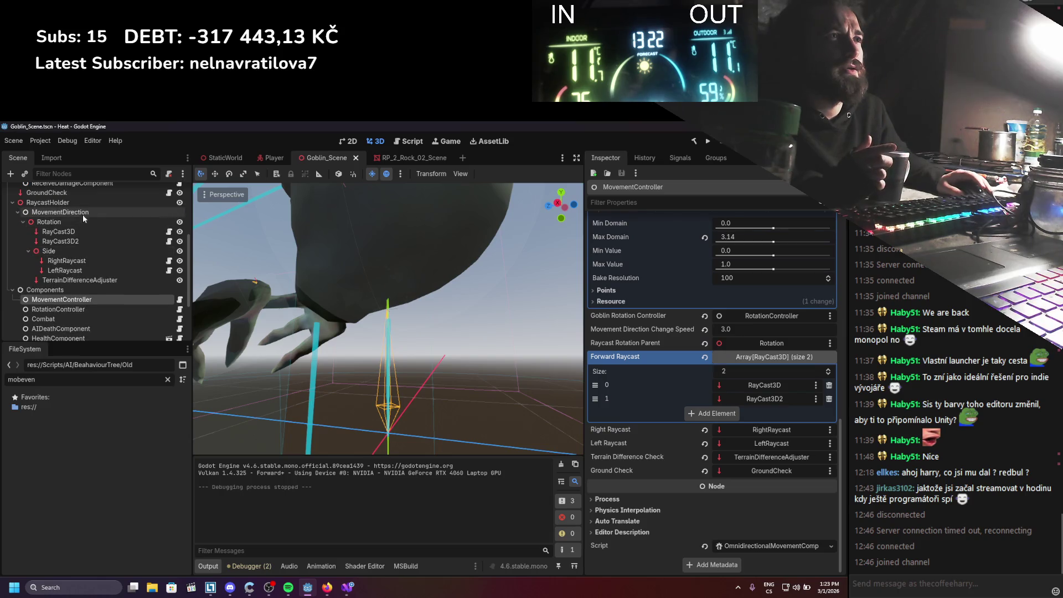
left_click(92, 193)
left_click(169, 194)
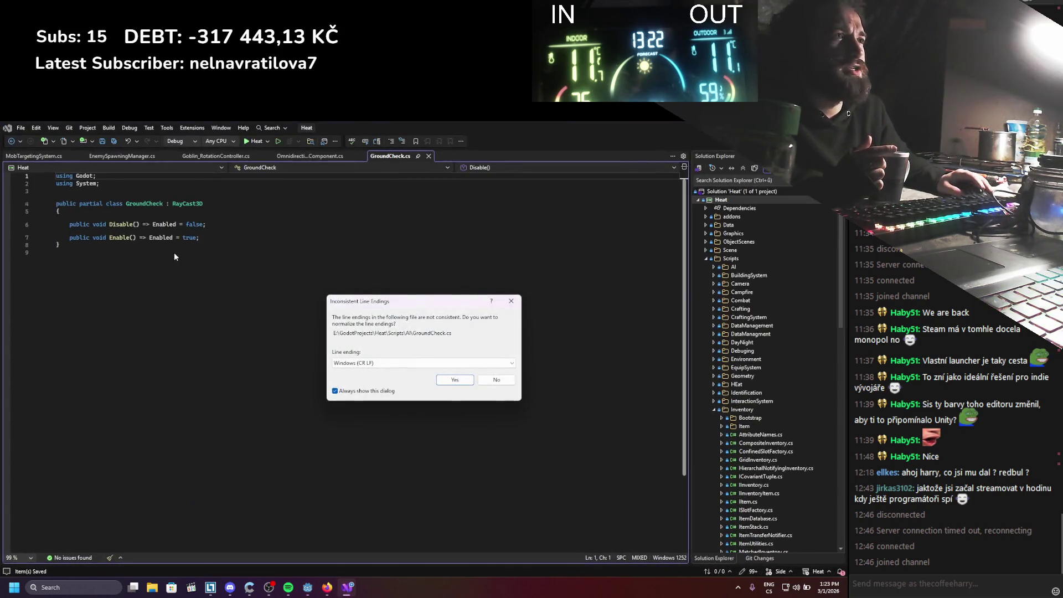
Normalize GroundCheck.cs line endings, then open MovementController's OmnidirectionalMovementComponent.cs script
left_click(455, 379)
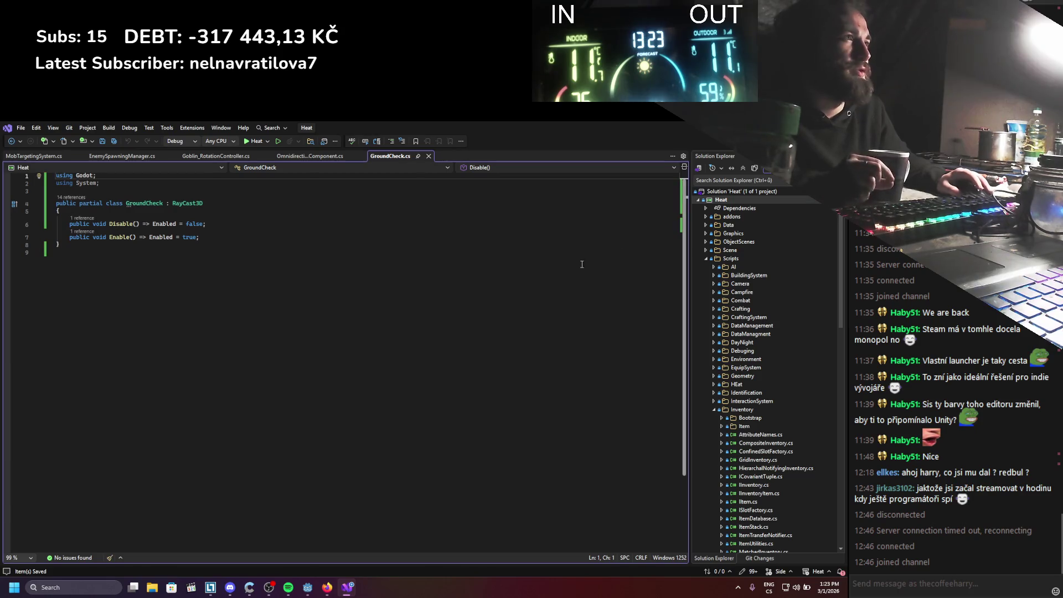
key("alt+Tab")
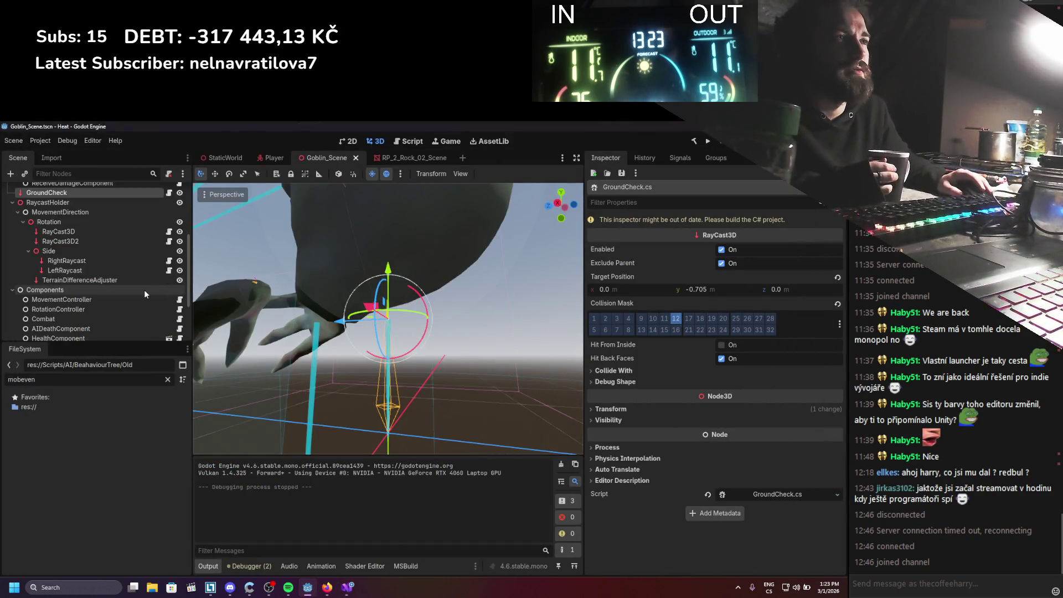
scroll(142, 289, "down", 1)
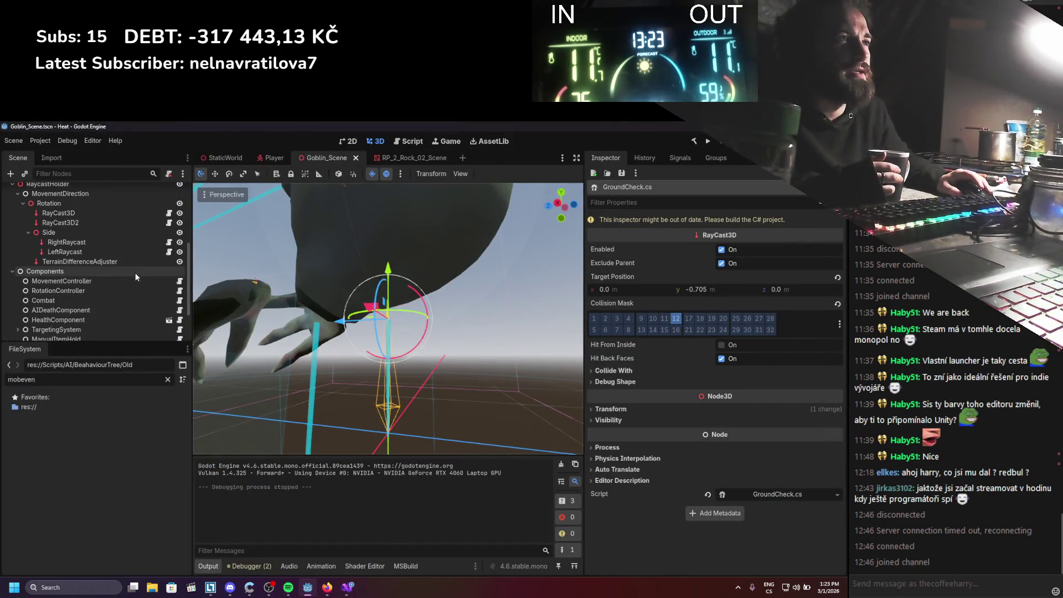
left_click(83, 282)
left_click(180, 281)
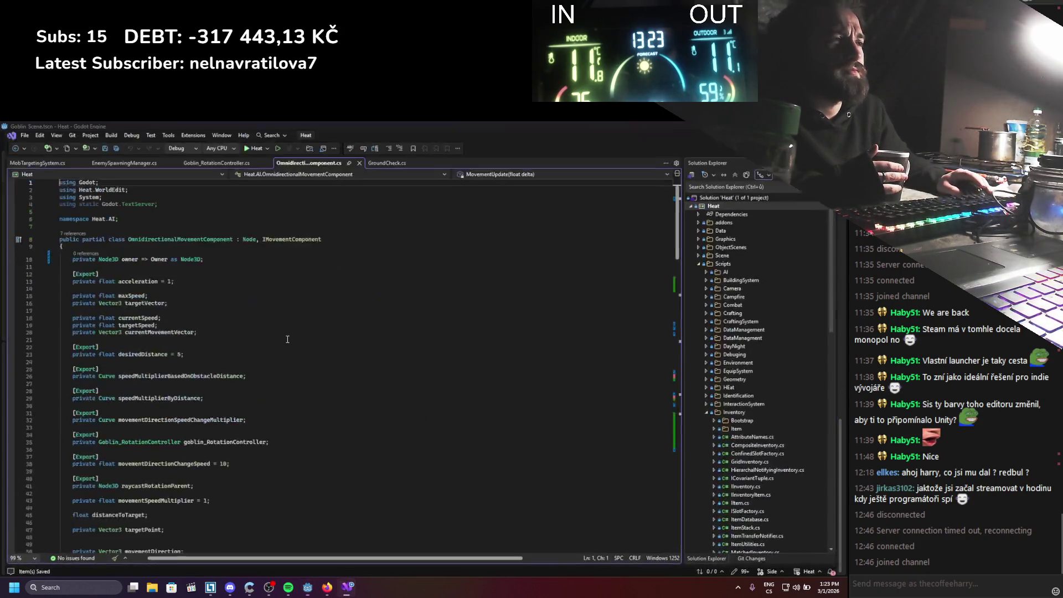
Review the MovementUpdate code, then rerun the Godot project for another goblin movement test
scroll(284, 340, "down", 20)
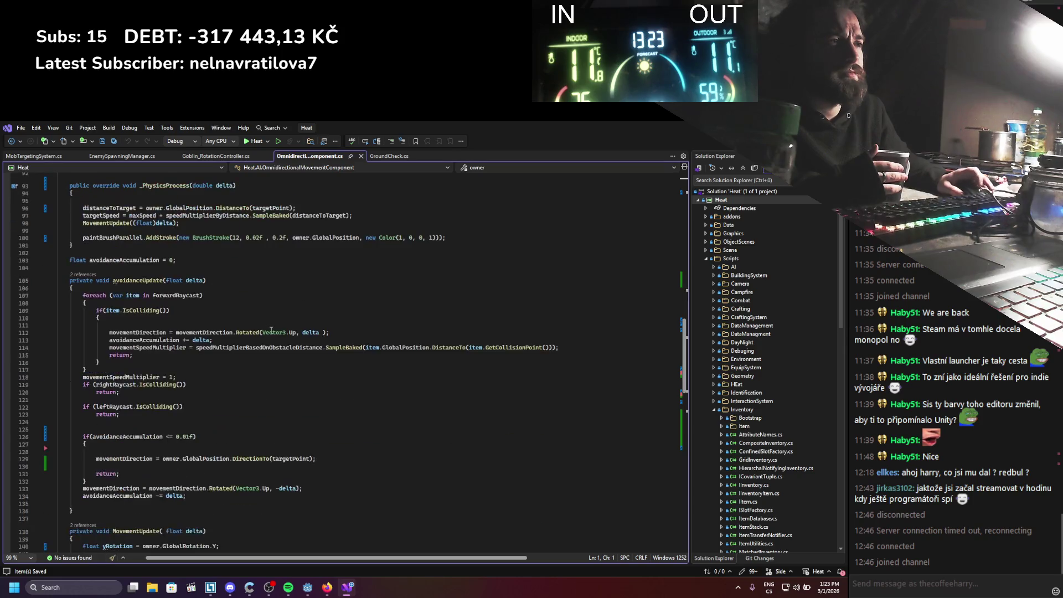
scroll(275, 331, "down", 12)
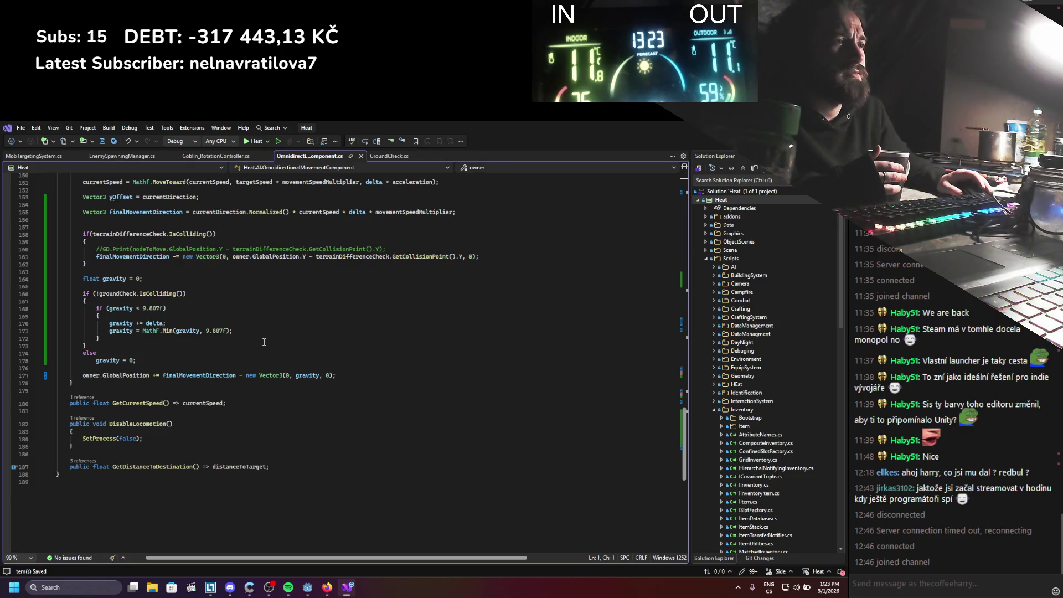
key("alt+Tab")
left_click(709, 141)
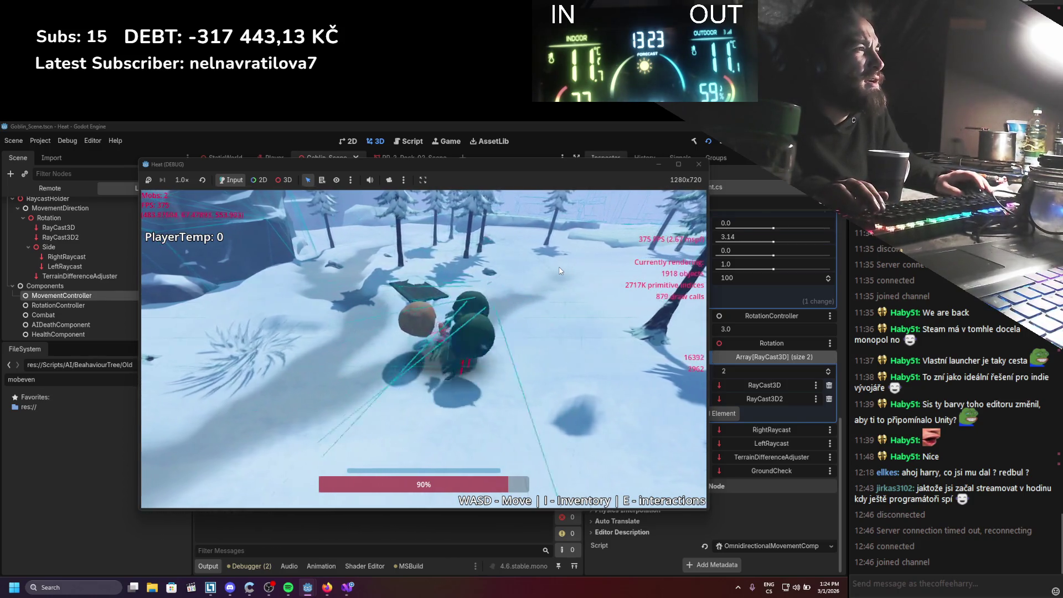
Stop the game, inspect the TerrainDifferenceAdjuster raycast, and return to the terrain-adjust code in Visual Studio
left_click(698, 164)
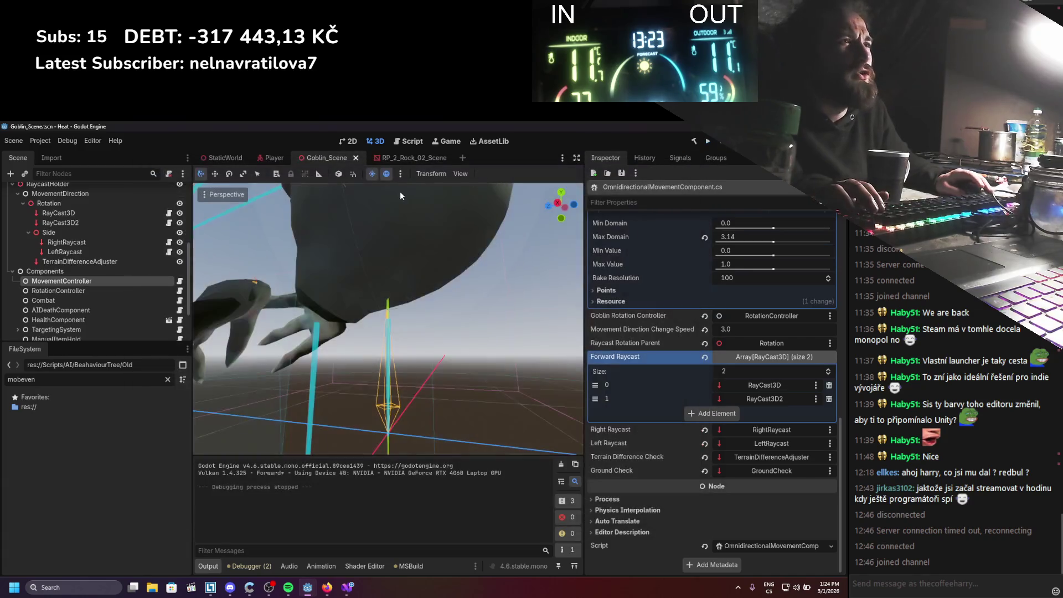
left_click(98, 261)
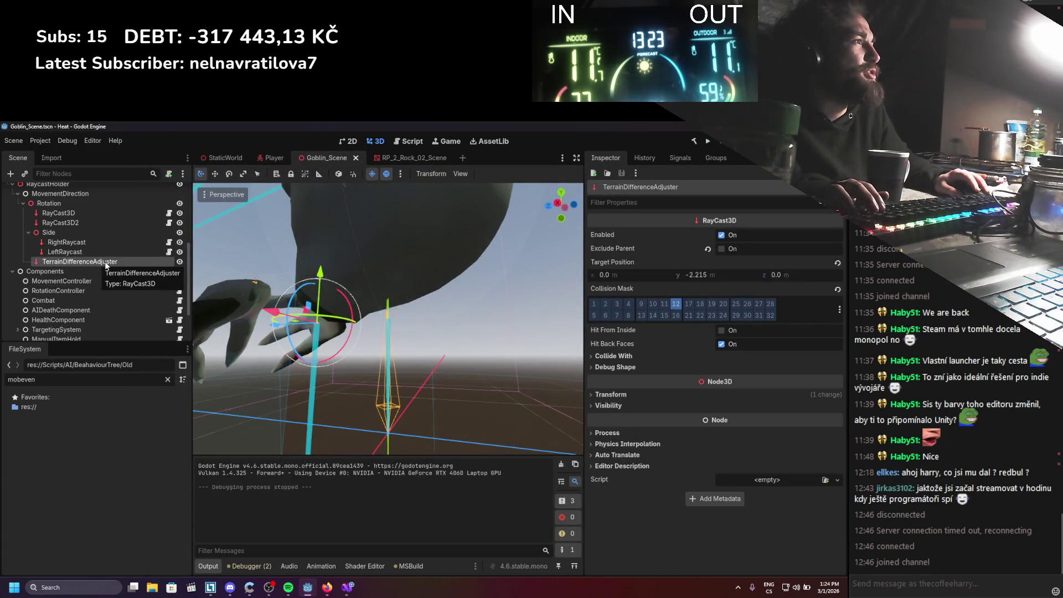
left_click(347, 587)
scroll(233, 426, "up", 3)
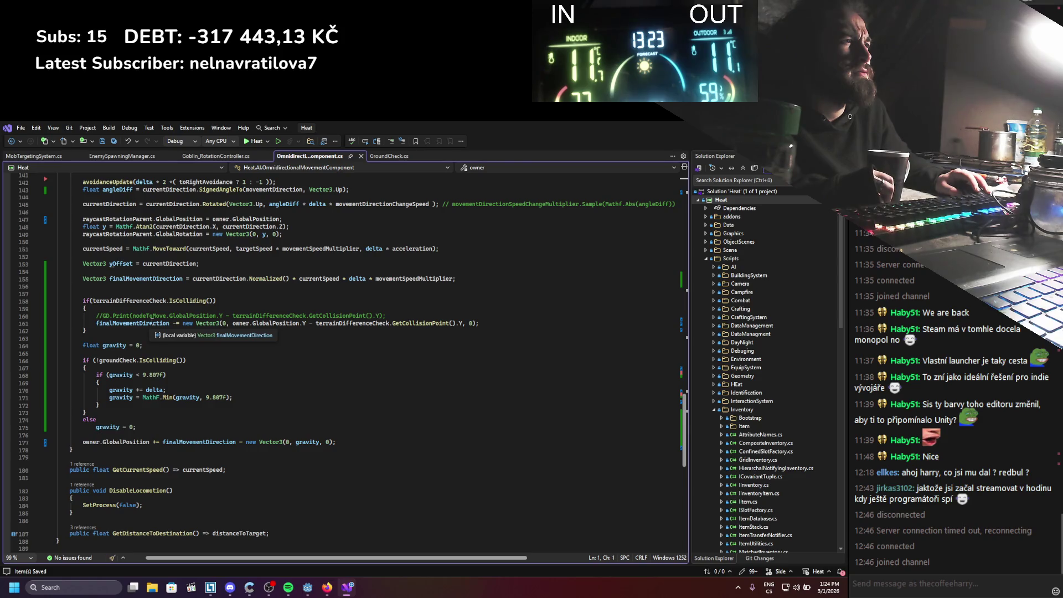
Comment out line 161's finalMovementDirection terrain adjustment with // and relaunch the game with F5
left_click(152, 321)
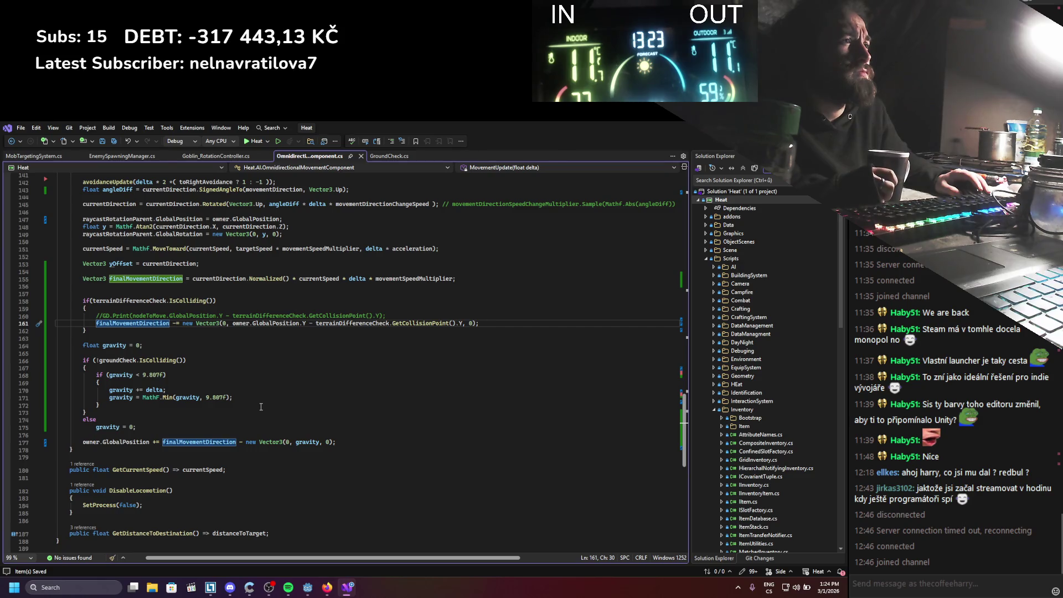
left_click(97, 323)
type("//")
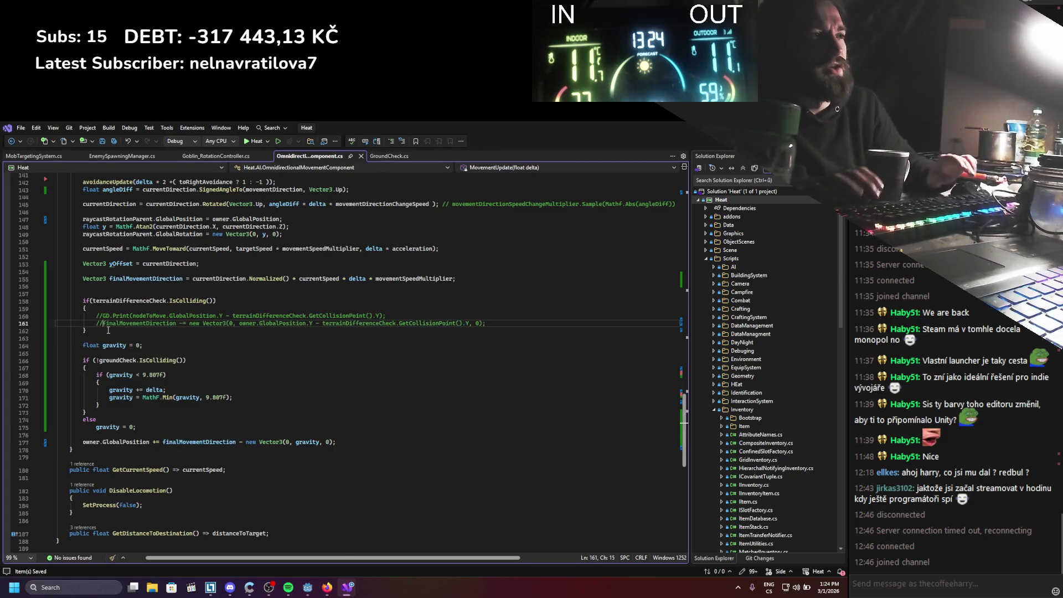
key("alt+Tab")
key("F5")
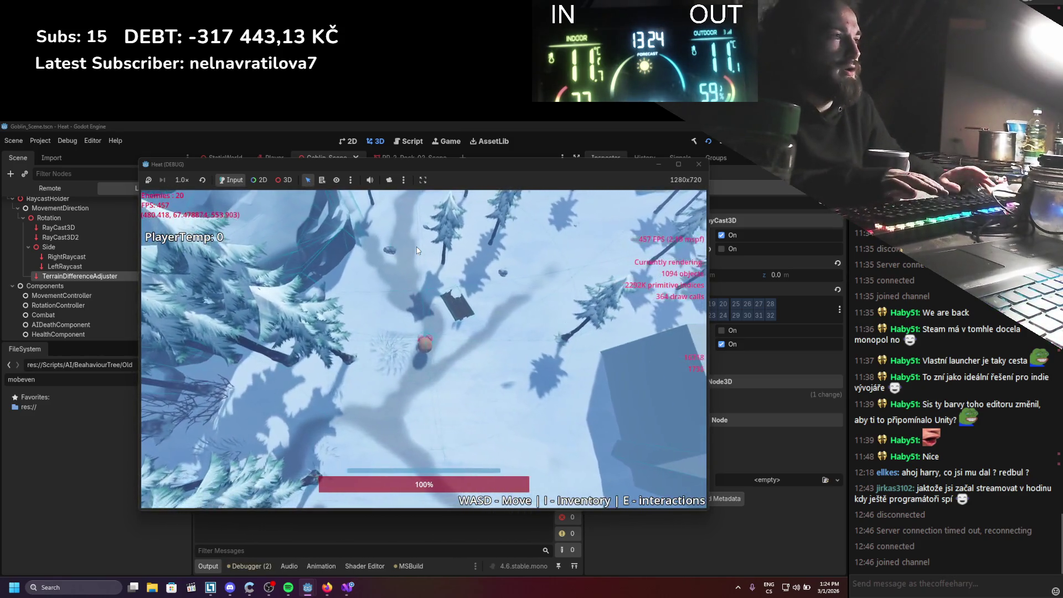
Walk the player toward the goblin, close the game, and remove the // from line 161
key("w")
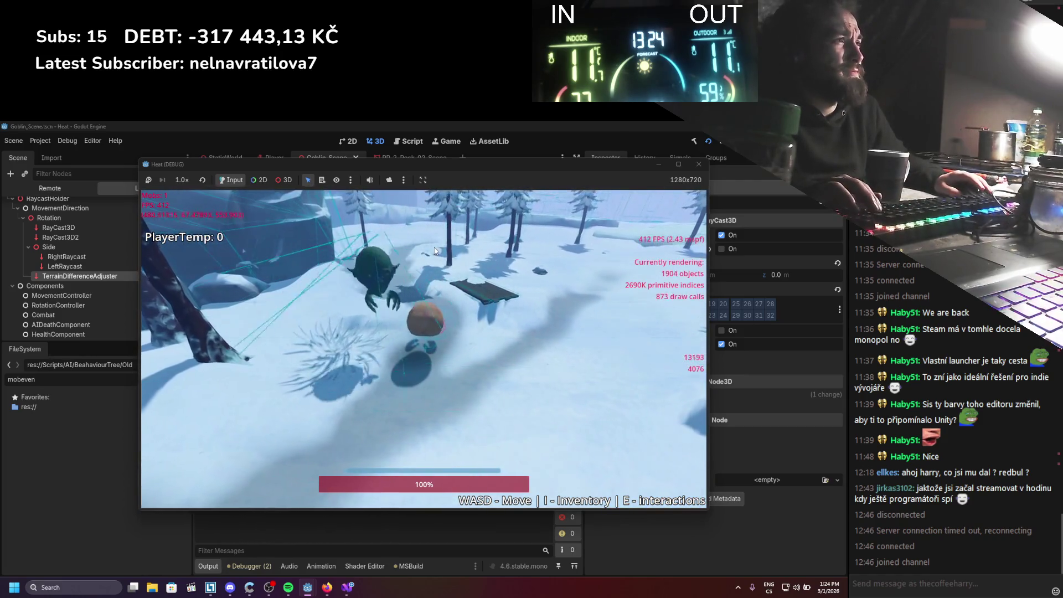
left_click(699, 164)
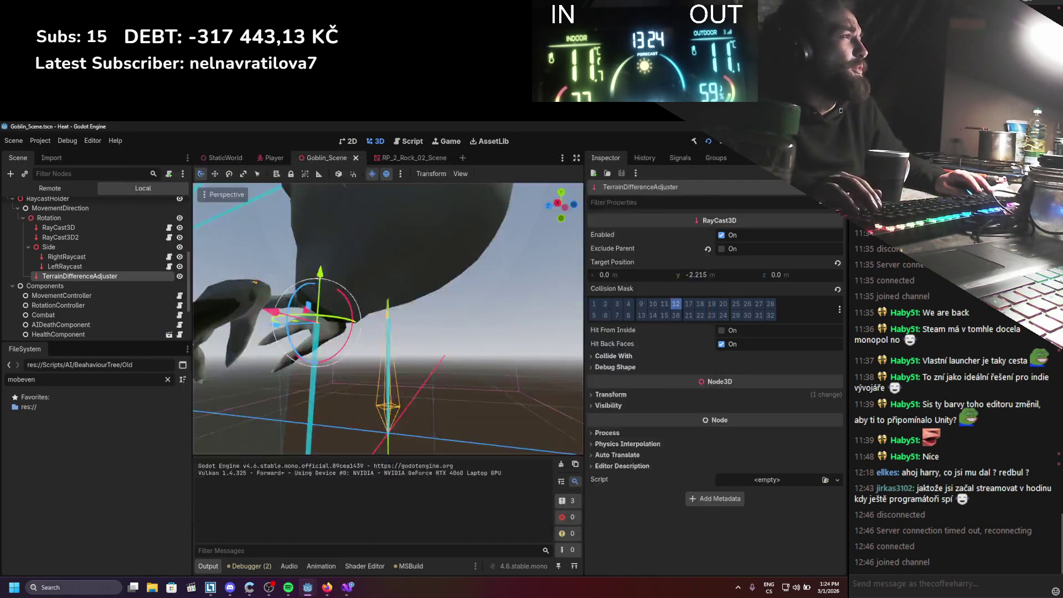
left_click(348, 587)
key("BackSpace")
key("BackSpace")
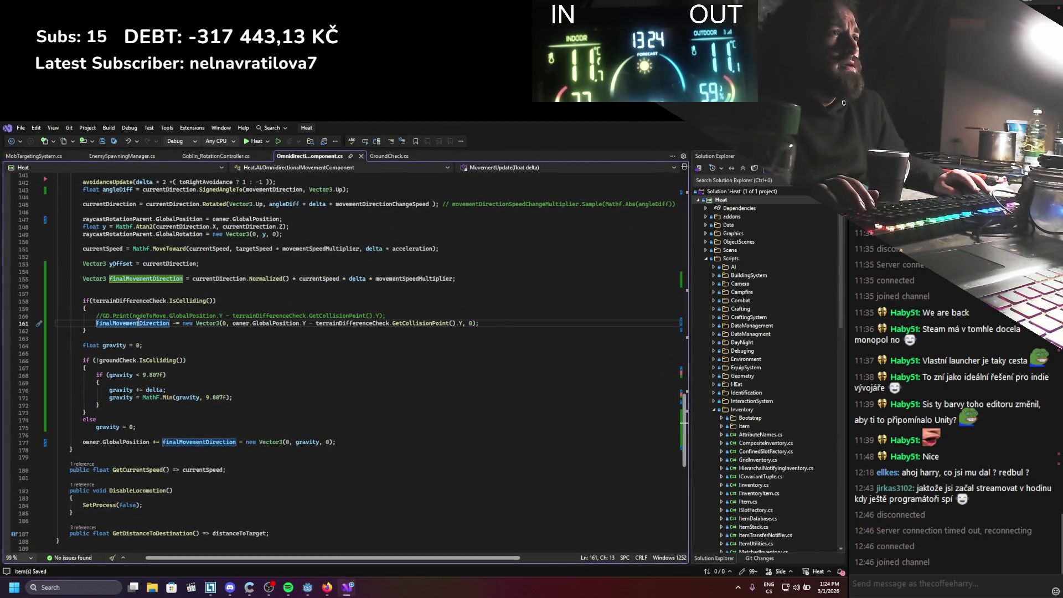
Append .Normalized() to finalMovementDirection on line 177, save, and run the project
double_click(138, 323)
left_click(238, 442)
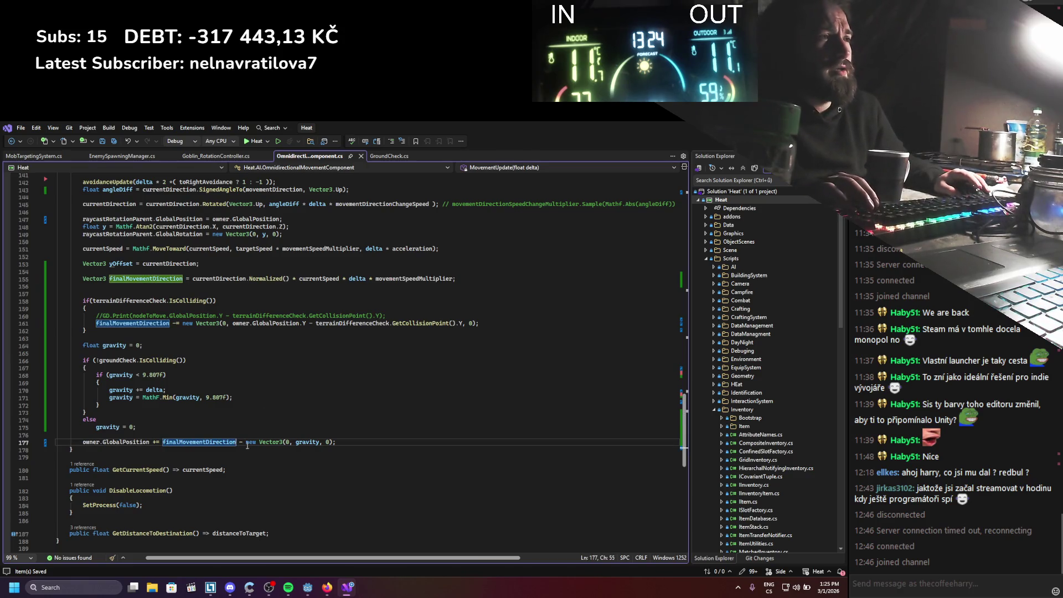
type(".Normalized")
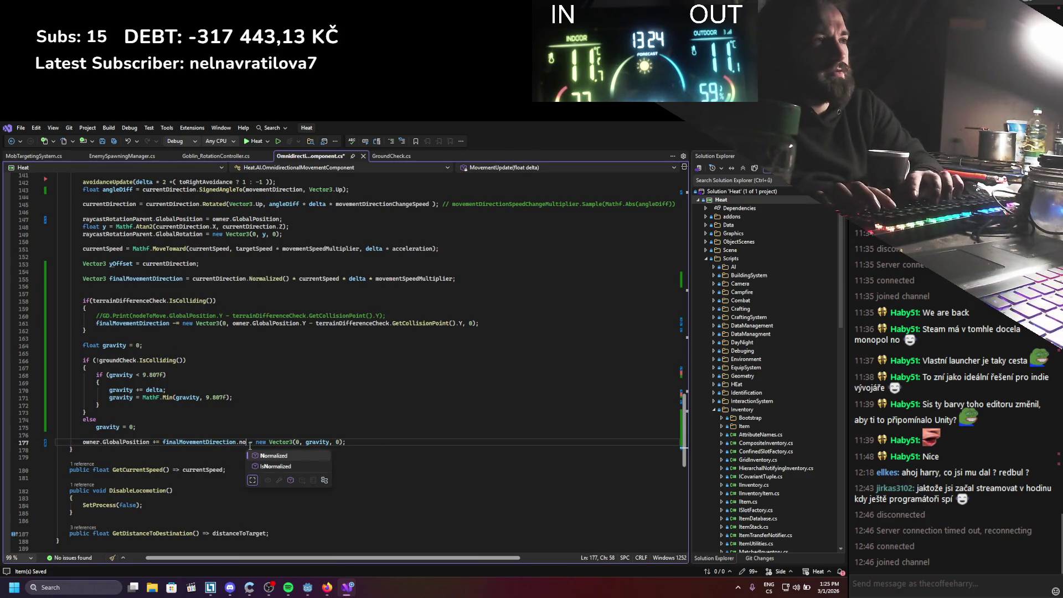
type("()")
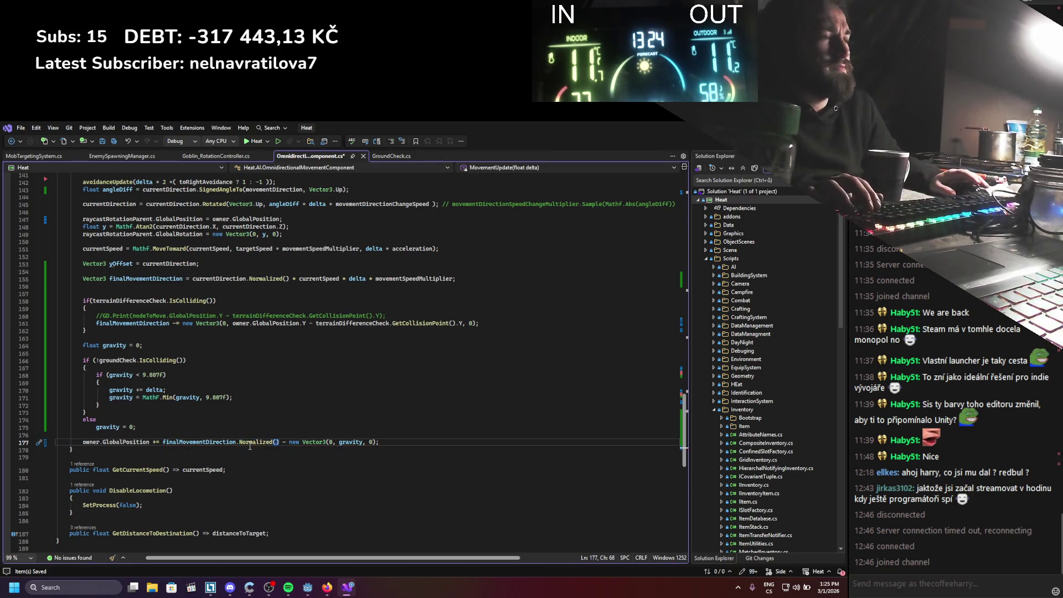
key("ctrl+s")
key("alt+Tab")
left_click(707, 140)
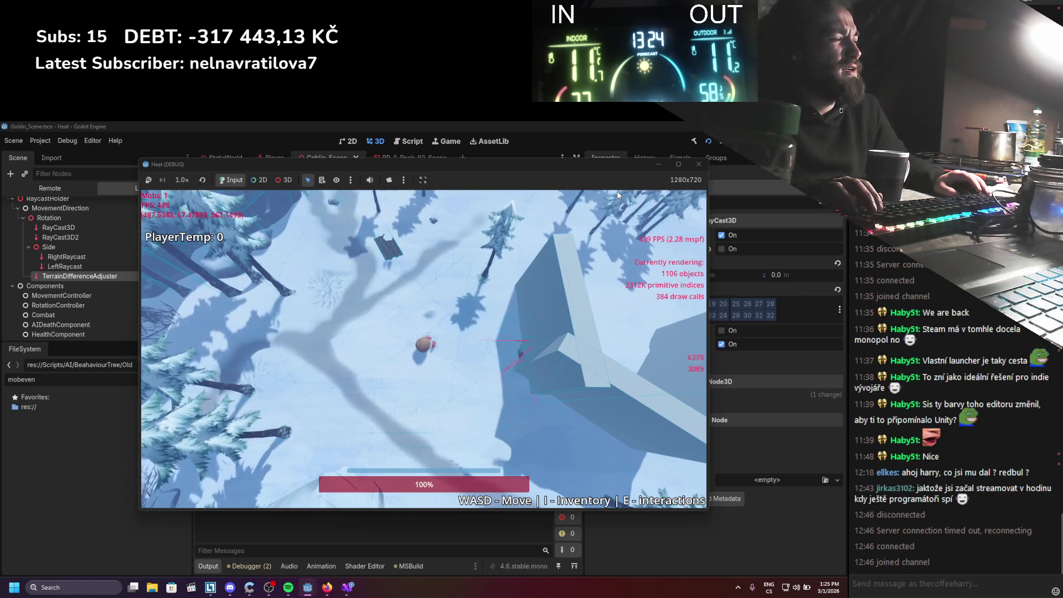
Move the player up-left with W and A, stop the game with F8, and return to the code
key("w")
key("a")
key("w")
key("a")
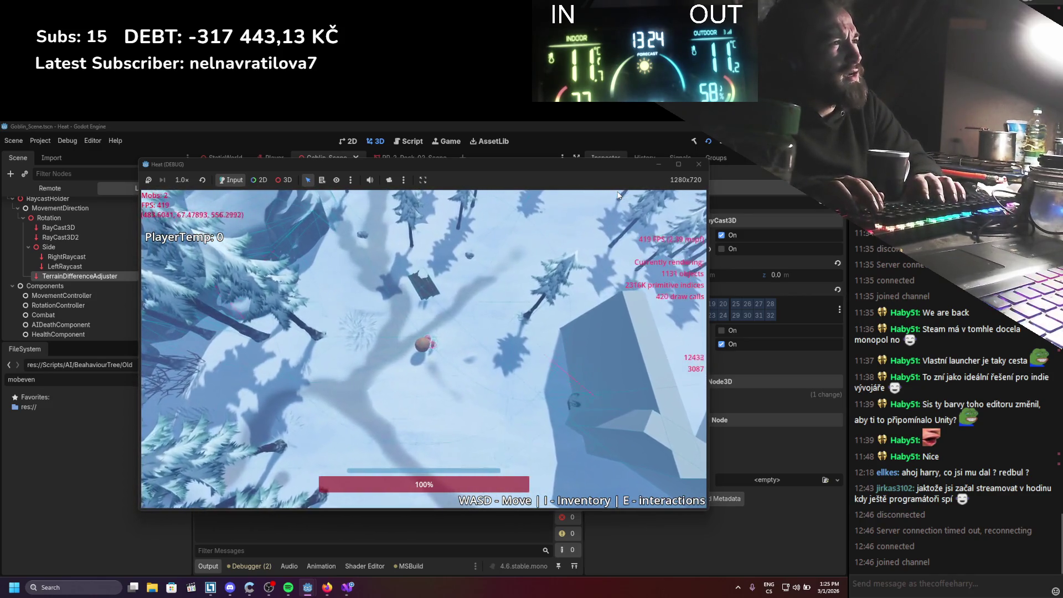
key("F8")
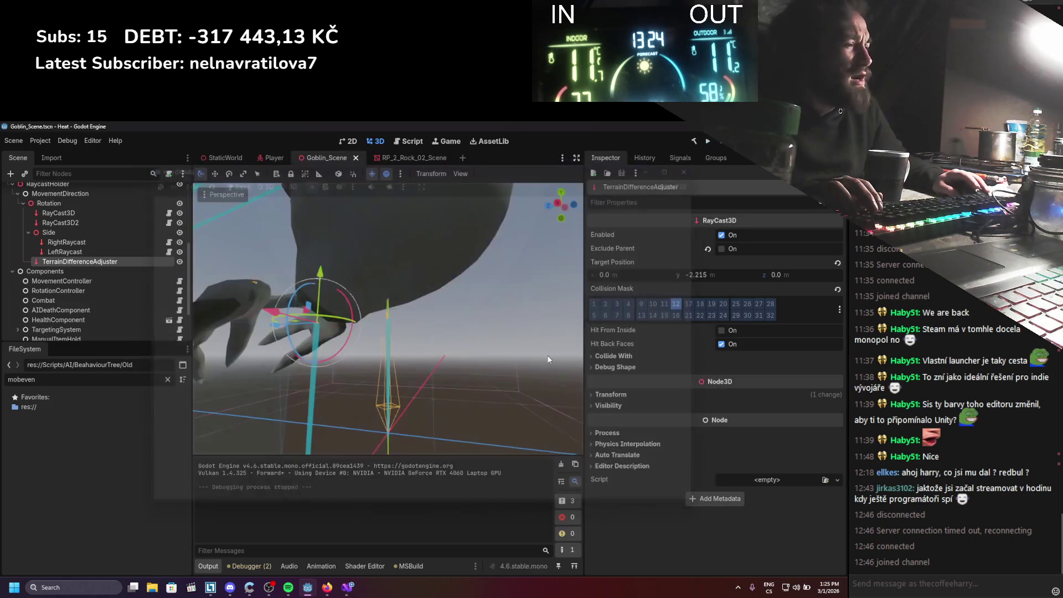
left_click(347, 586)
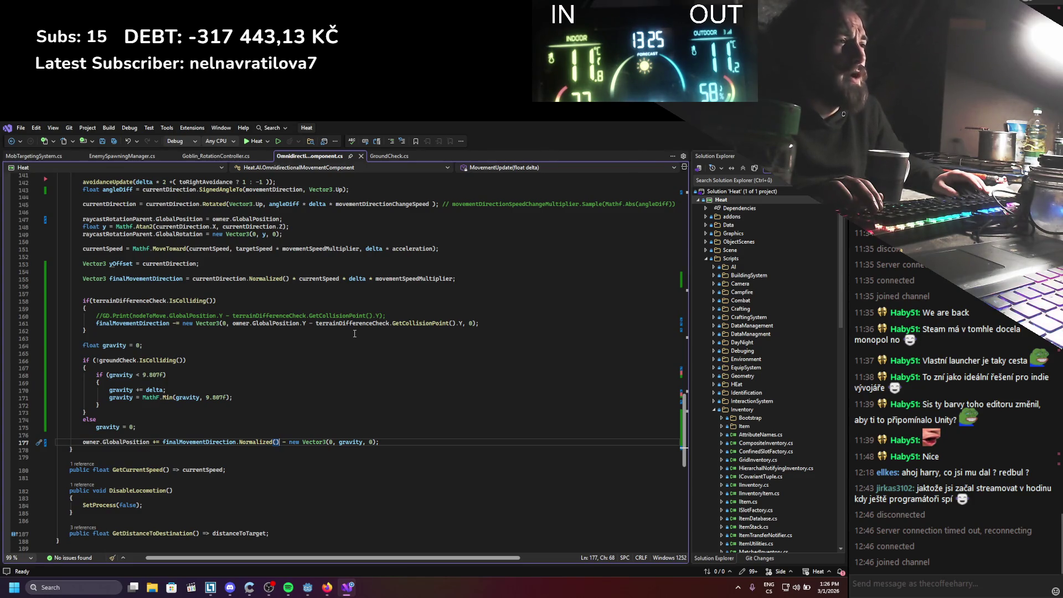
Remove .Normalized() from finalMovementDirection on line 177 and save
key("BackSpace")
key("BackSpace")
key("BackSpace")
key("BackSpace")
key("BackSpace")
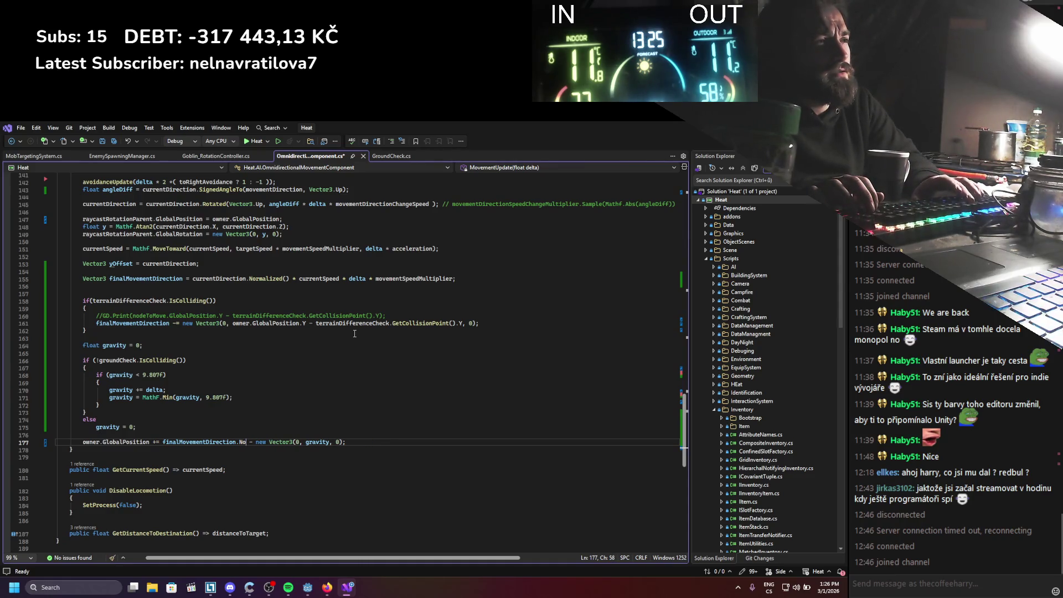
key("BackSpace")
key("ctrl+s")
Wrap line 177's movement-minus-gravity expression in parentheses with .Normalized(), save, and run the project
left_click(167, 443)
type("(")
left_click(335, 442)
type(").Normalized")
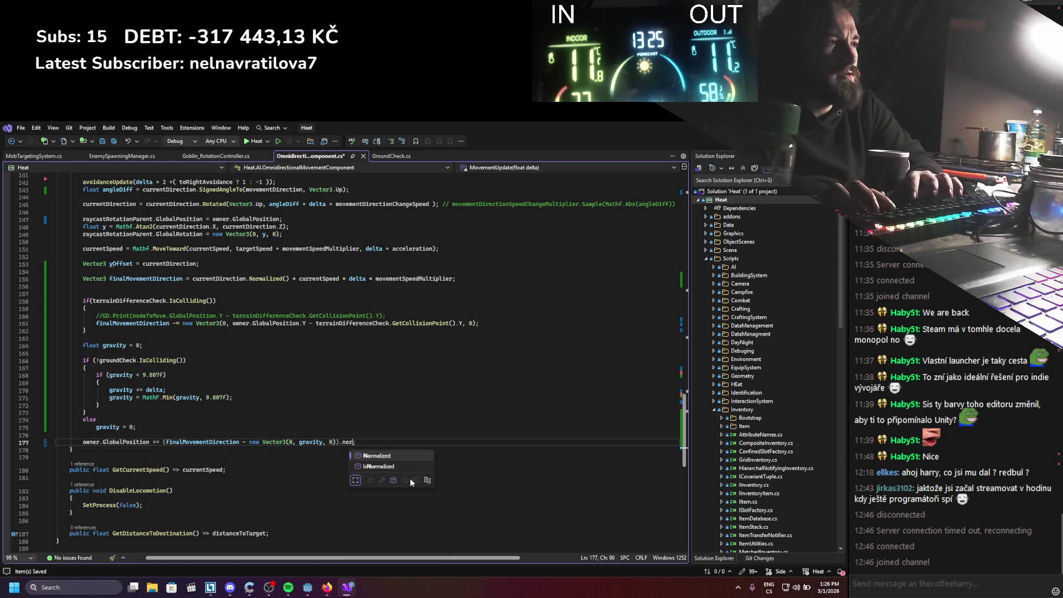
key("ctrl+s")
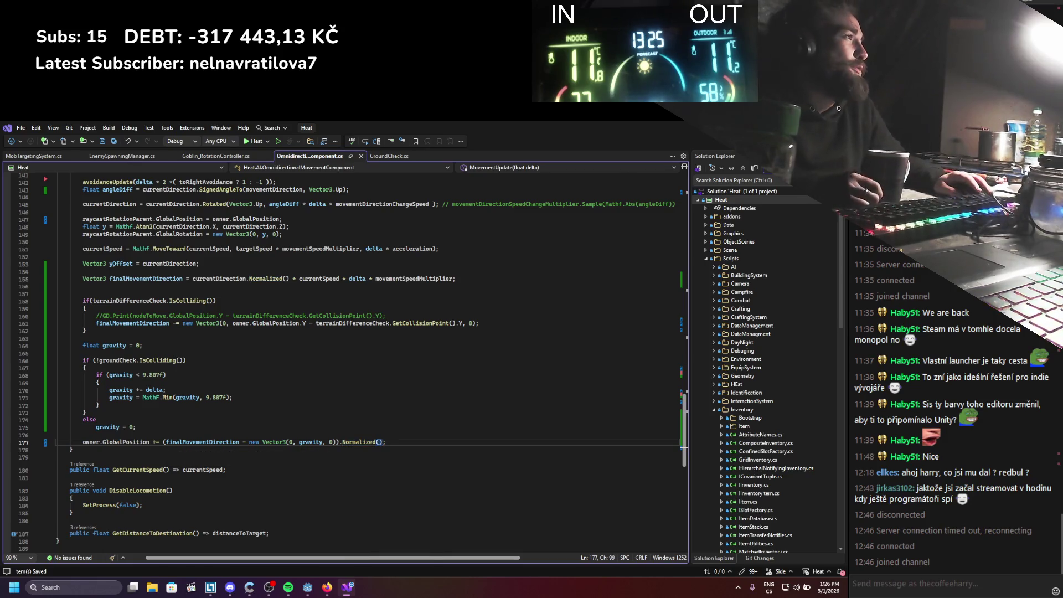
key("alt+Tab")
left_click(711, 143)
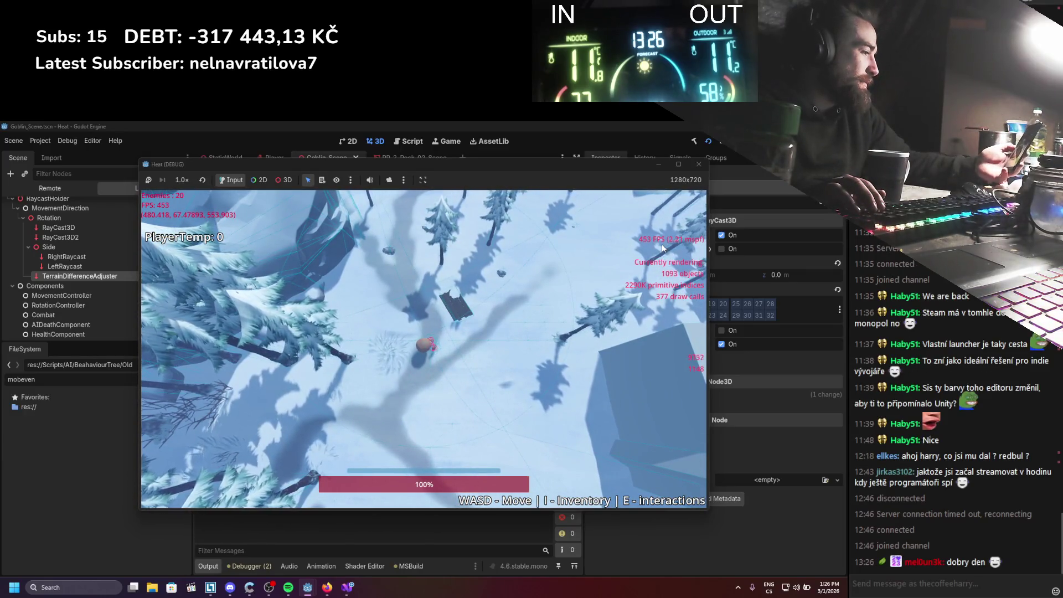
Move the player right and down toward the goblin, stop with F8, and return to the code
key("d")
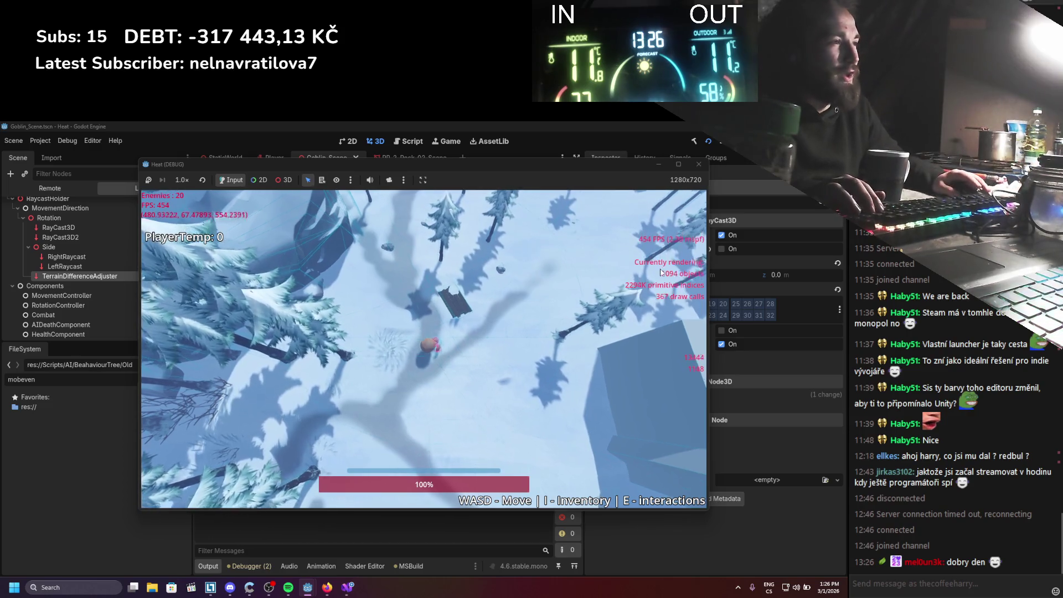
key("s")
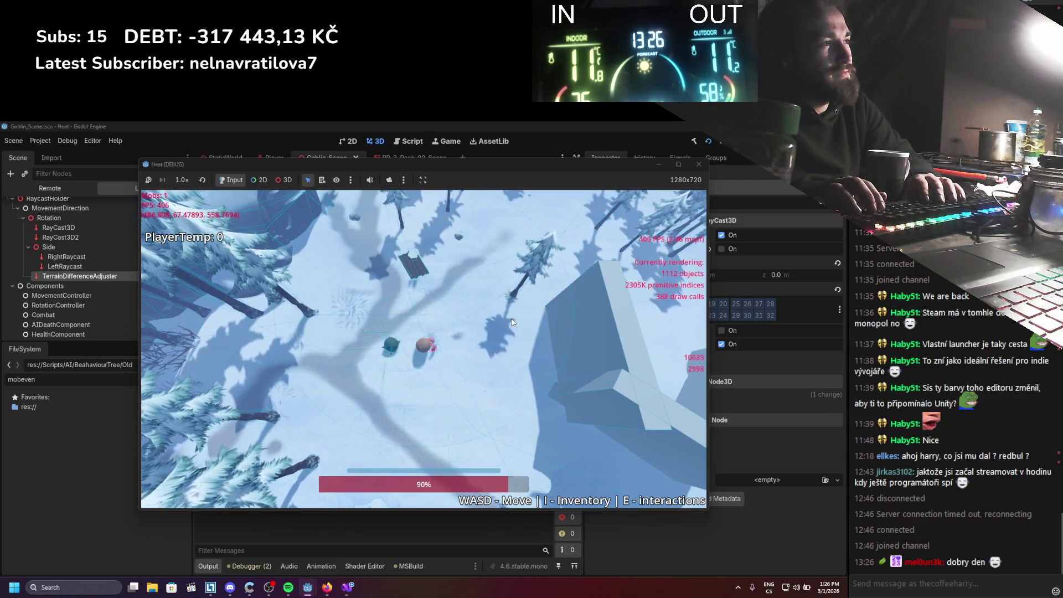
left_click(704, 158)
key("F8")
left_click(347, 587)
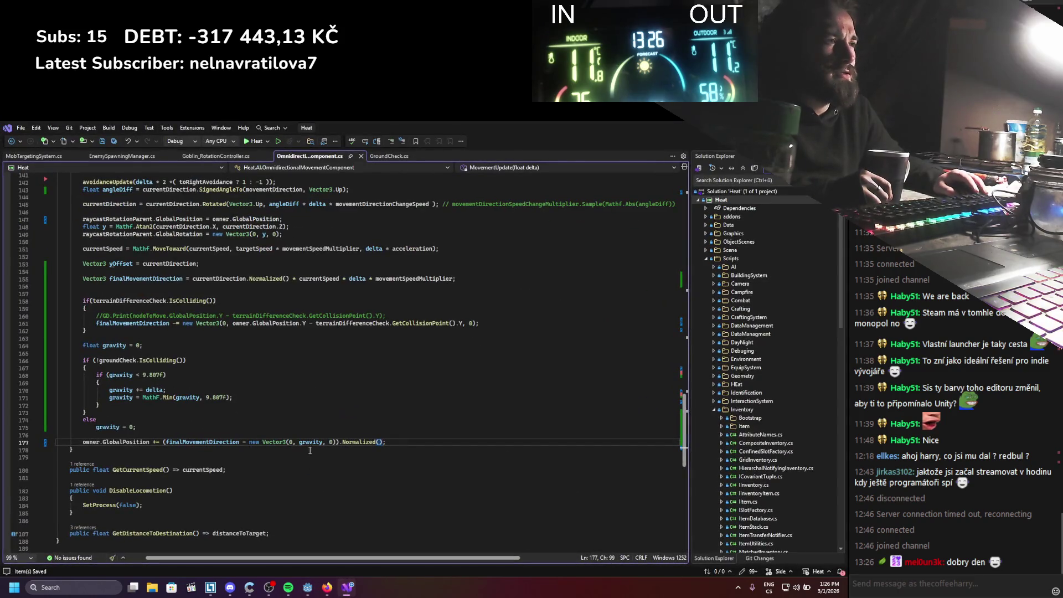
Delete the opening parenthesis and trailing ).Normalized() on line 177, leaving plain gravity subtraction
left_click(165, 442)
key("BackSpace")
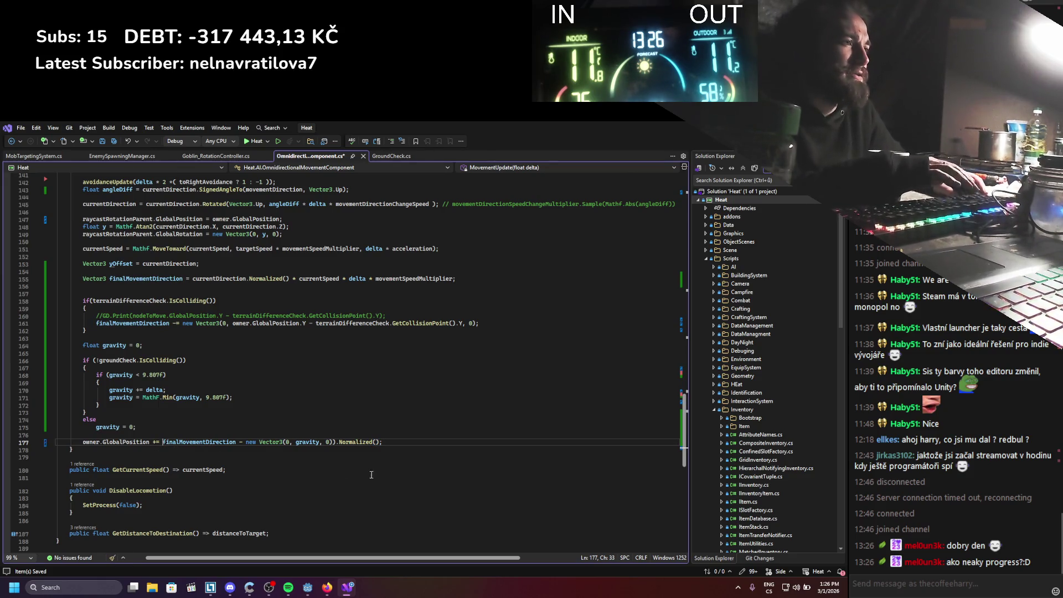
left_click_drag(379, 441, 331, 442)
key("BackSpace")
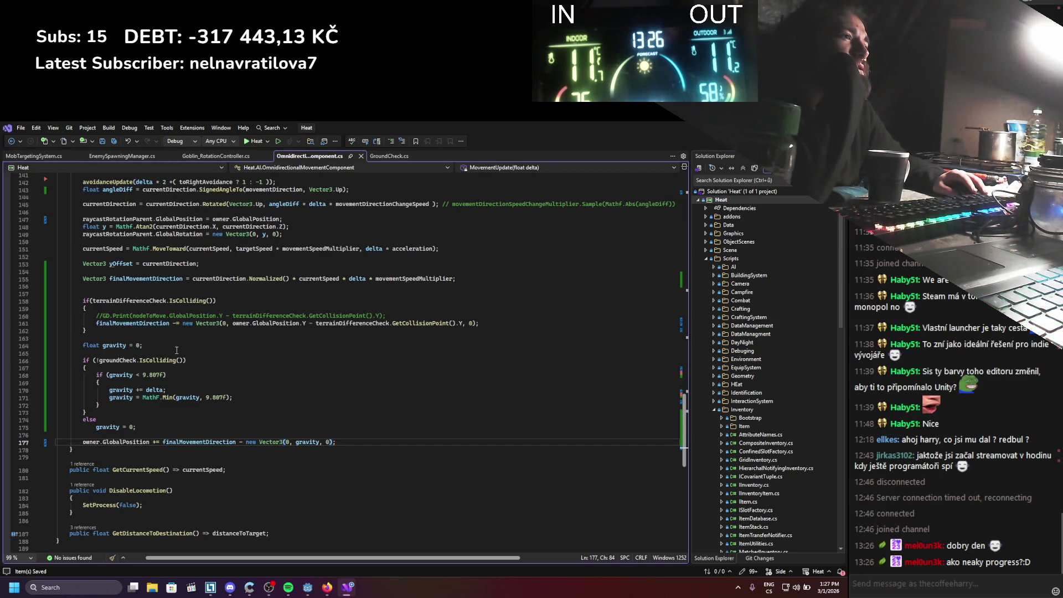
left_click(149, 293)
Add GD.Print(finalMovementDirection) lines above and below the terrain-difference check
key("Return")
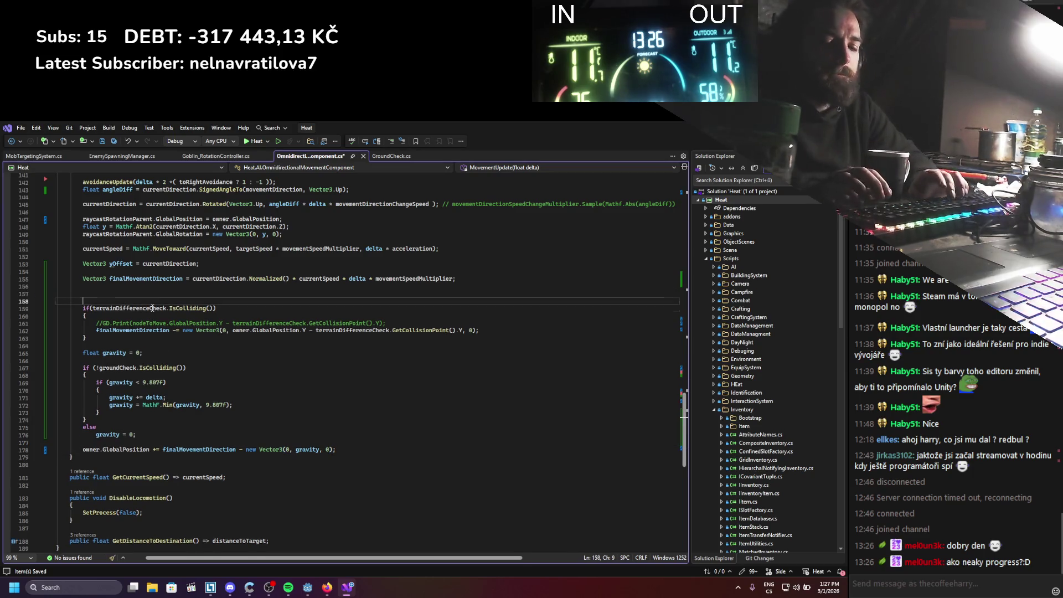
type("gd.Print(")
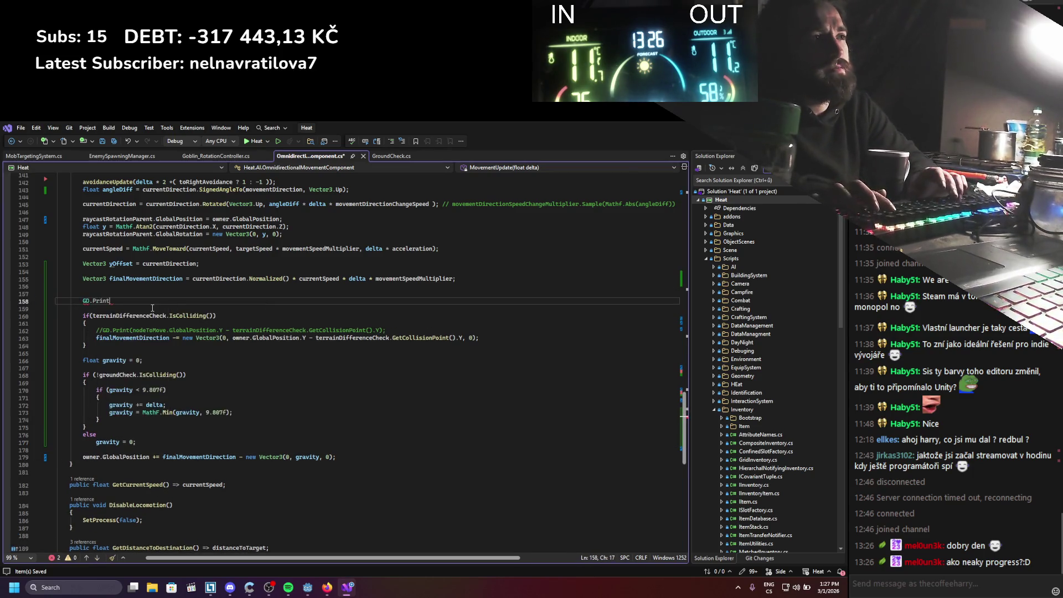
type("final")
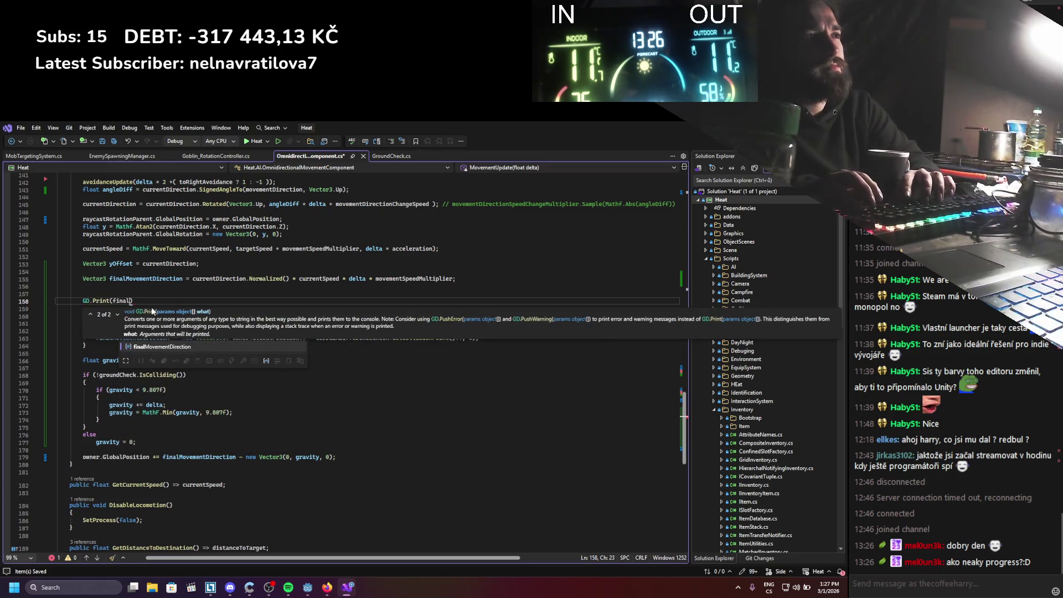
type(",")
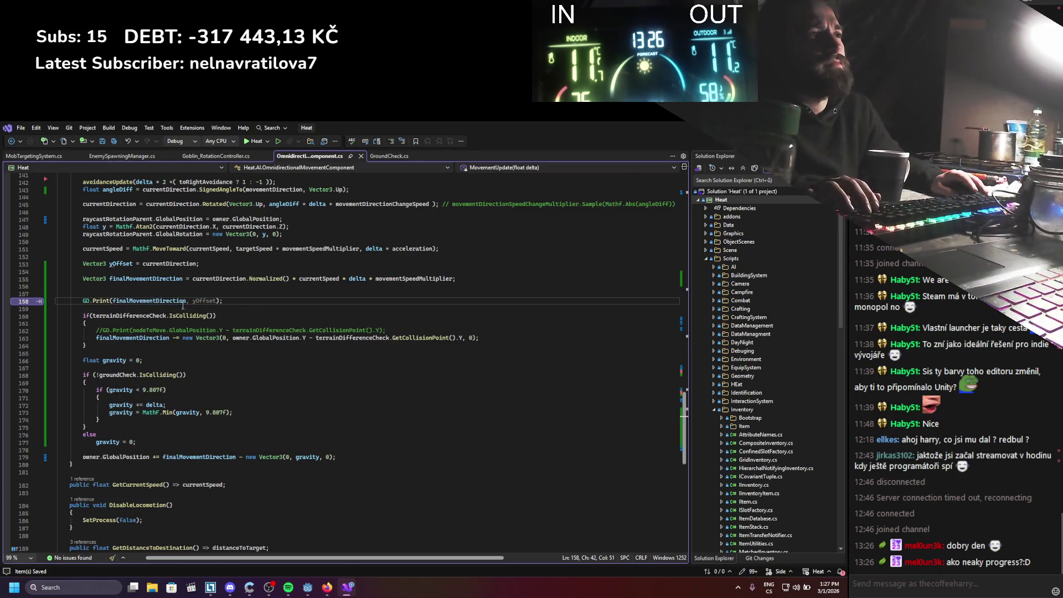
key("BackSpace")
key("BackSpace")
key("ctrl+c")
key("Down")
key("Down")
key("ctrl+v")
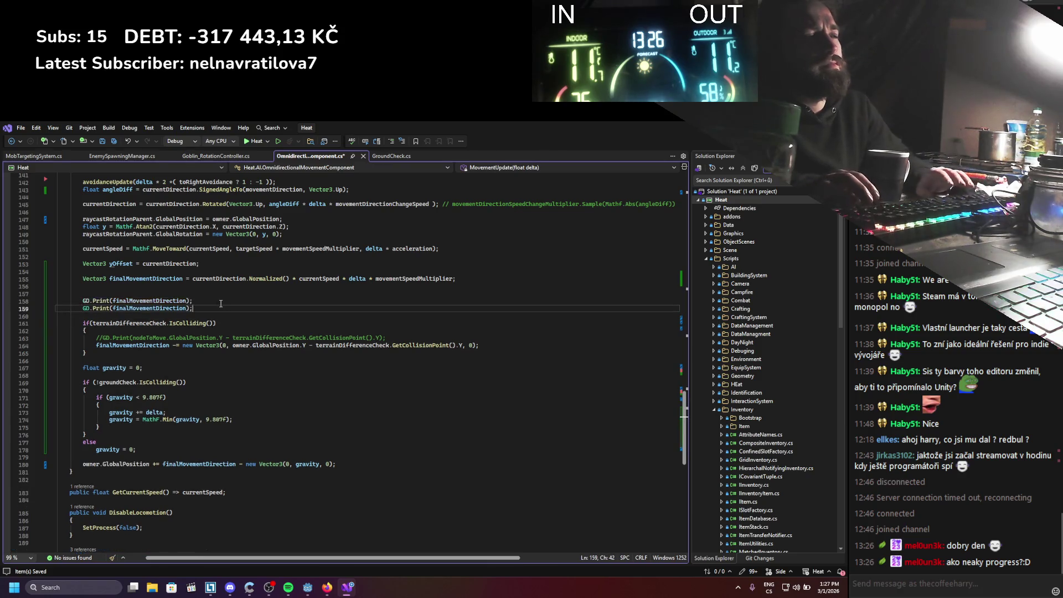
key("alt+Down")
key("alt+Down")
key("alt+Down")
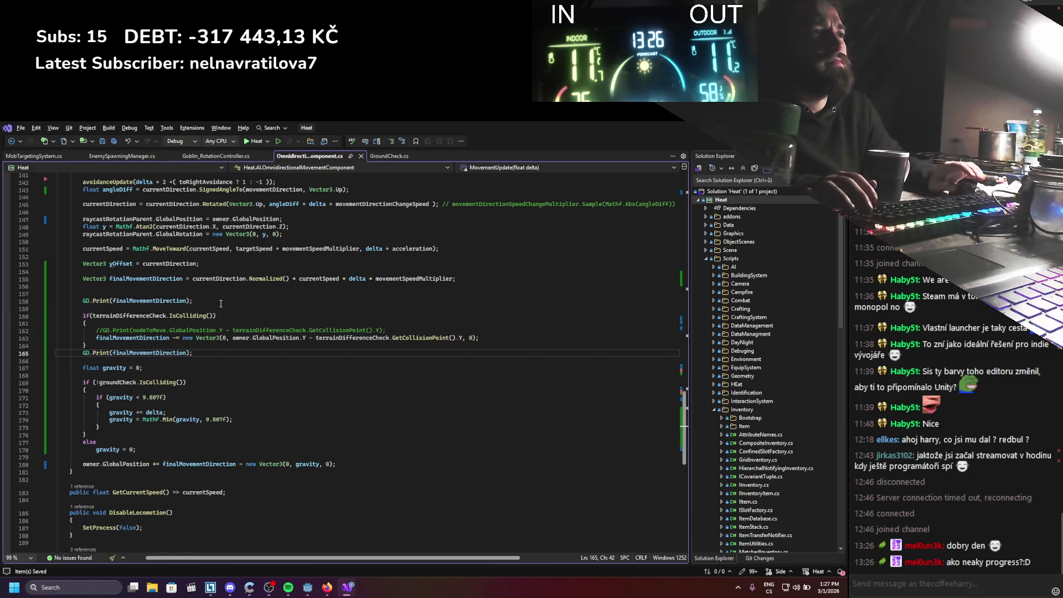
Duplicate the first print as a string label print, then switch to Godot to run
left_click(165, 305)
key("ctrl+v")
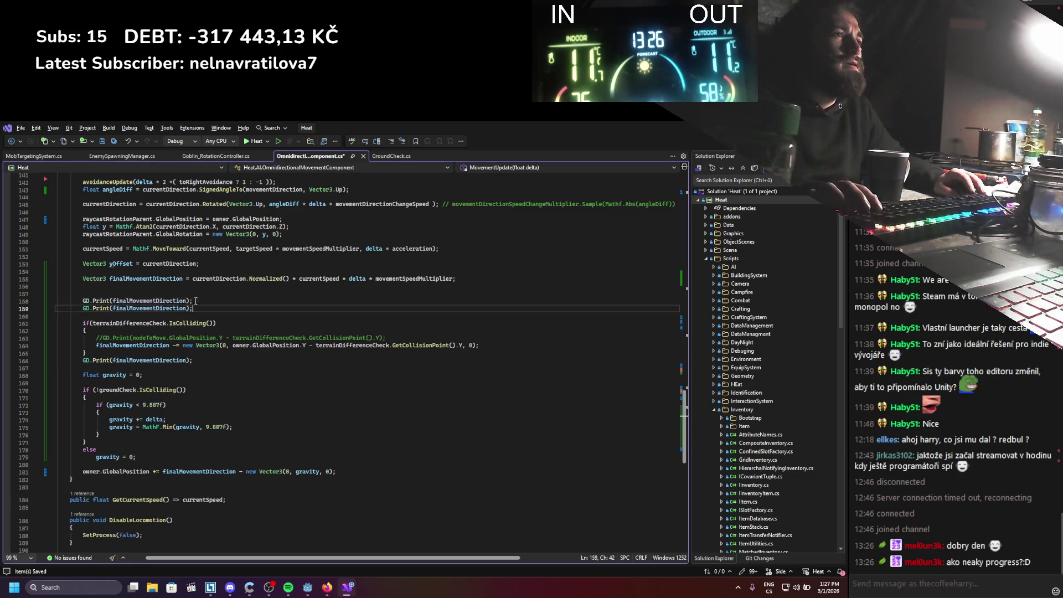
double_click(164, 301)
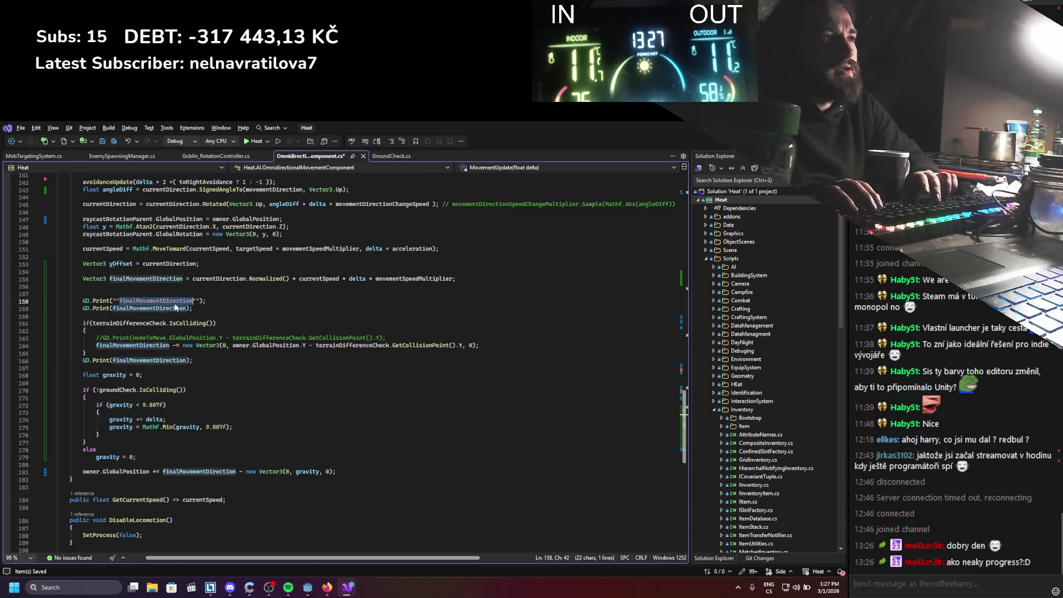
type("\"")
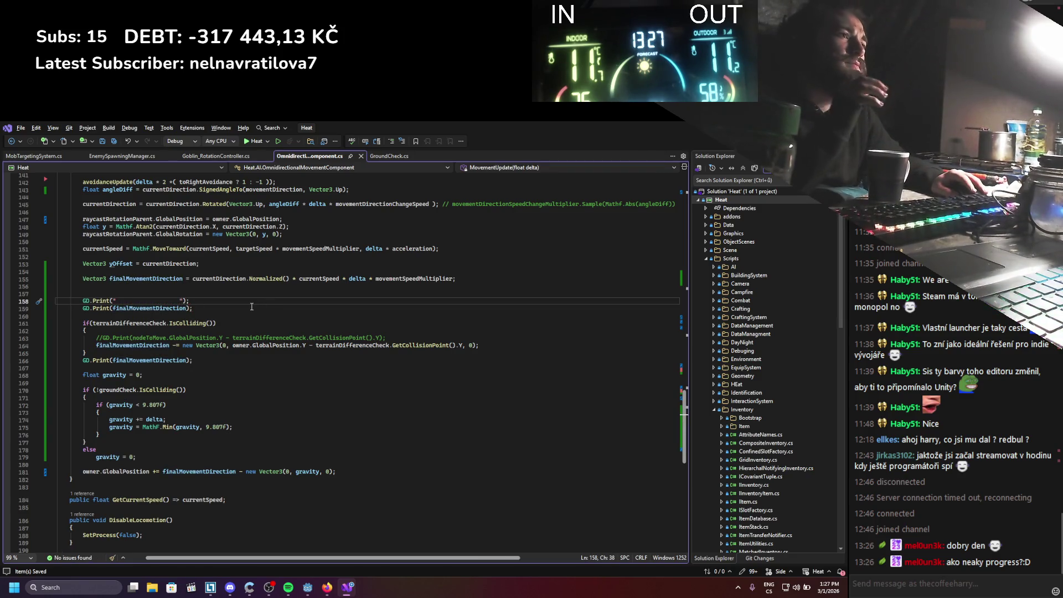
key("alt+Tab")
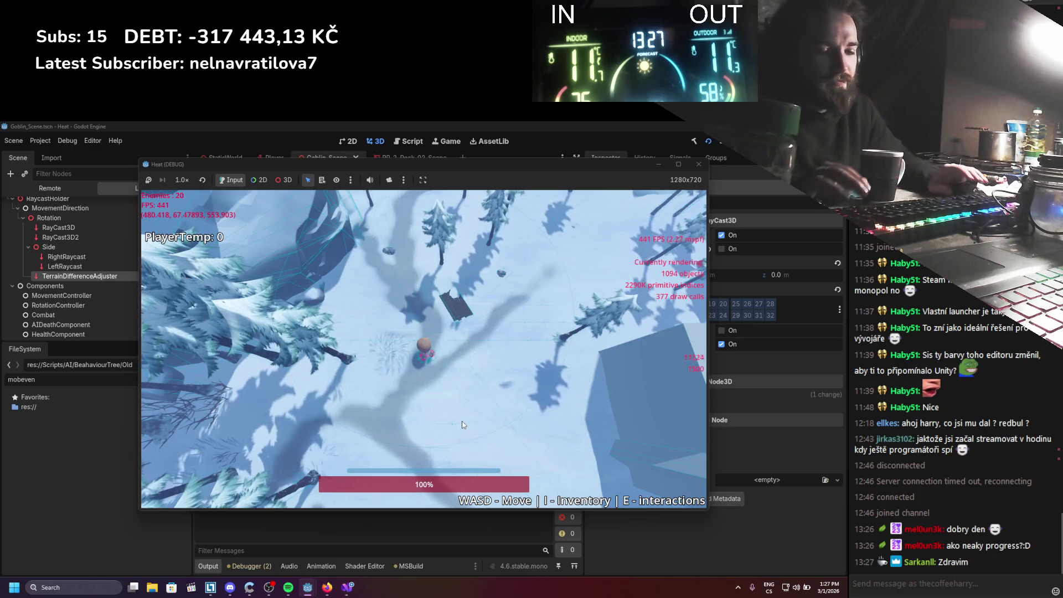
Walk the player diagonally in all four directions across the snow near the goblin
key("s")
key("d")
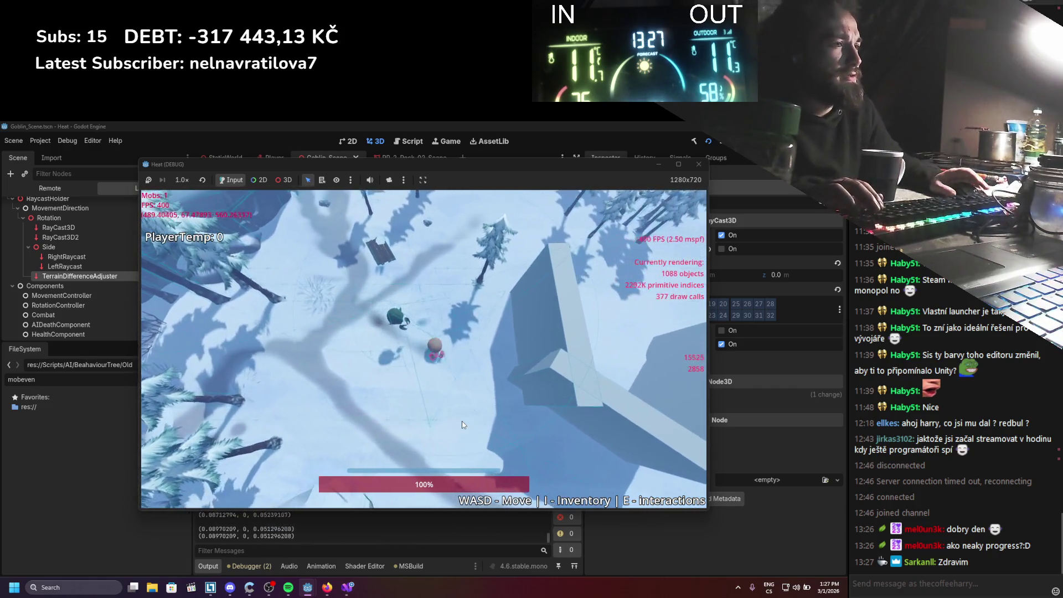
key("w")
key("a")
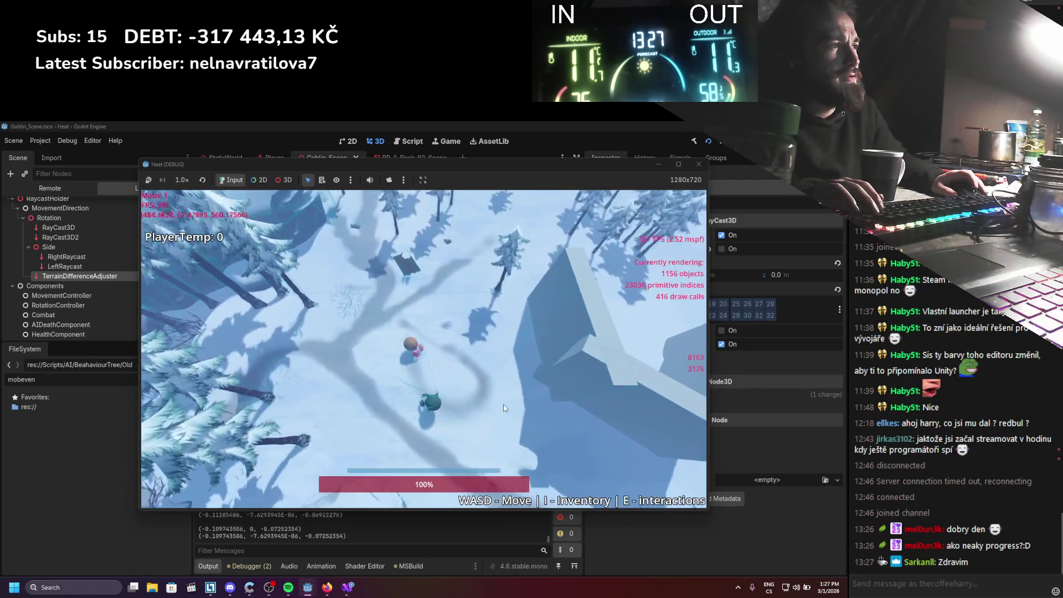
key("w")
key("d")
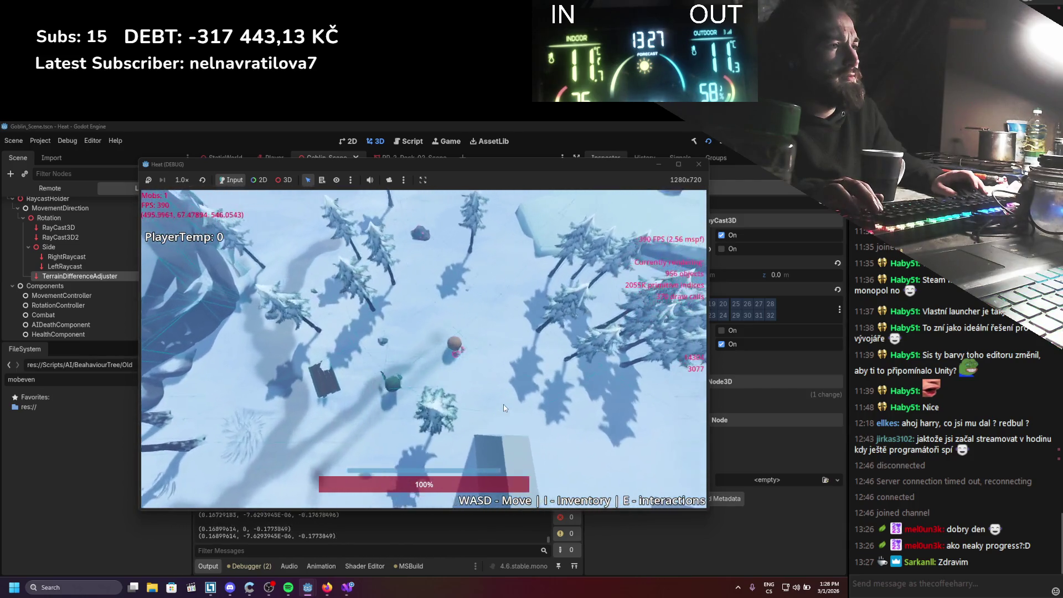
key("s")
key("a")
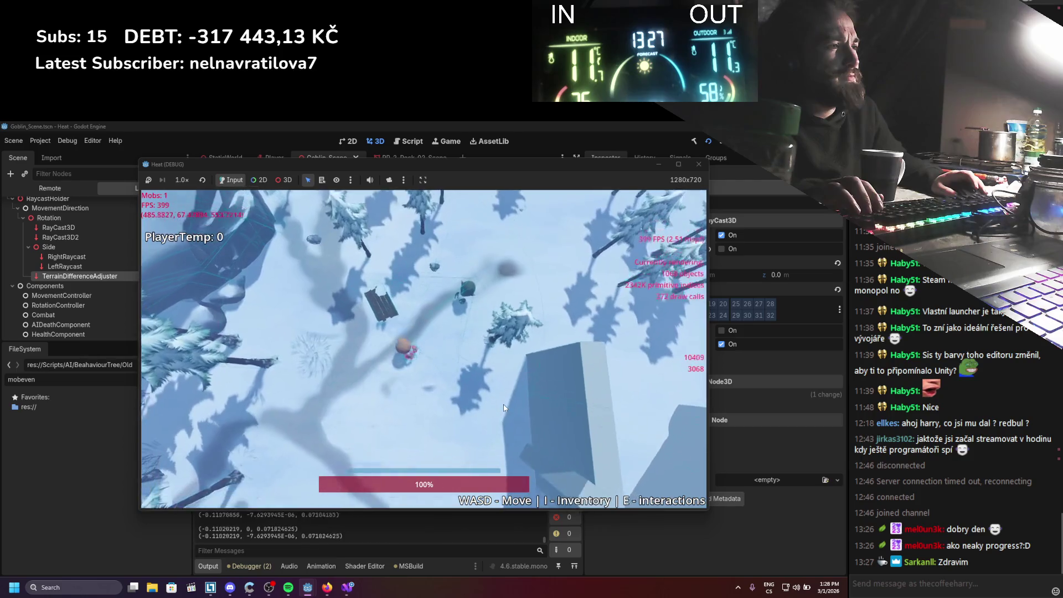
Keep walking to watch the goblin follow, then stop the game and return to the C# script
key("s")
key("d")
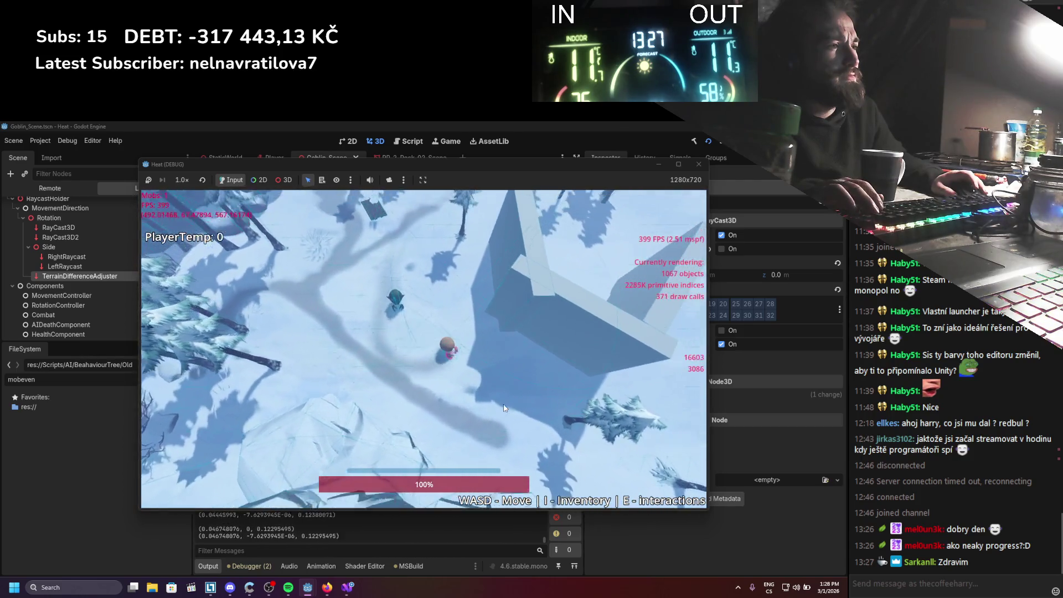
left_click(698, 163)
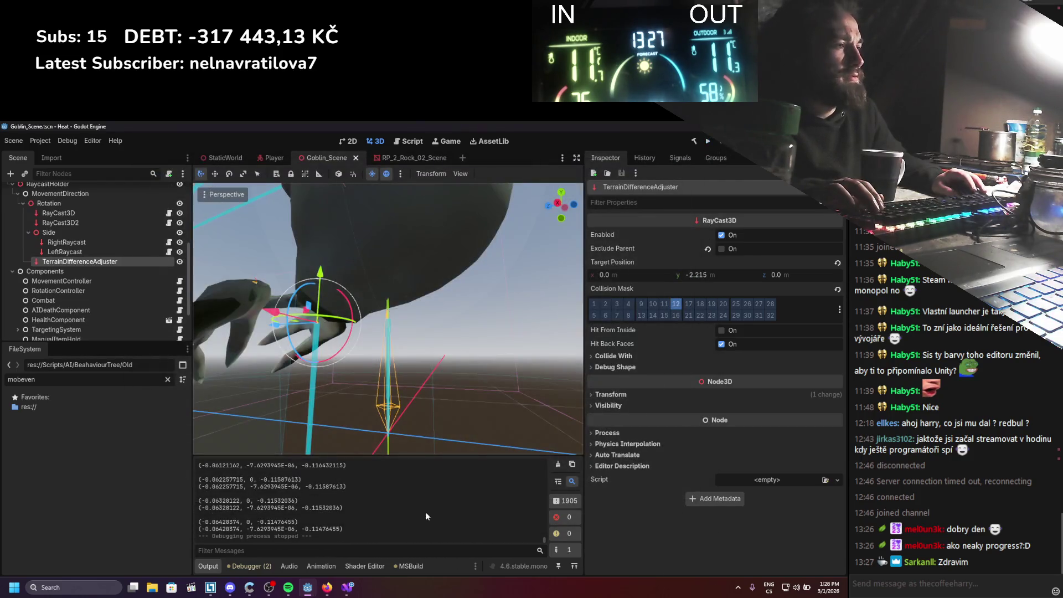
left_click(351, 591)
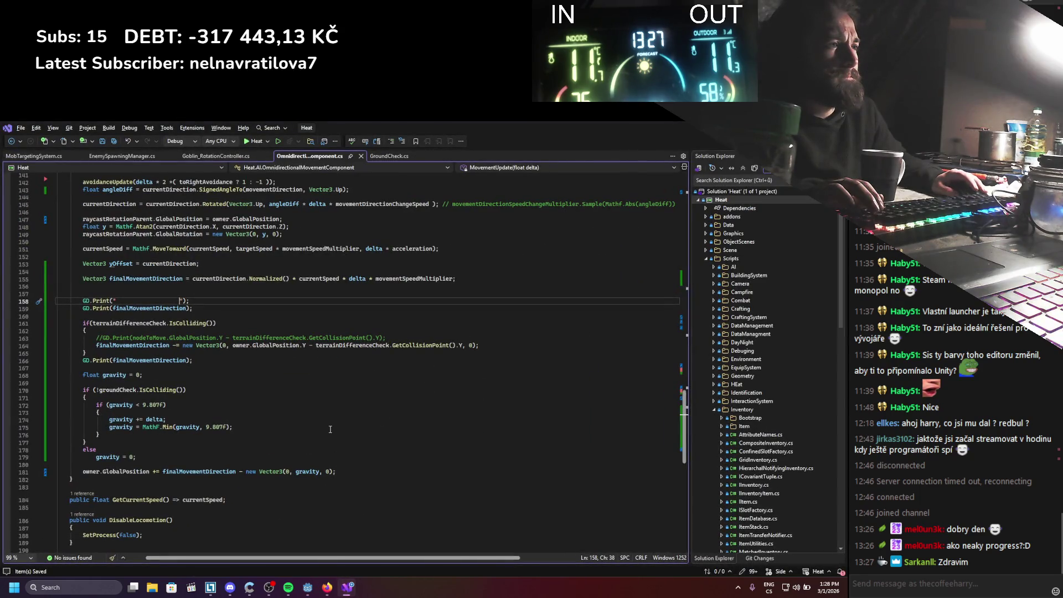
Leave the script at line 181 unchanged and build and run the game again from Godot
left_click(343, 472)
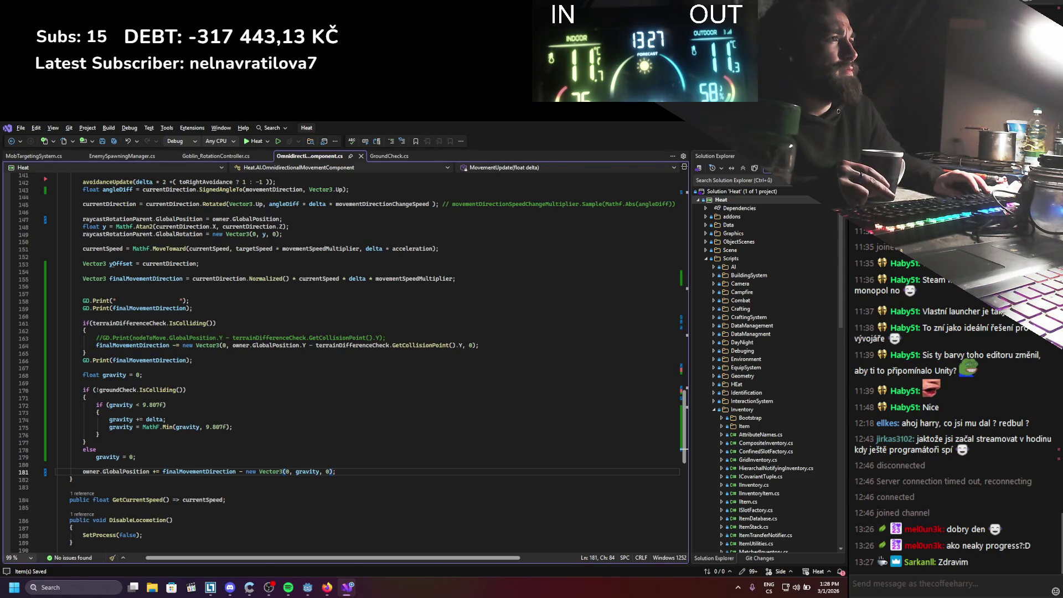
key("alt+Tab")
left_click(708, 142)
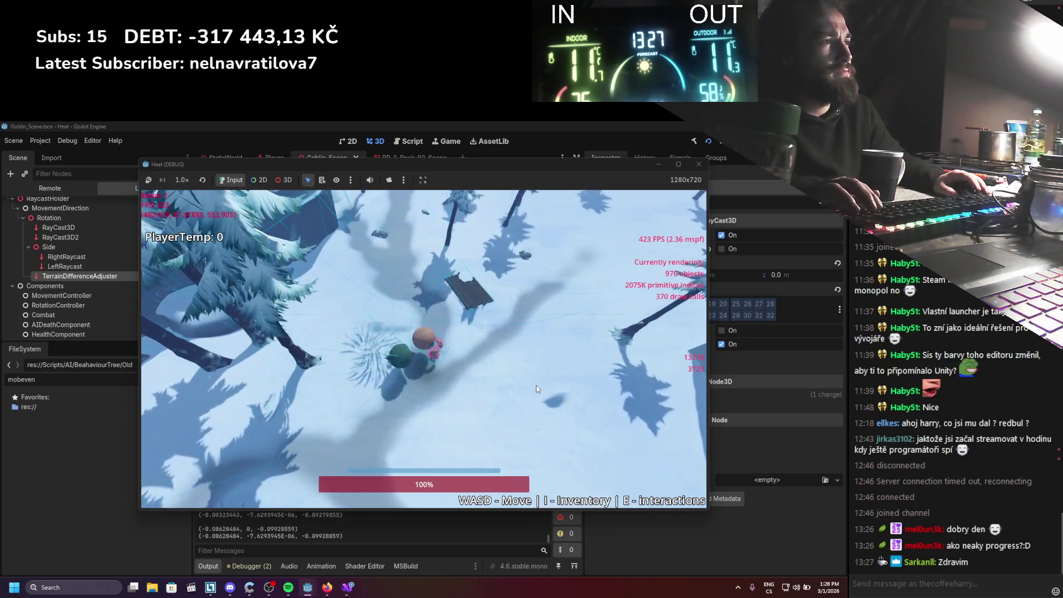
Walk the player right and left near the goblin, then stop the game with F8
key("d")
key("a")
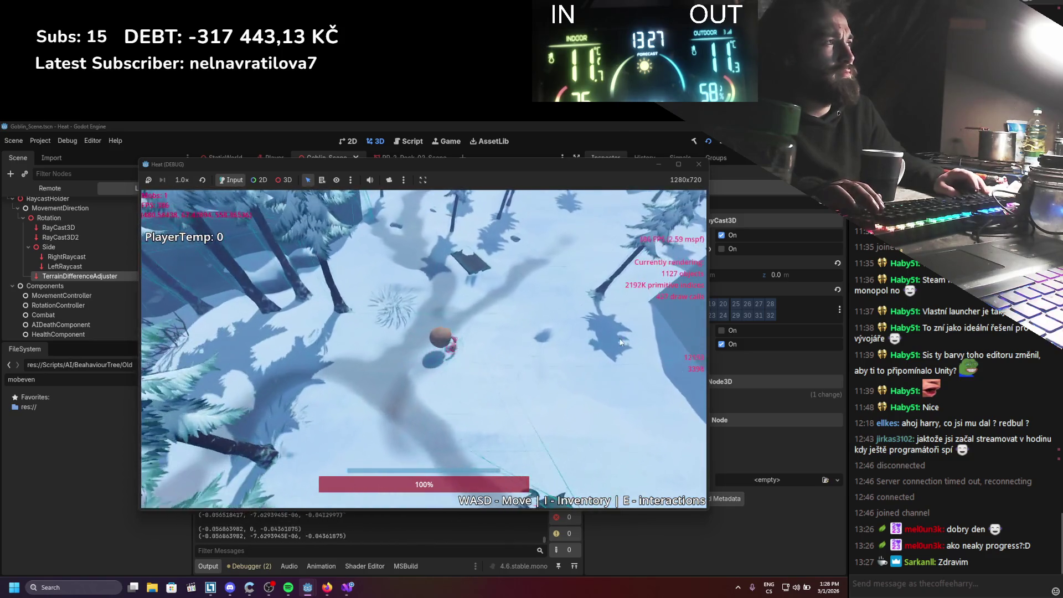
key("F8")
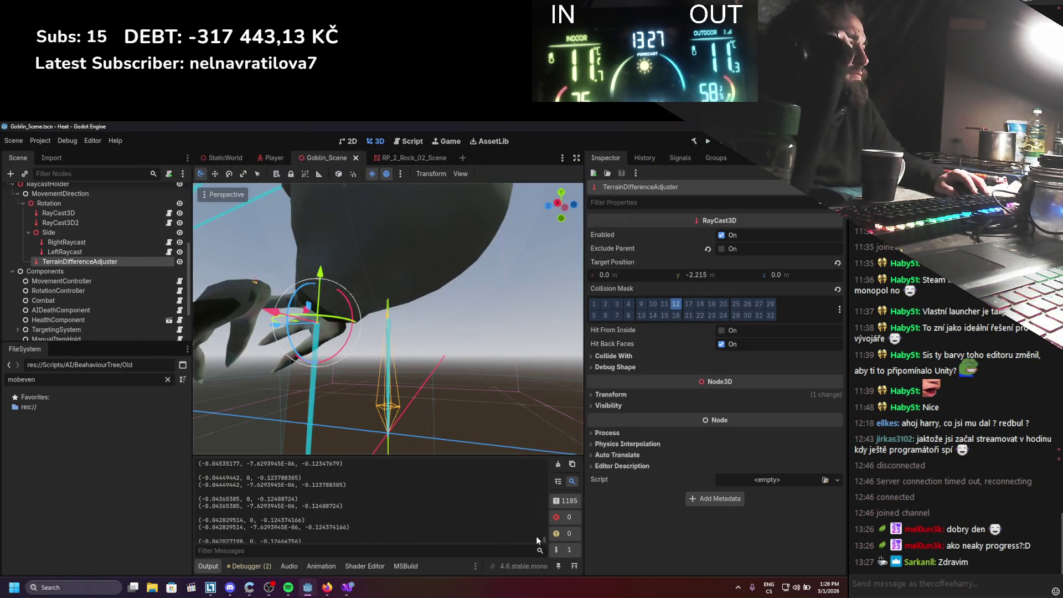
Scroll through the Output log to review the paired before/after finalMovementDirection vectors
scroll(545, 465, "up", 1)
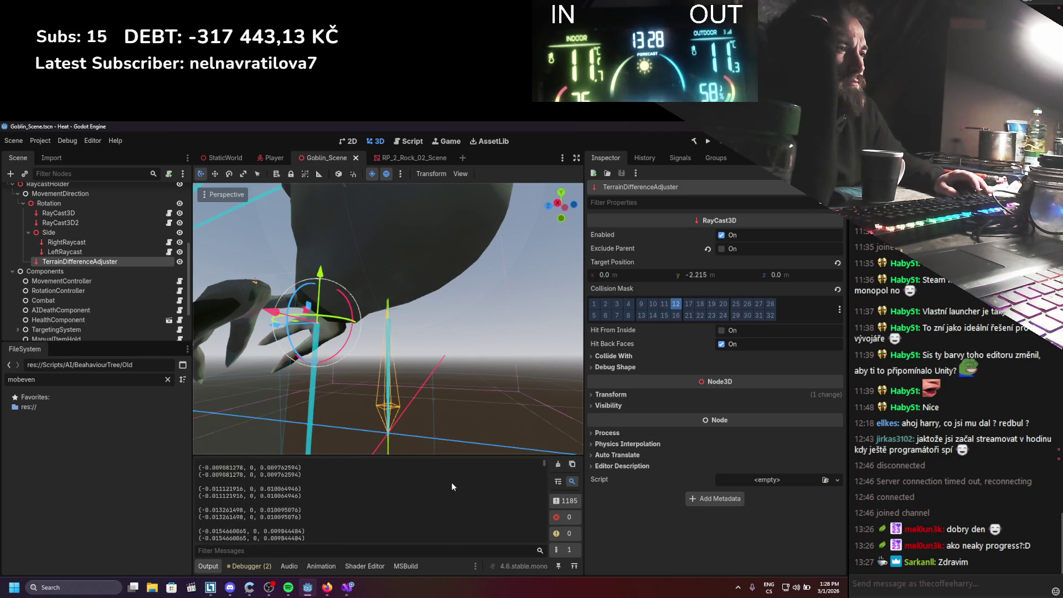
scroll(453, 483, "down", 4)
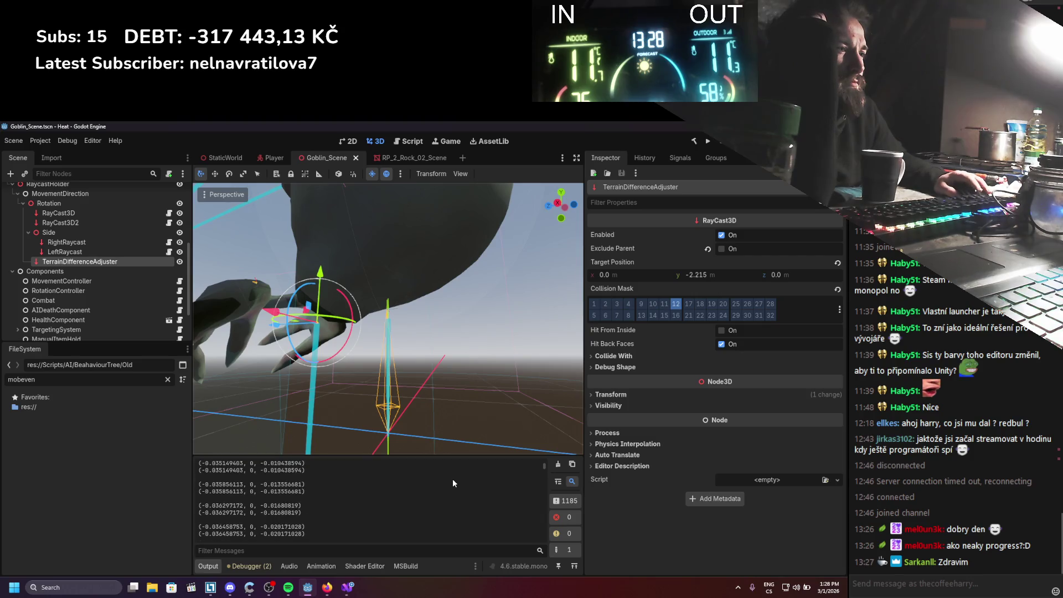
scroll(453, 478, "down", 5)
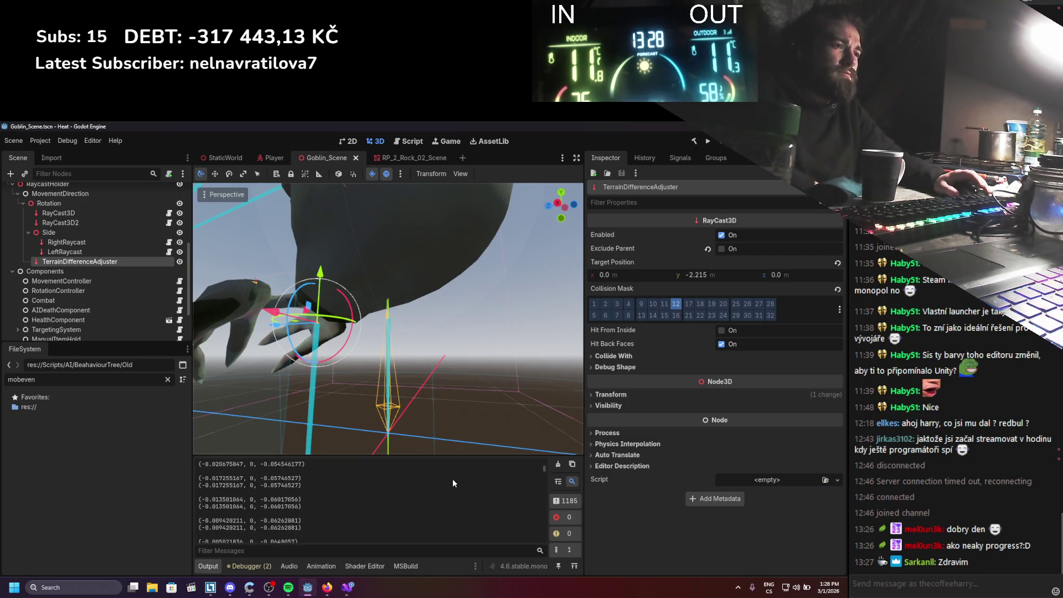
scroll(452, 483, "down", 5)
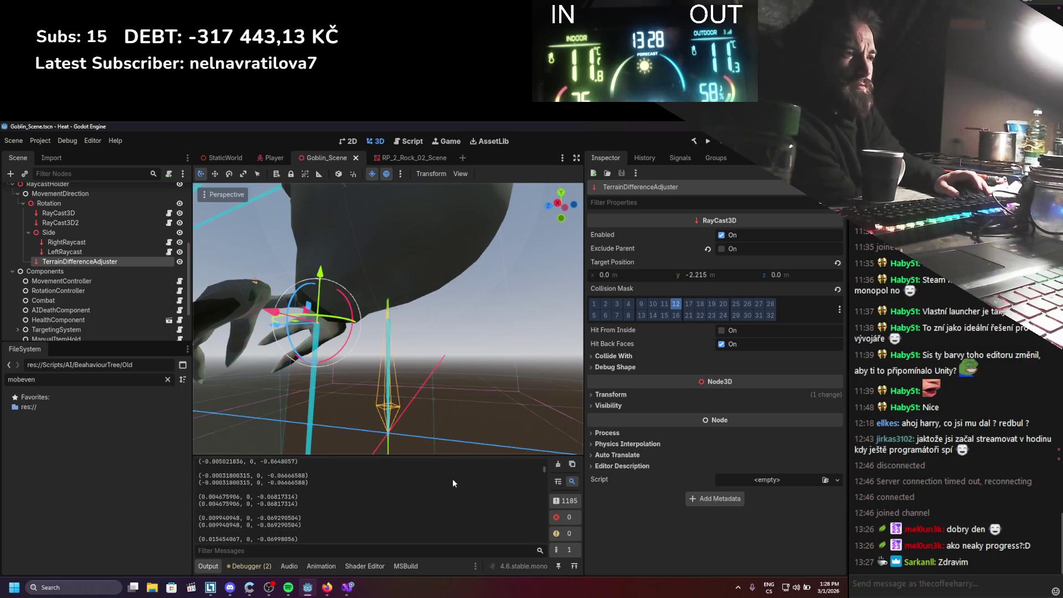
scroll(453, 480, "down", 5)
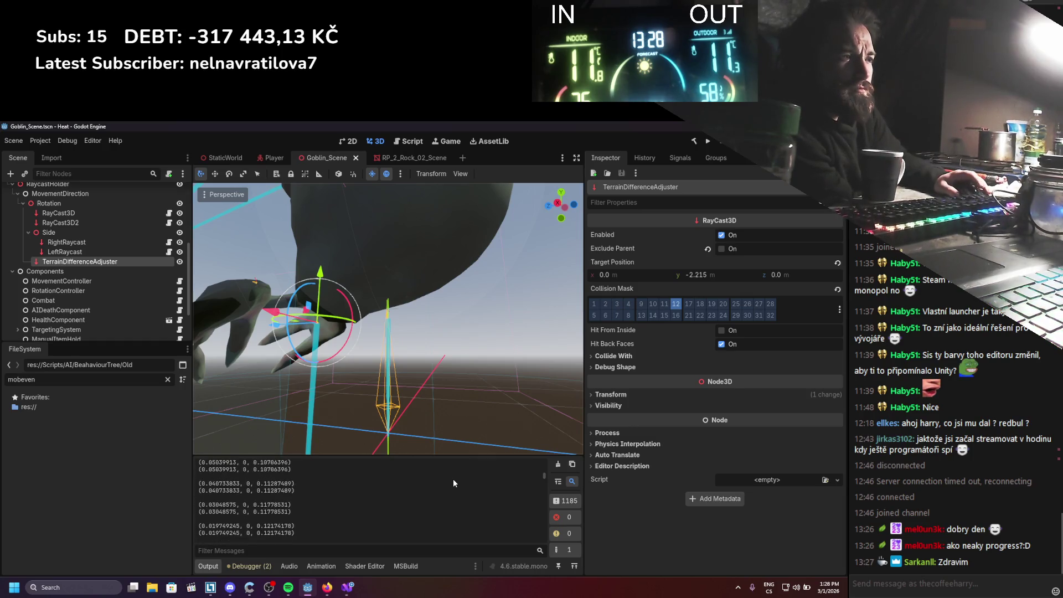
scroll(460, 475, "down", 3)
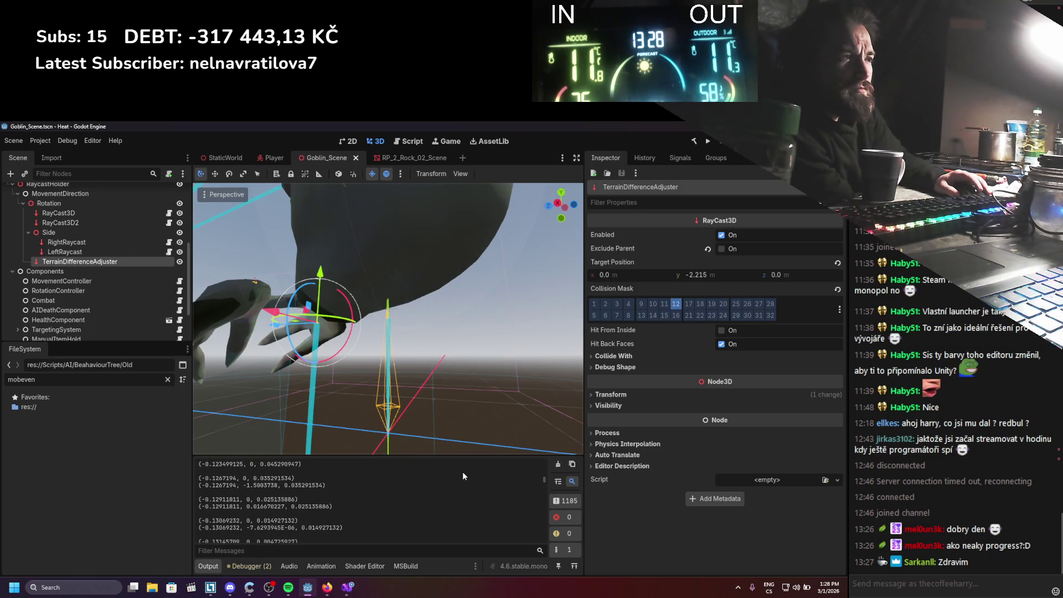
scroll(463, 470, "down", 3)
scroll(463, 469, "down", 12)
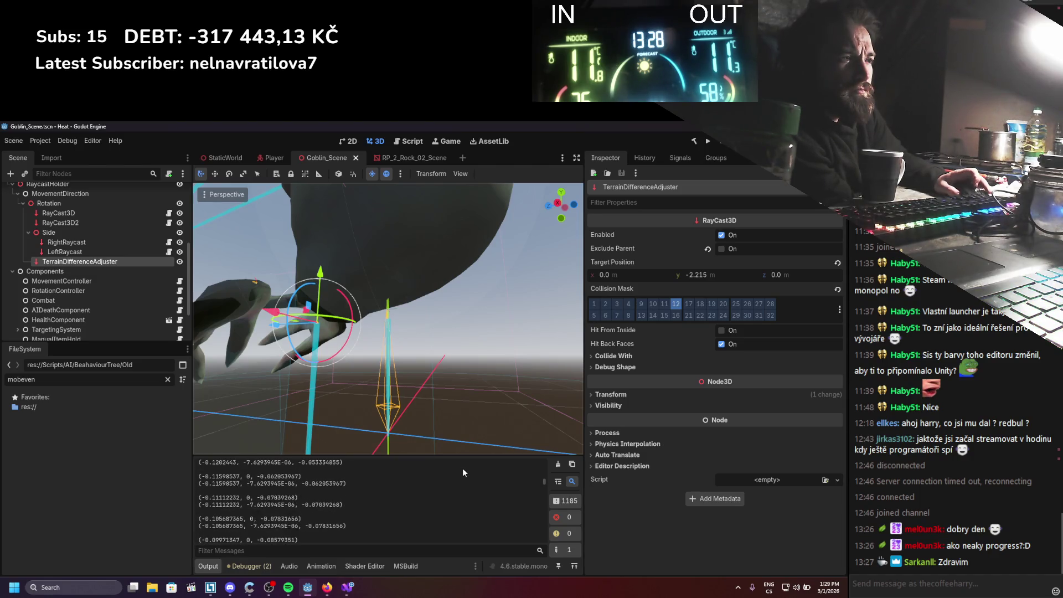
scroll(463, 467, "down", 11)
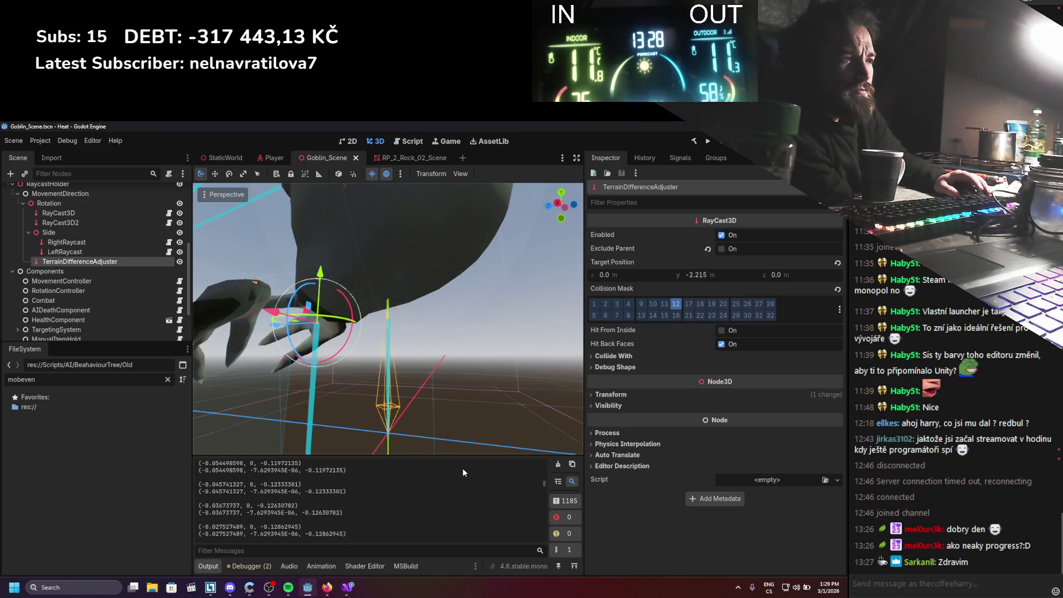
scroll(463, 472, "down", 12)
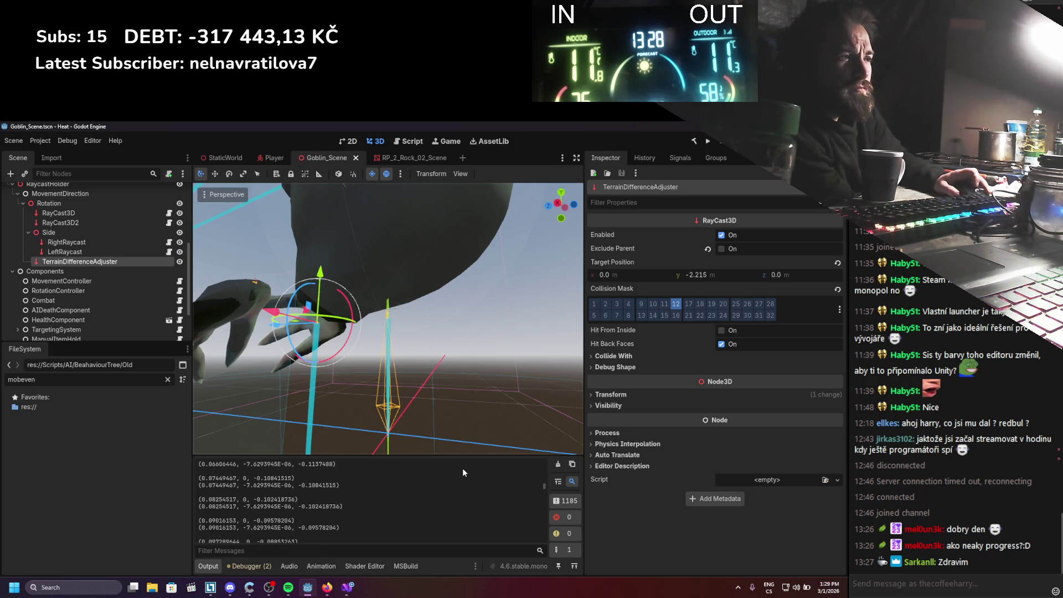
scroll(463, 471, "down", 10)
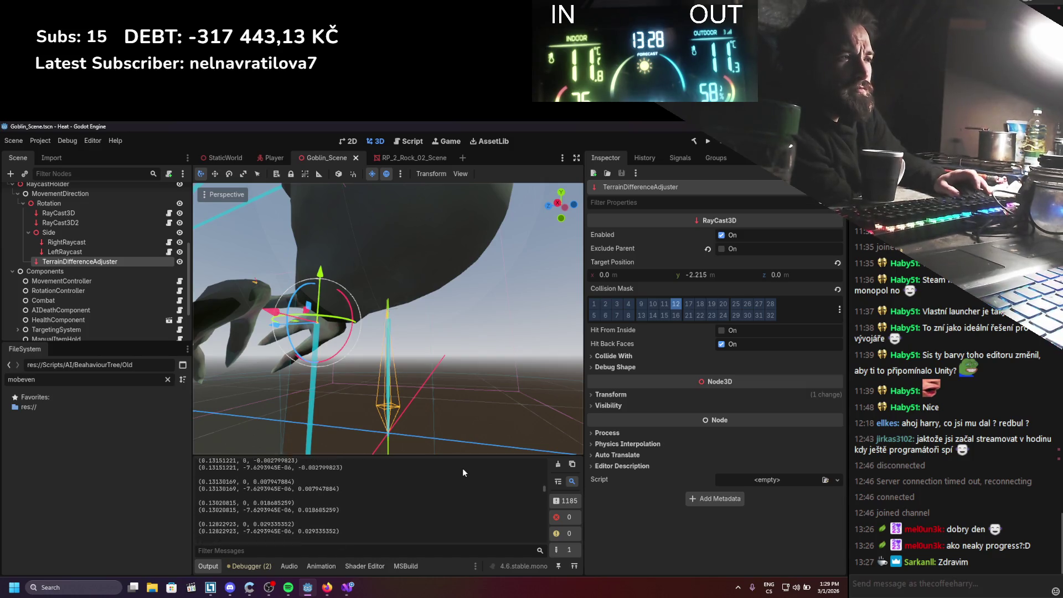
scroll(463, 467, "down", 10)
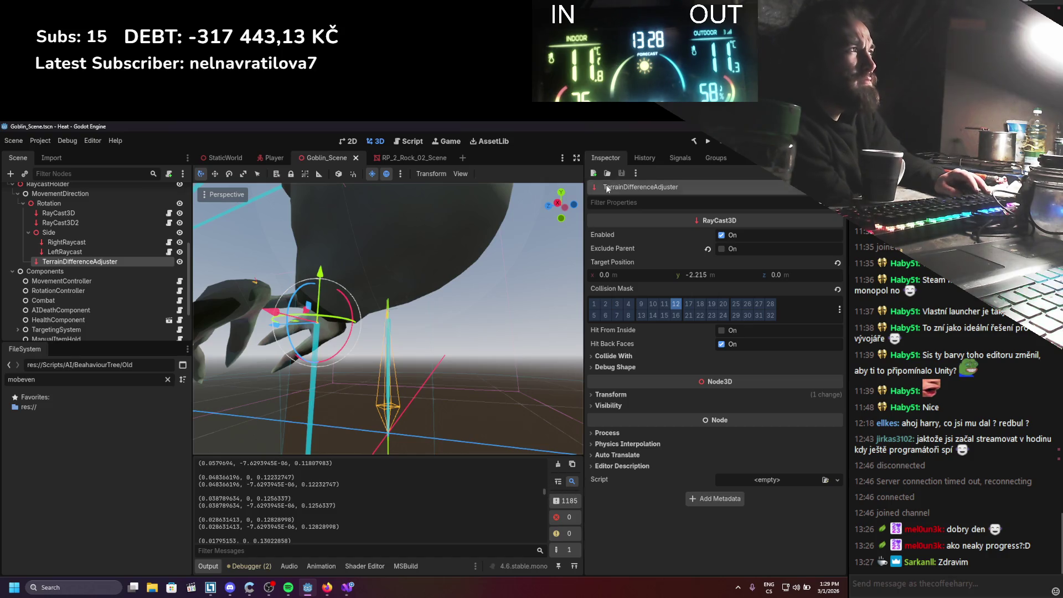
key("F5")
Move both finalMovementDirection GD.Print lines and the blank separator print inside the IsColliding() block
key("alt+Tab")
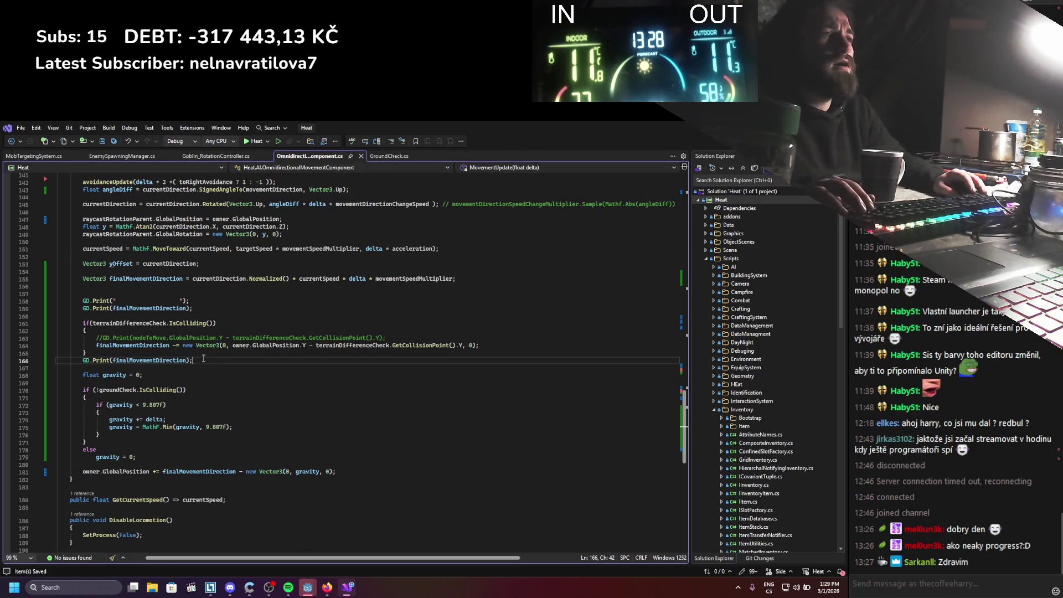
left_click(211, 360)
key("alt+Up")
key("Up")
key("Up")
key("Up")
key("alt+Down")
key("alt+Down")
key("alt+Down")
key("Up")
key("Up")
key("Up")
key("alt+Down")
key("alt+Down")
key("alt+Down")
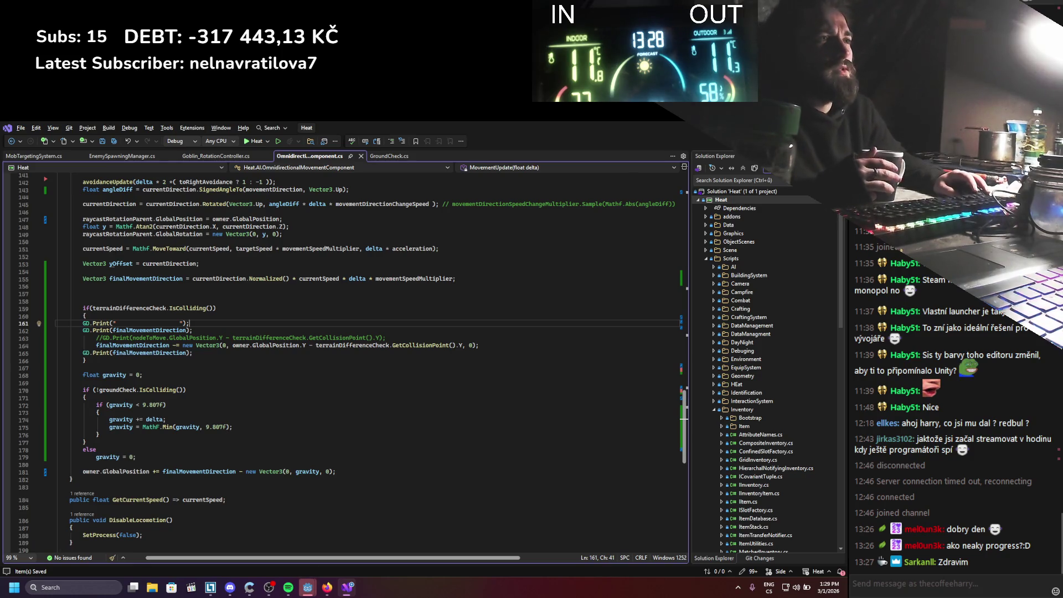
key("alt+Tab")
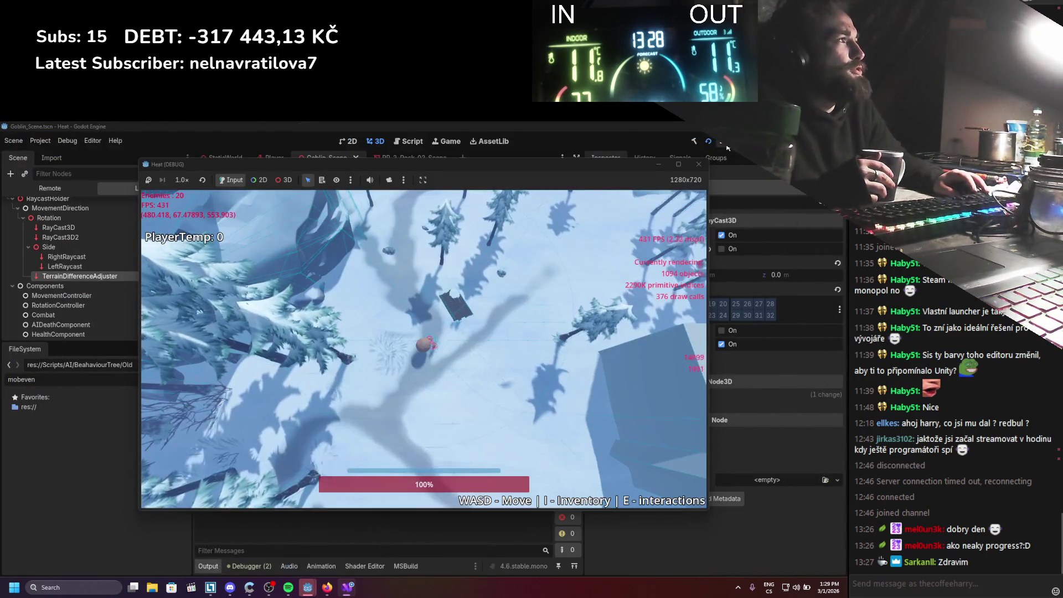
Rerun the game, stop it, check the Output's y adjustments like -1.5003738, and return to Visual Studio
left_click(709, 142)
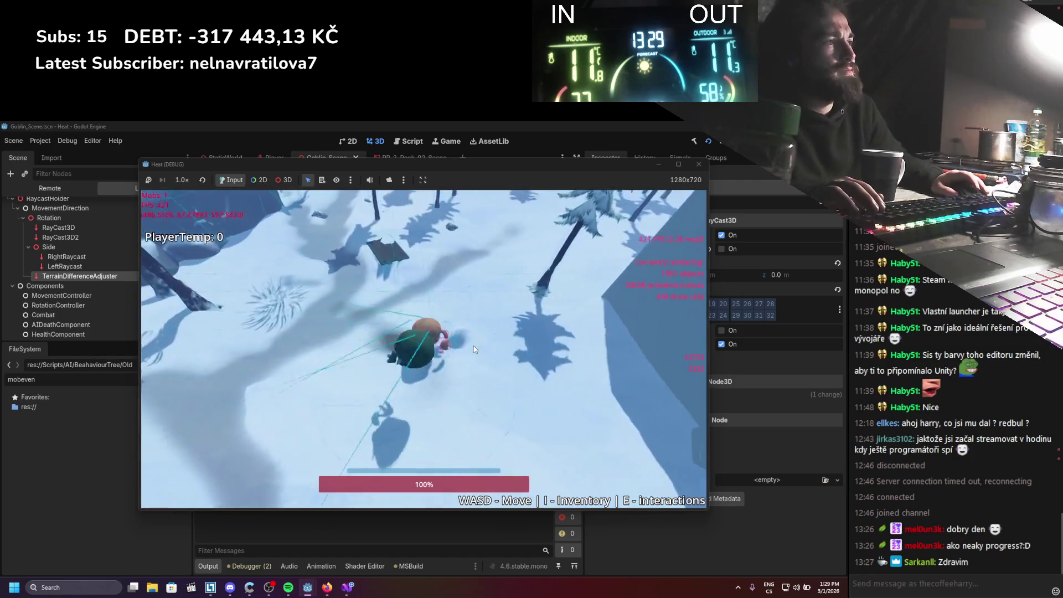
key("F8")
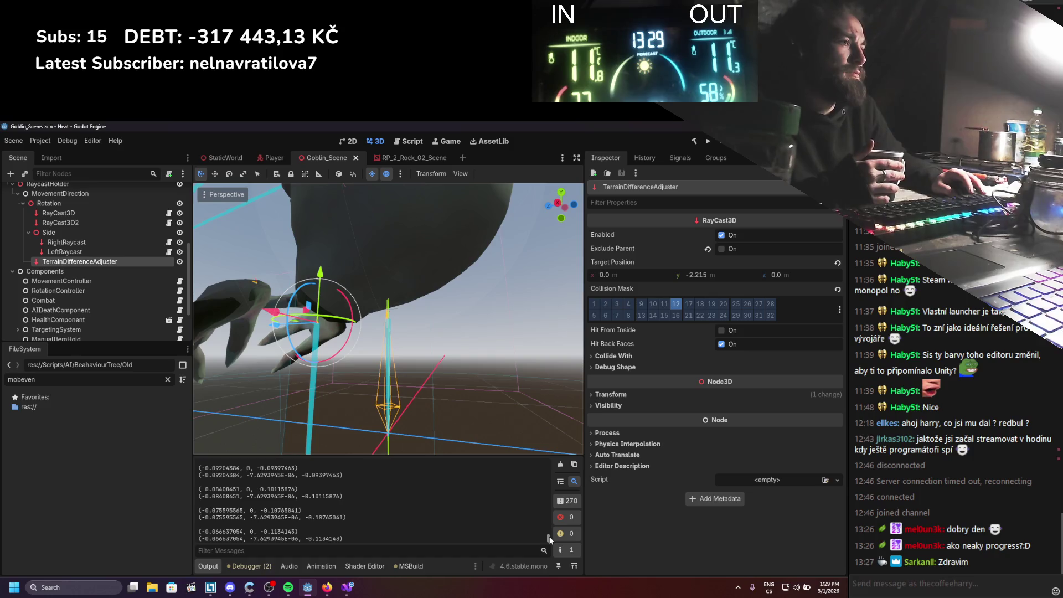
left_click_drag(549, 538, 549, 465)
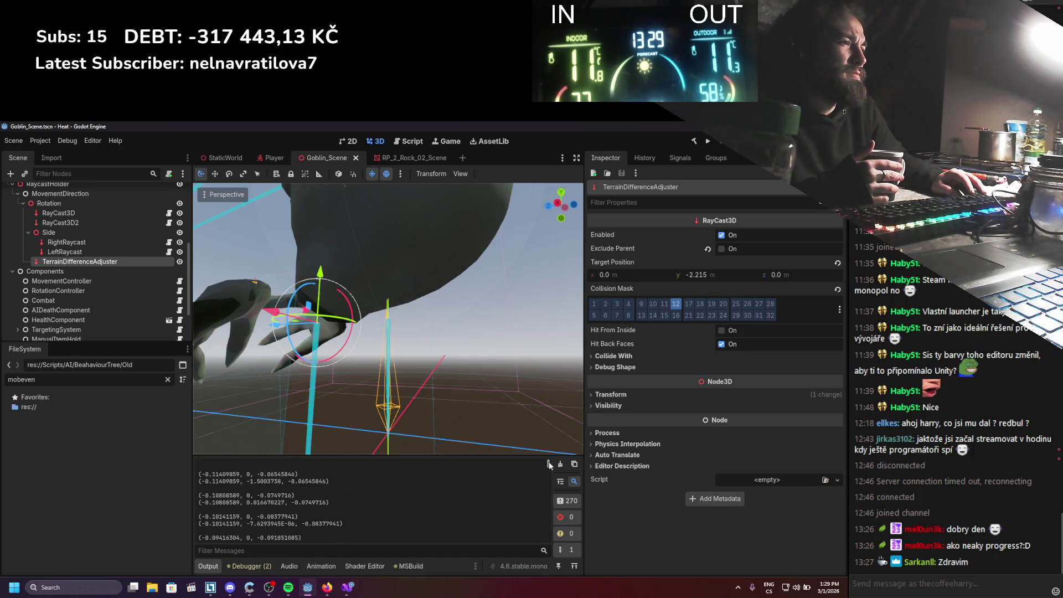
left_click(344, 590)
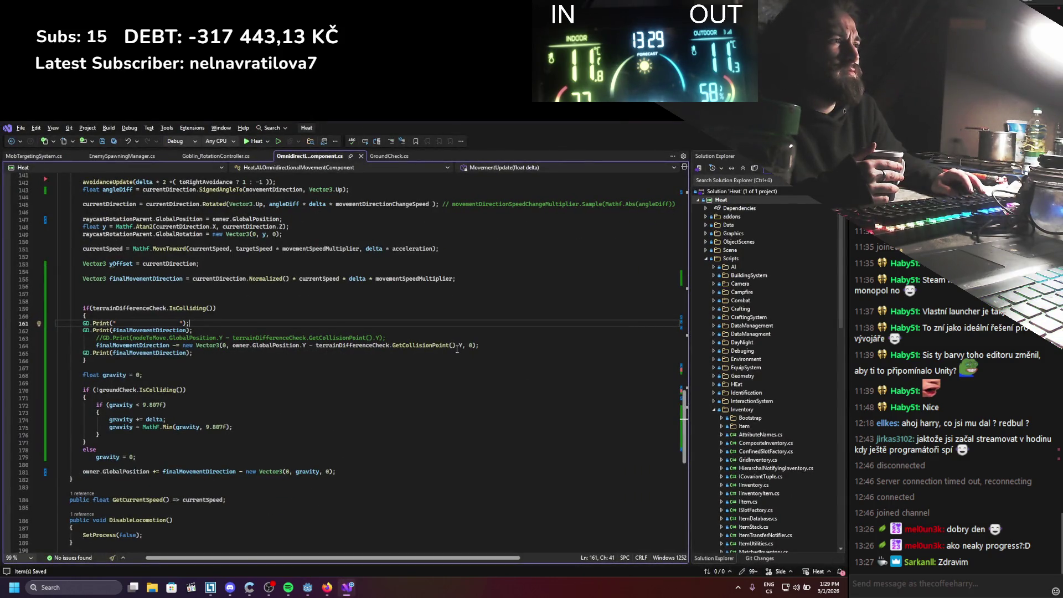
Append .Normalized() to the terrain-offset Vector3 on line 164 and save the script
left_click(476, 346)
type(".Normalized(")
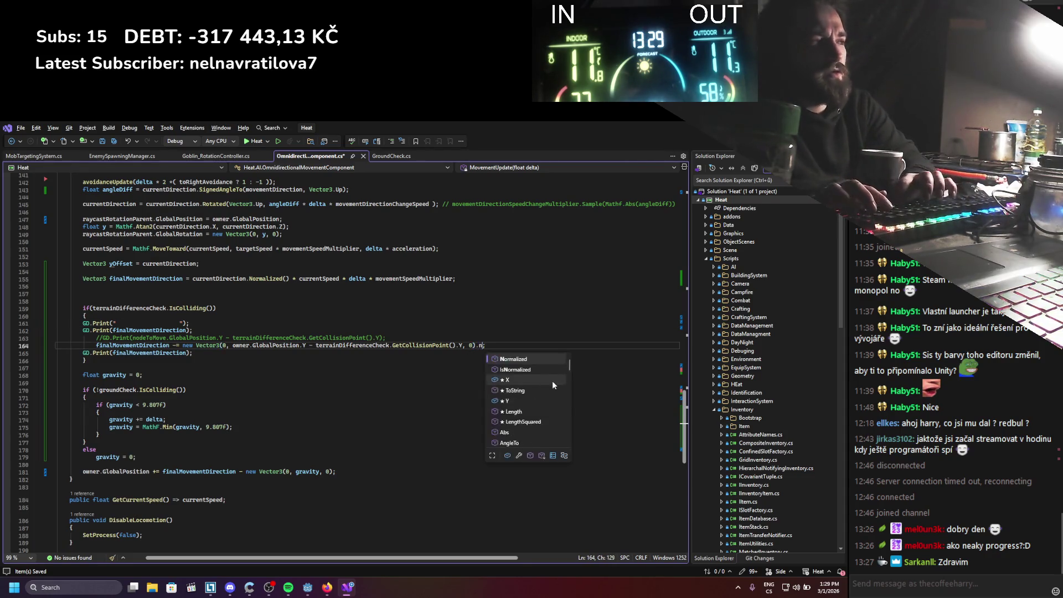
type(")")
key("ctrl+s")
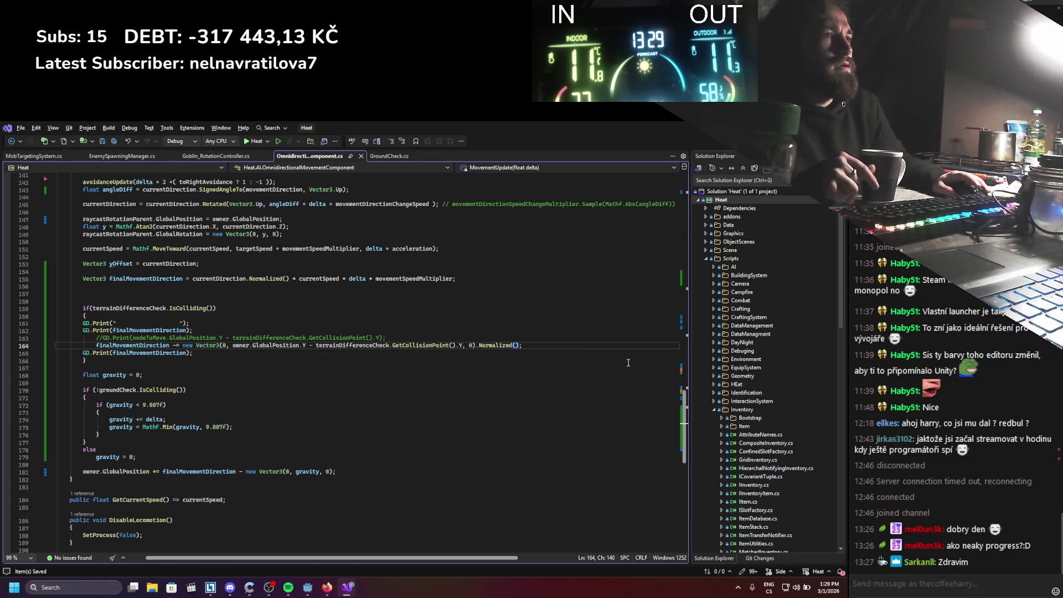
key("alt+Tab")
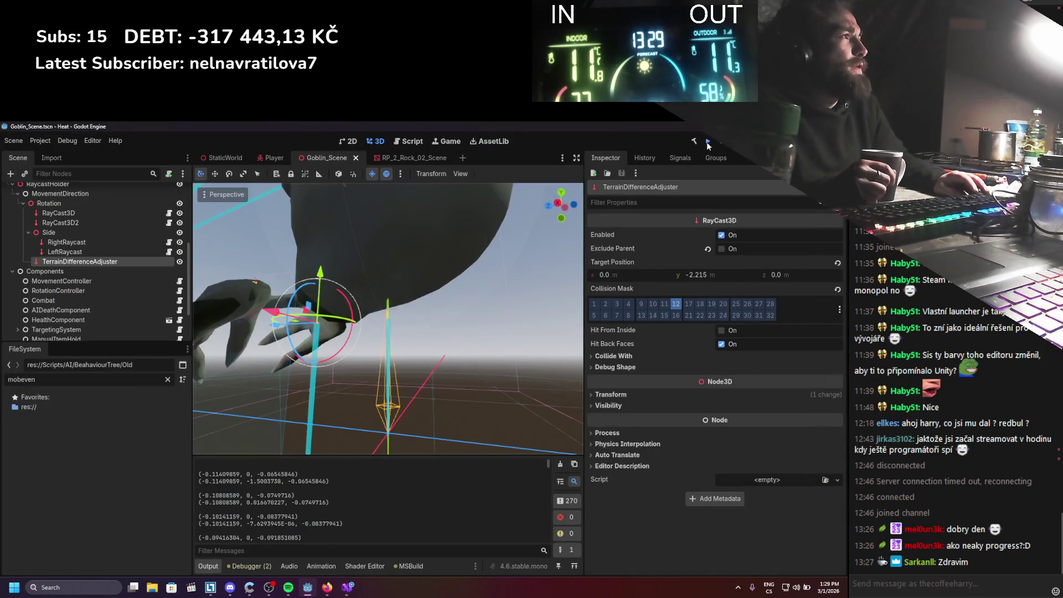
Run the game, walk the player, stop it after the log shows ±1 y values, and return to the script
left_click(707, 142)
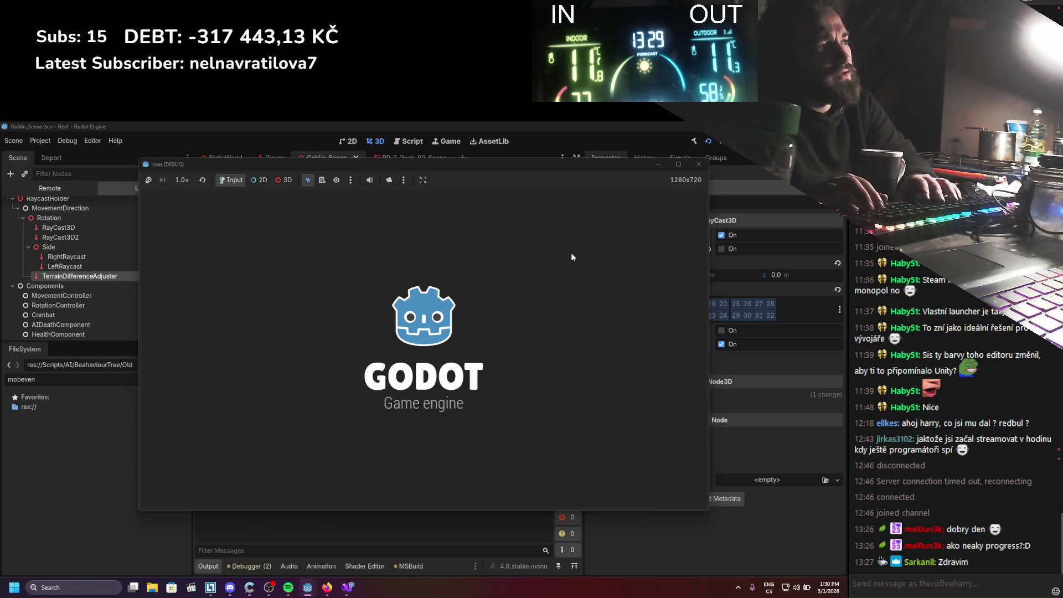
key("d")
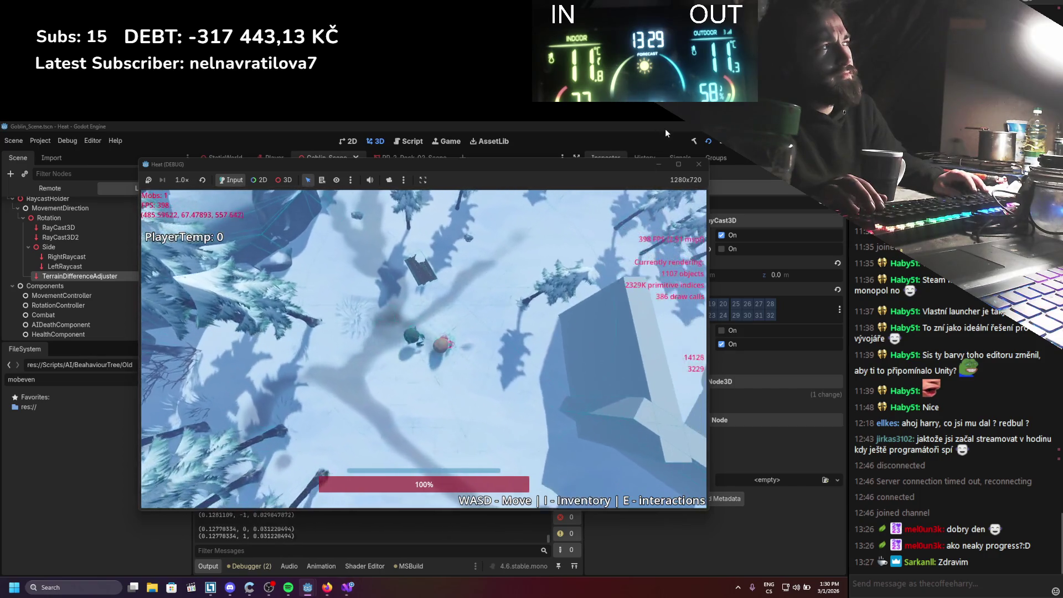
left_click(699, 164)
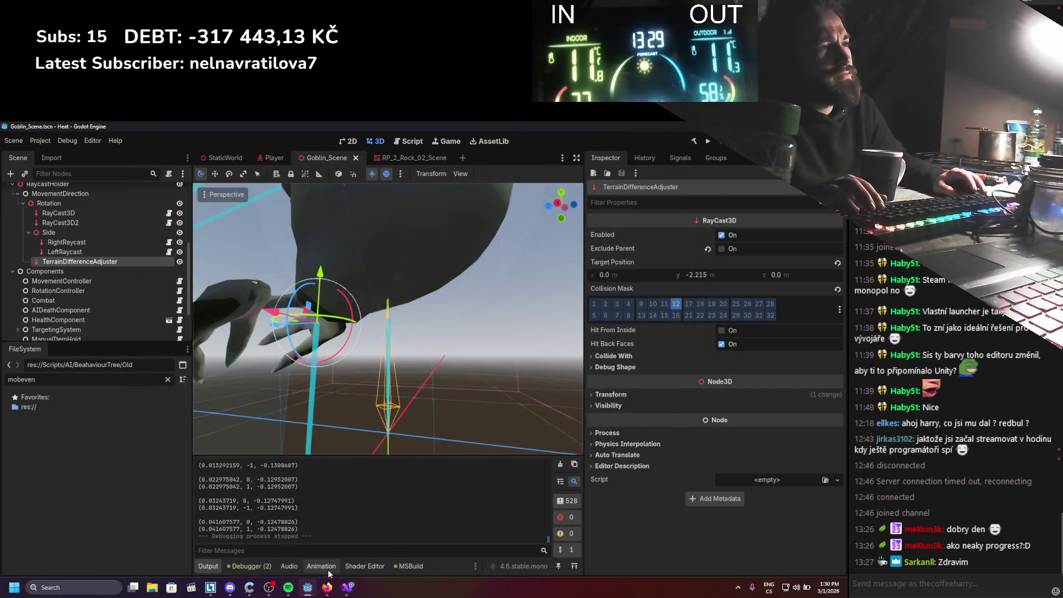
left_click(347, 586)
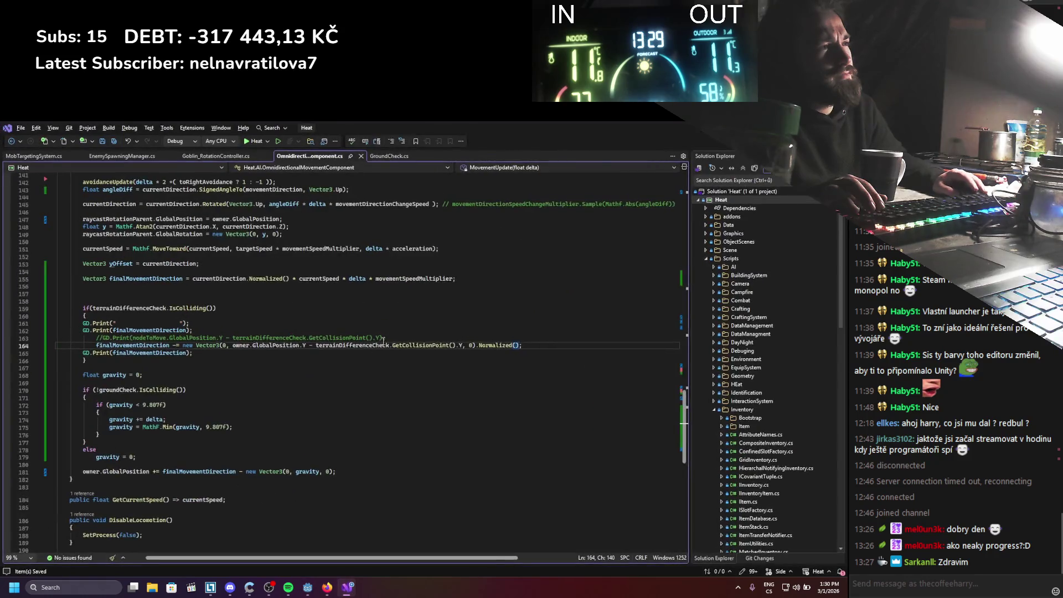
Delete the finalMovementDirection debug print lines and undo the Normalized change
key("ctrl+s")
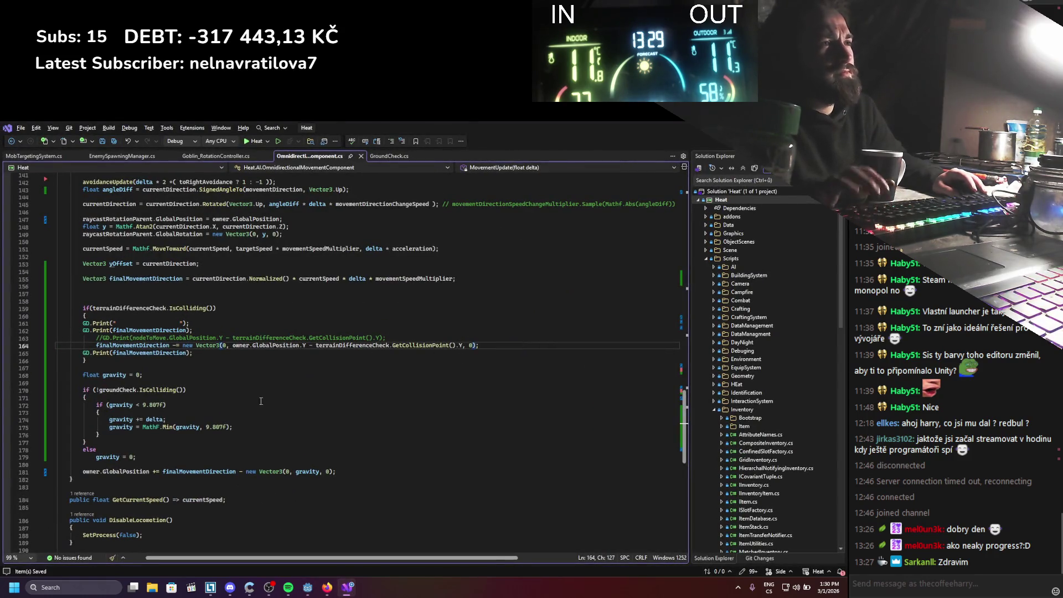
key("End")
key("shift+Down")
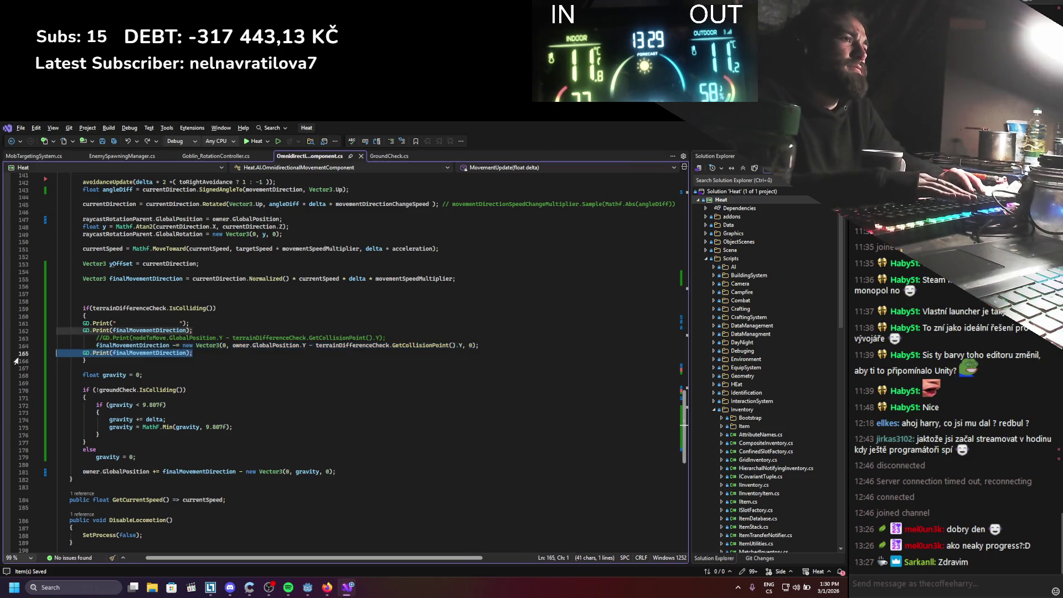
key("Delete")
left_click_drag(202, 327, 38, 320)
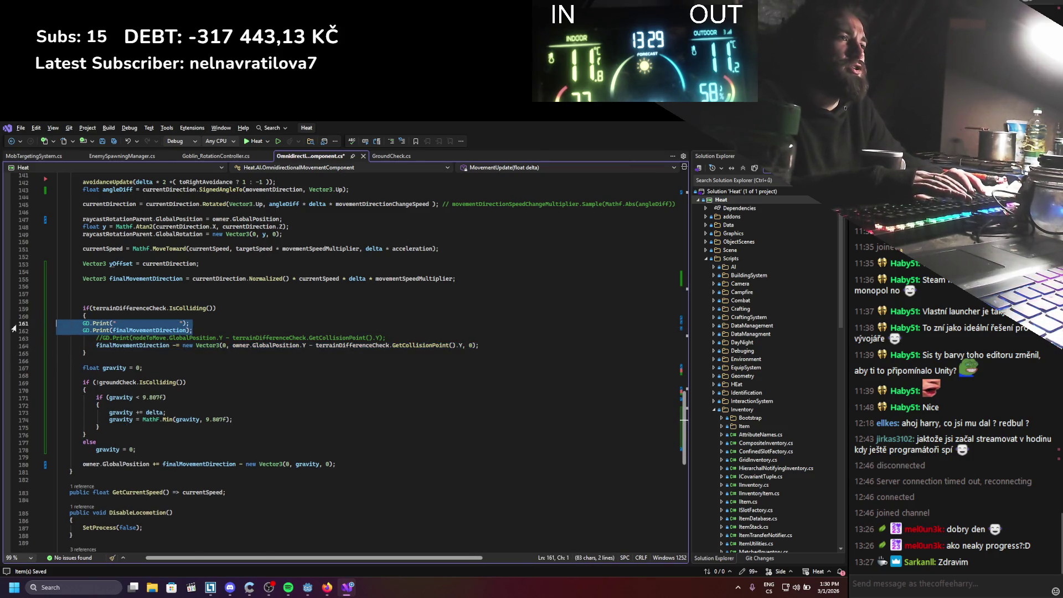
key("BackSpace")
key("BackSpace")
key("ctrl+z")
Move the terrain-adjust block below the else and open a braced block for it
key("shift+Up")
key("shift+Up")
key("shift+Up")
key("alt+Down")
key("alt+Down")
key("alt+Down")
key("alt+Down")
key("alt+Down")
key("alt+Down")
key("alt+Down")
key("Up")
key("Up")
key("Return")
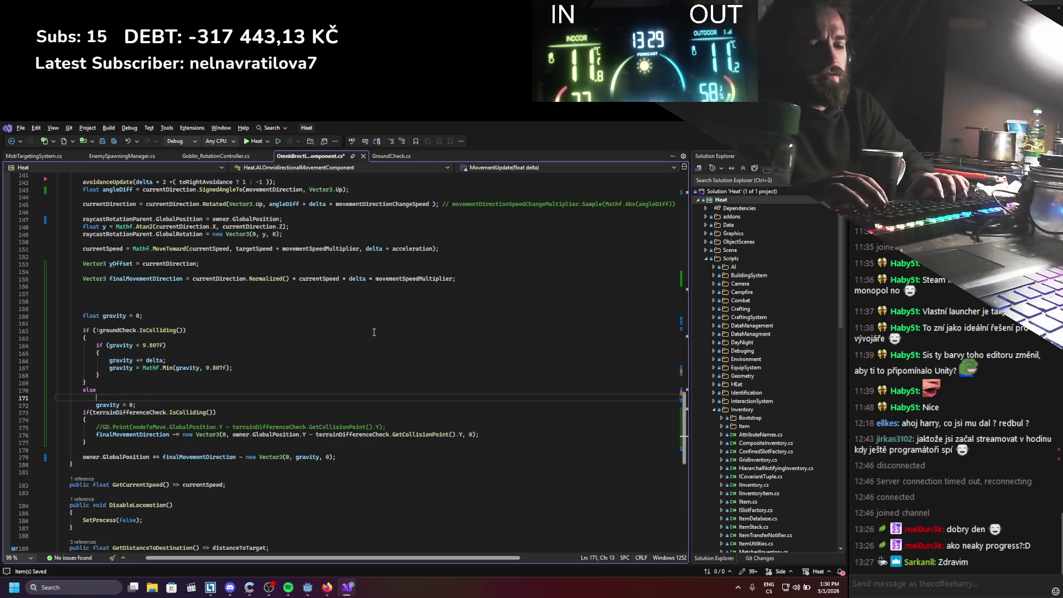
type("{")
key("Return")
key("alt+Down")
key("alt+Down")
key("alt+Down")
Indent the terrain block inside the else braces, place gravity = 0 after it, and remove the blank line
key("alt+Down")
key("alt+Down")
key("shift+Up")
key("shift+Up")
key("shift+Up")
key("Tab")
key("Up")
key("alt+Down")
key("alt+Down")
key("alt+Down")
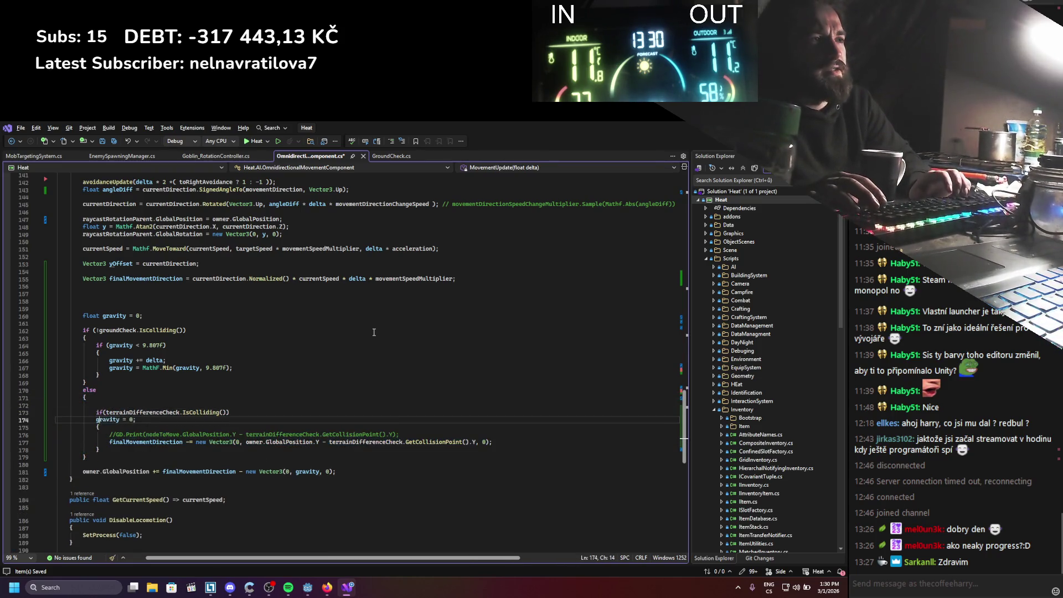
key("Up")
key("Up")
key("Up")
key("Up")
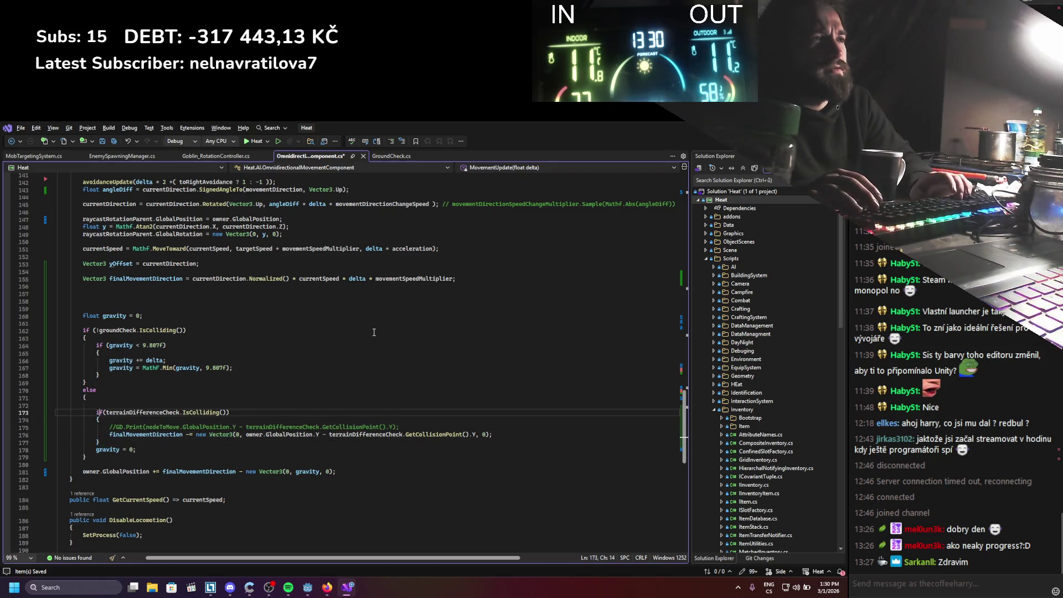
key("BackSpace")
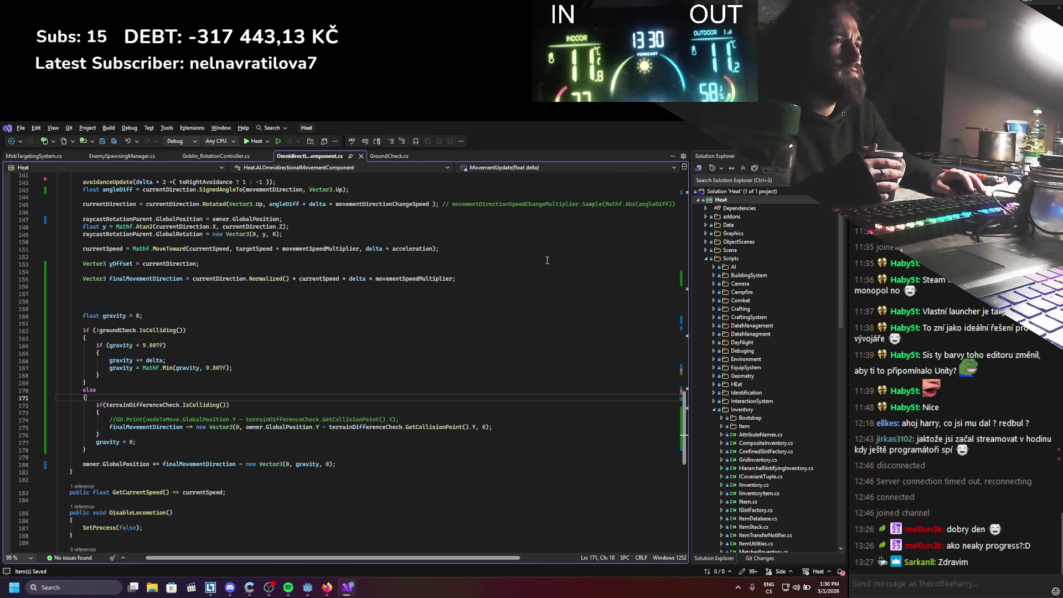
key("alt+Tab")
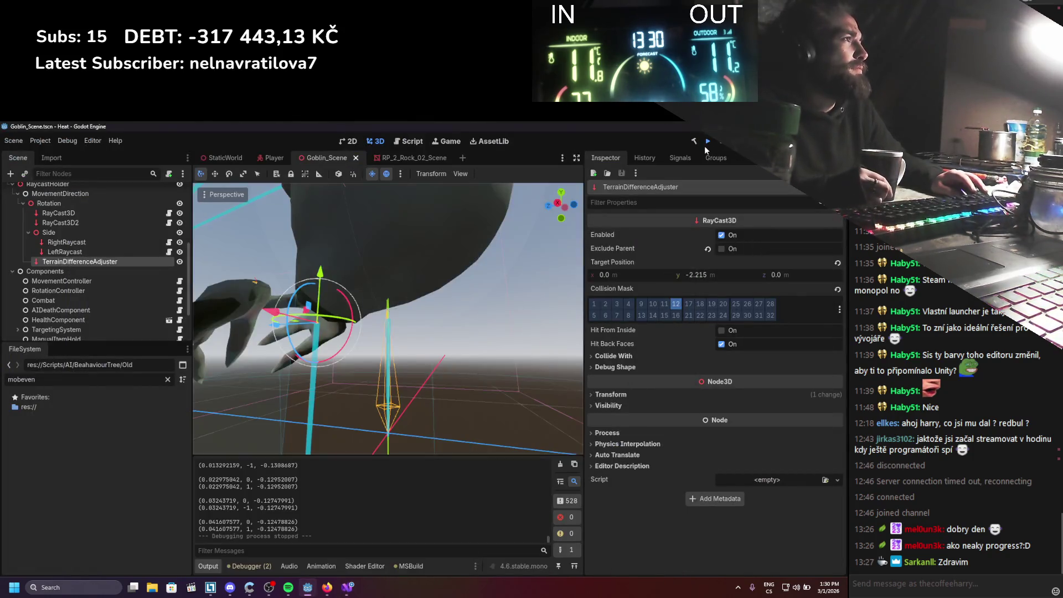
Run the rebuilt game and walk the player forward through the snow and trees
left_click(695, 144)
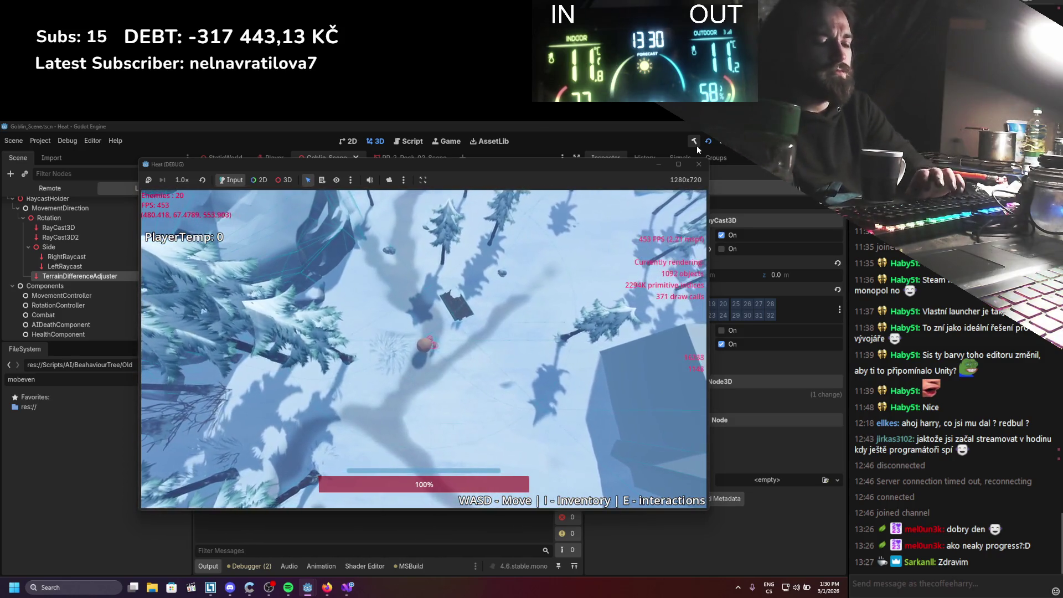
key("w")
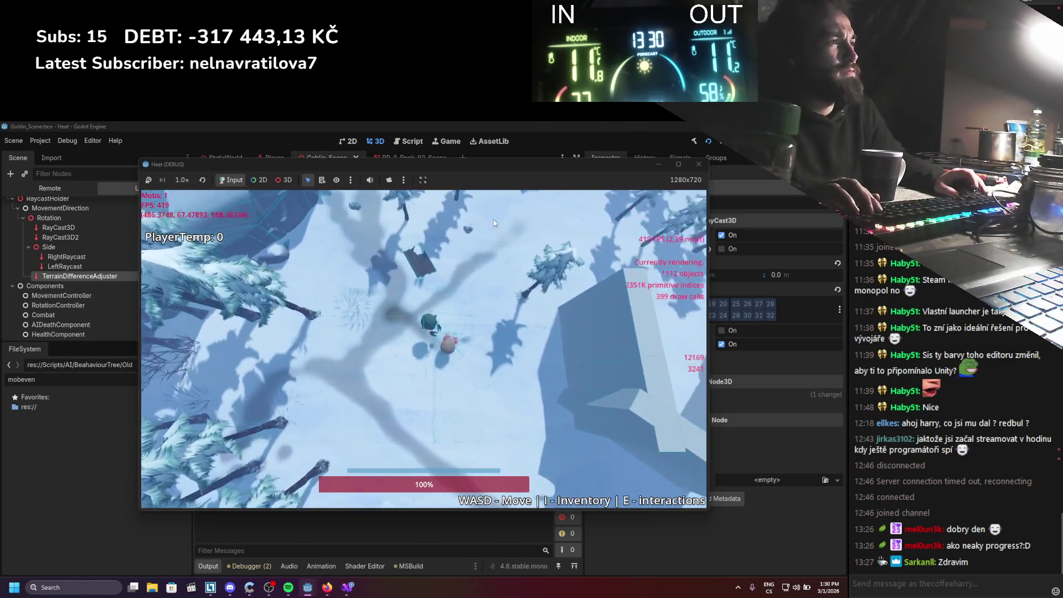
key("w")
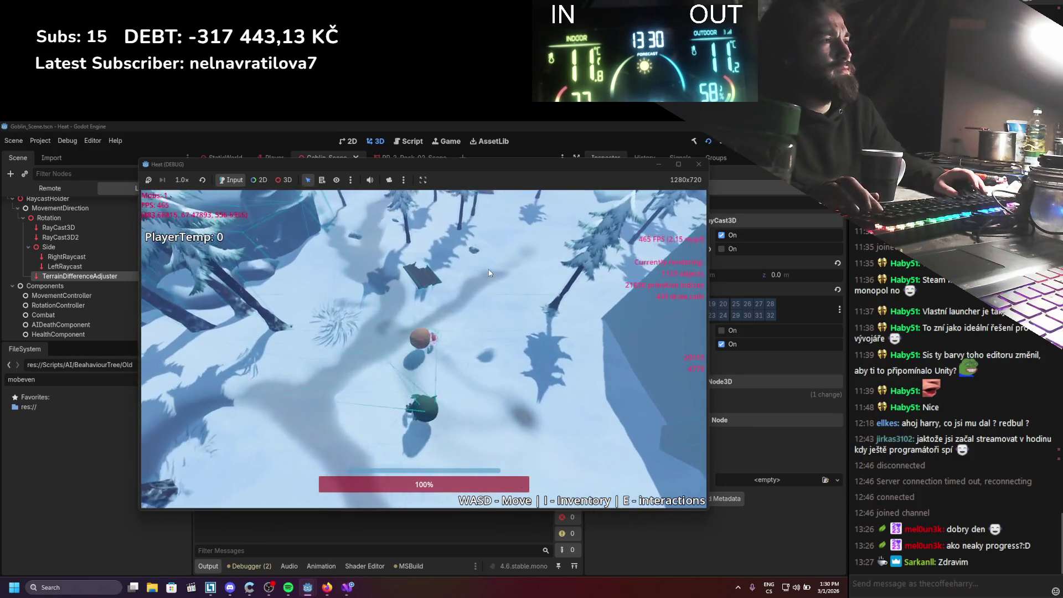
key("w")
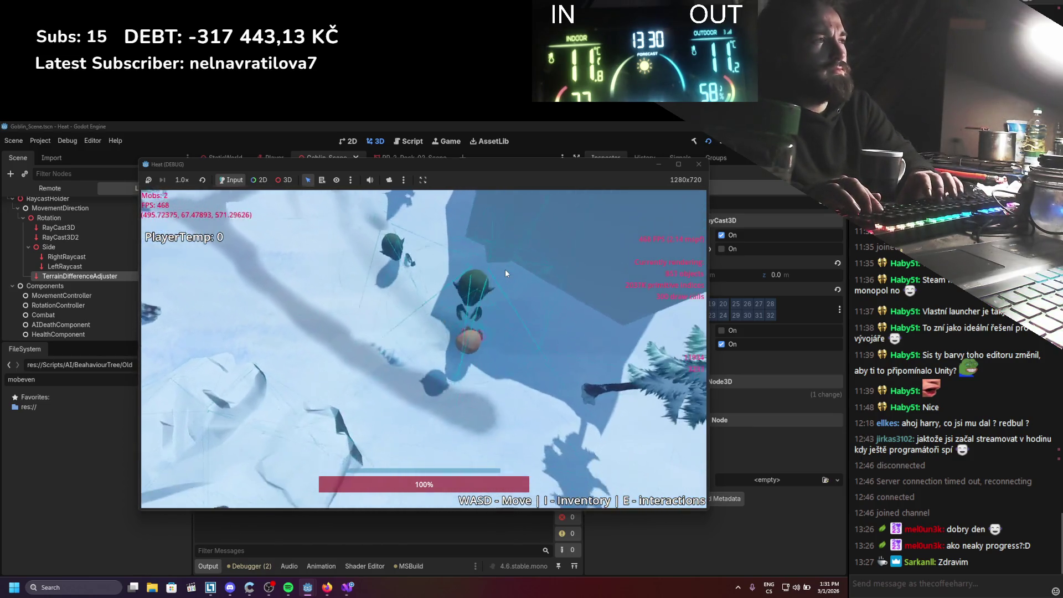
key("w")
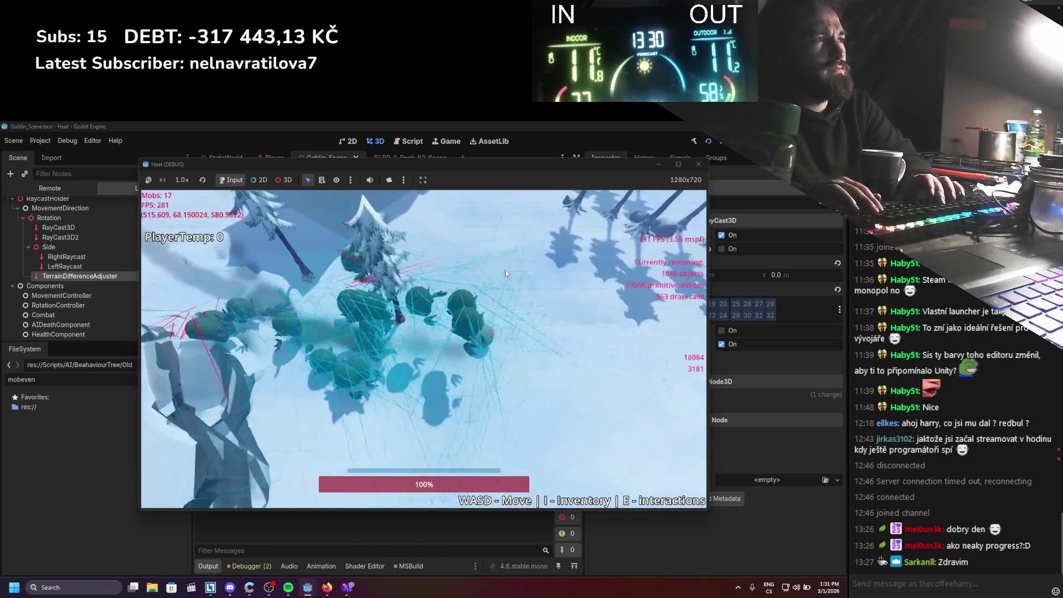
key("w")
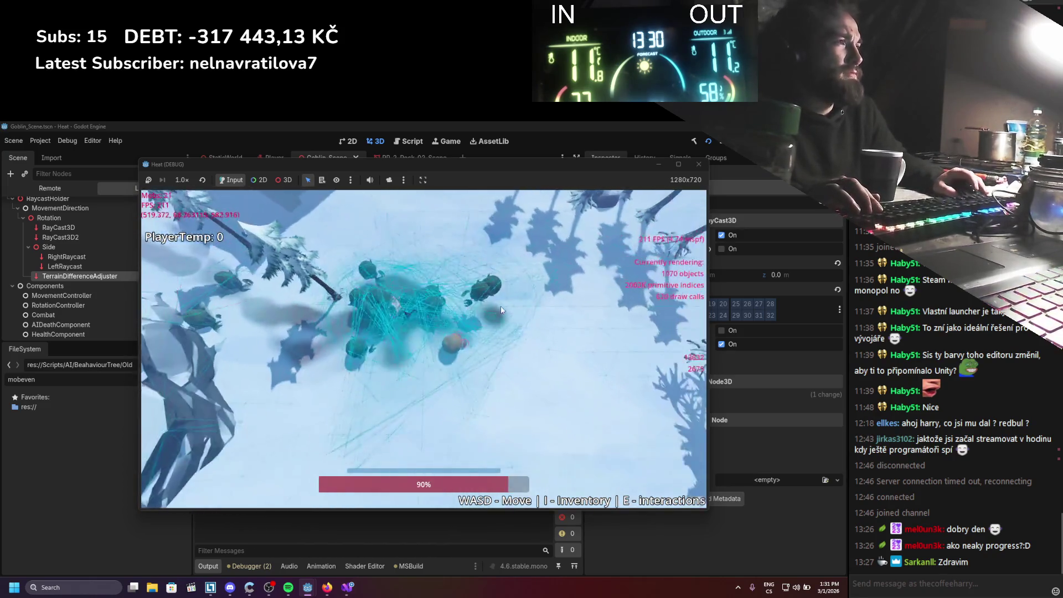
Keep leading the goblin pack up the slopes, then stop the game
key("w")
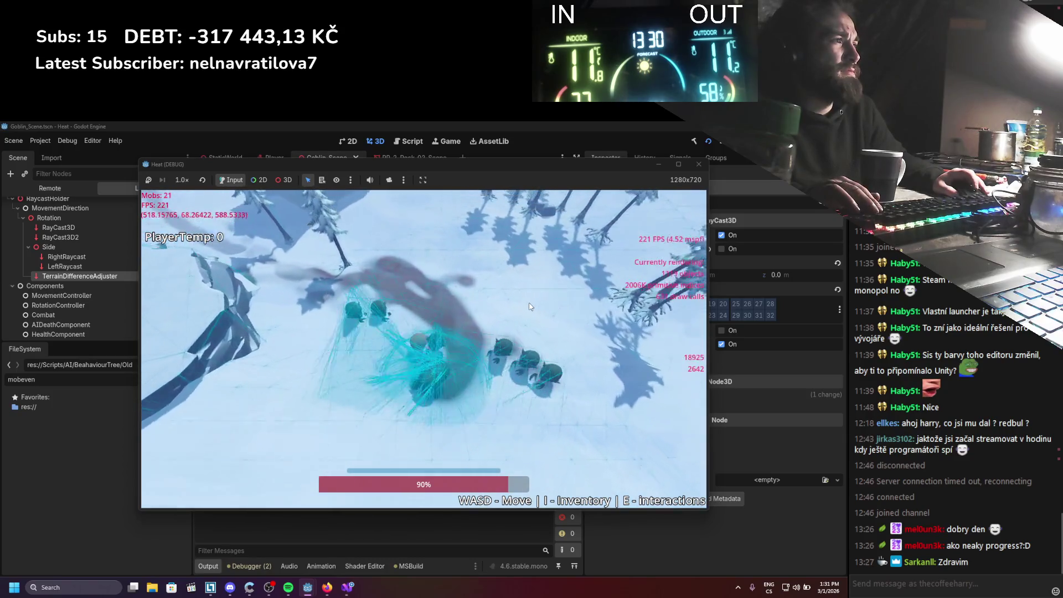
key("w")
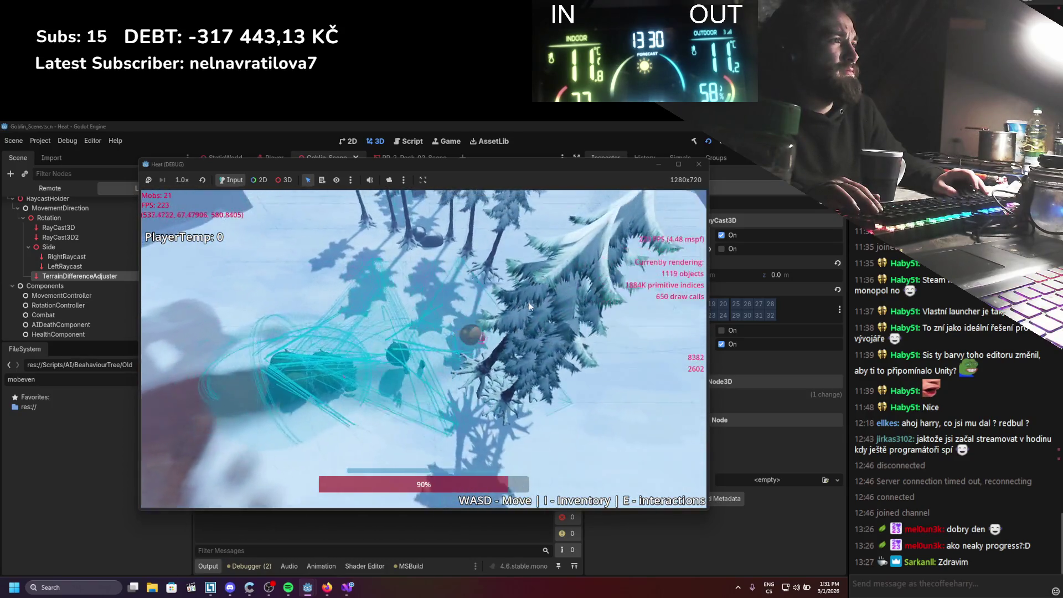
key("w")
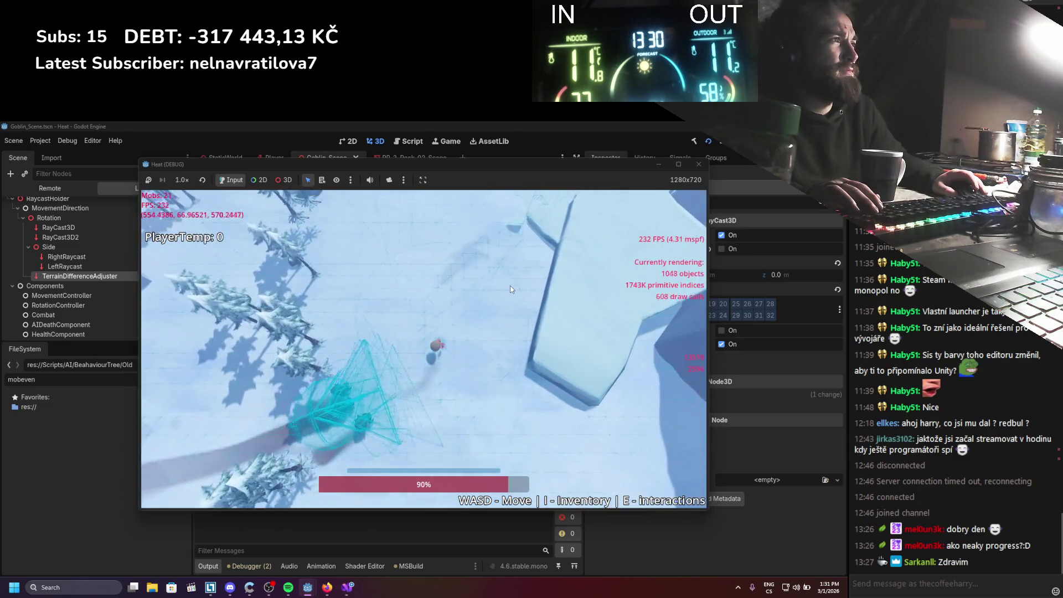
key("w")
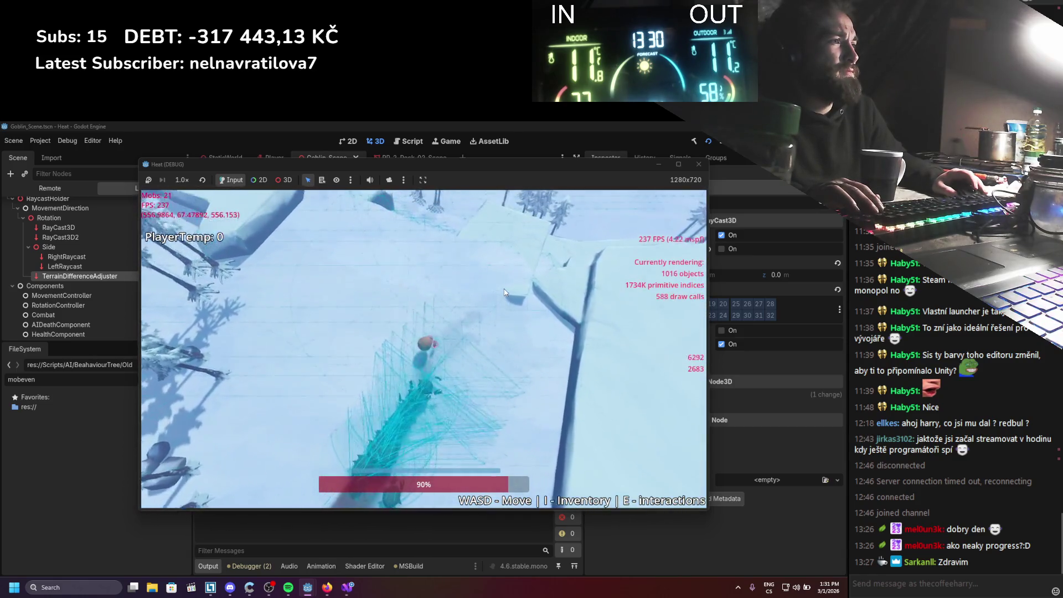
key("w")
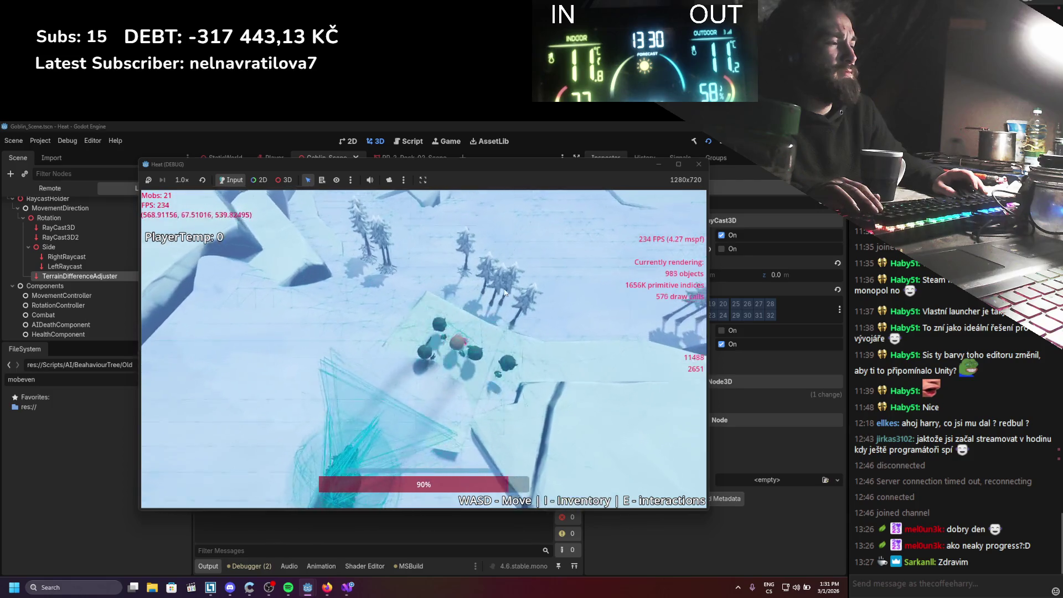
key("w")
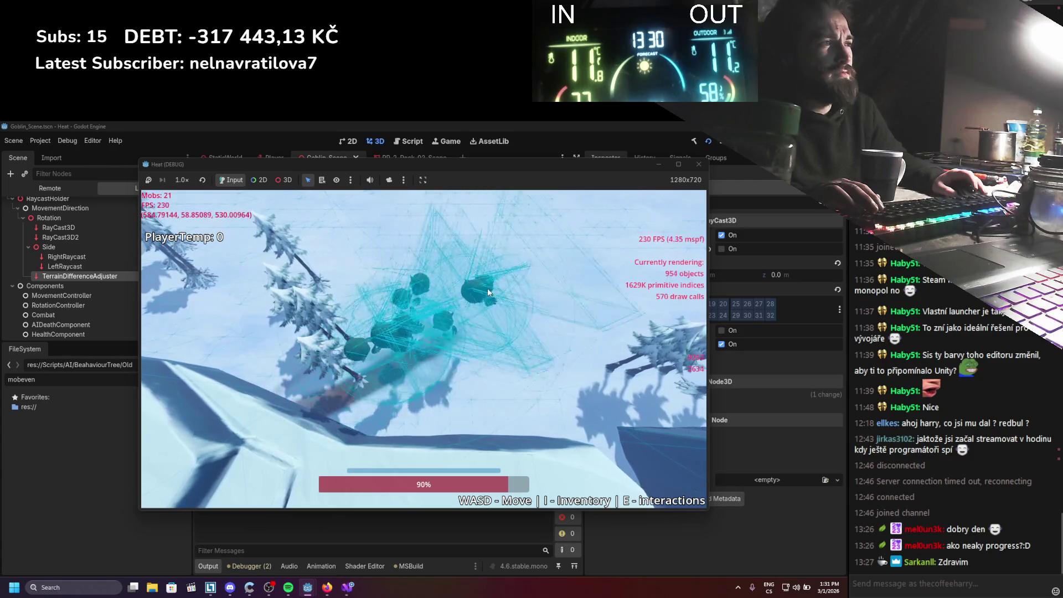
left_click(698, 164)
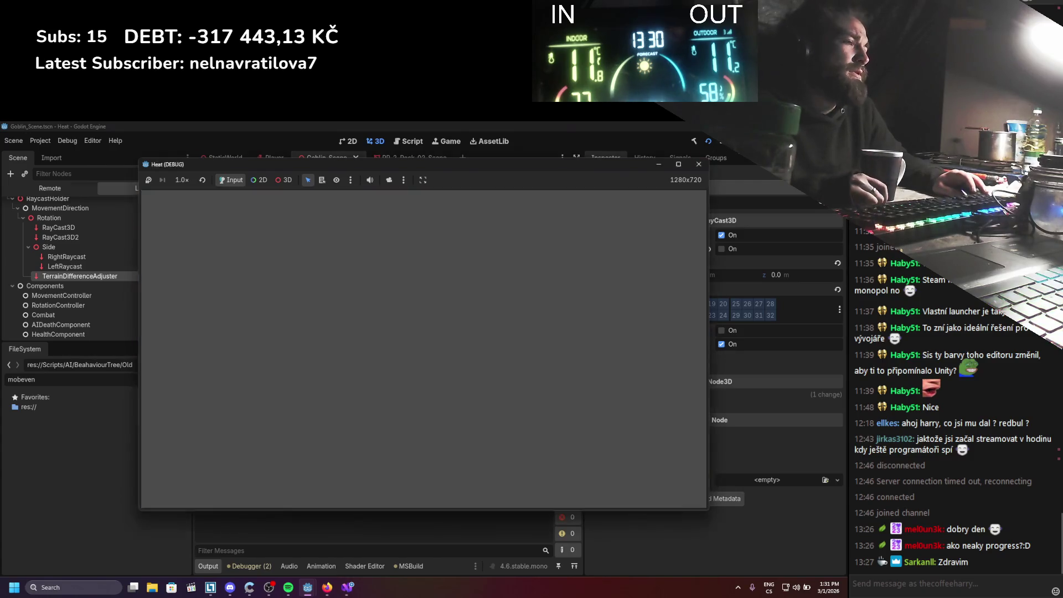
Append * delta to the terrain-difference Y offset on line 175 and save
left_click_drag(326, 260, 342, 366)
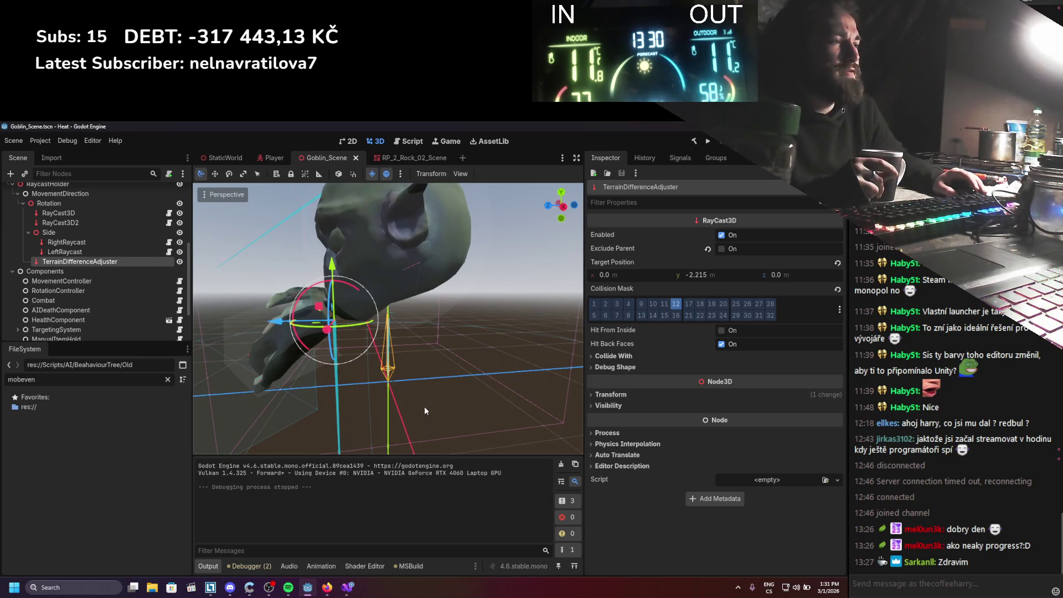
left_click(347, 587)
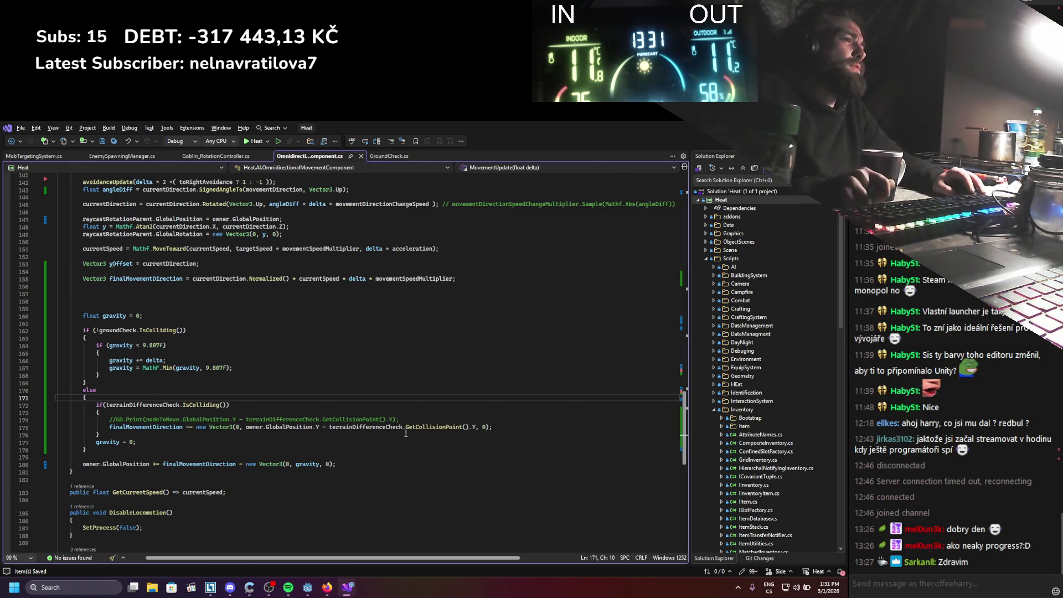
left_click(474, 430)
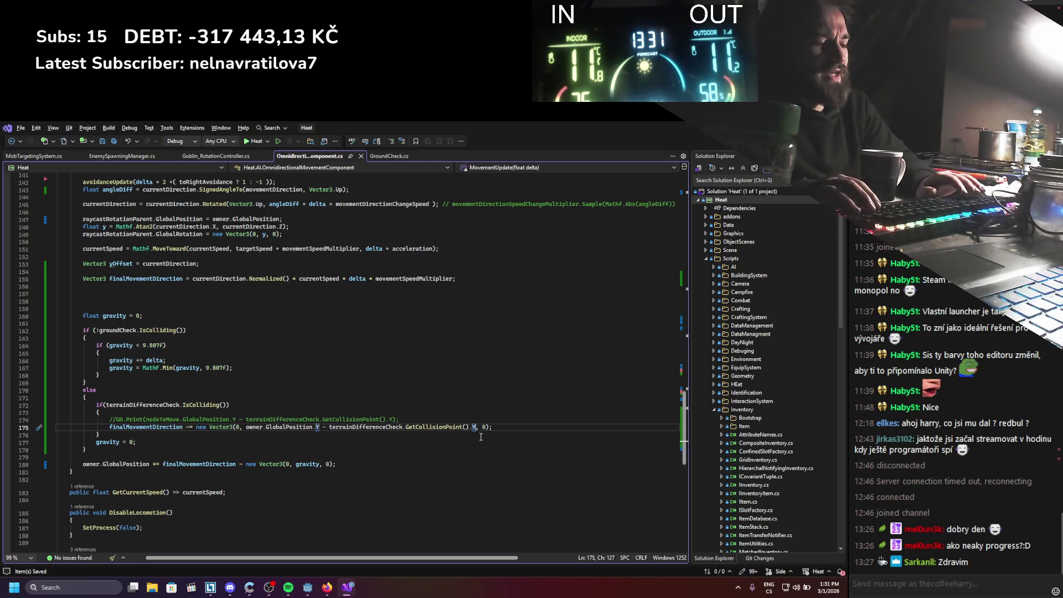
type("* delta")
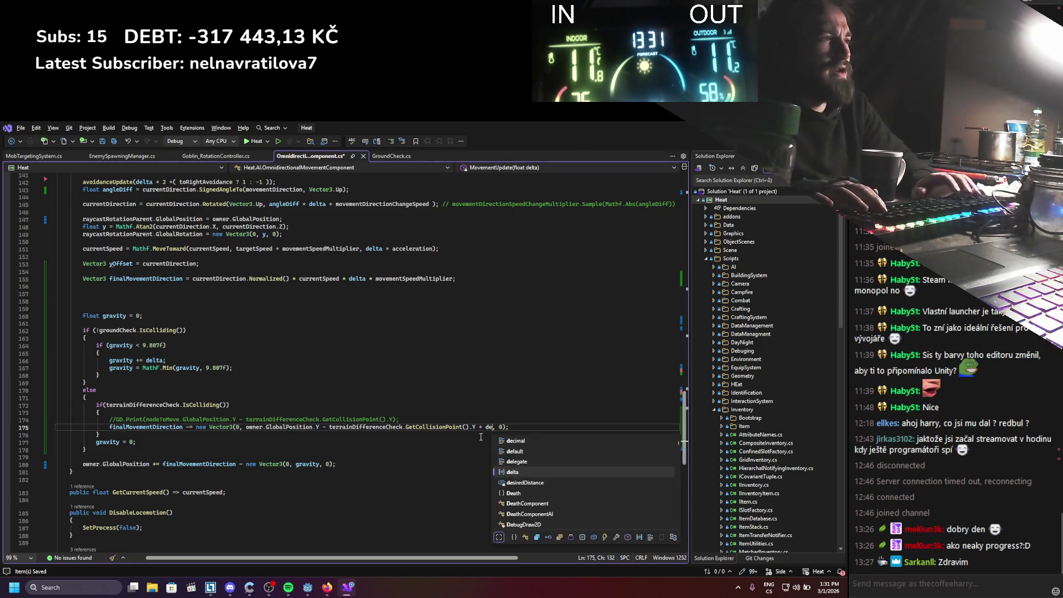
key("ctrl+s")
key("Left")
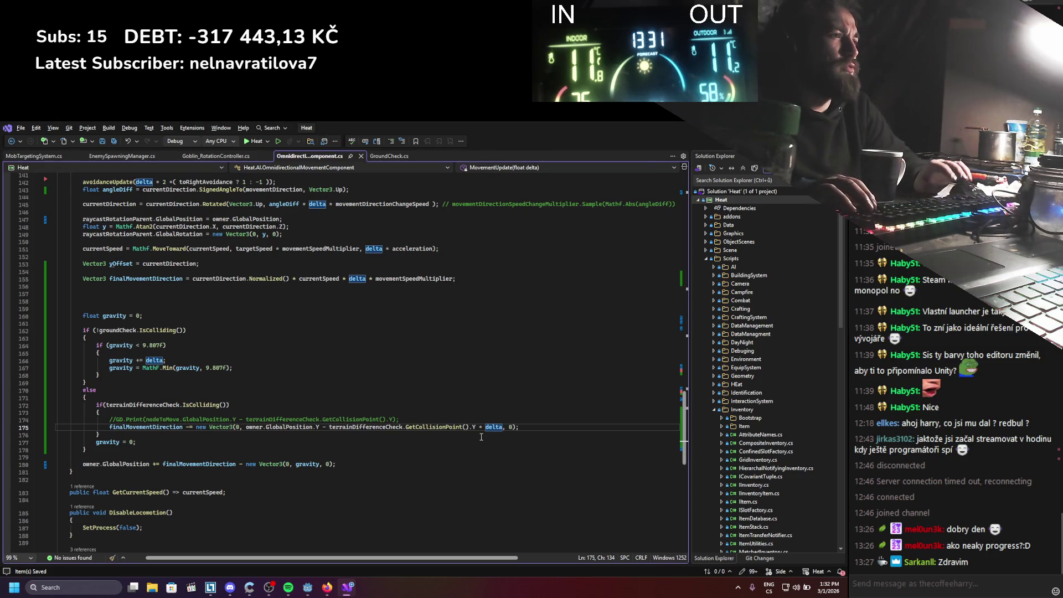
Wrap the Y difference in parentheses before * delta, save, and launch the game in Godot
left_click(245, 427)
type("(")
left_click(482, 427)
type(")")
key("ctrl+s")
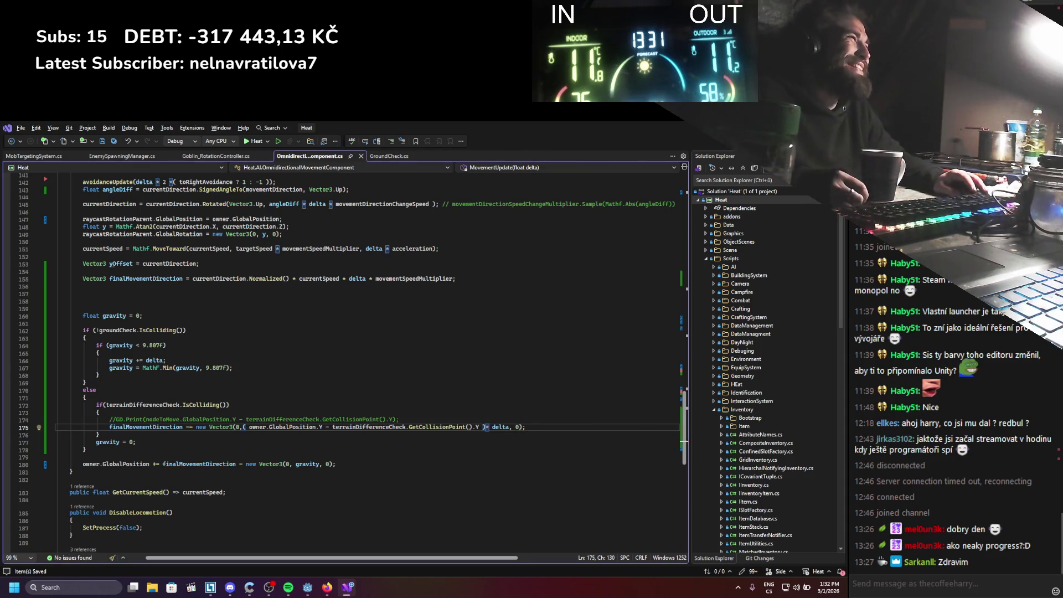
key("alt+Tab")
left_click(707, 141)
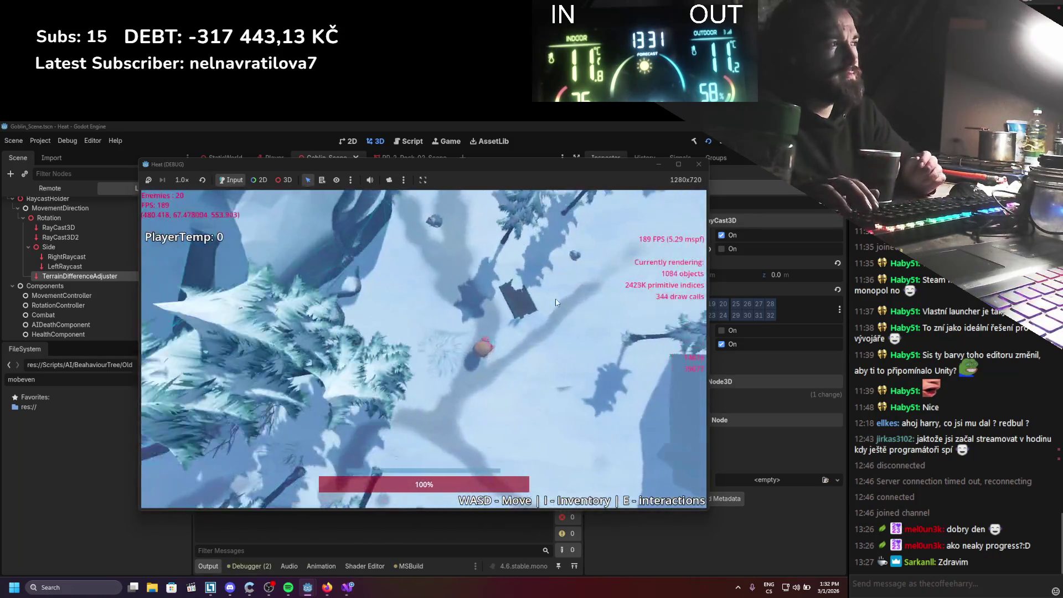
Walk the player down-right, then right and up-right across the snowy terrain among the goblins
key("s")
key("d")
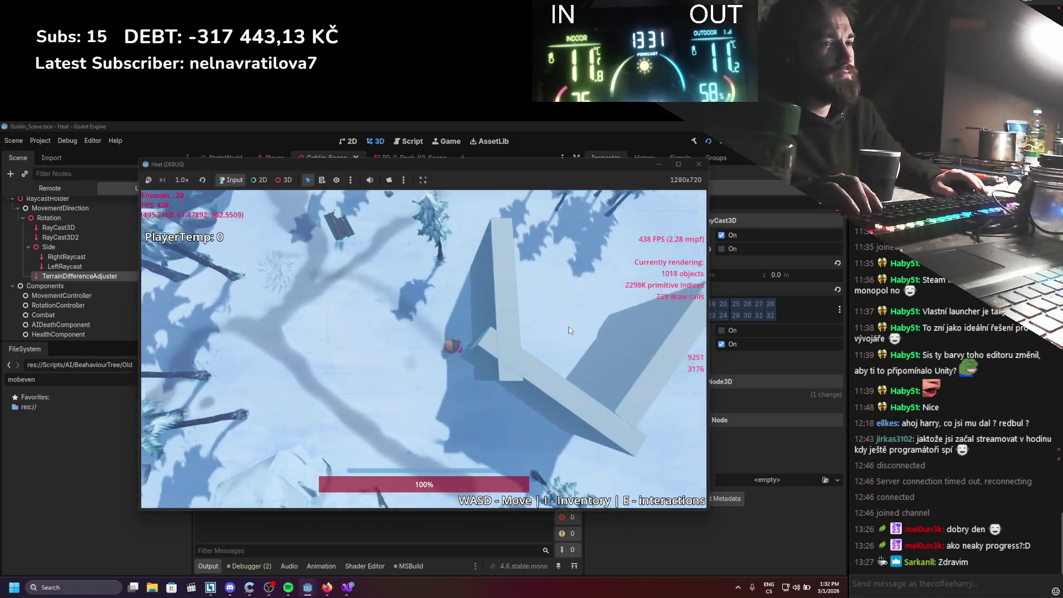
key("s")
key("d")
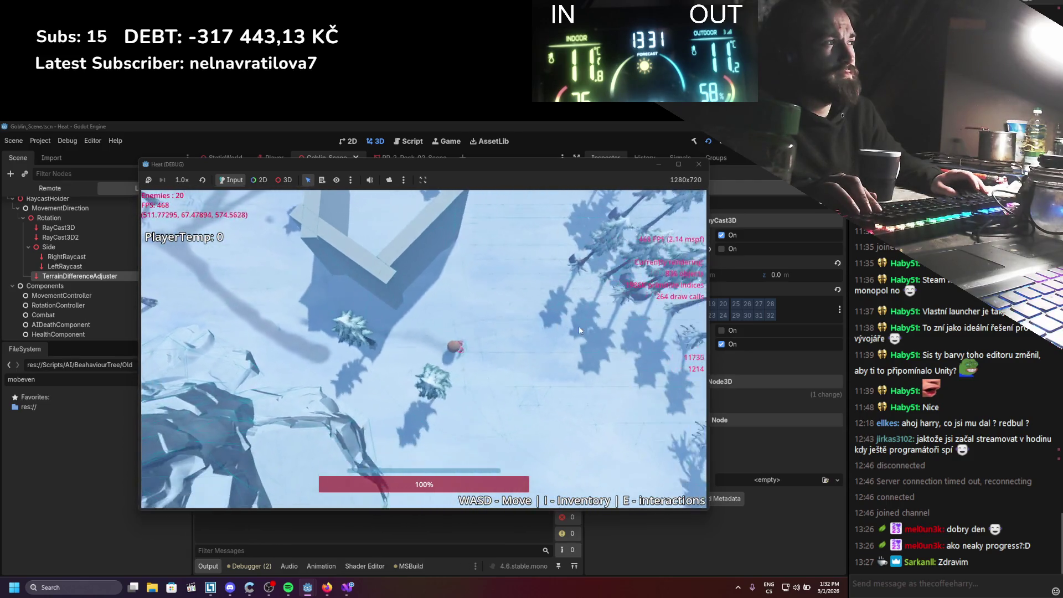
key("d")
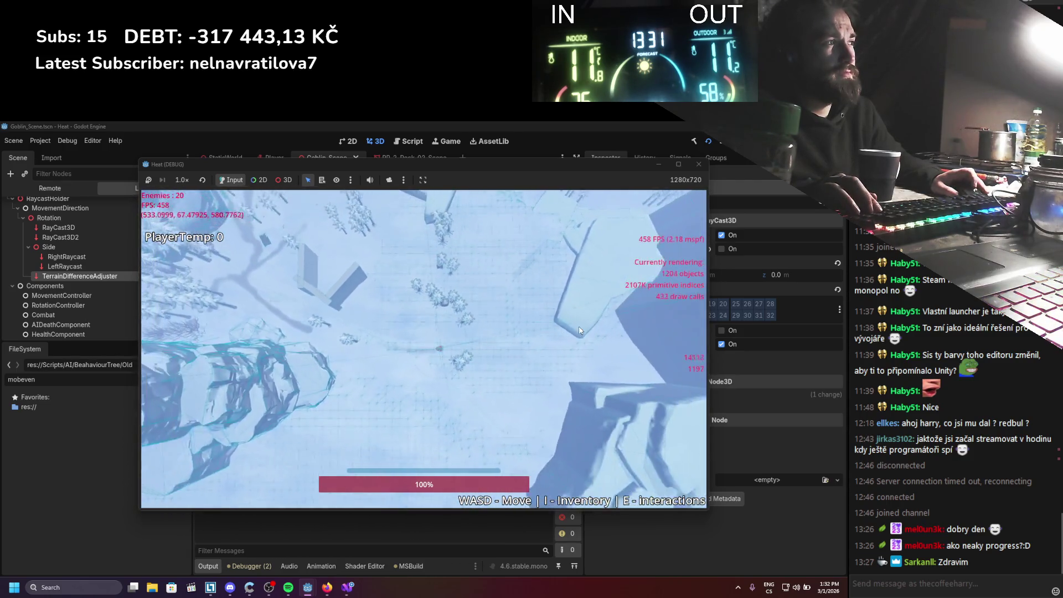
key("w")
key("d")
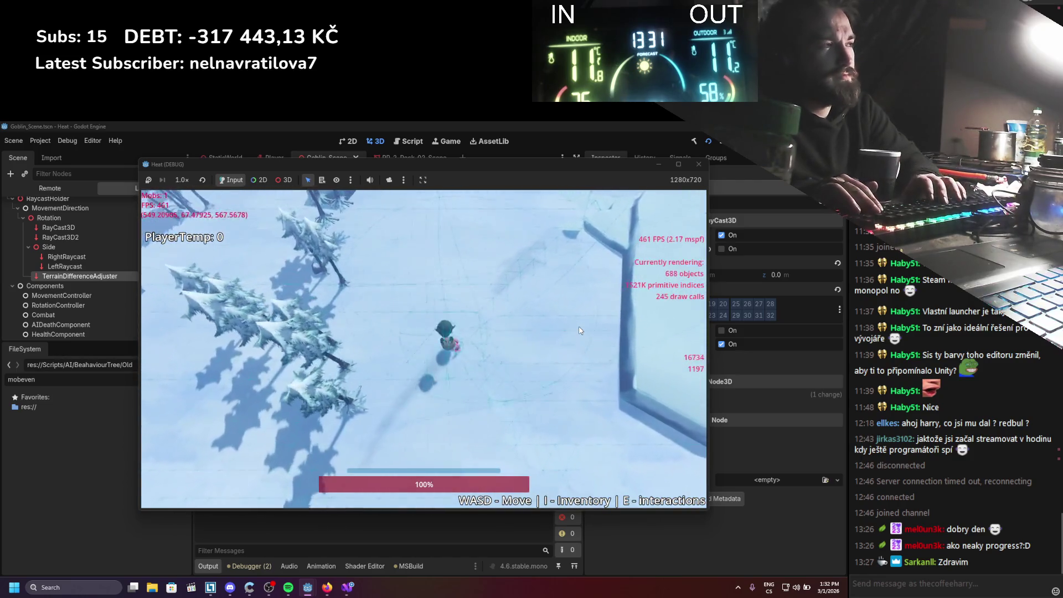
key("w")
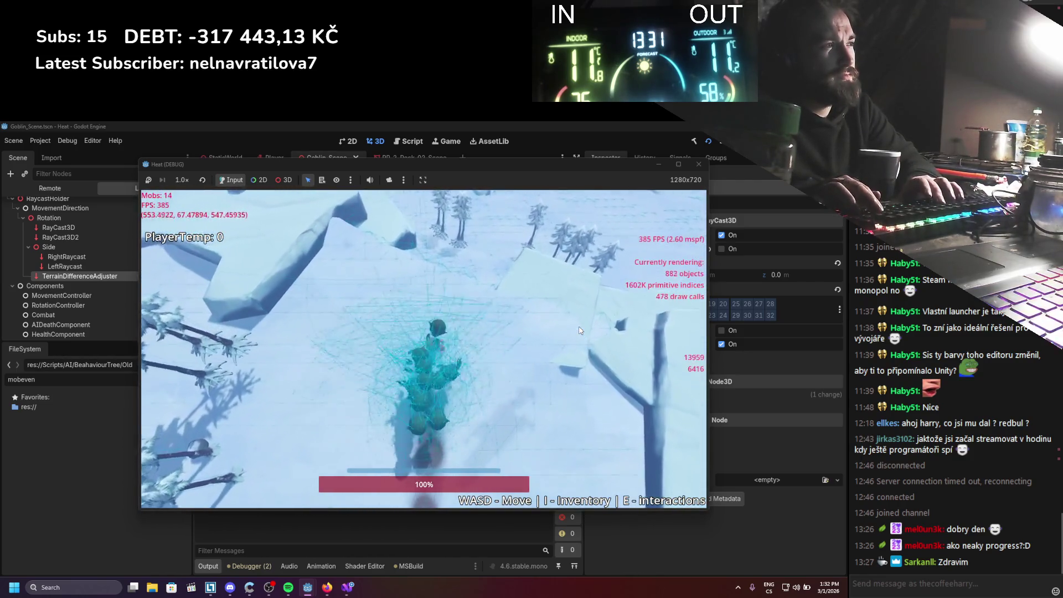
key("w")
key("d")
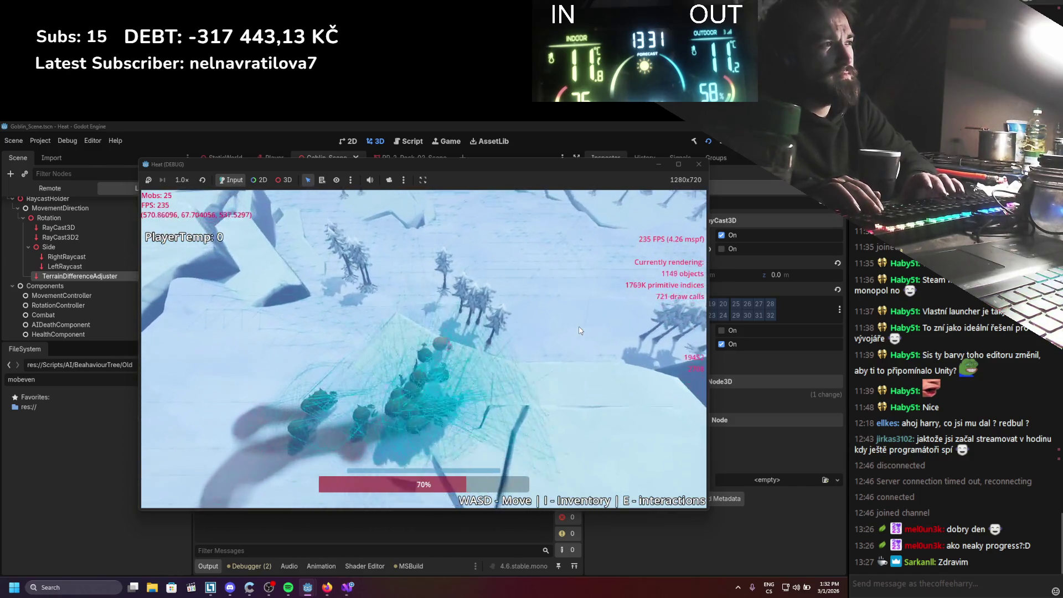
Lead the player up toward the goblins and back left uphill, then stop the game with F8
key("w")
key("d")
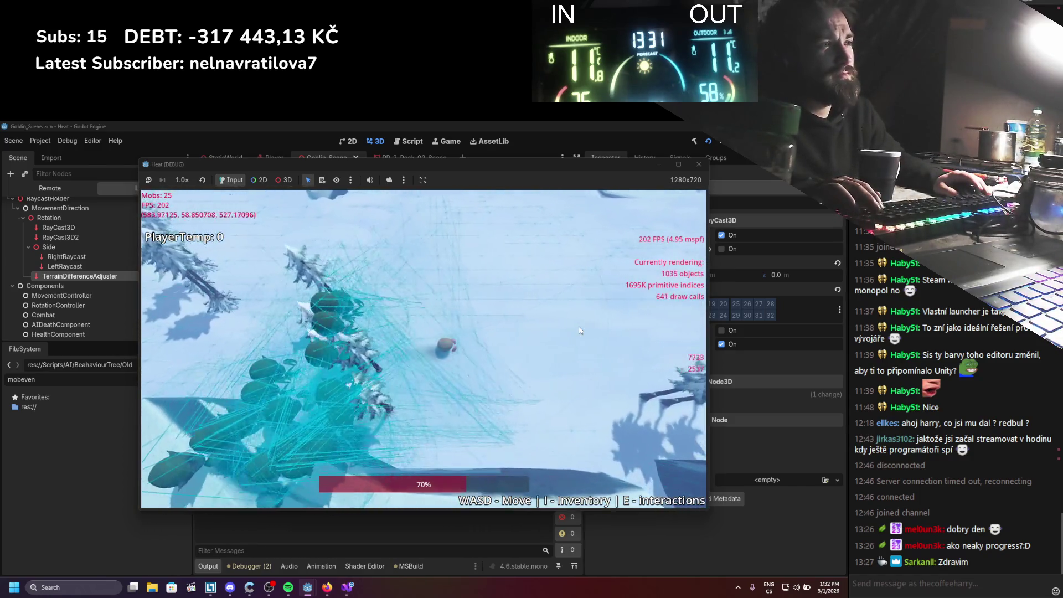
key("w")
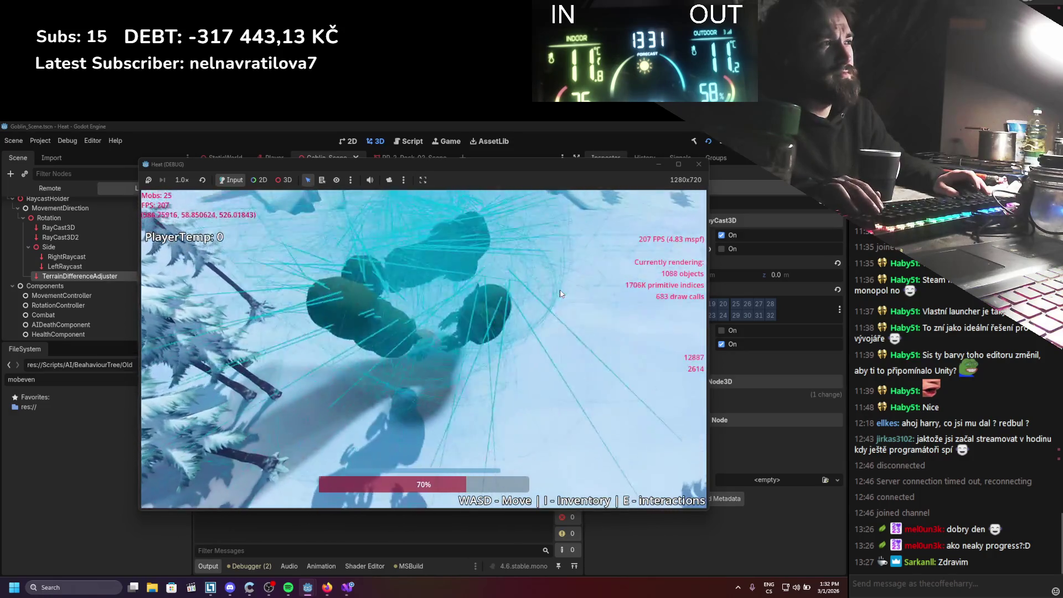
key("a")
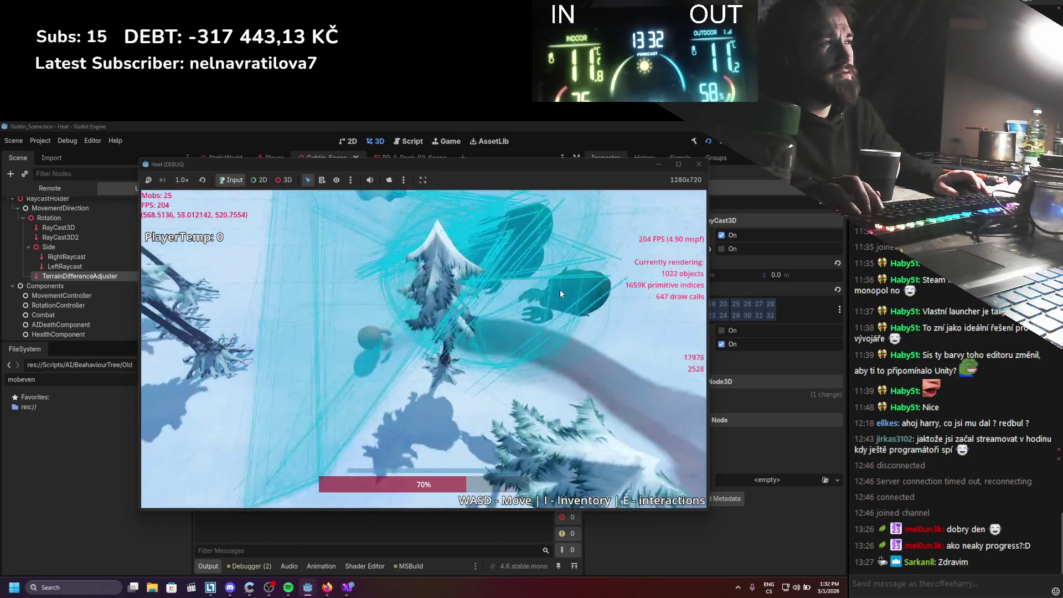
key("a")
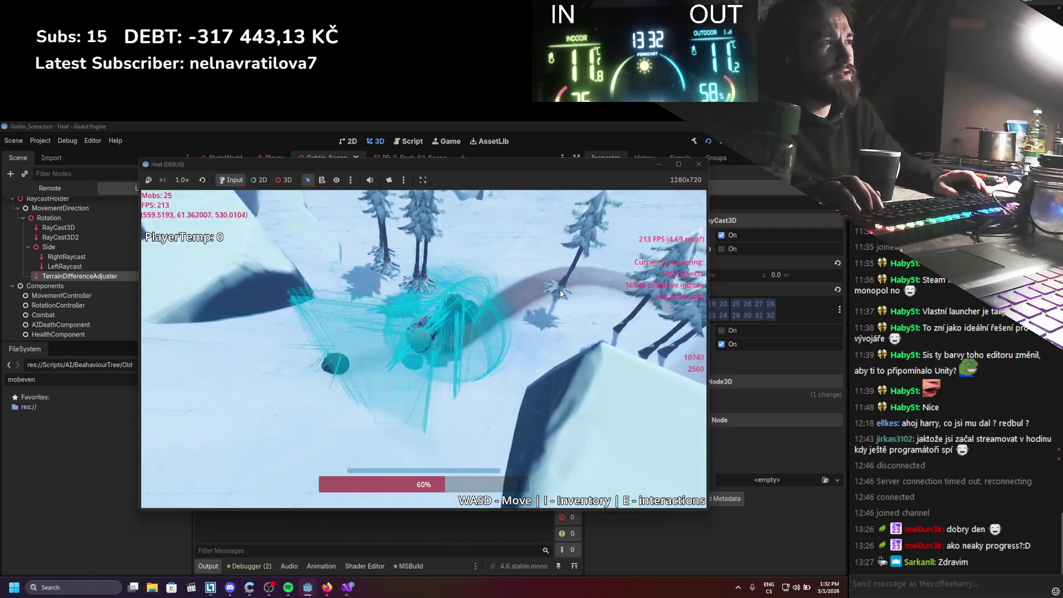
key("a")
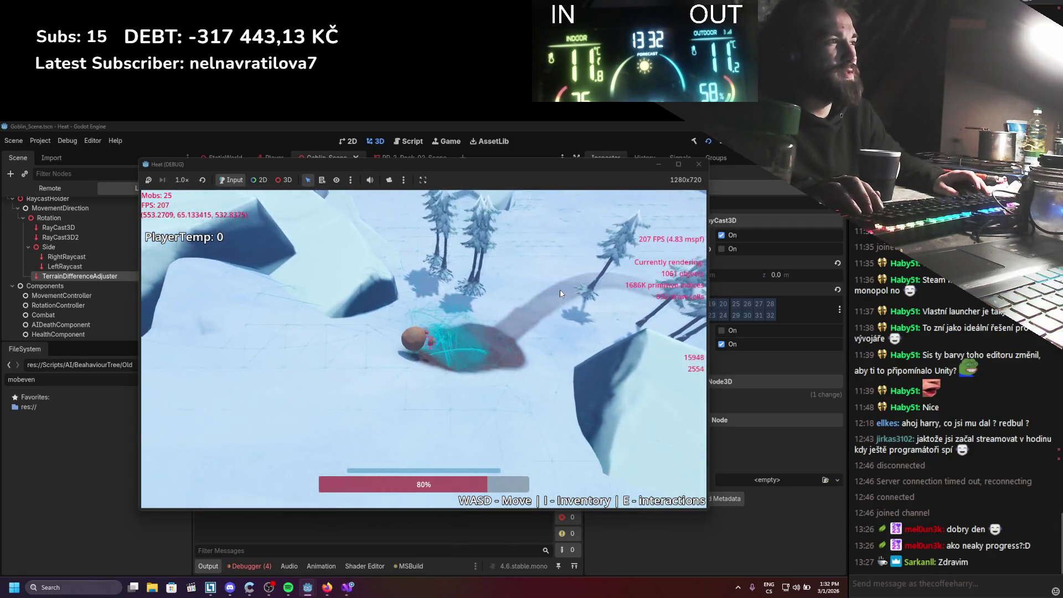
key("F8")
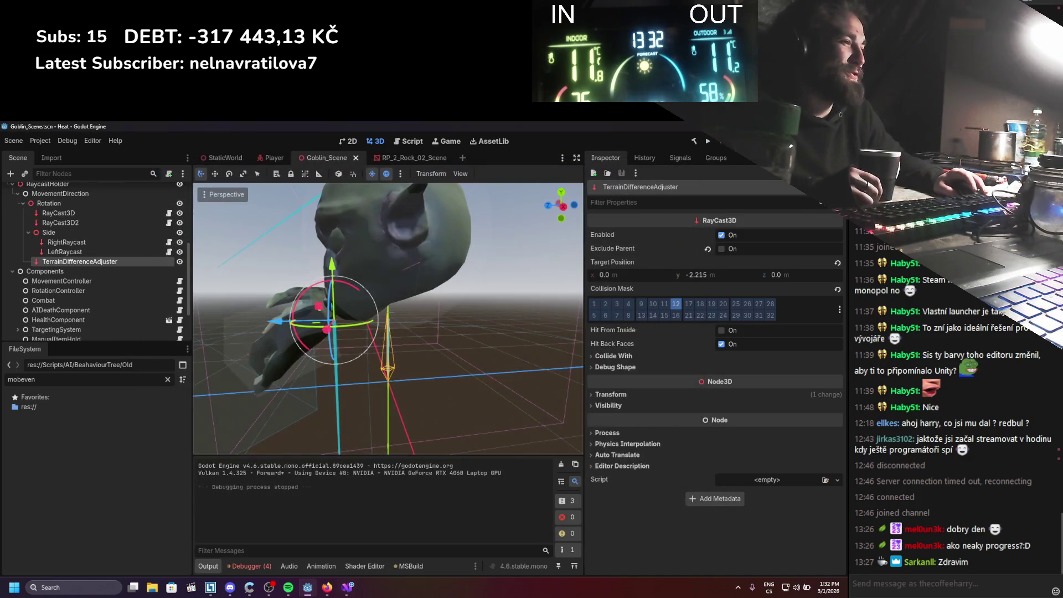
Delete the if(terrainDifferenceCheck.IsColliding()) terrain-adjust block and its opening brace in the else branch
left_click(347, 586)
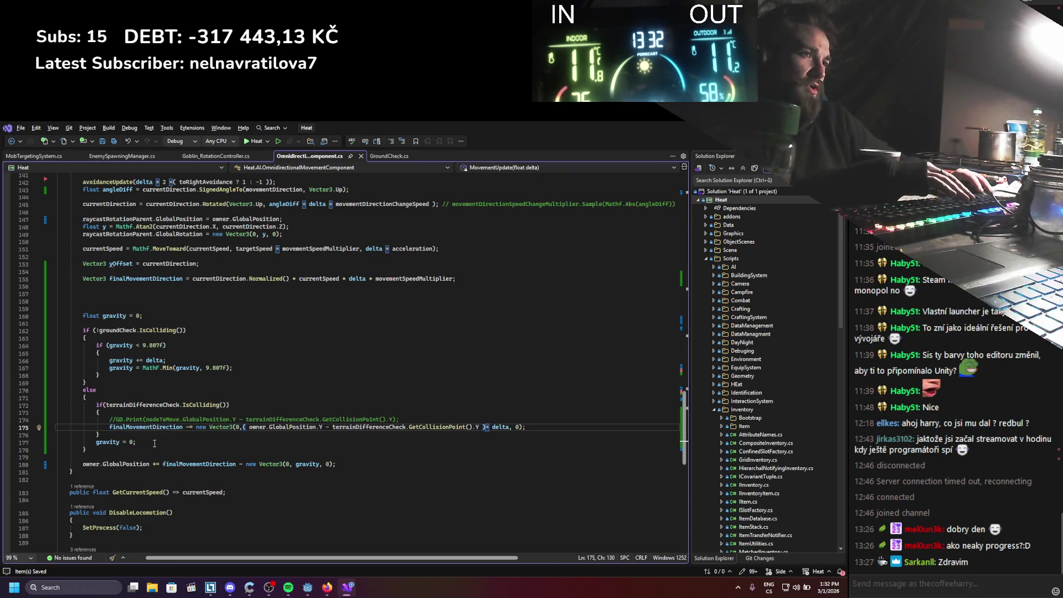
left_click_drag(157, 405, 236, 408)
left_click(235, 408)
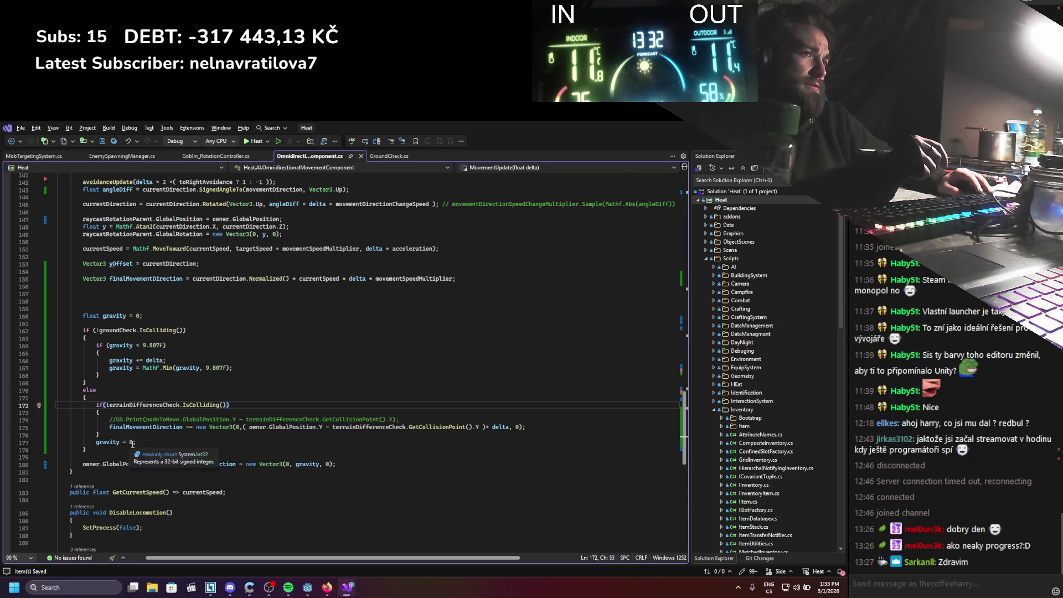
left_click_drag(114, 431, 86, 397)
key("Delete")
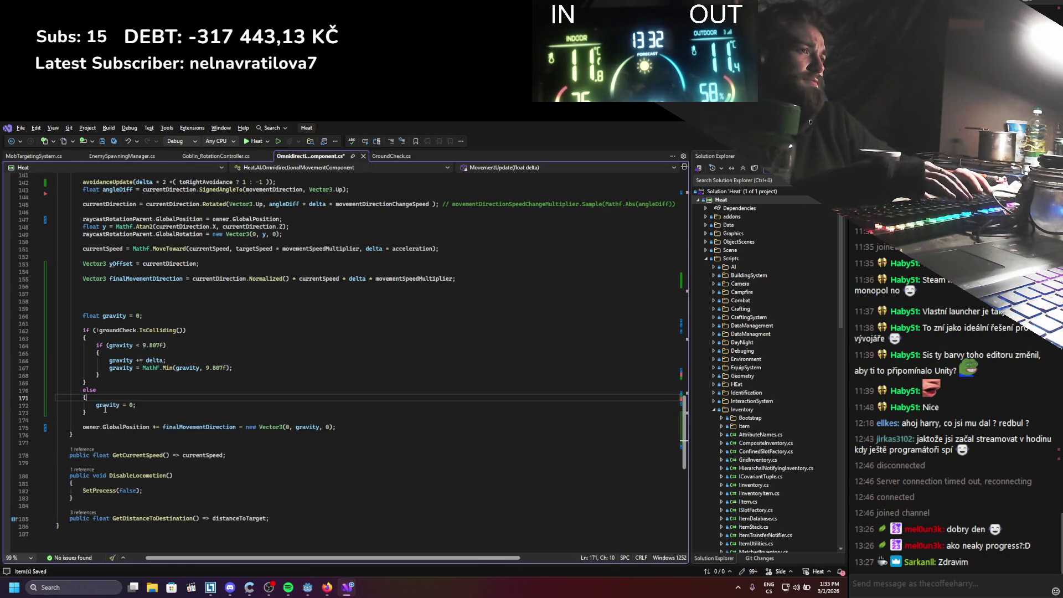
key("ctrl+x")
Remove the leftover closing brace line, leaving only gravity = 0, and save the script
left_click_drag(87, 406, 39, 405)
key("BackSpace")
key("BackSpace")
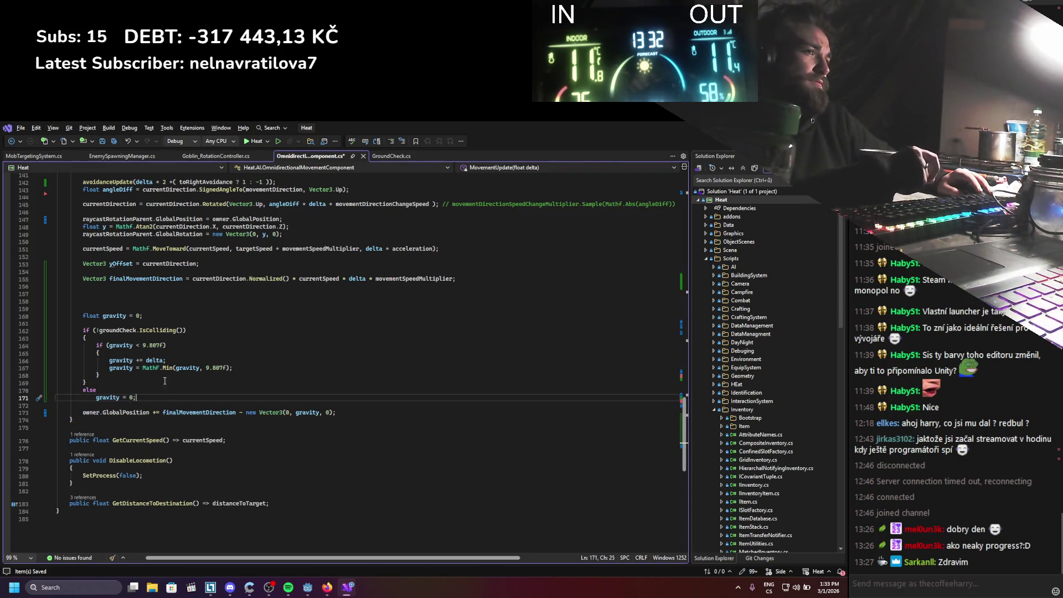
key("ctrl+s")
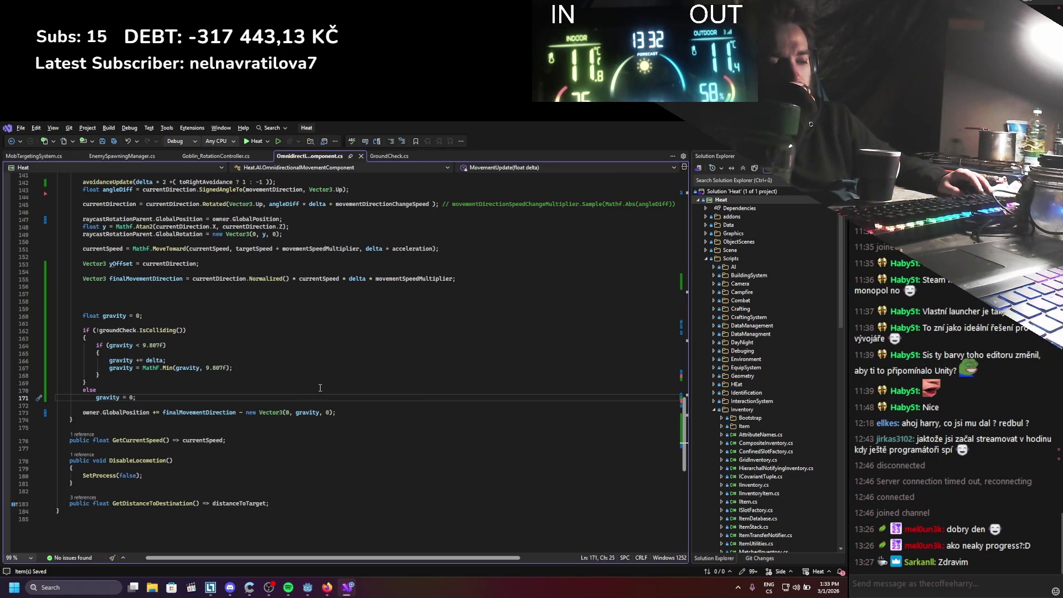
left_click(163, 360)
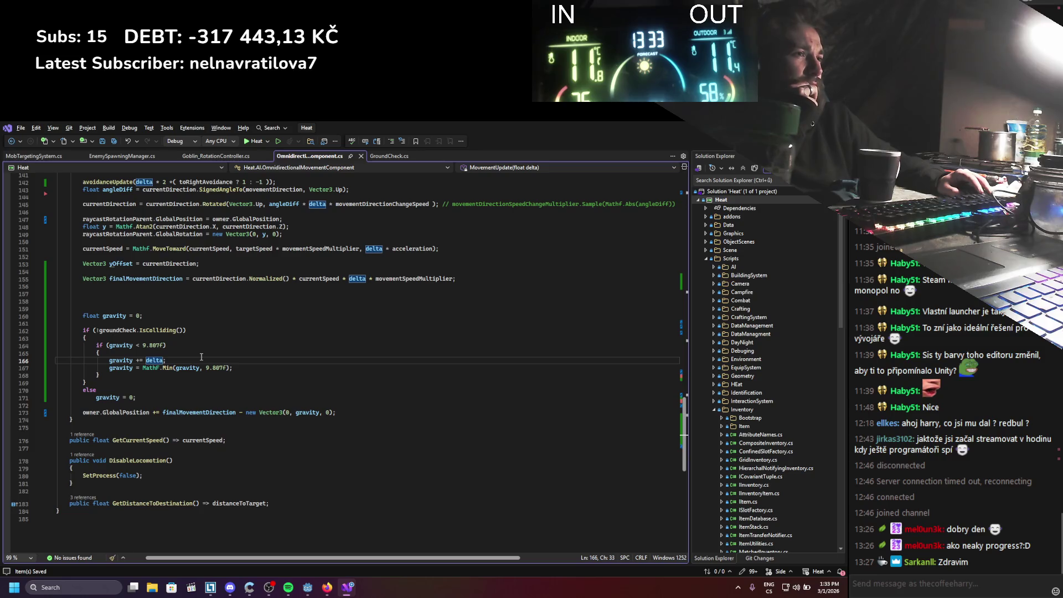
left_click_drag(110, 360, 188, 377)
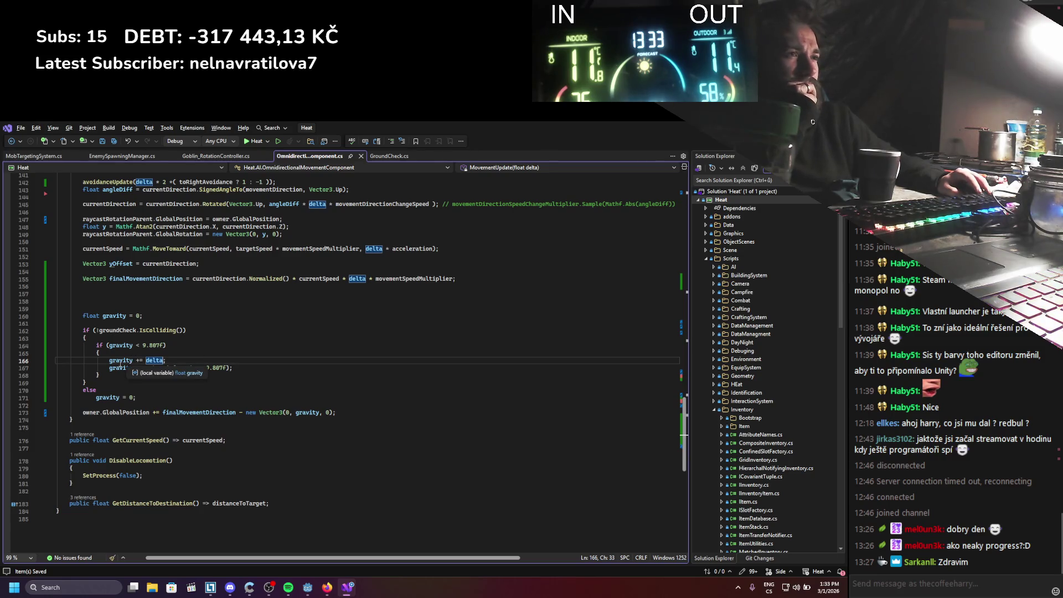
left_click_drag(167, 361, 113, 360)
left_click(134, 360)
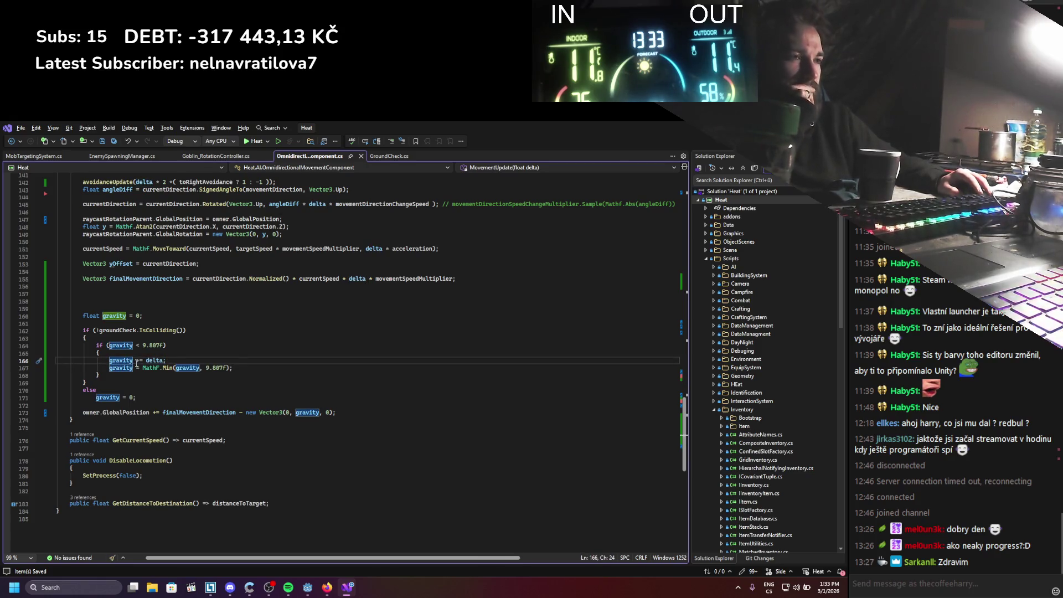